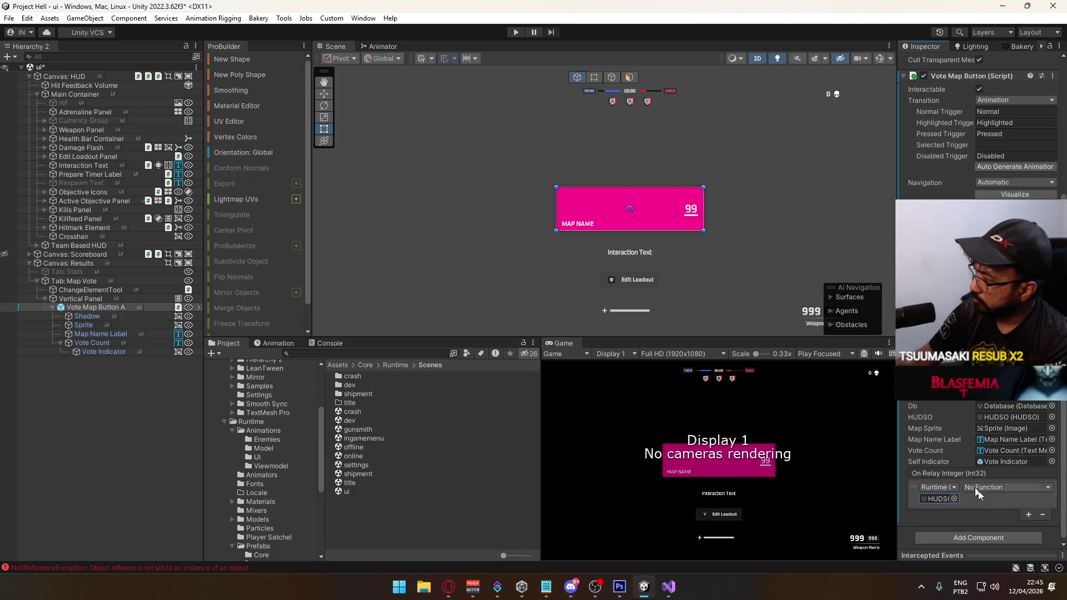
# Point Vote Map Button A's On Relay Integer event at HUDSO.Vote, then switch to Visual Studio.
pyautogui.click(997, 493)
pyautogui.moveTo(995, 517)
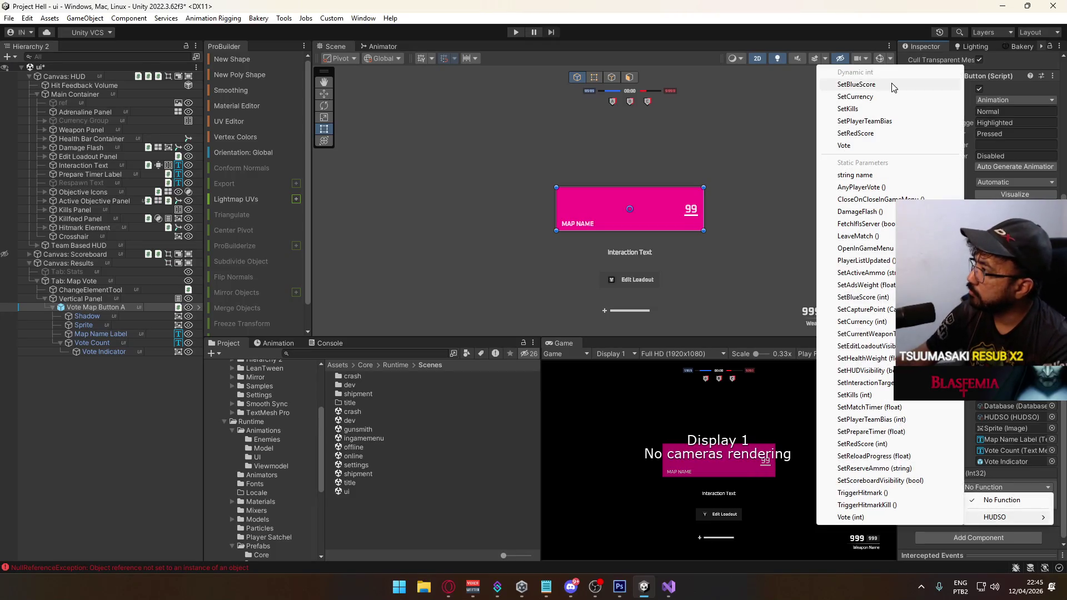
pyautogui.click(870, 146)
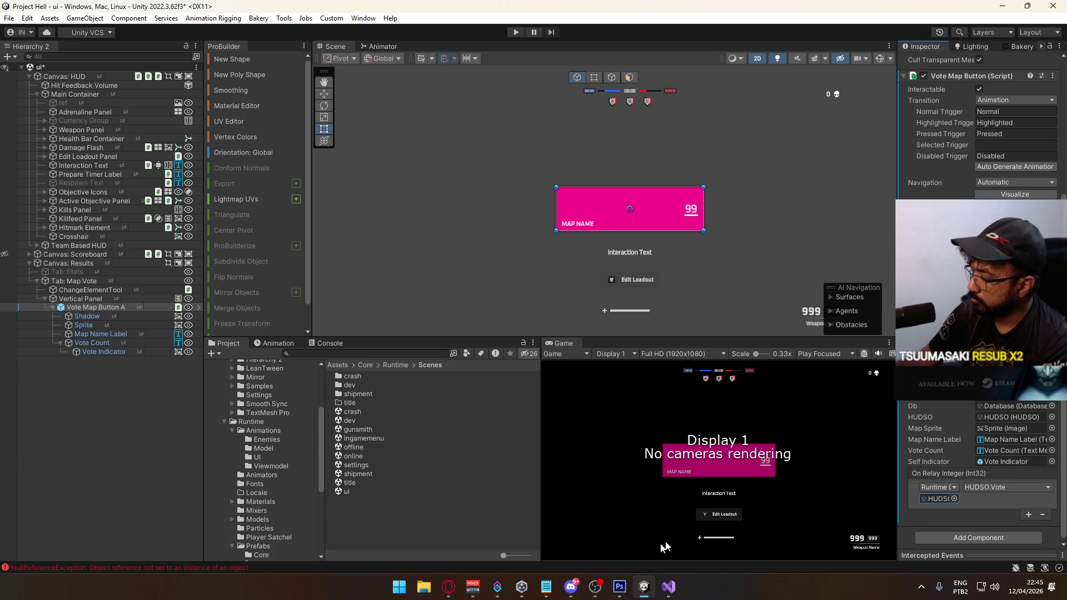
pyautogui.click(667, 586)
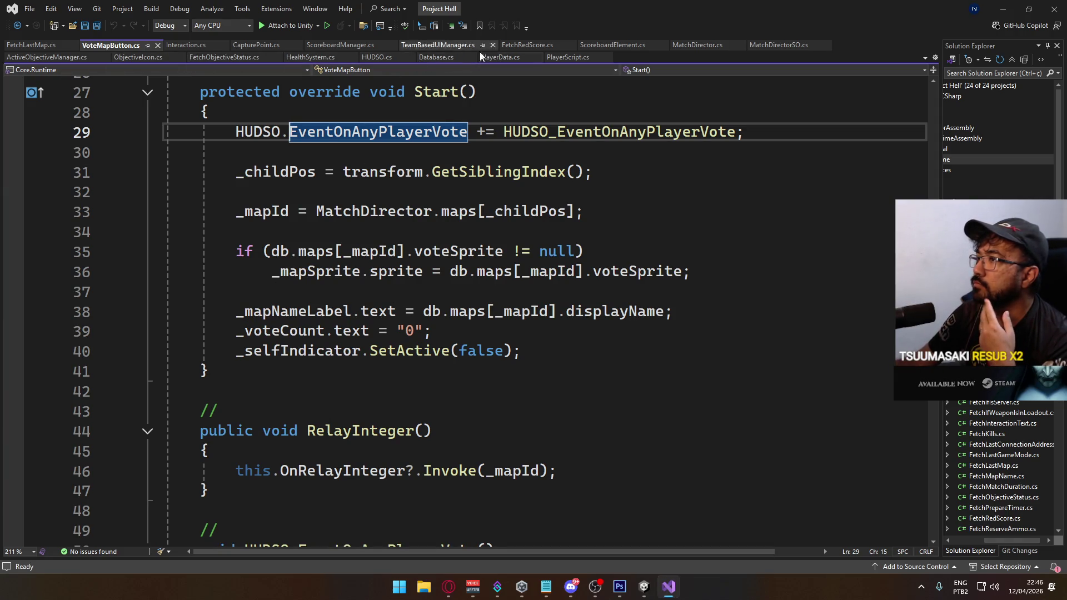
# In PlayerData.cs, add 'if (base.isOwned == false) return;' at the top of HUDSO_EventOnVote.
pyautogui.click(494, 56)
pyautogui.scroll(13, 509, 346)
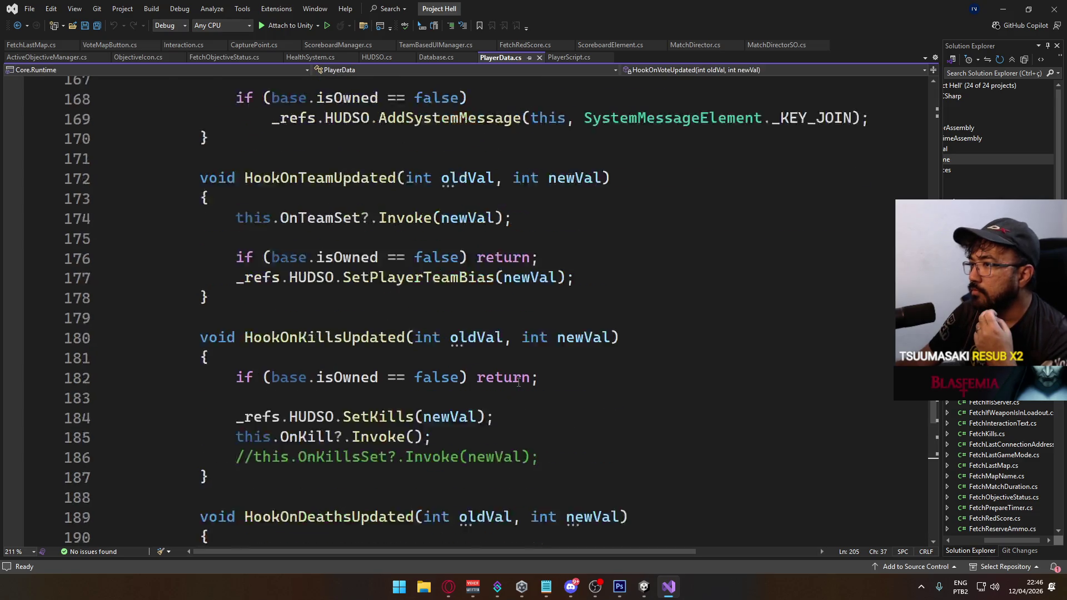
pyautogui.scroll(-20, 511, 386)
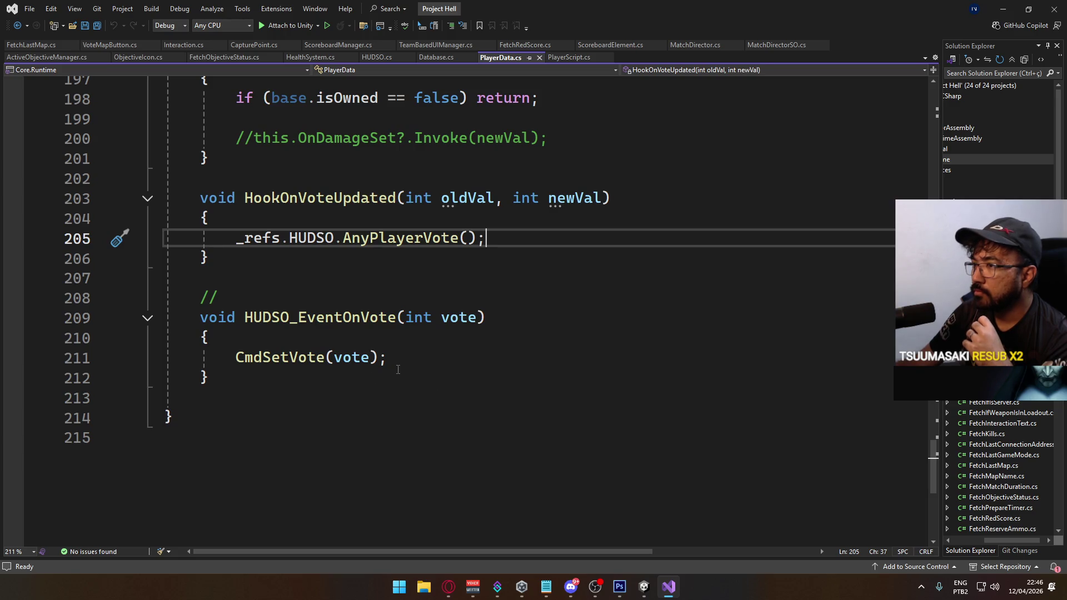
pyautogui.scroll(1, 397, 371)
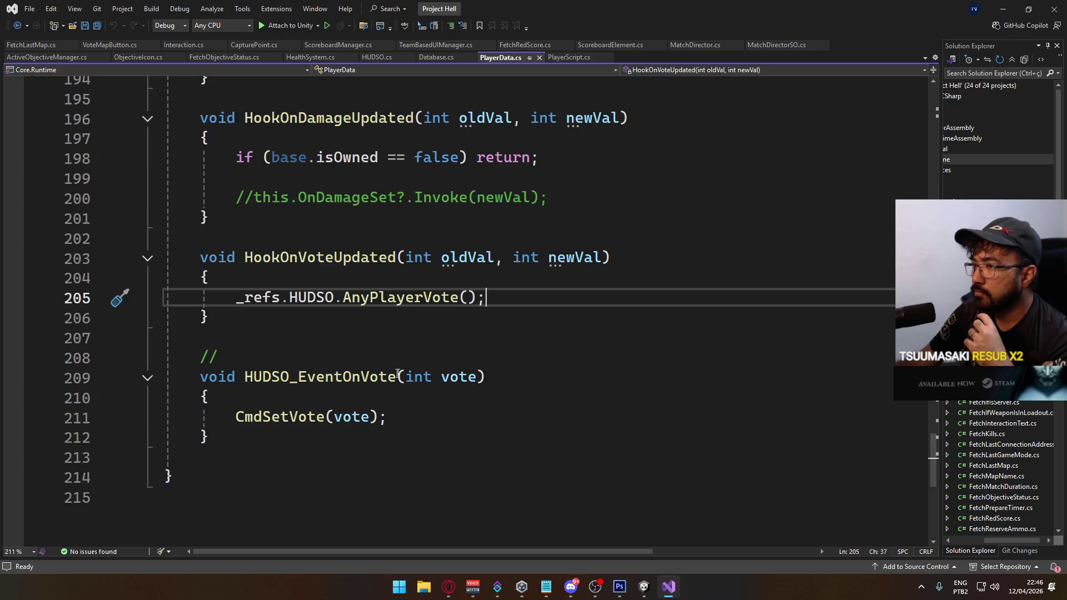
pyautogui.click(409, 406)
pyautogui.press('Return')
pyautogui.write('if (')
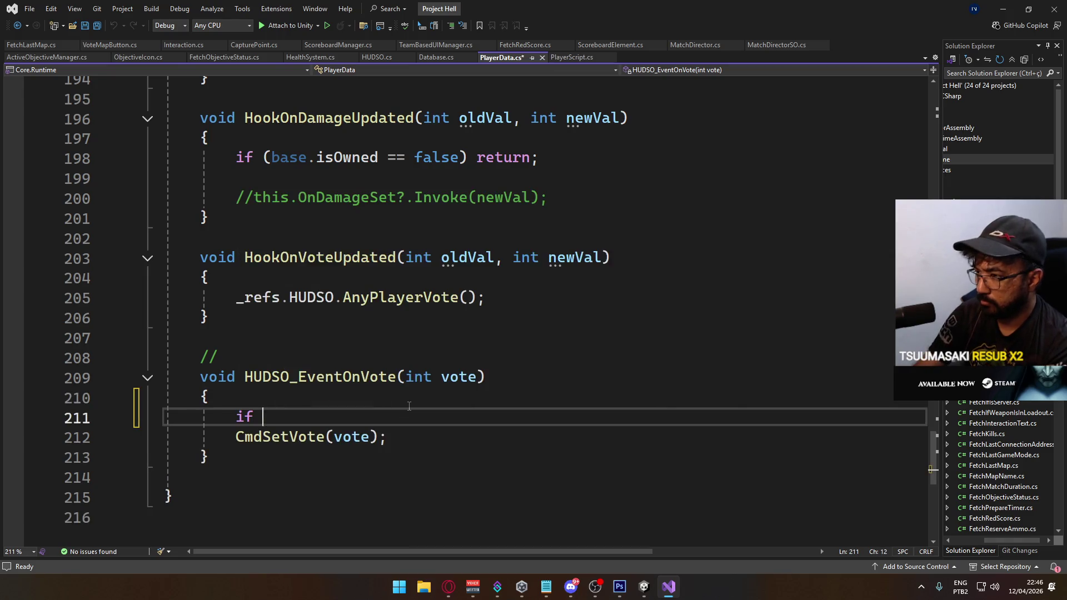
pyautogui.write('base.is')
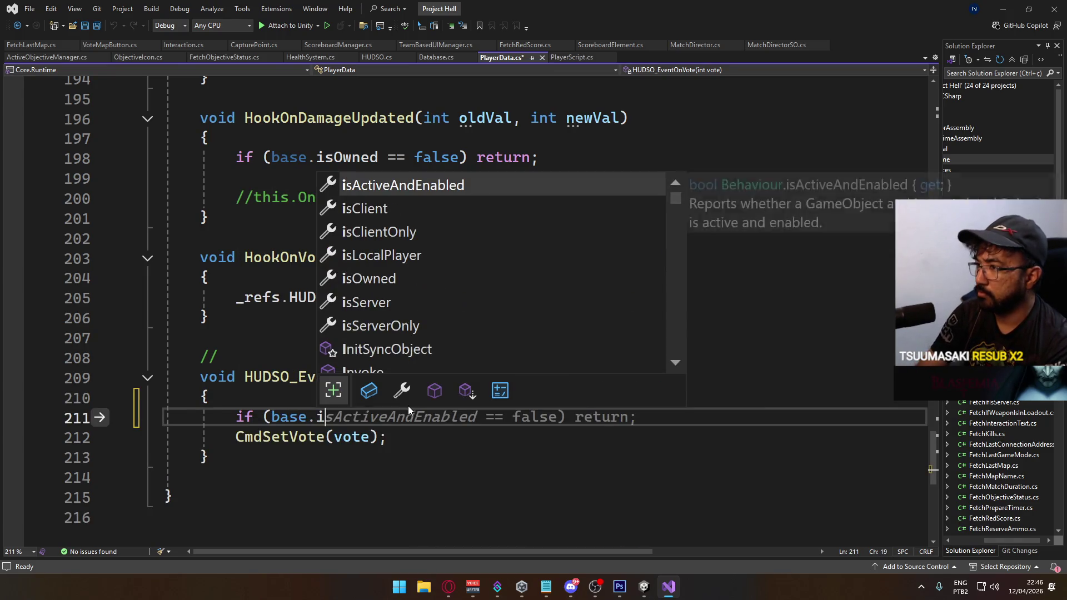
pyautogui.write('Owned == false) r')
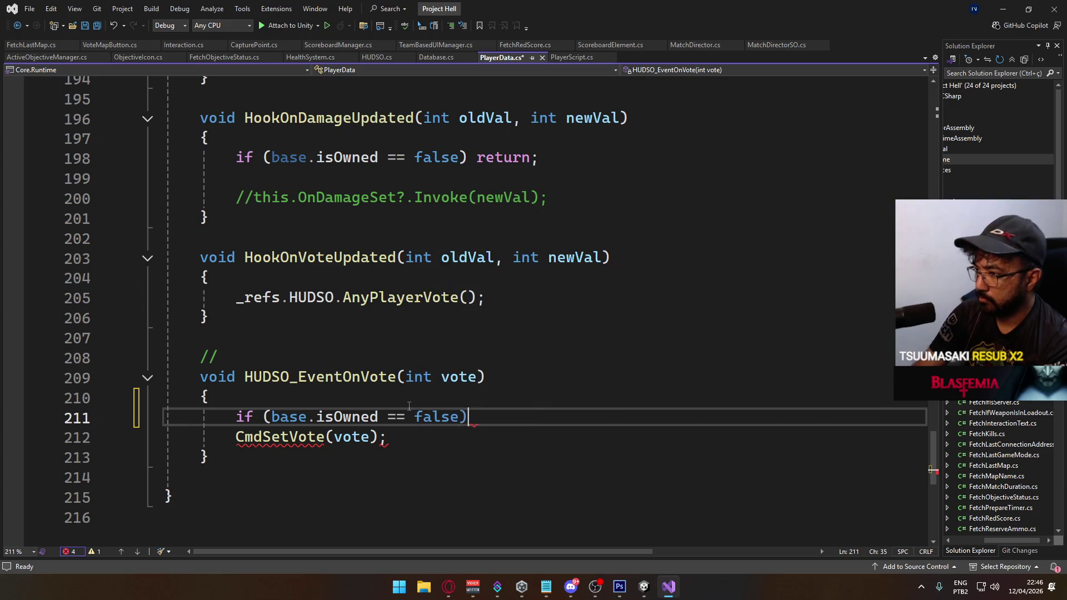
pyautogui.write('eturn;')
pyautogui.press('Return')
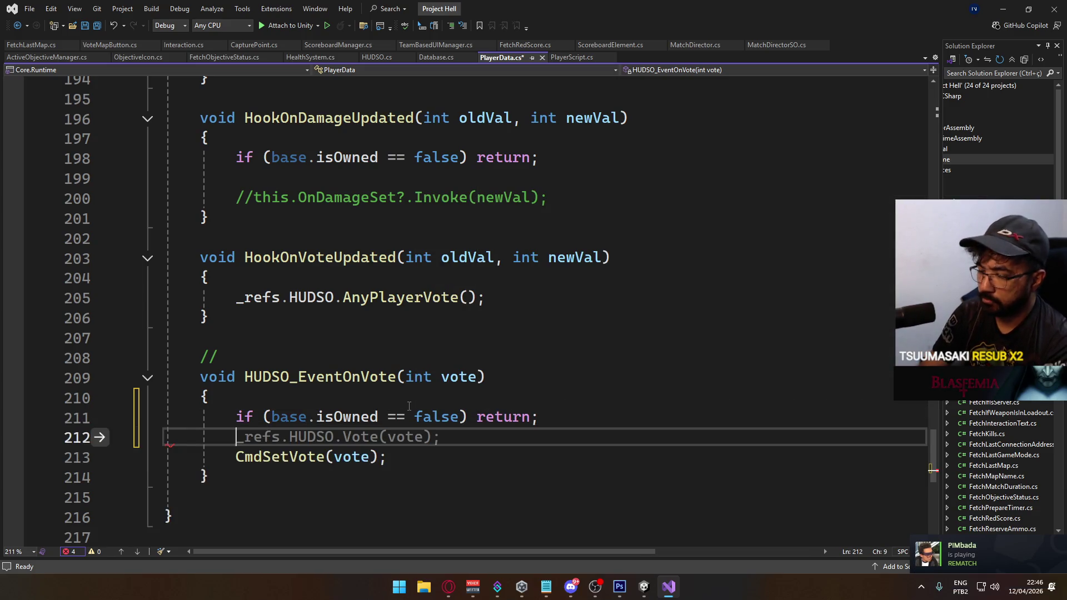
# Save PlayerData.cs, dismiss the inline suggestion, and return to Unity Editor.
pyautogui.hotkey('ctrl', 's')
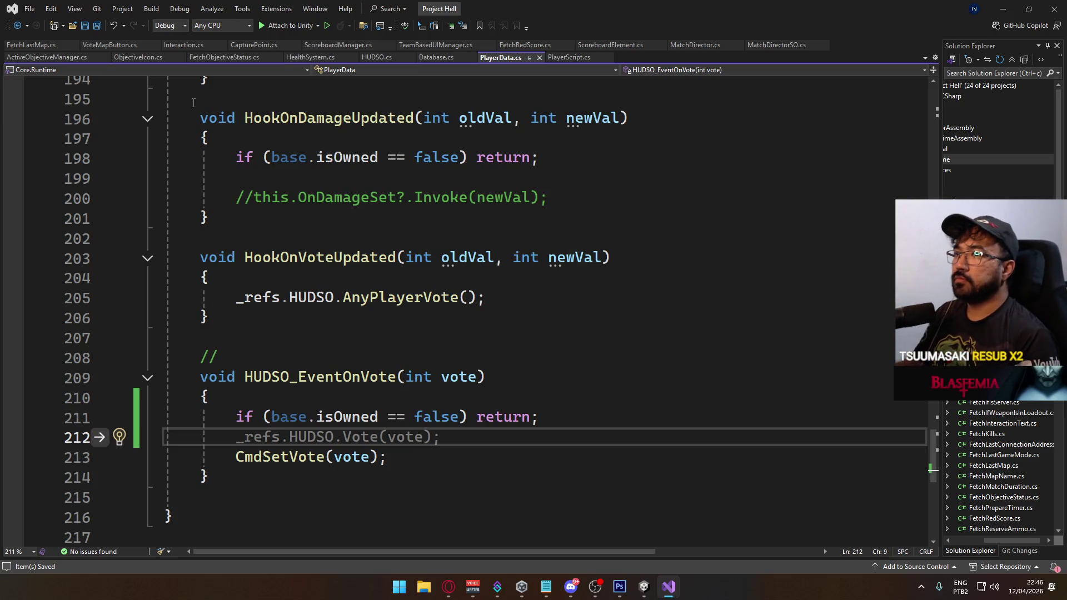
pyautogui.click(556, 390)
pyautogui.click(642, 580)
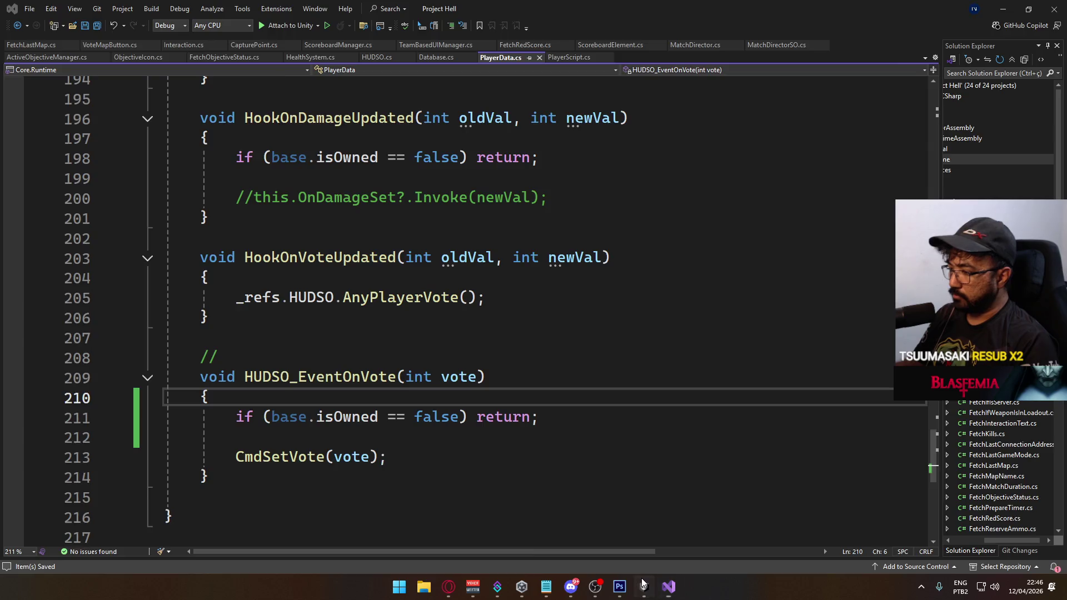
pyautogui.scroll(-10, 1002, 426)
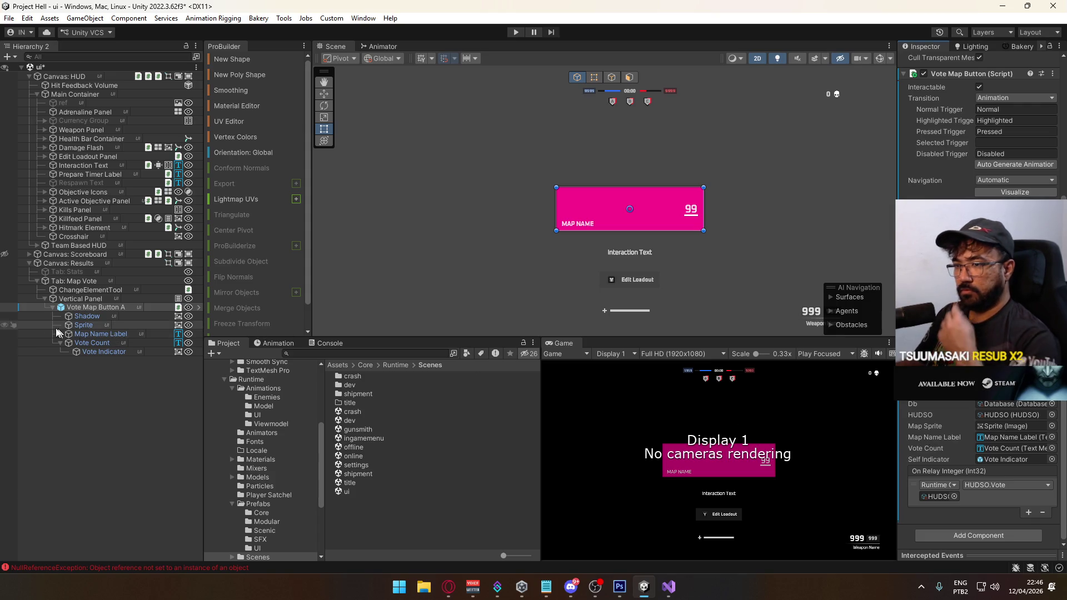
# Collapse Vote Map Button A and duplicate it with Ctrl+D.
pyautogui.click(49, 310)
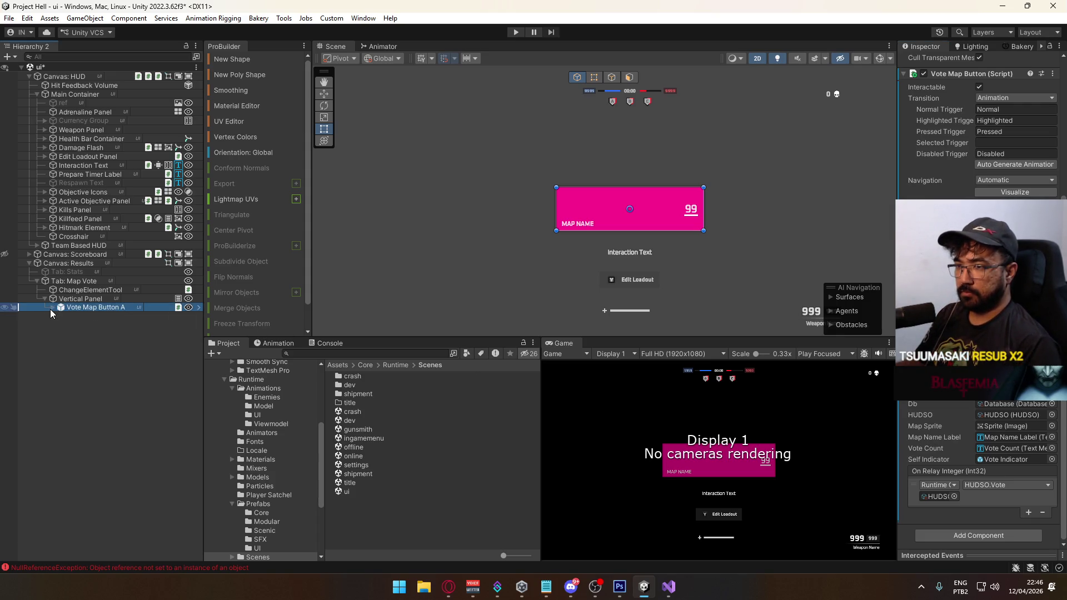
pyautogui.hotkey('ctrl', 'd')
pyautogui.click(116, 291)
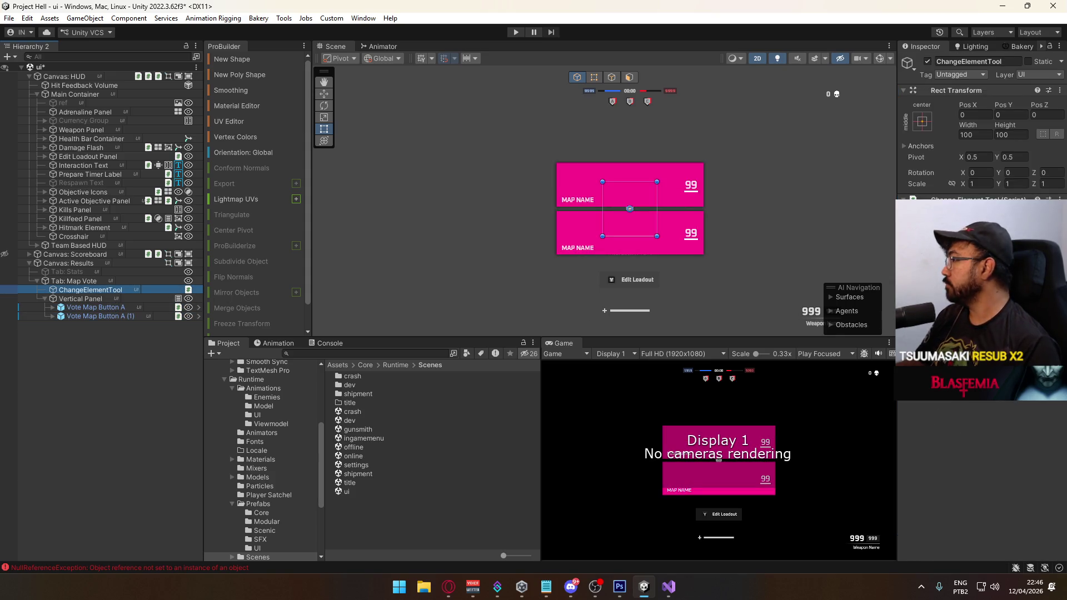
# Expand both vote buttons and their Vote Count children, then reselect Vote Map Button A.
pyautogui.click(53, 307)
pyautogui.click(60, 343)
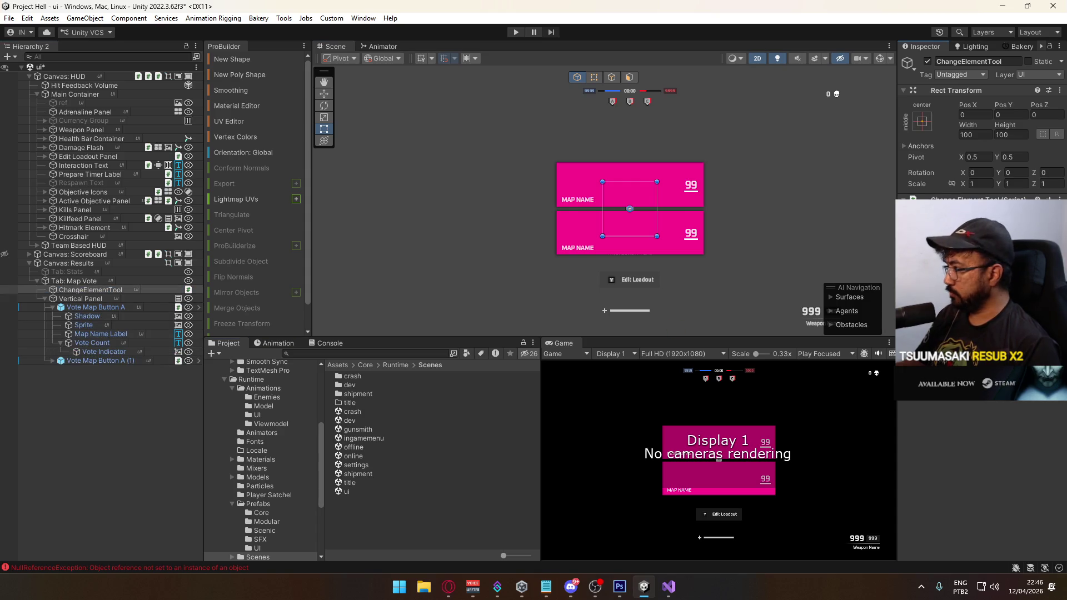
pyautogui.click(53, 360)
pyautogui.click(60, 397)
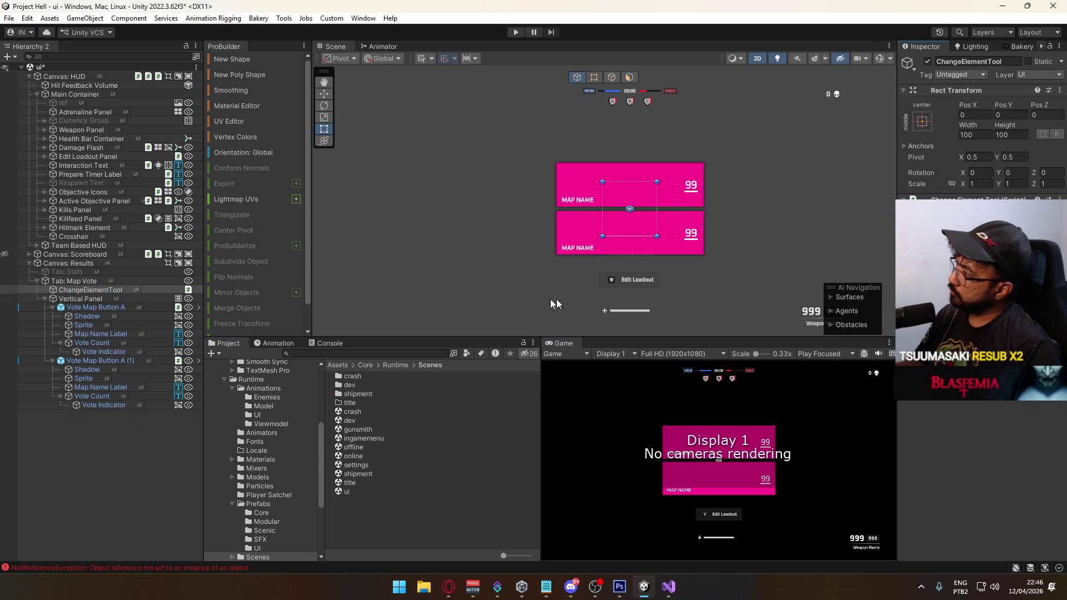
pyautogui.click(52, 361)
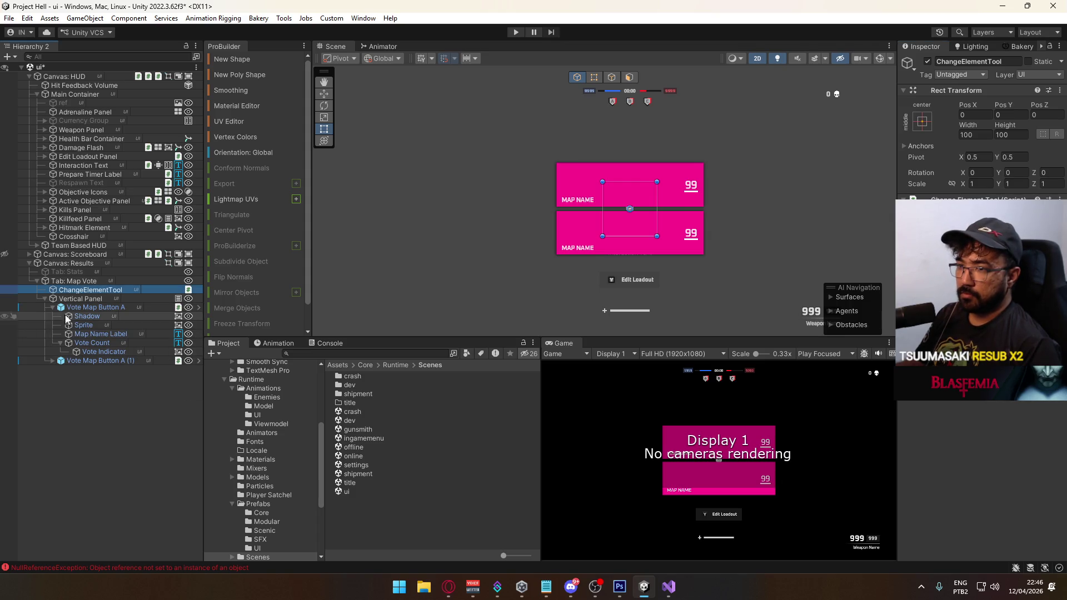
pyautogui.click(92, 307)
pyautogui.scroll(-3, 995, 411)
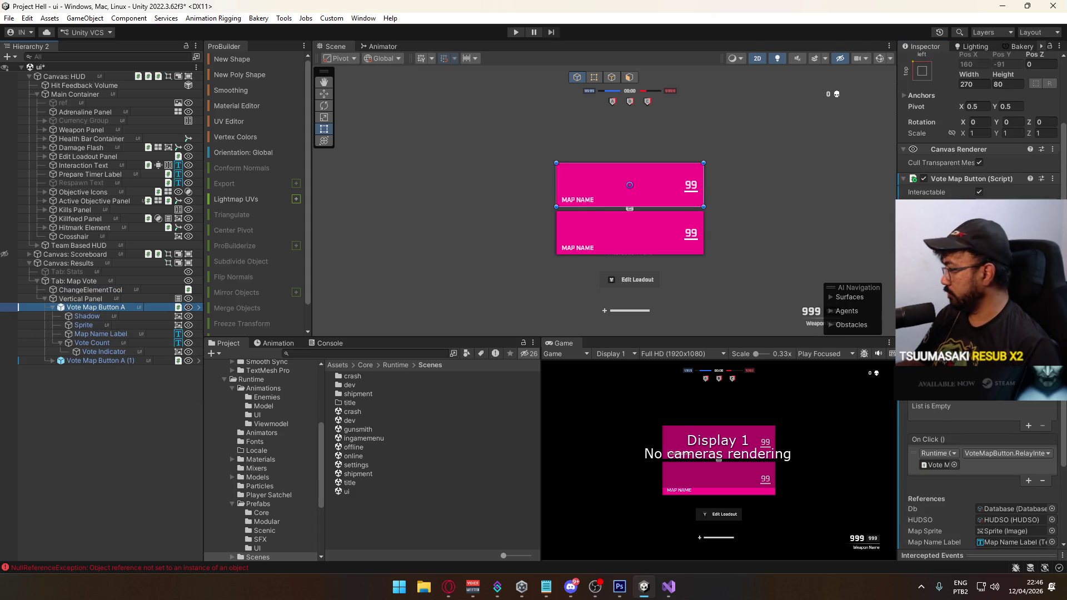
# Add an On Click entry calling ChangeElementTool.ChangeActiveElement to Vote Map Button A.
pyautogui.click(1029, 450)
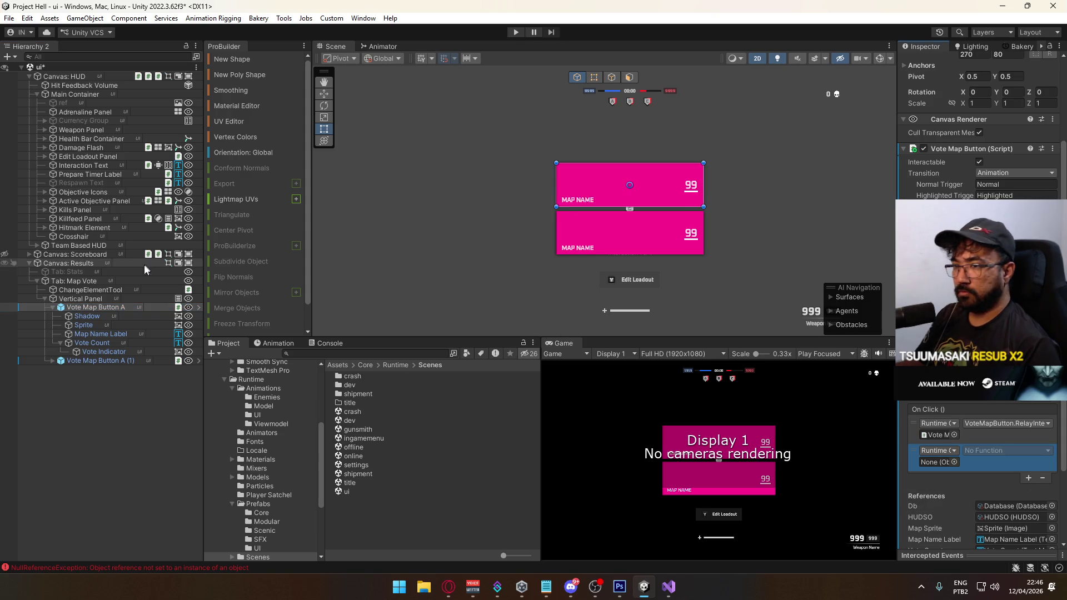
pyautogui.moveTo(932, 455); pyautogui.dragTo(938, 462)
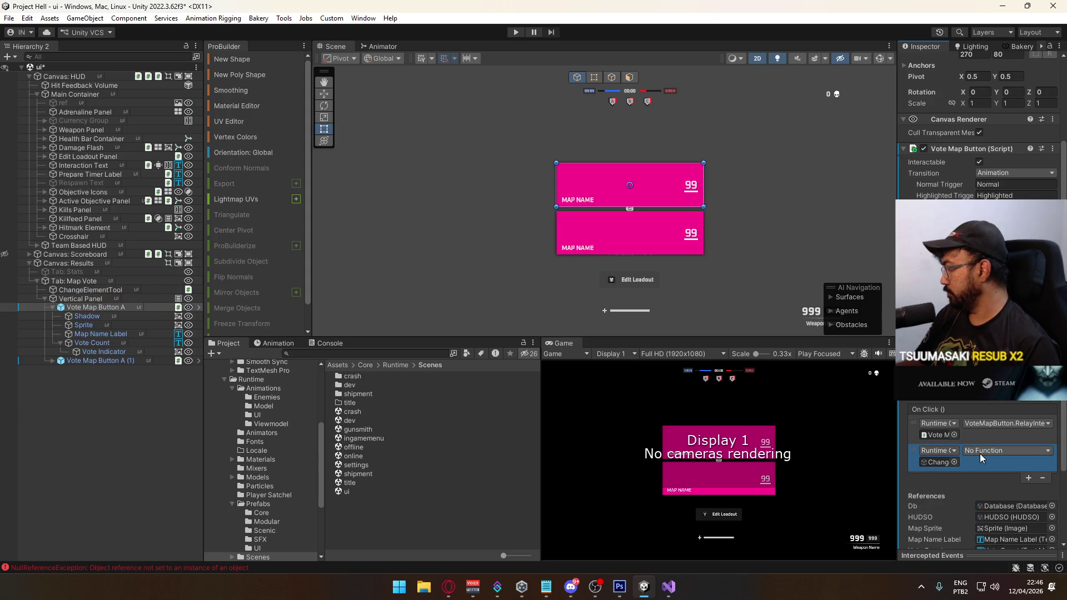
pyautogui.click(1006, 450)
pyautogui.moveTo(1003, 505)
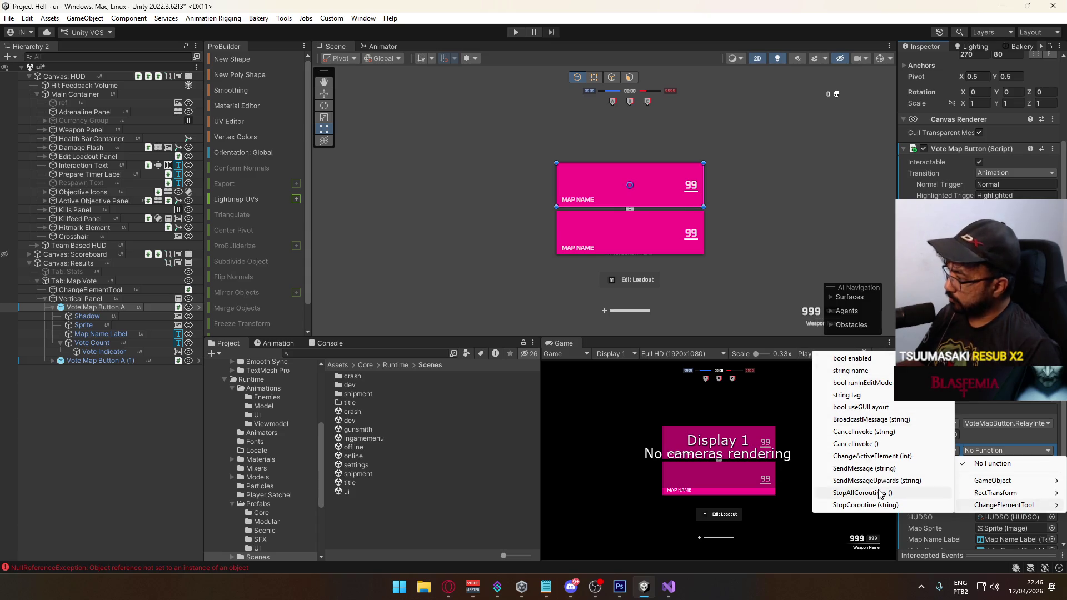
pyautogui.click(882, 456)
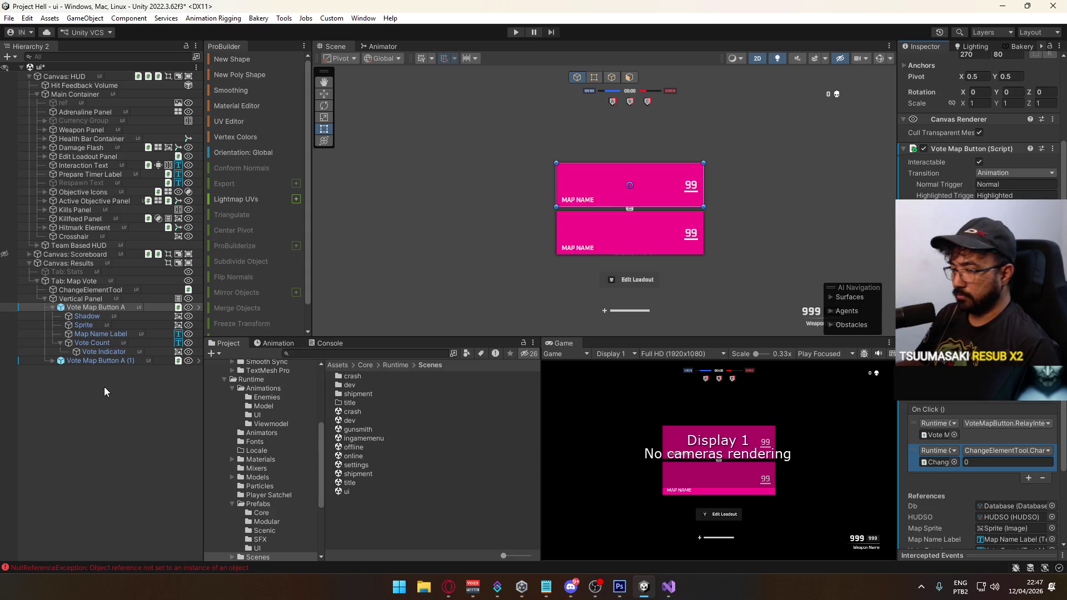
# Rename the duplicated button to 'Vote Map Button B'.
pyautogui.click(52, 361)
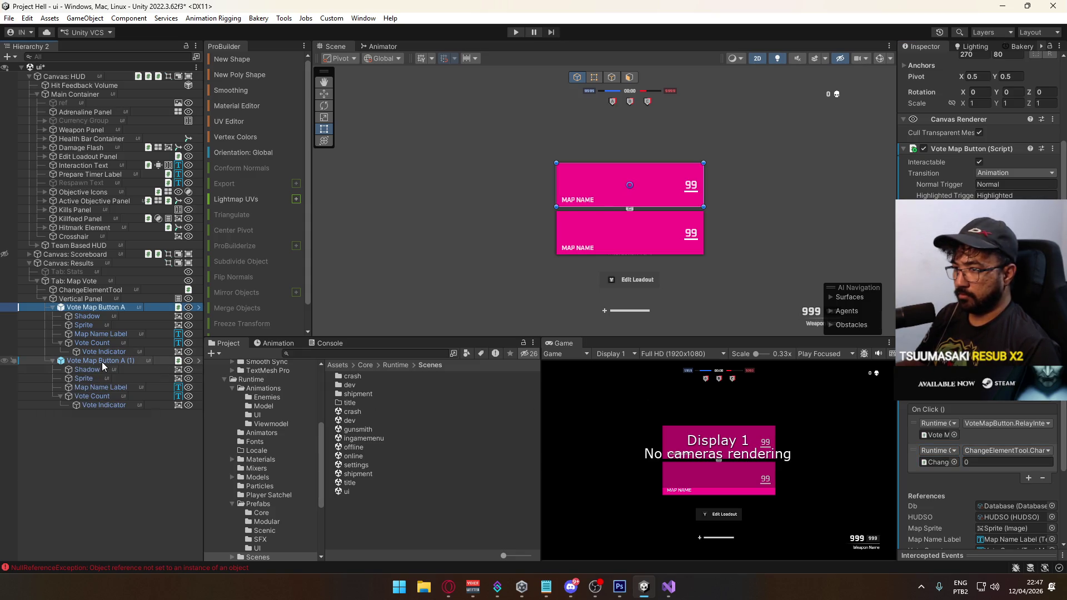
pyautogui.click(101, 361)
pyautogui.press('F2')
pyautogui.write('Vote Map Button B')
pyautogui.click(102, 369)
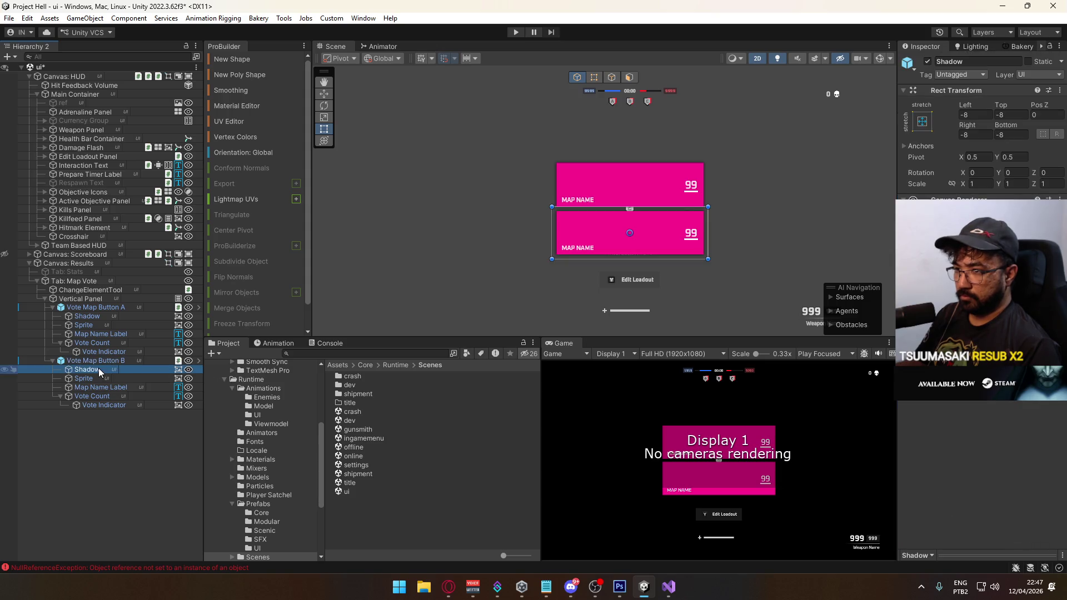
pyautogui.click(95, 361)
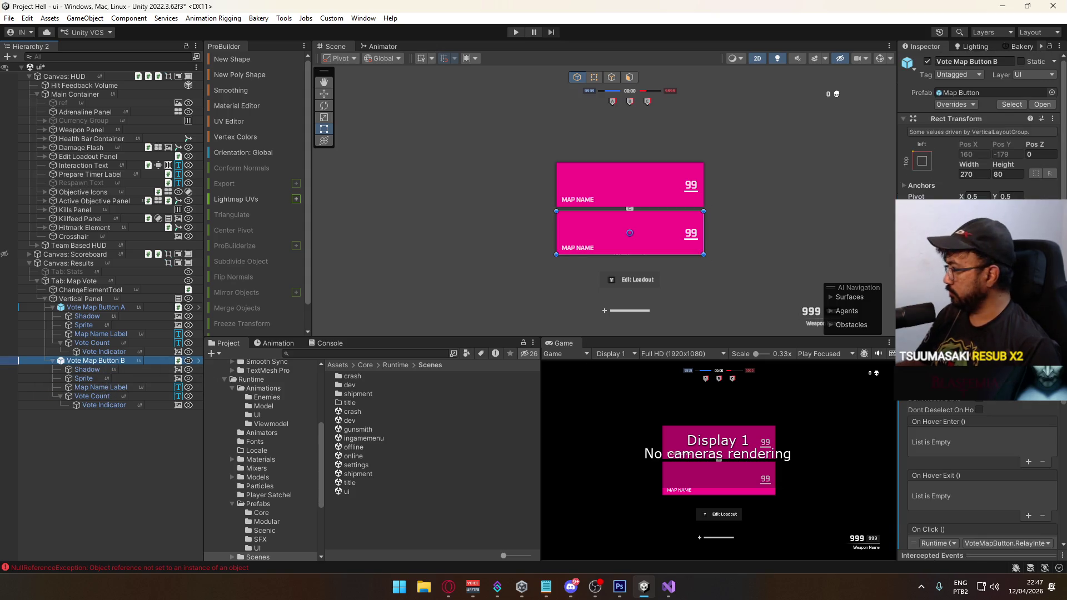
pyautogui.scroll(-3, 1002, 443)
# Give Vote Map Button B an On Click entry calling ChangeElementTool.ChangeActiveElement with argument 1.
pyautogui.click(1028, 479)
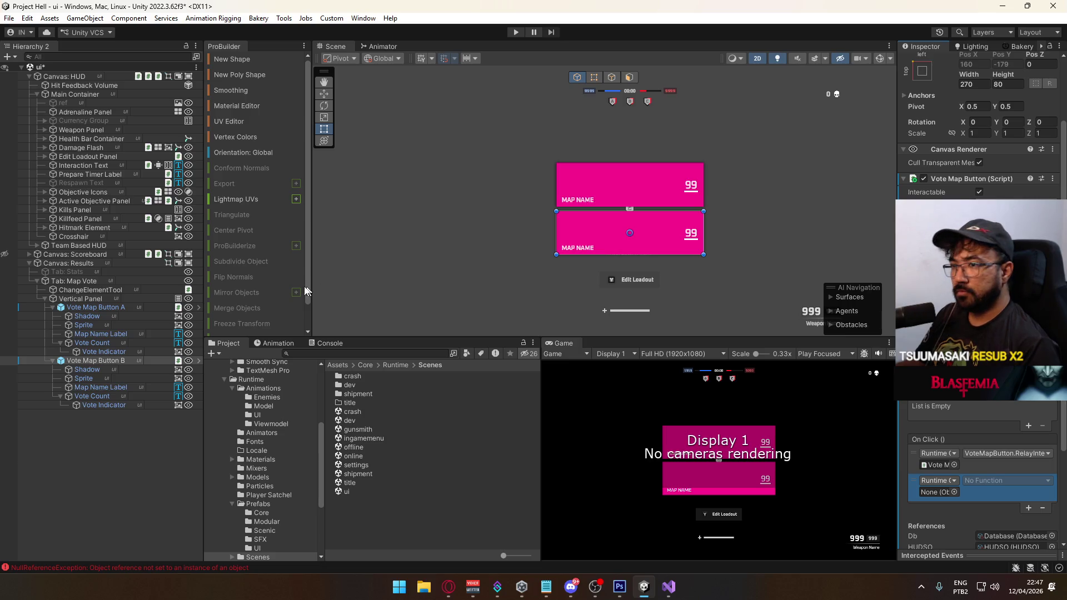
pyautogui.moveTo(121, 289)
pyautogui.mouseDown()
pyautogui.moveTo(995, 489)
pyautogui.moveTo(939, 492)
pyautogui.mouseUp()
pyautogui.click(997, 481)
pyautogui.moveTo(1009, 535)
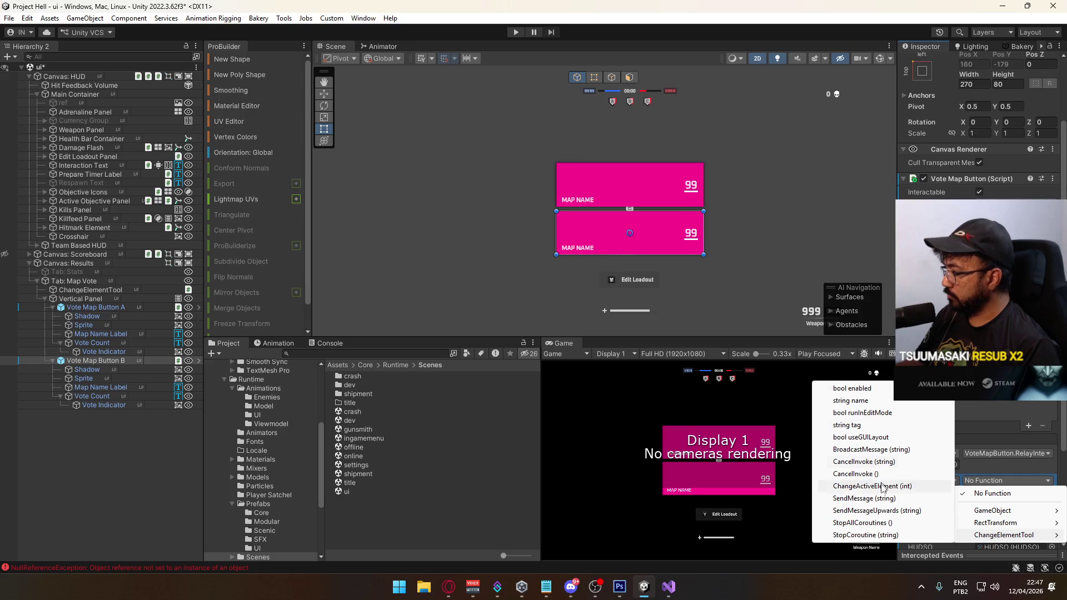
pyautogui.click(882, 487)
pyautogui.click(992, 492)
pyautogui.write('1')
# Collapse both vote buttons in the Hierarchy and clear the selection.
pyautogui.click(102, 309)
pyautogui.click(81, 362)
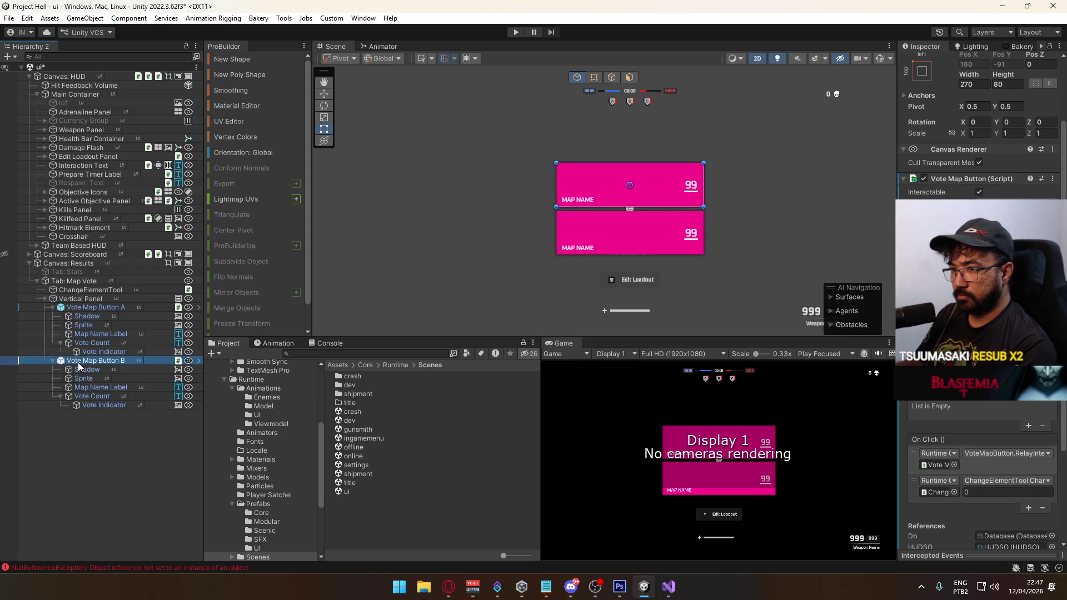
pyautogui.click(52, 361)
pyautogui.click(51, 308)
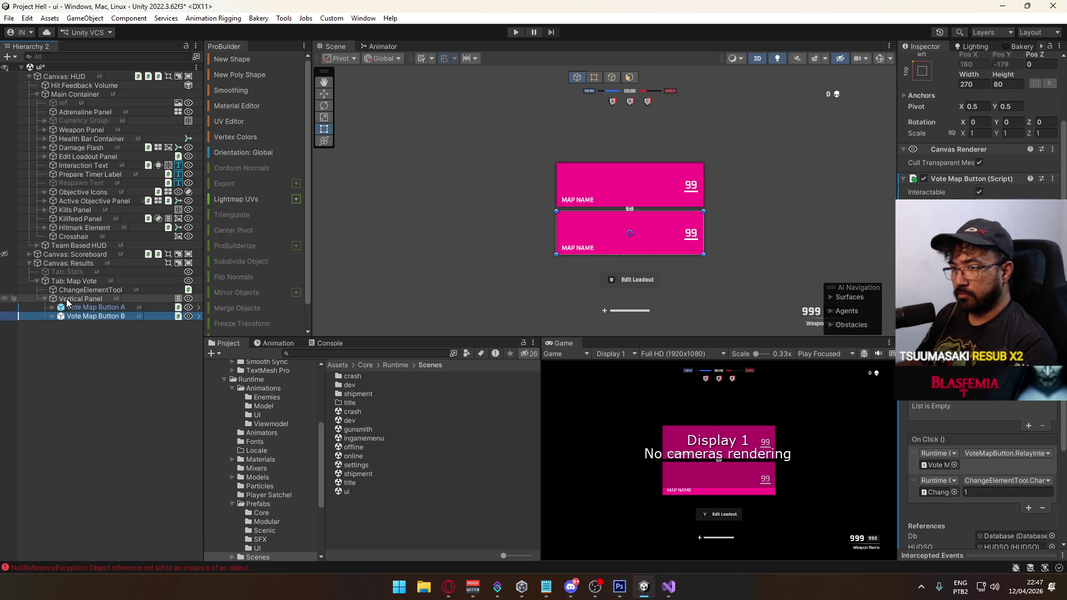
pyautogui.click(92, 308)
pyautogui.click(102, 376)
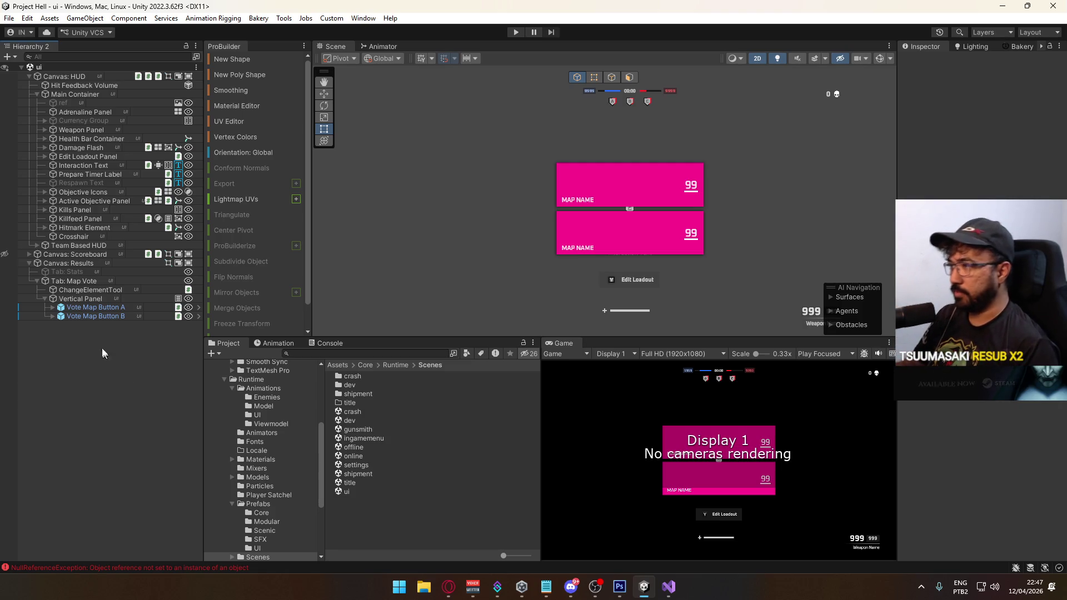
# Expand Vote Map Button A to show Shadow, Sprite, Map Name Label, Vote Count and Vote Indicator.
pyautogui.click(54, 309)
pyautogui.click(54, 308)
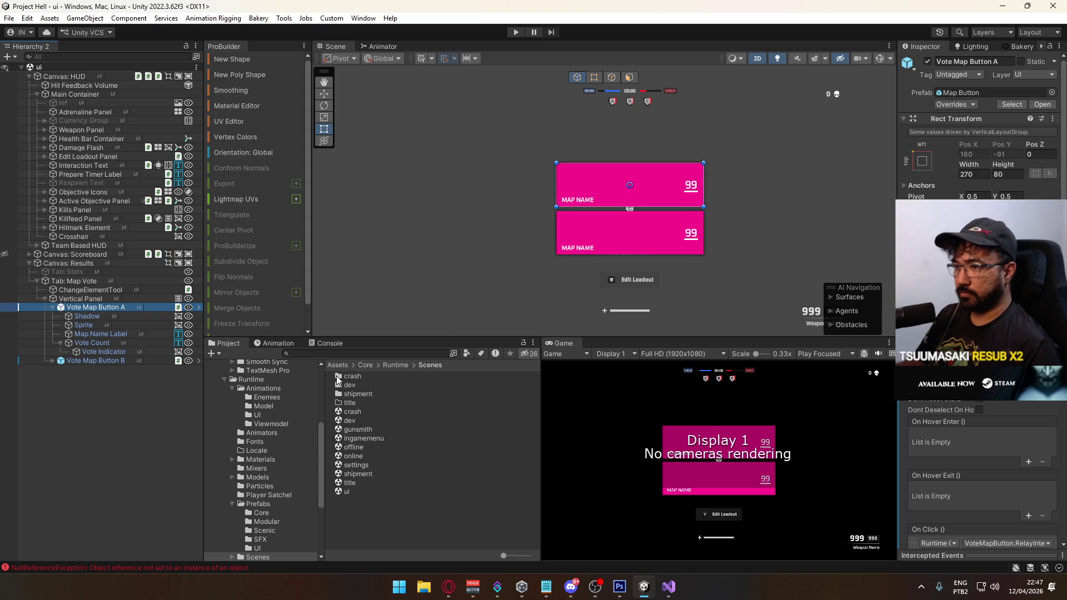
# Open the shipment scene in 3D perspective with effects on and fly through the containers.
pyautogui.doubleClick(371, 472)
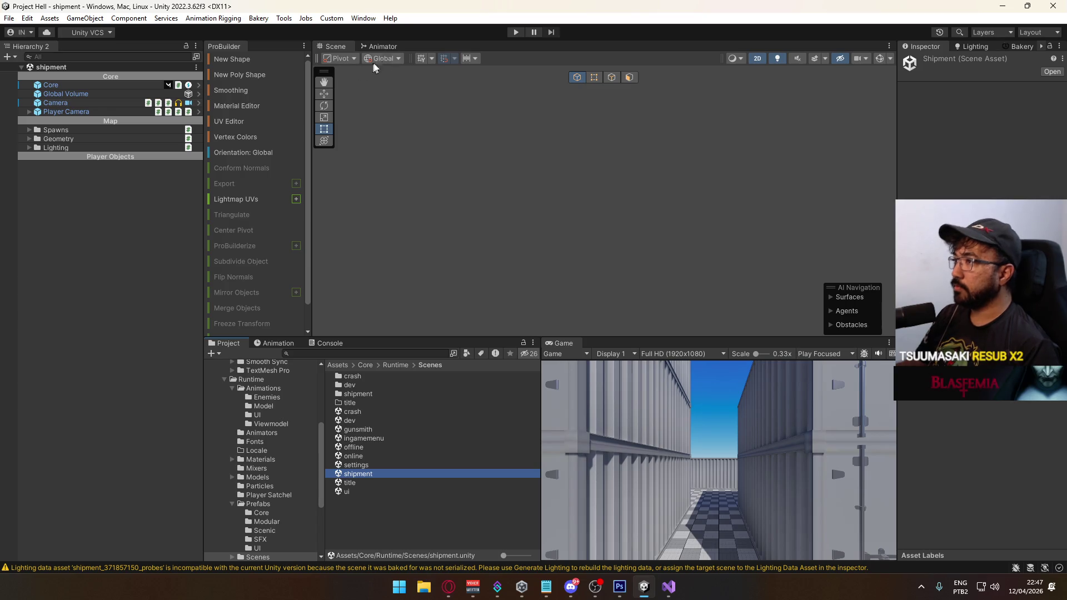
pyautogui.click(757, 59)
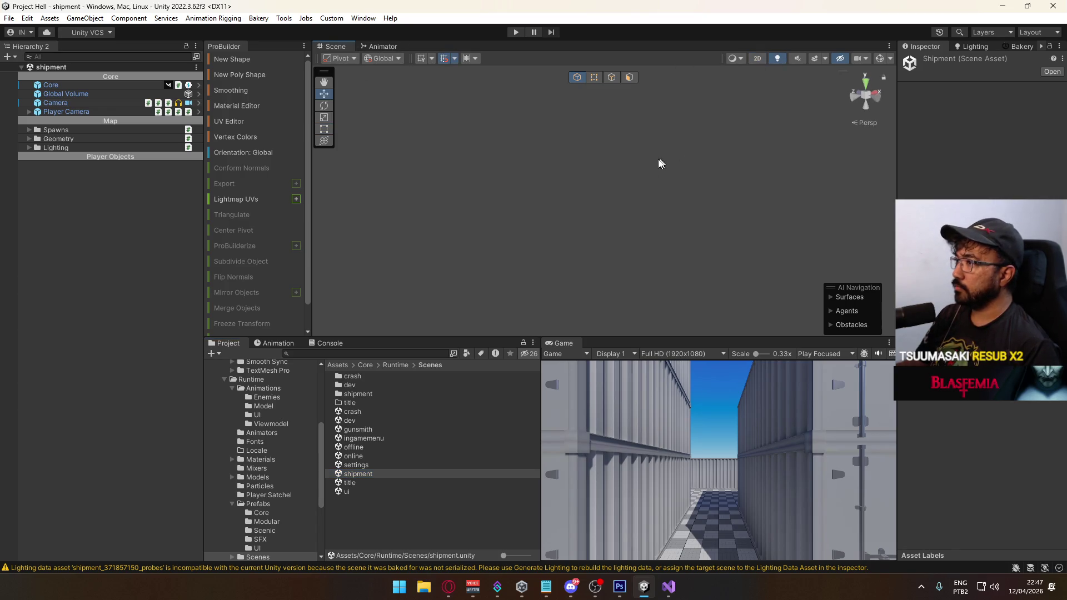
pyautogui.click(814, 58)
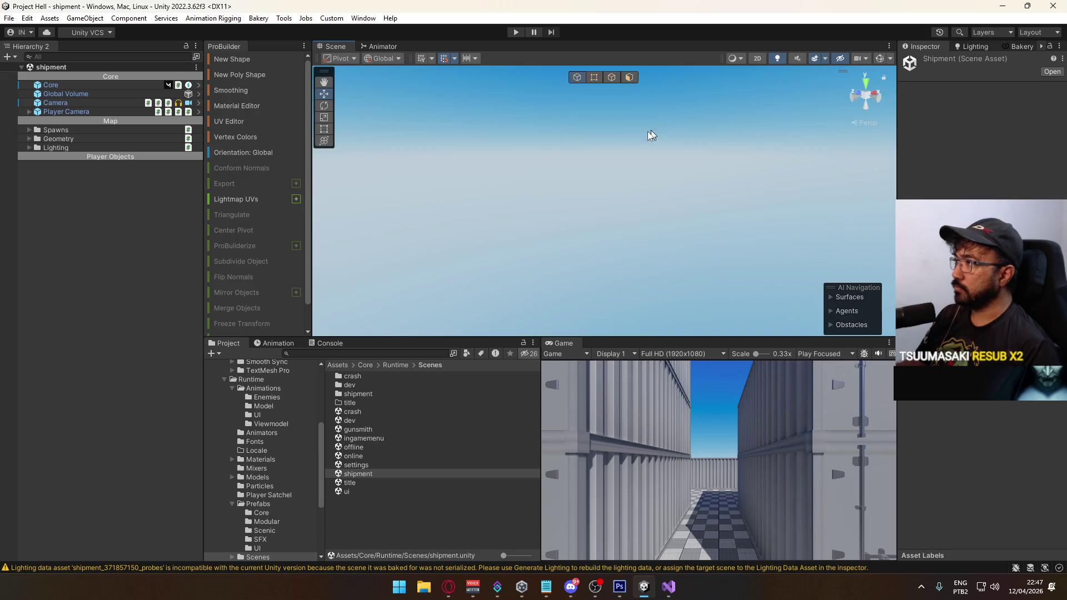
pyautogui.click(95, 131)
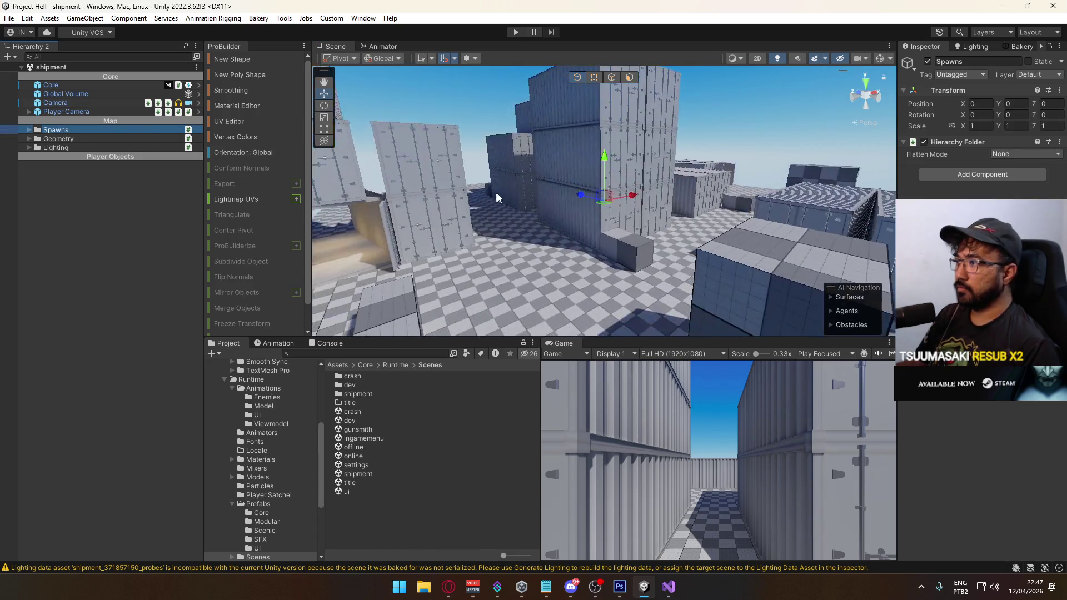
pyautogui.click(639, 149)
pyautogui.click(708, 153)
pyautogui.moveTo(736, 127)
pyautogui.mouseDown()
pyautogui.moveTo(695, 154)
pyautogui.moveTo(443, 150)
pyautogui.moveTo(448, 167)
pyautogui.moveTo(417, 151)
pyautogui.moveTo(419, 129)
pyautogui.moveTo(417, 143)
pyautogui.mouseUp()
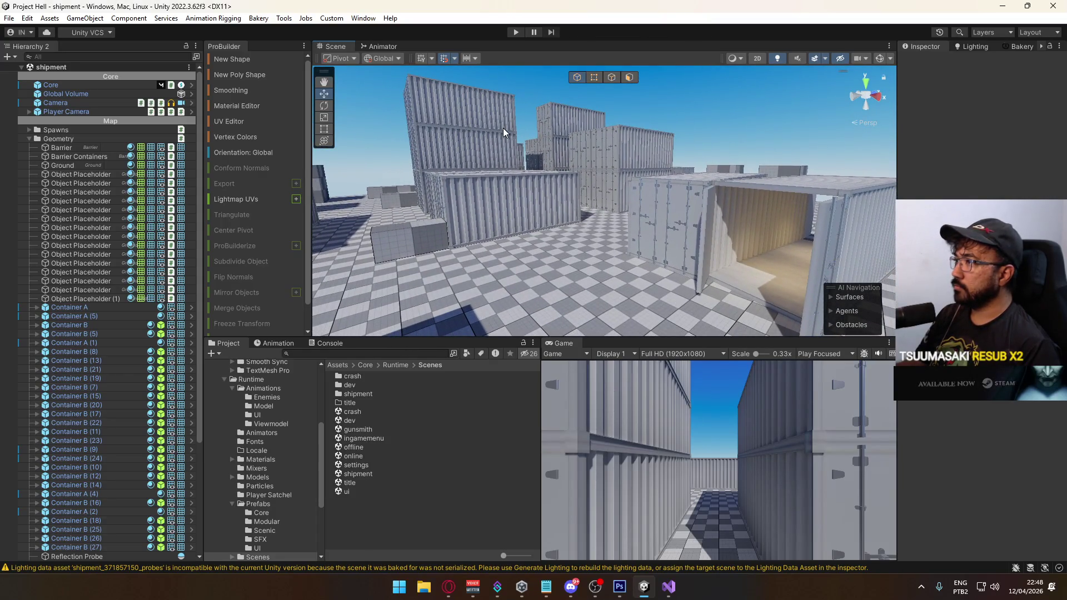
# Browse the editor's menu bar, then open File Explorer on This PC.
pyautogui.click(328, 20)
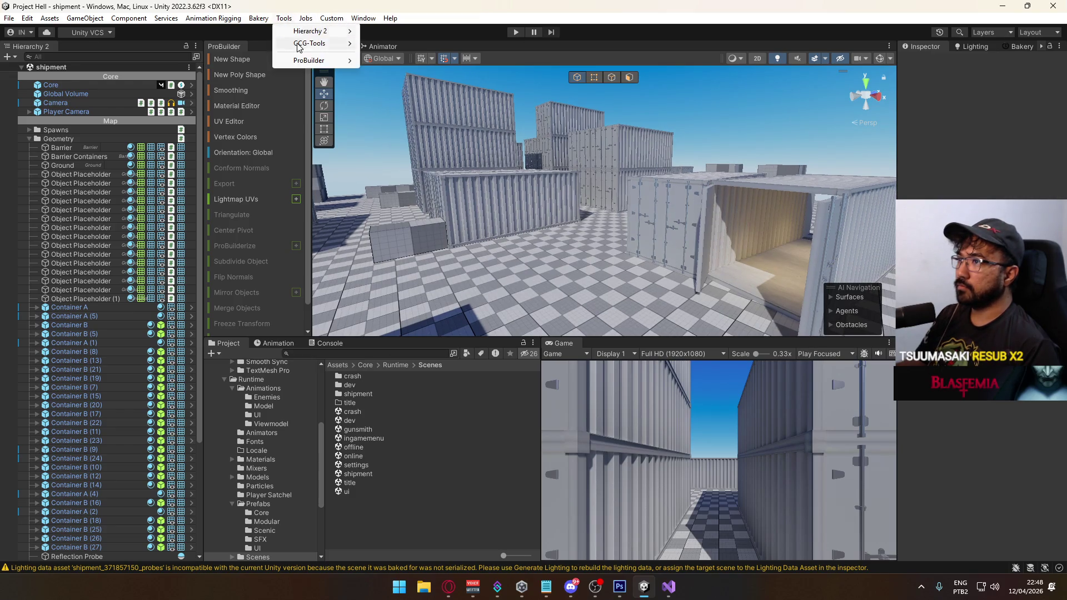
pyautogui.moveTo(363, 22)
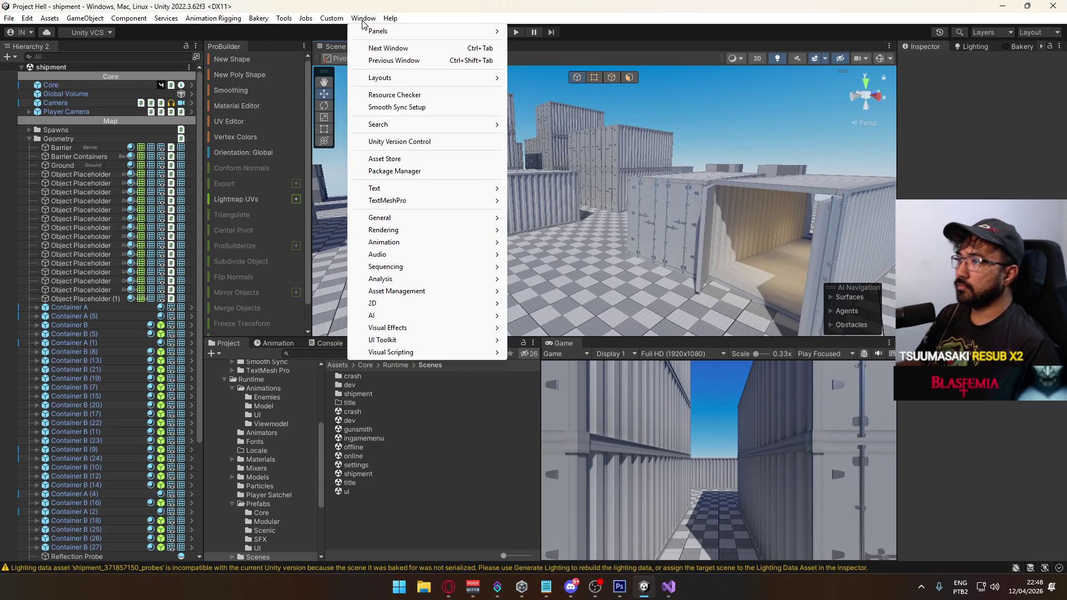
pyautogui.moveTo(272, 21)
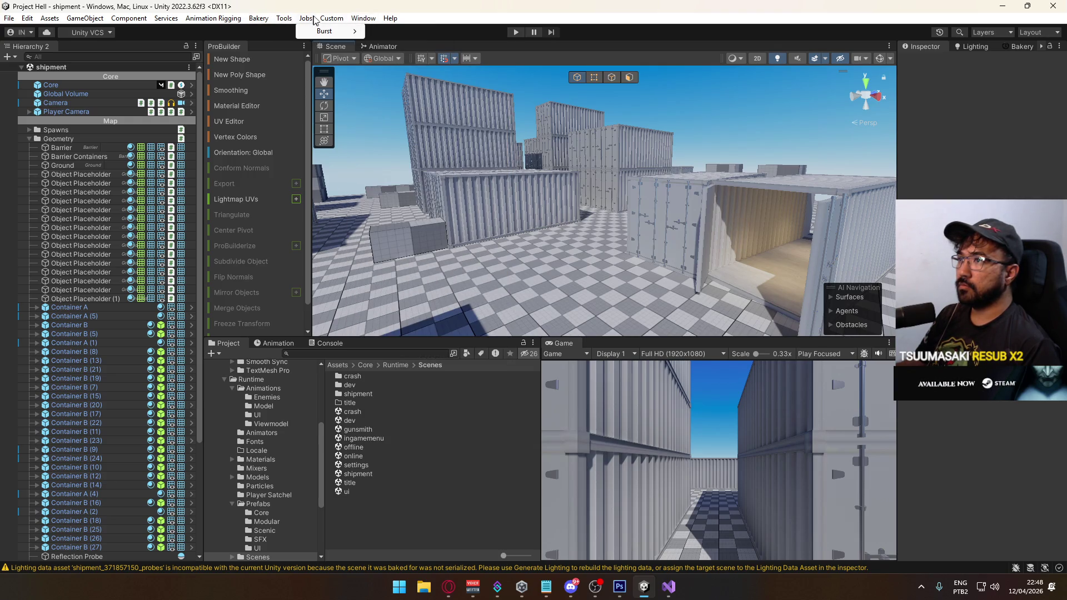
pyautogui.moveTo(97, 22)
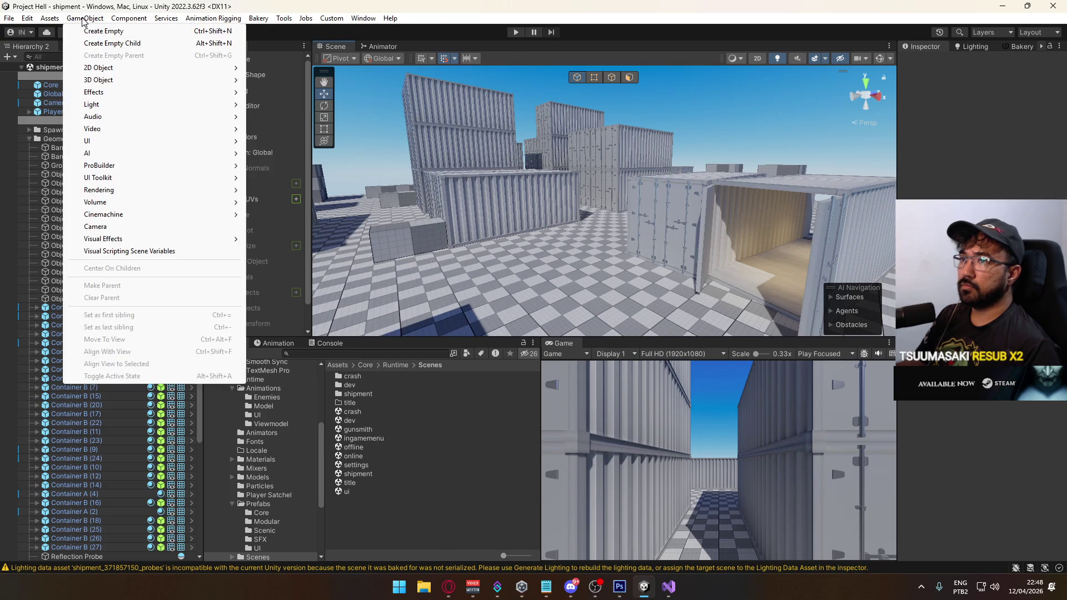
pyautogui.moveTo(51, 22)
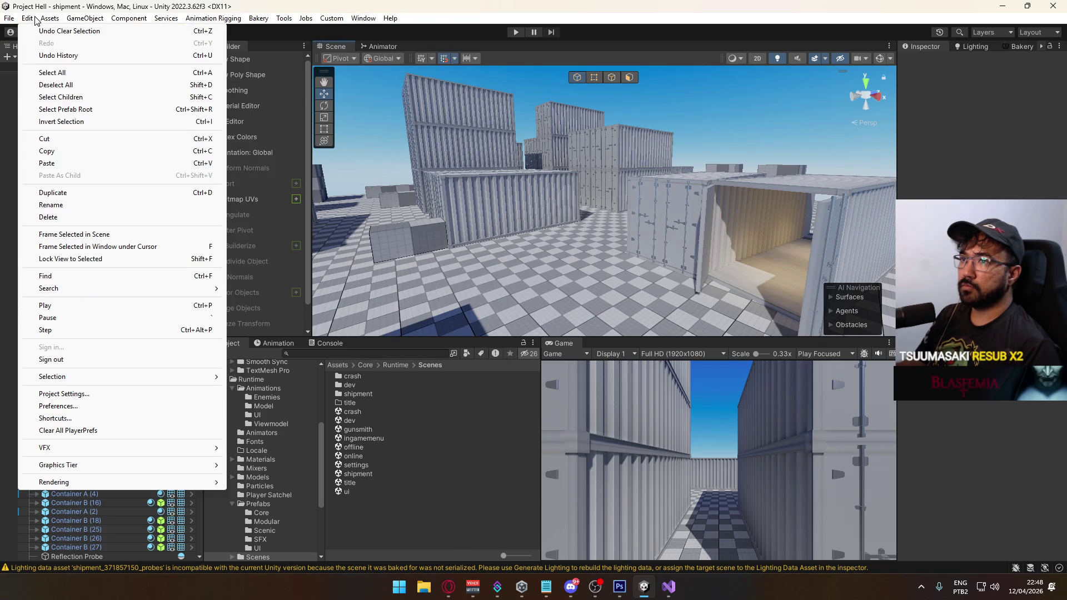
pyautogui.rightClick(408, 149)
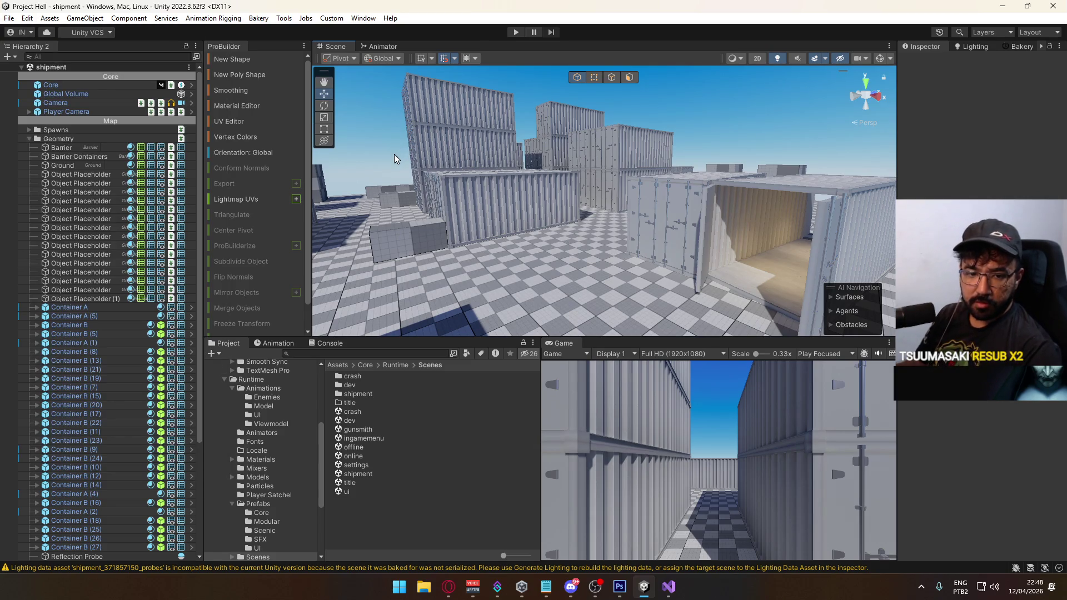
pyautogui.click(424, 587)
pyautogui.click(414, 297)
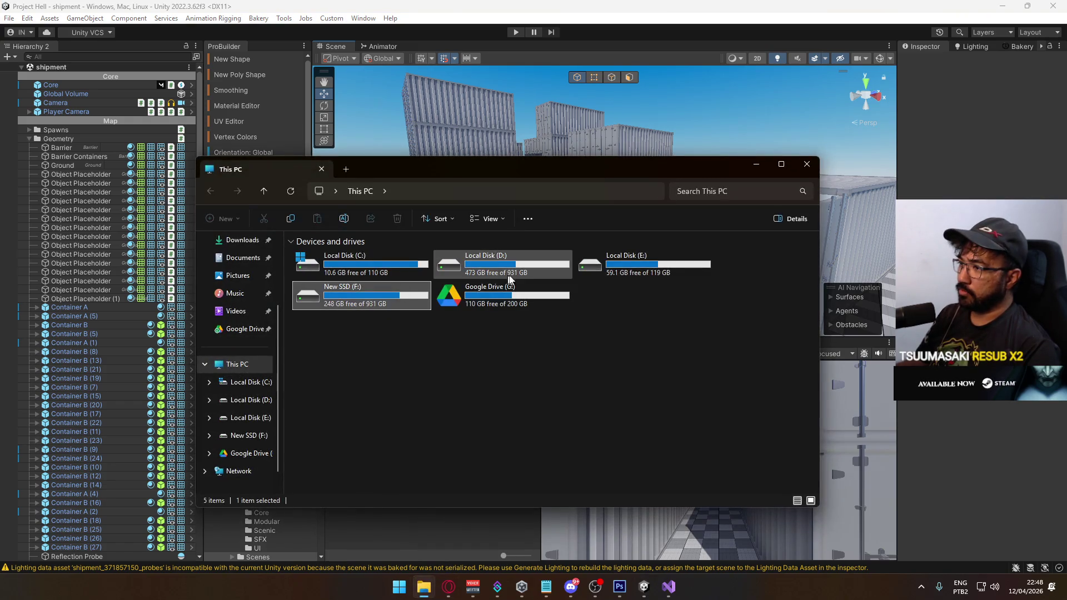
# Look through the Local Disk (D:) and New SSD (F:) drives.
pyautogui.doubleClick(525, 261)
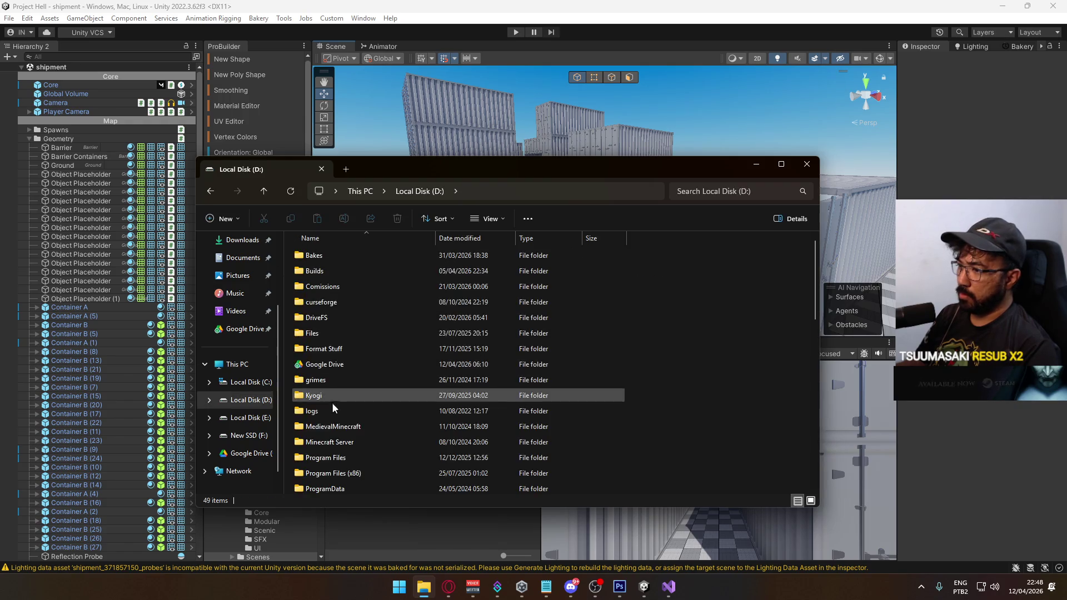
pyautogui.scroll(-3, 362, 441)
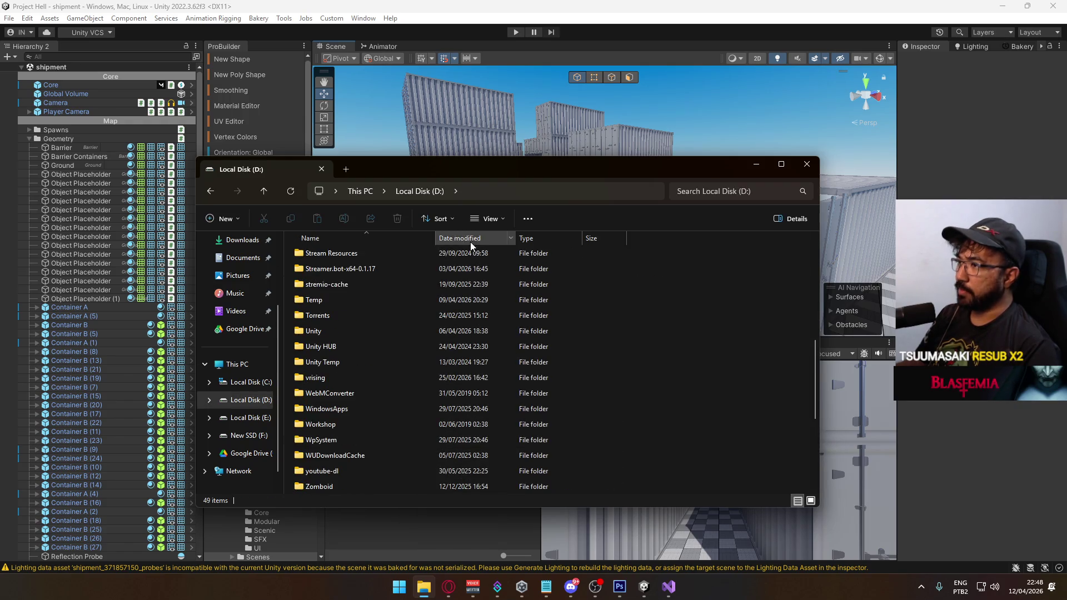
pyautogui.click(360, 191)
pyautogui.doubleClick(334, 302)
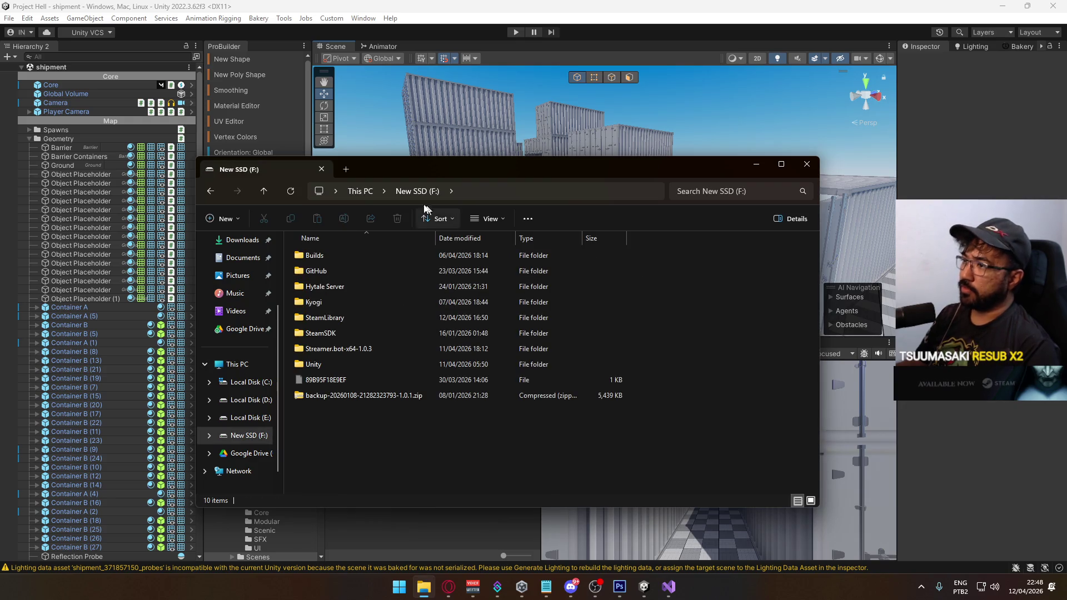
pyautogui.click(369, 193)
pyautogui.doubleClick(485, 265)
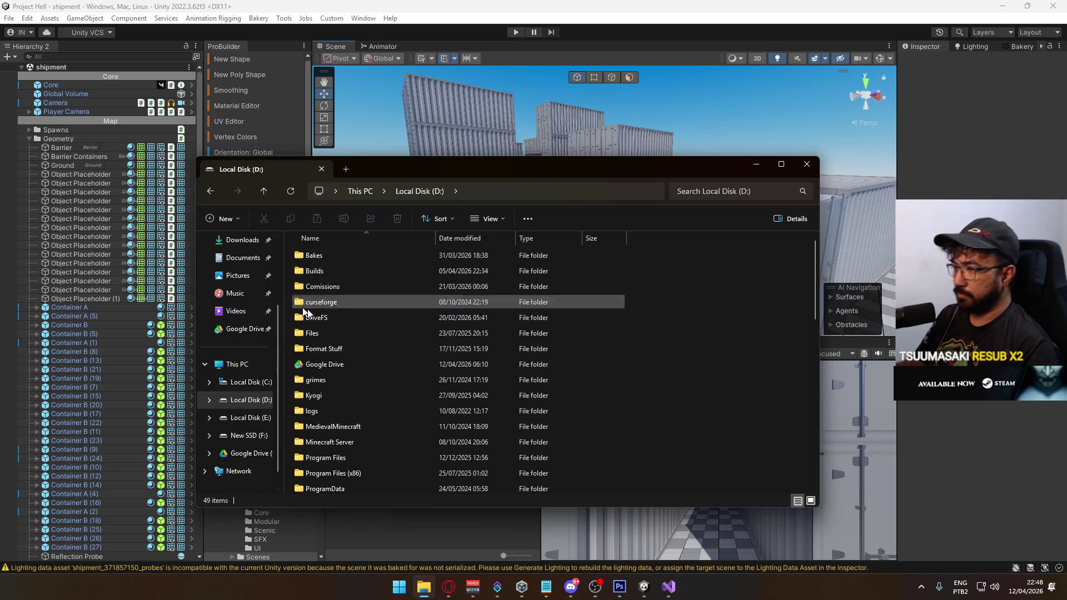
pyautogui.click(356, 191)
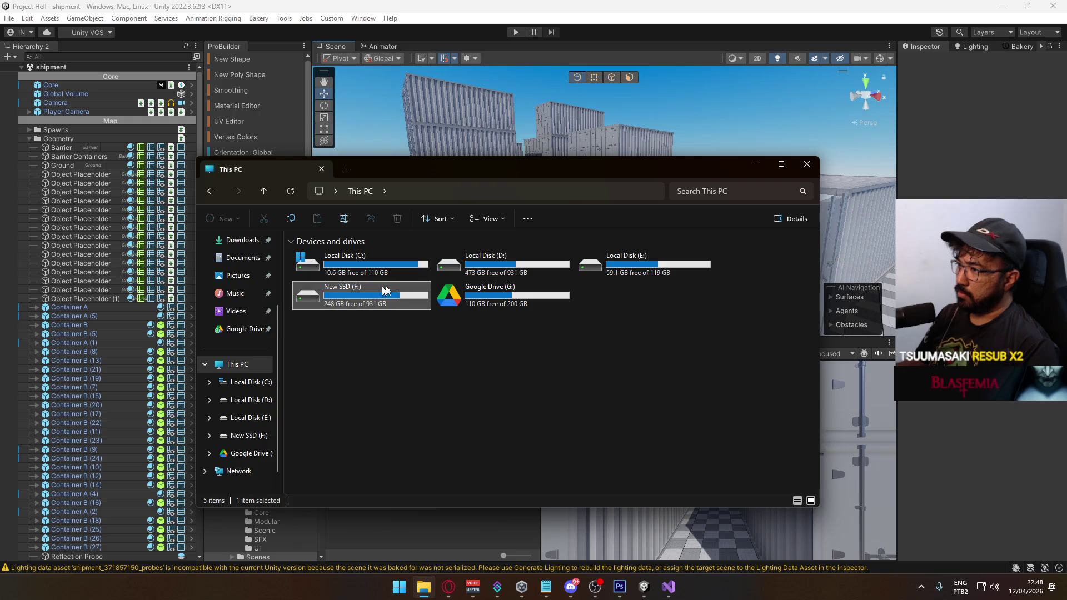
# Navigate into D:\Unity\Project C\Assets.
pyautogui.doubleClick(480, 275)
pyautogui.scroll(-10, 370, 382)
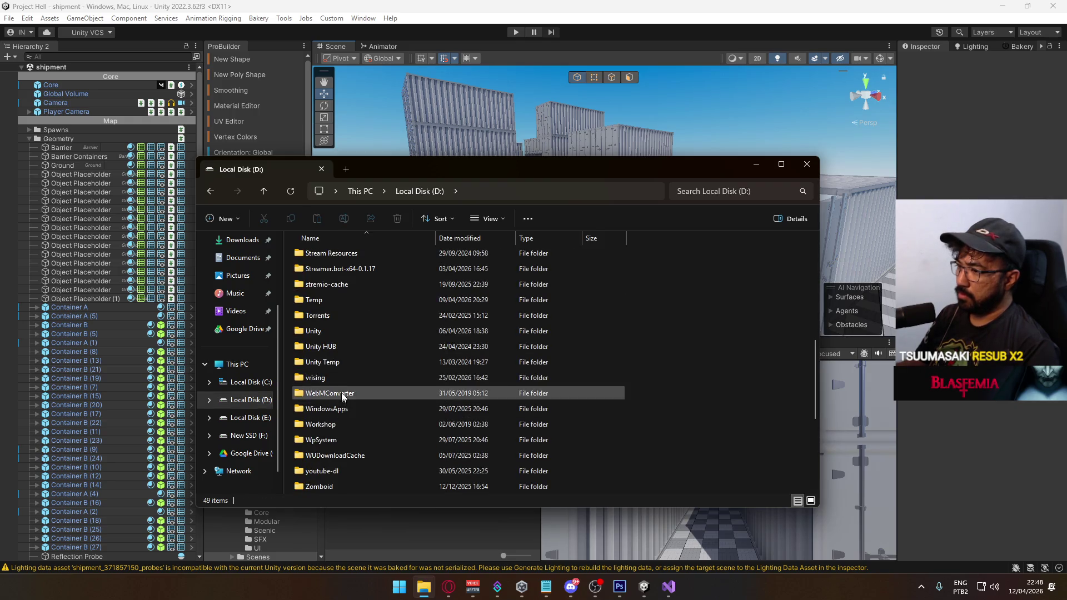
pyautogui.click(354, 336)
pyautogui.doubleClick(353, 336)
pyautogui.doubleClick(344, 406)
pyautogui.doubleClick(353, 275)
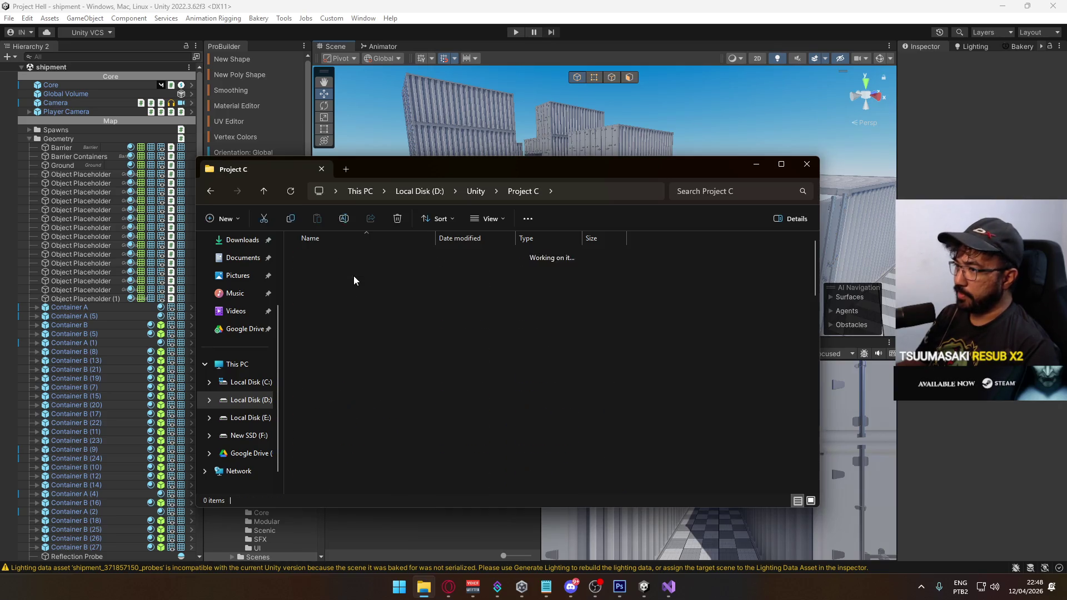
# Look through Project C's Assets and Textures folders.
pyautogui.scroll(-6, 495, 422)
pyautogui.click(818, 463)
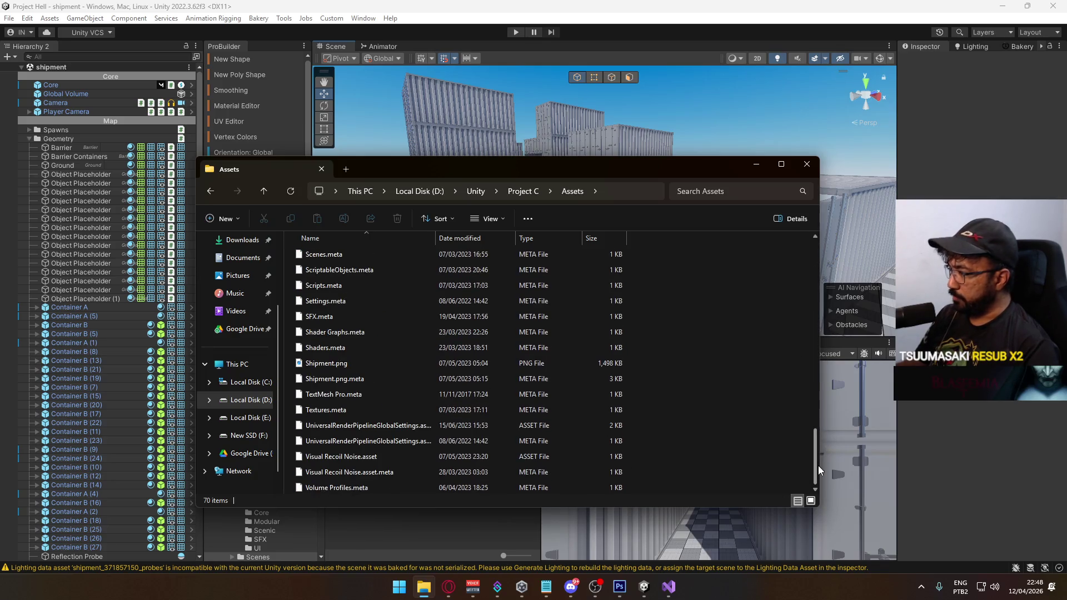
pyautogui.scroll(10, 467, 445)
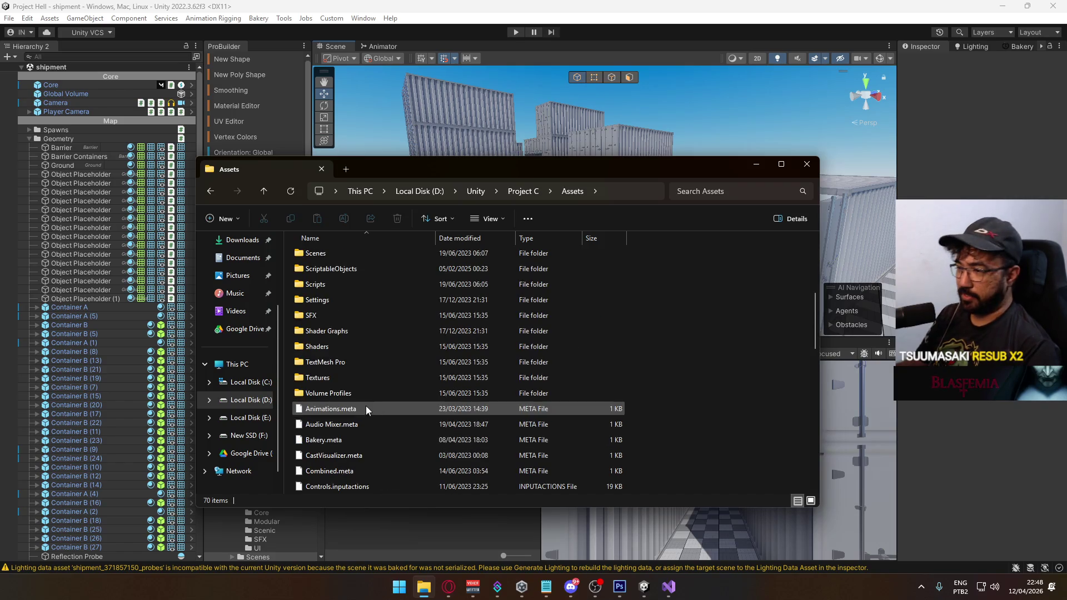
pyautogui.doubleClick(349, 377)
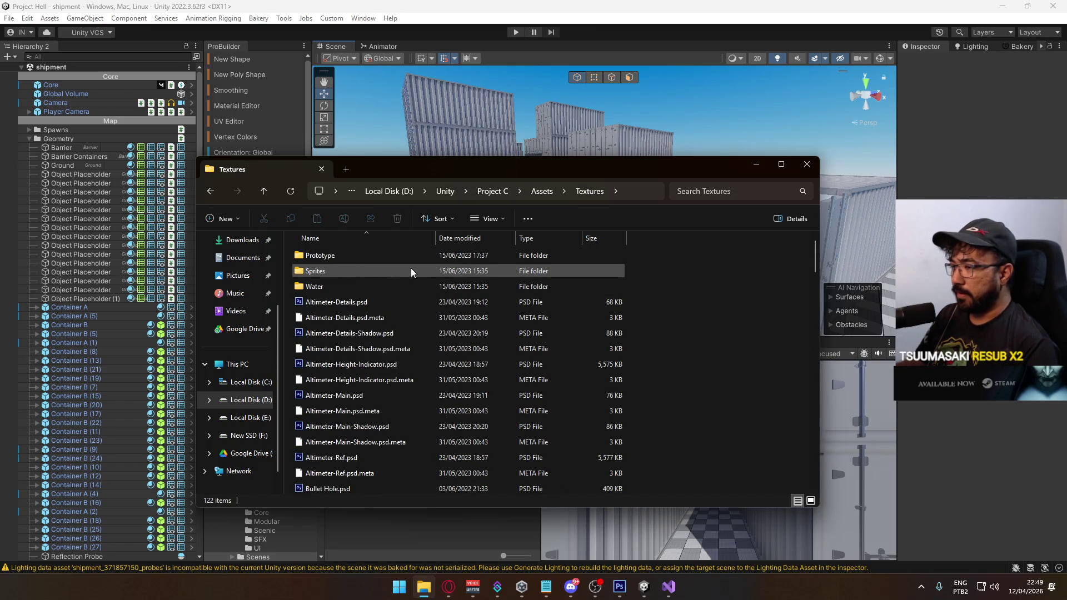
pyautogui.click(536, 191)
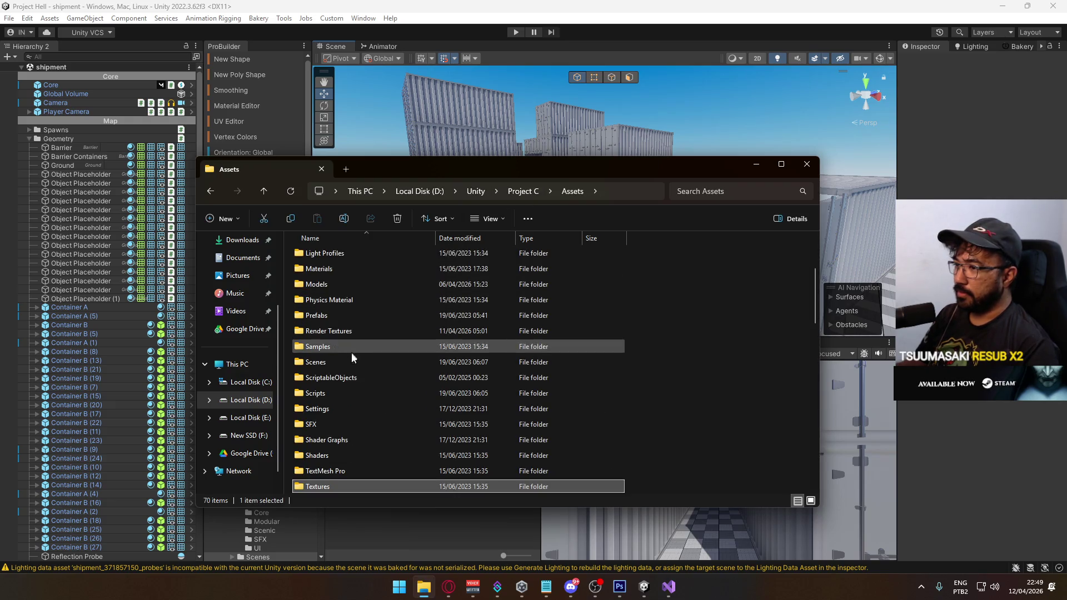
# Browse the Scripts > Tools folder, then return to Assets.
pyautogui.doubleClick(327, 392)
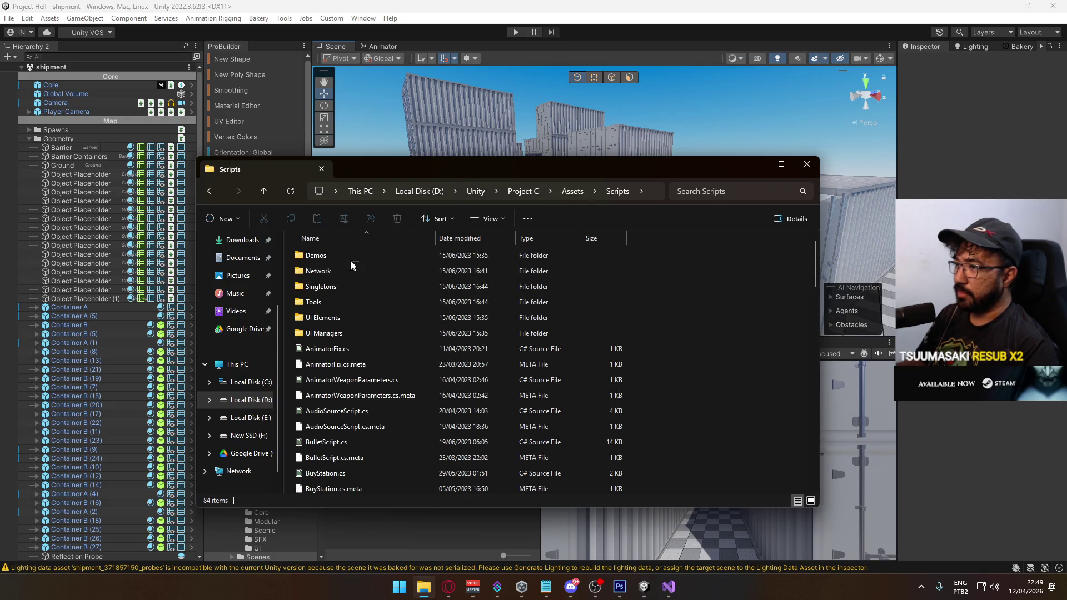
pyautogui.doubleClick(342, 304)
pyautogui.moveTo(816, 282); pyautogui.dragTo(786, 419)
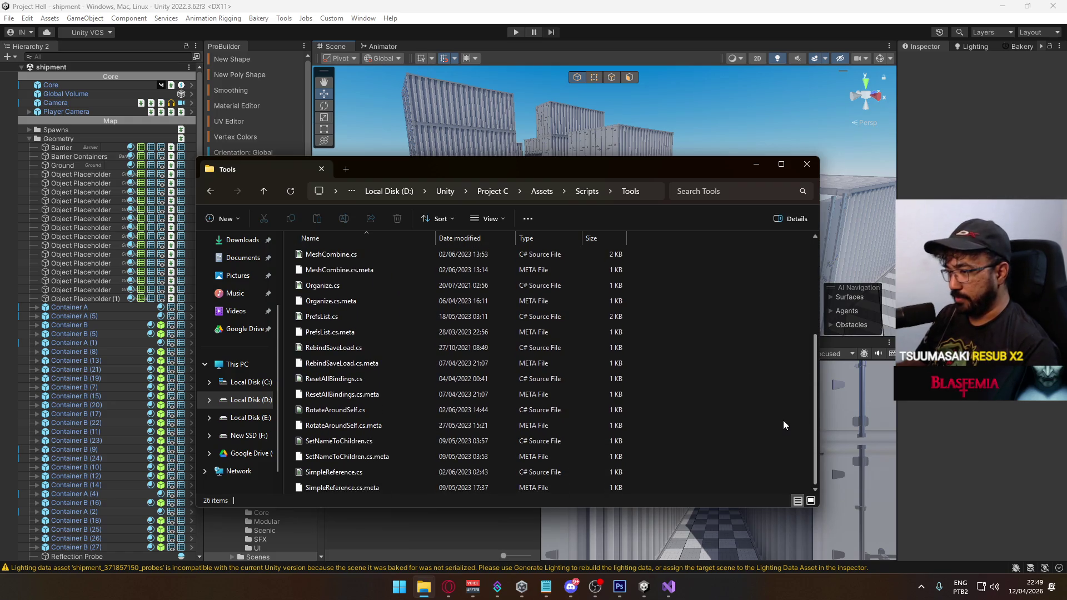
pyautogui.scroll(1, 452, 404)
pyautogui.scroll(2, 453, 401)
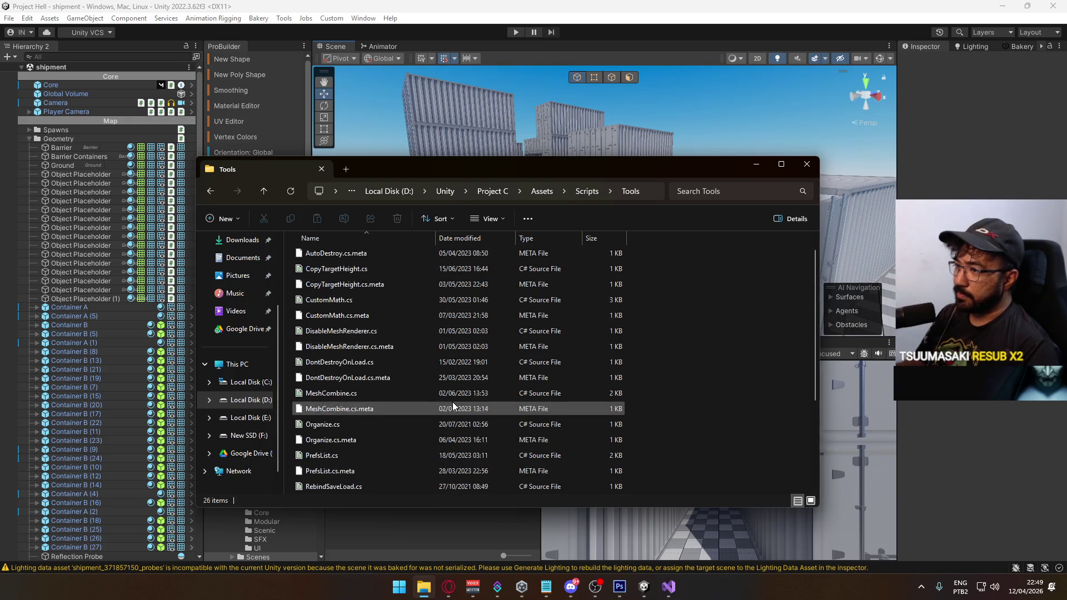
pyautogui.click(585, 192)
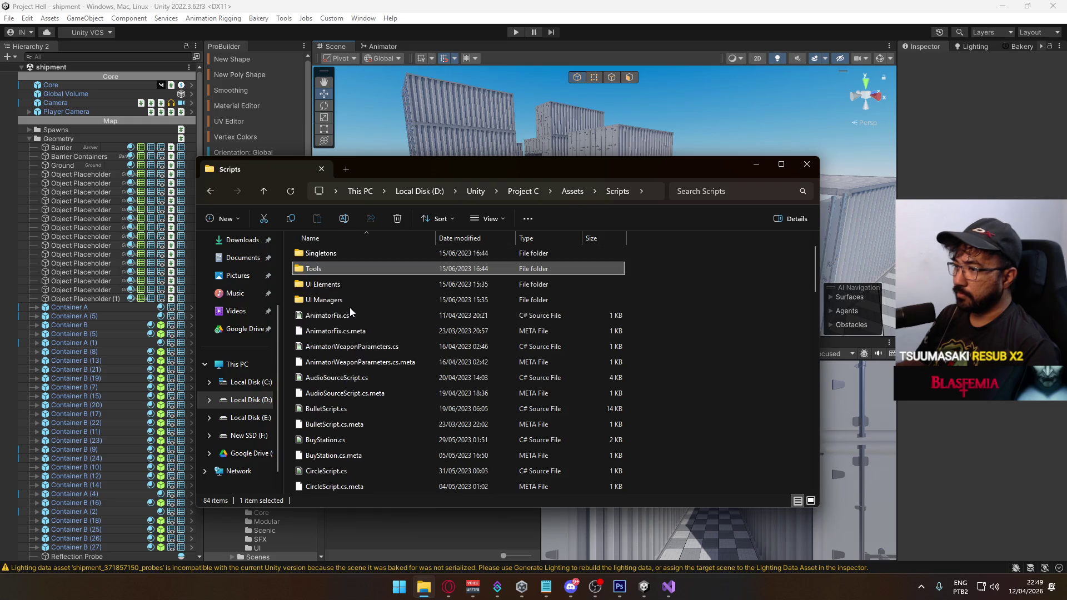
pyautogui.click(573, 192)
# In Assets\Editor, select SaveScreenshotToFile.cs and its .meta file and drag them toward Unity.
pyautogui.doubleClick(332, 299)
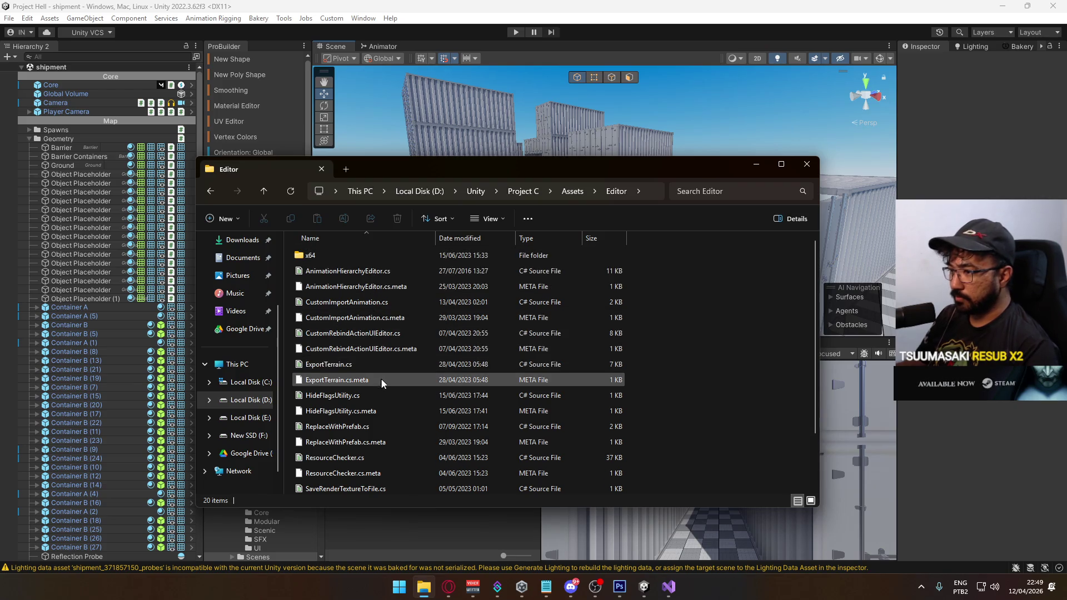
pyautogui.scroll(-1, 387, 376)
pyautogui.scroll(-1, 377, 412)
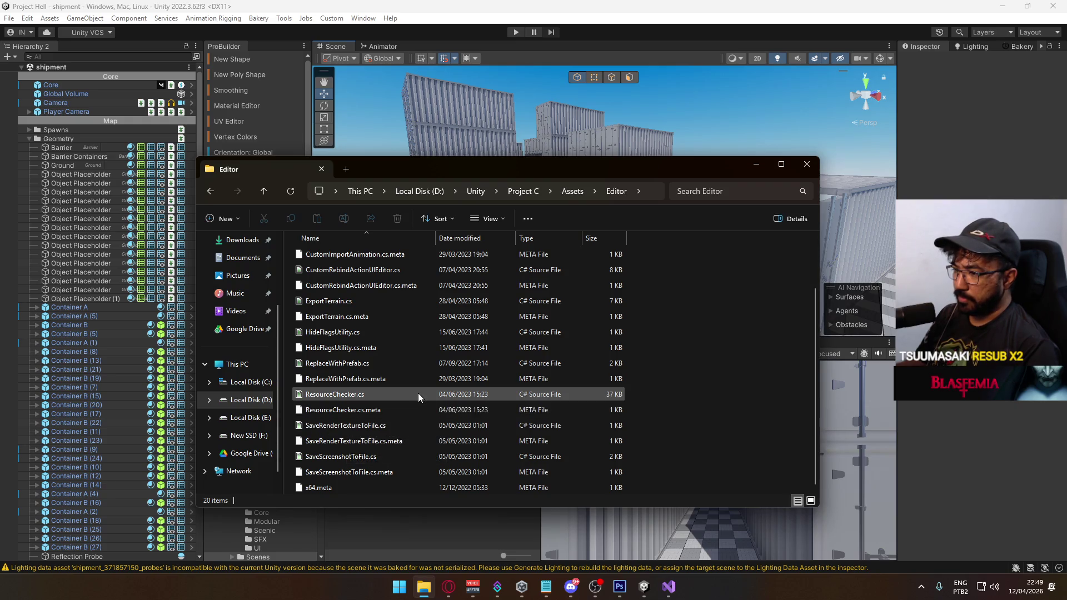
pyautogui.click(398, 453)
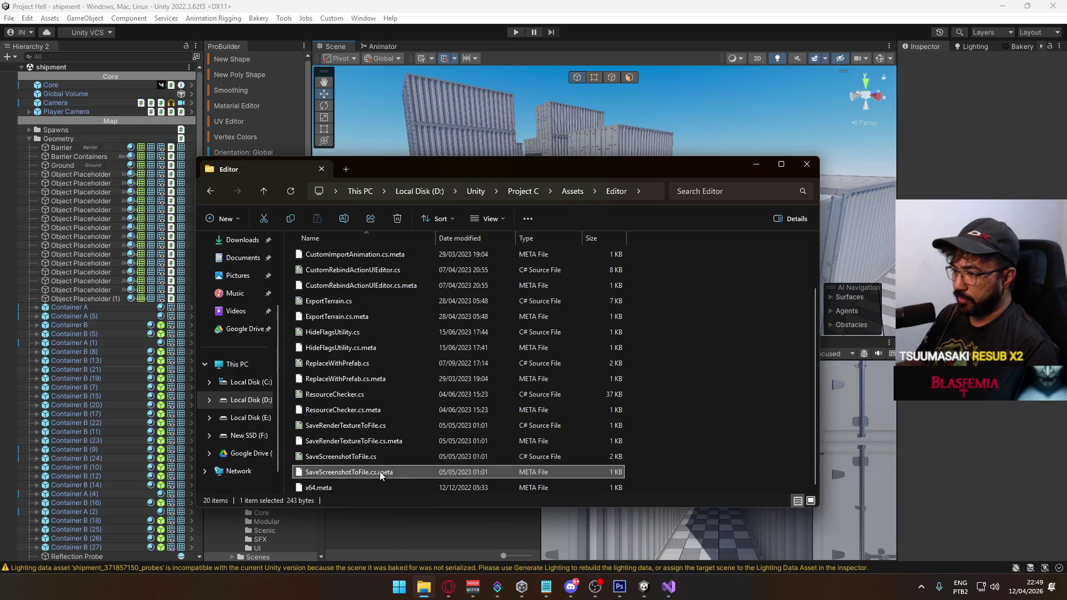
pyautogui.keyDown('shift'); pyautogui.click(380, 471); pyautogui.keyUp('shift')
pyautogui.moveTo(398, 470)
pyautogui.mouseDown()
pyautogui.moveTo(371, 455)
pyautogui.moveTo(695, 569)
pyautogui.moveTo(561, 546)
pyautogui.moveTo(239, 426)
pyautogui.moveTo(248, 505)
pyautogui.moveTo(247, 455)
pyautogui.moveTo(280, 467)
pyautogui.moveTo(239, 452)
pyautogui.moveTo(266, 458)
pyautogui.mouseUp()
# Collapse the Animations, Prefabs and Scripts folders in the Project window's folder tree.
pyautogui.scroll(2, 247, 455)
pyautogui.scroll(2, 279, 469)
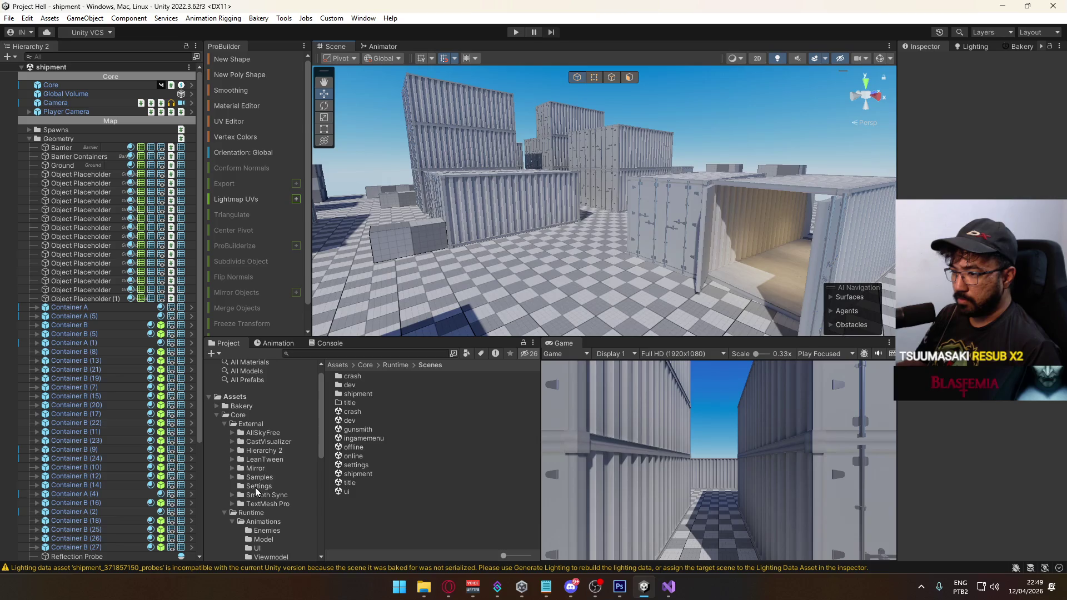
pyautogui.scroll(-2, 260, 493)
pyautogui.click(233, 455)
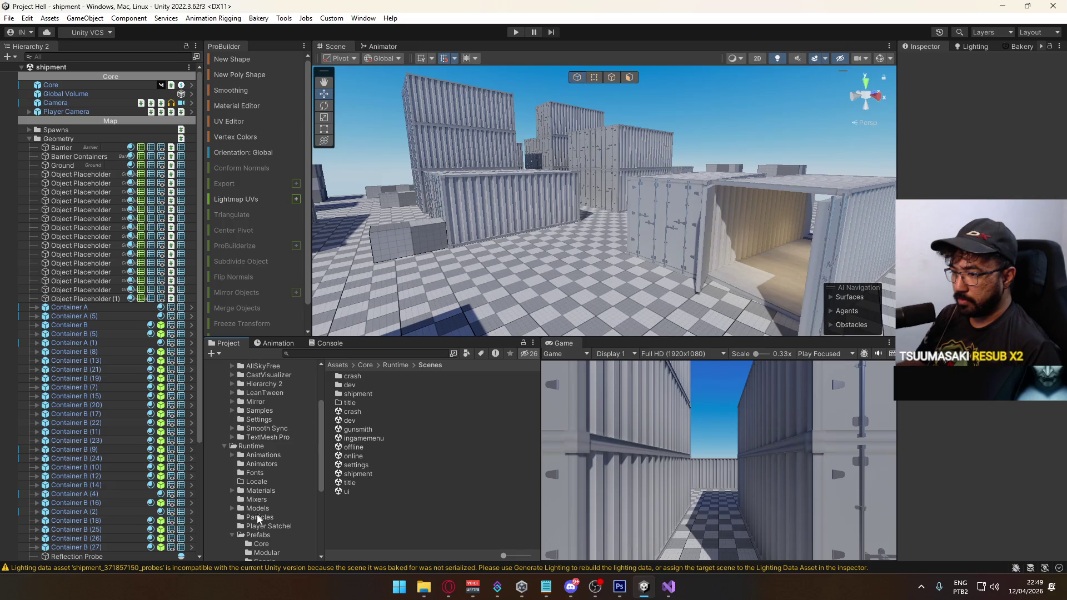
pyautogui.click(232, 534)
pyautogui.scroll(-1, 257, 512)
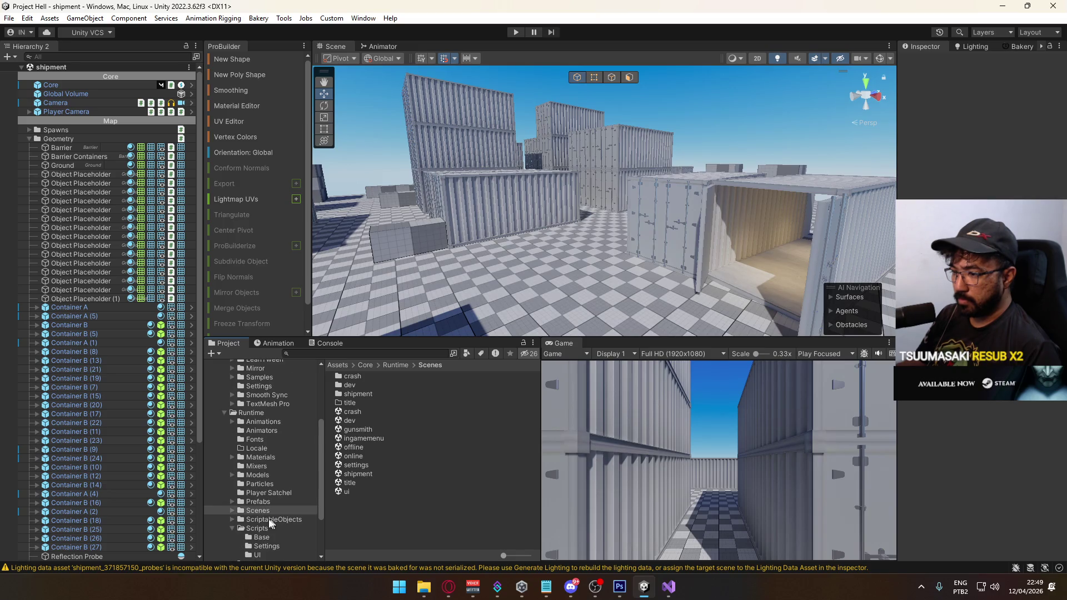
pyautogui.click(232, 528)
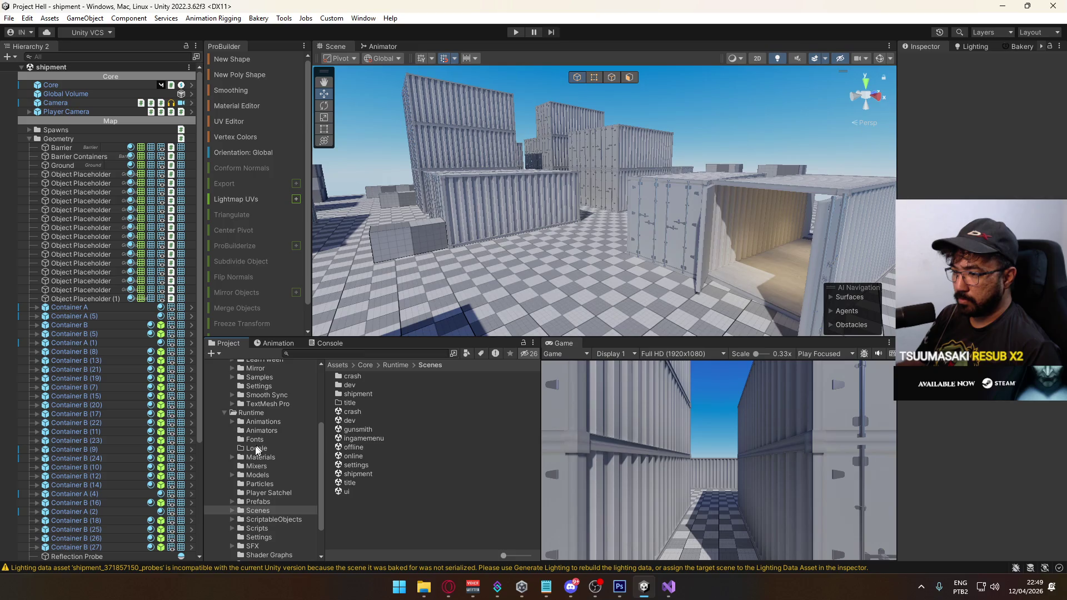
pyautogui.scroll(4, 250, 461)
pyautogui.scroll(-5, 248, 463)
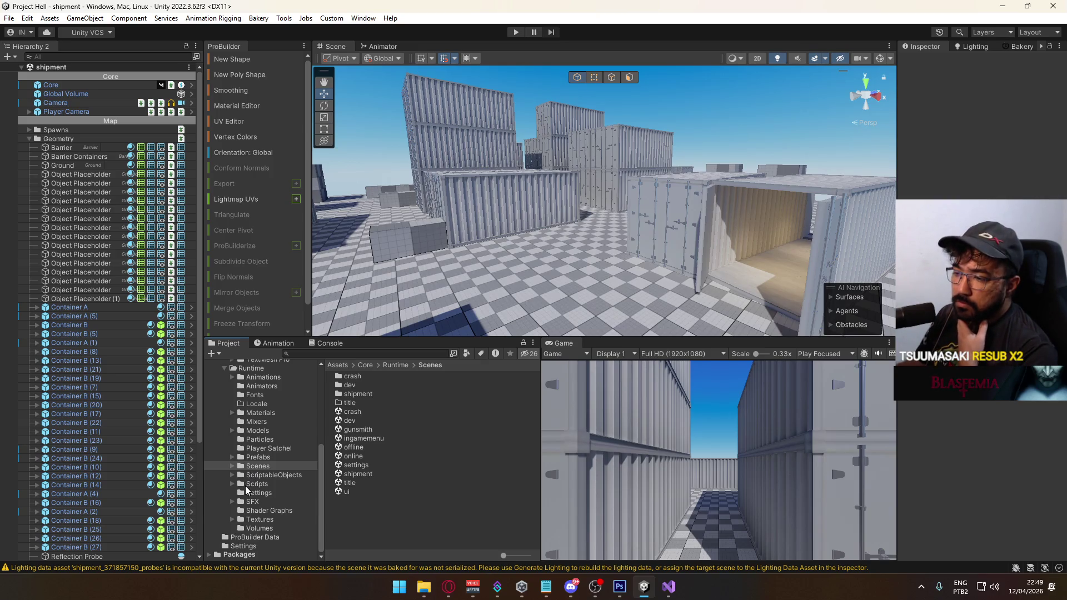
pyautogui.scroll(4, 245, 501)
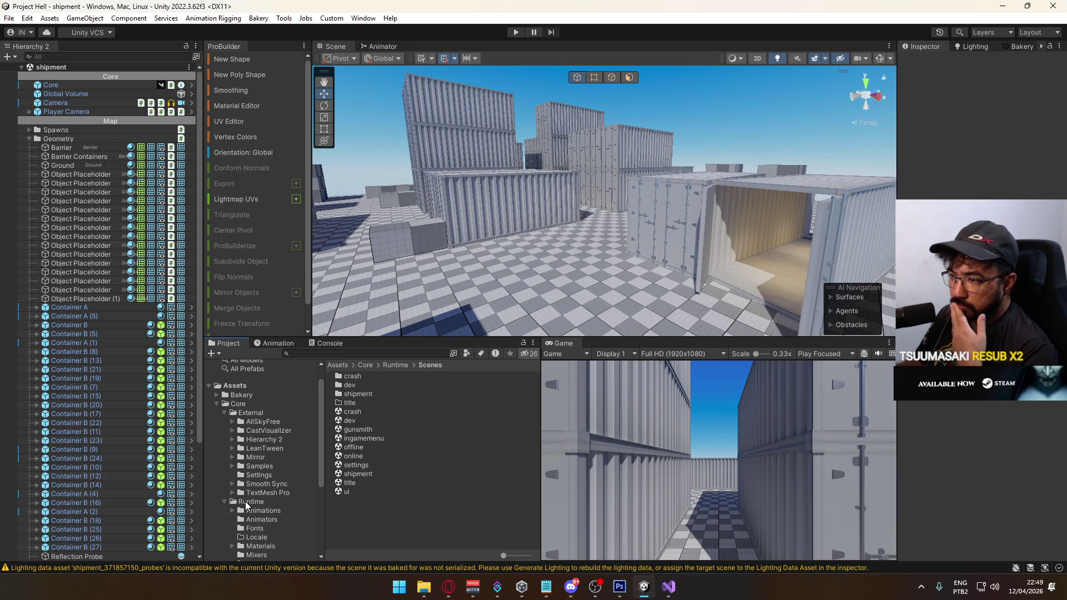
# Create a new folder named 'Editor' directly under Assets.
pyautogui.rightClick(239, 386)
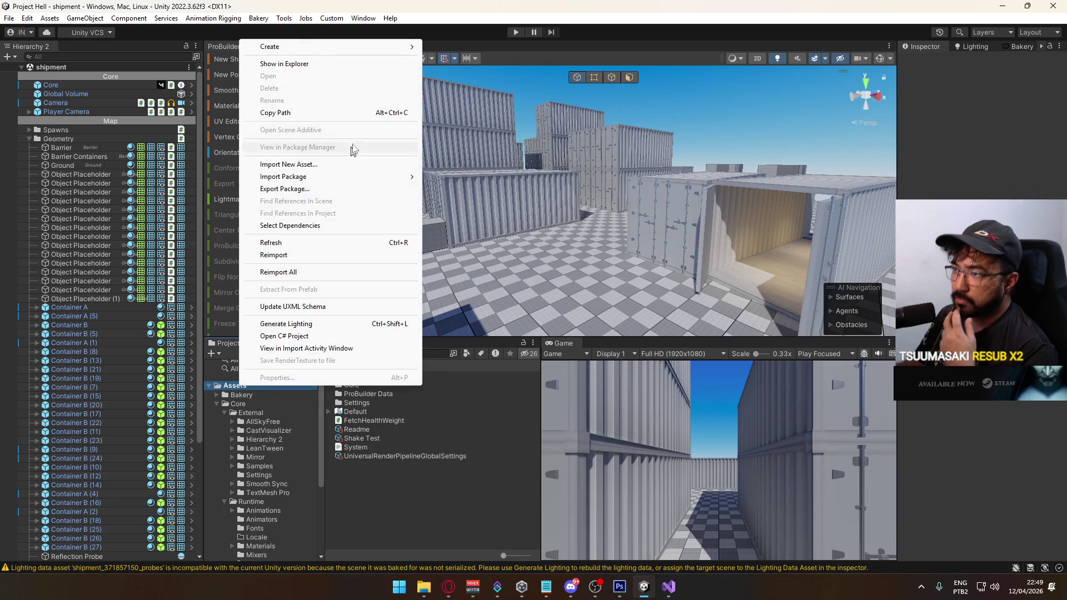
pyautogui.moveTo(342, 50)
pyautogui.click(488, 46)
pyautogui.write('Editor')
pyautogui.press('Return')
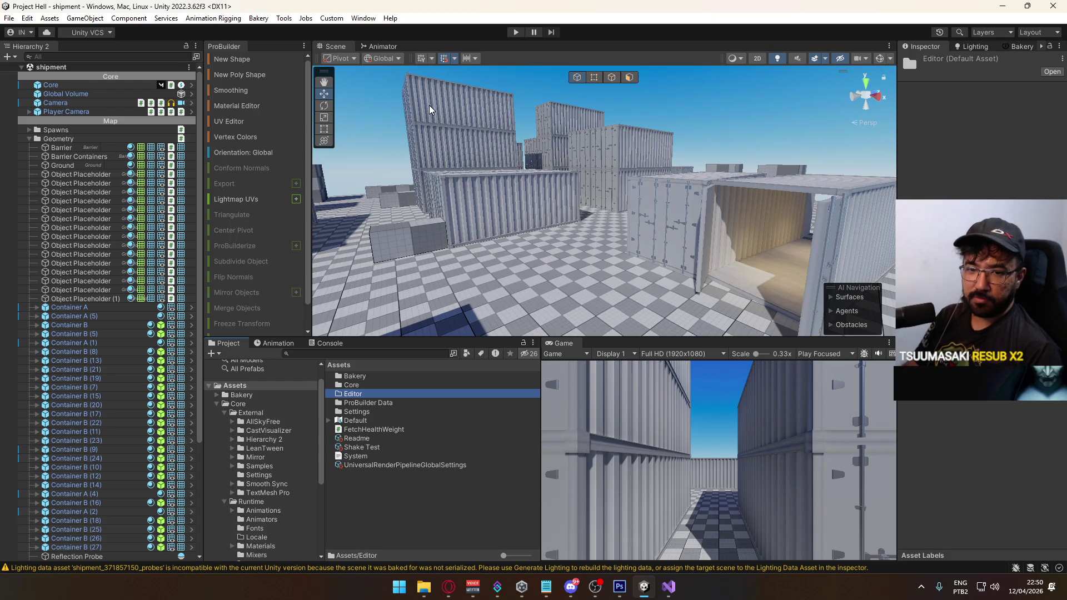
# Show the Editor folder in File Explorer and paste the two script files into it.
pyautogui.doubleClick(412, 394)
pyautogui.rightClick(412, 394)
pyautogui.click(511, 70)
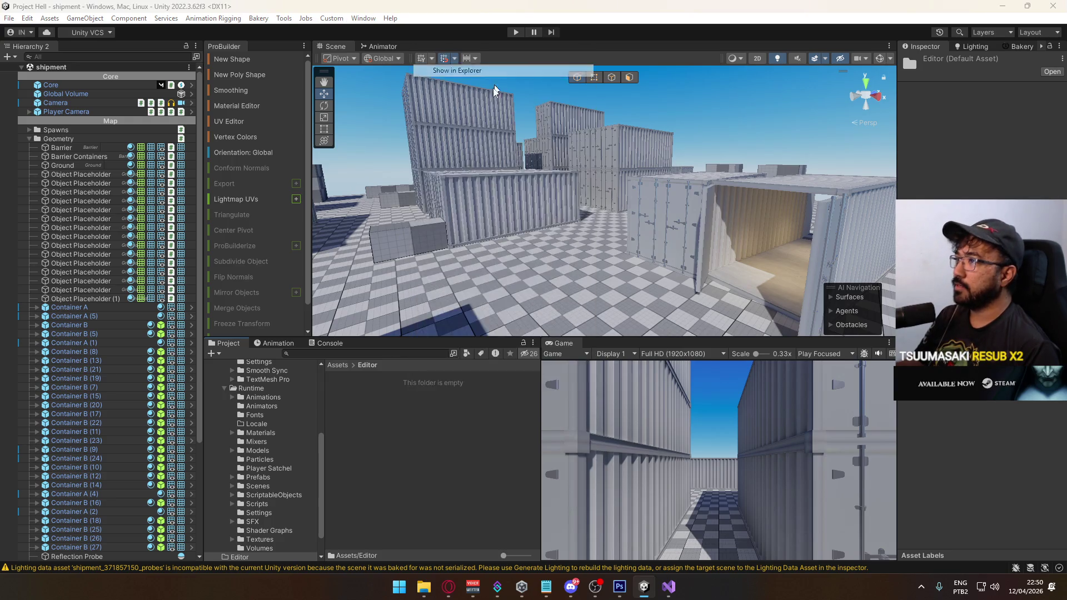
pyautogui.hotkey('ctrl', 'v')
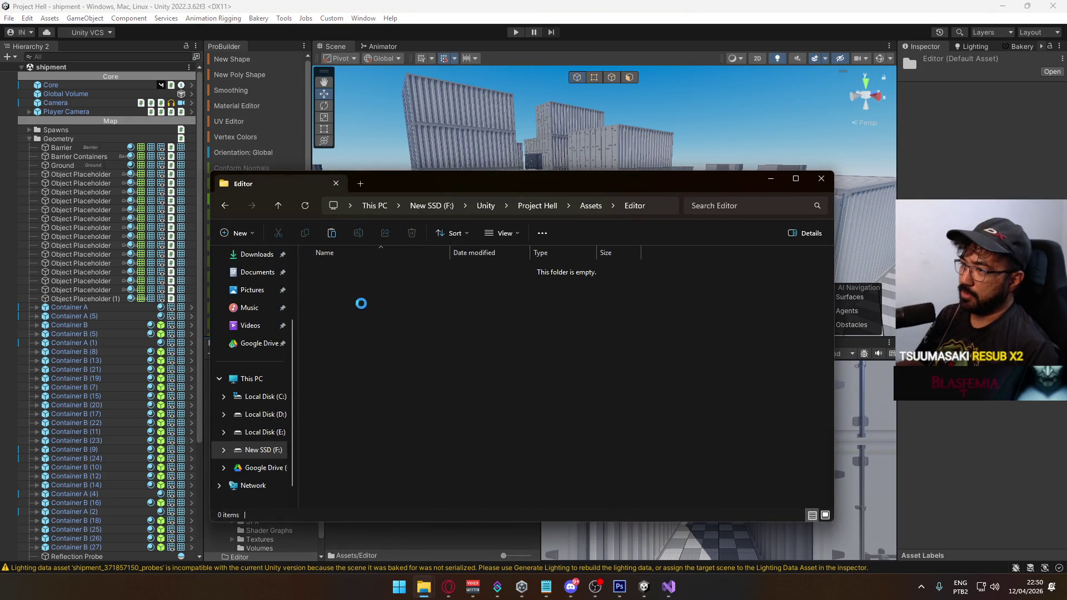
# Close File Explorer now that the SaveScreenshotToFile files are in the Editor folder.
pyautogui.click(819, 179)
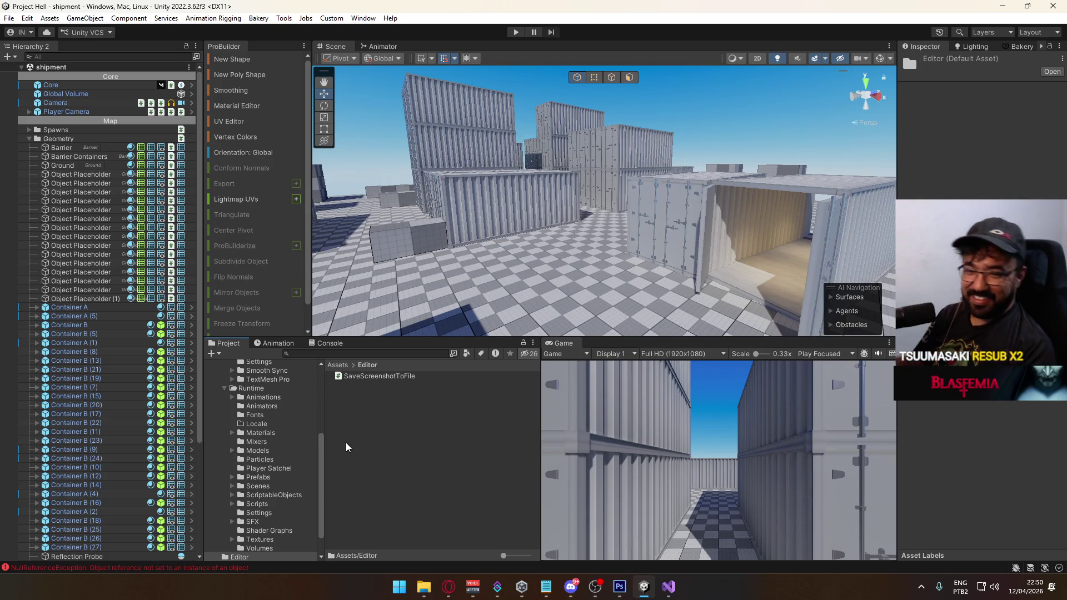
pyautogui.click(413, 376)
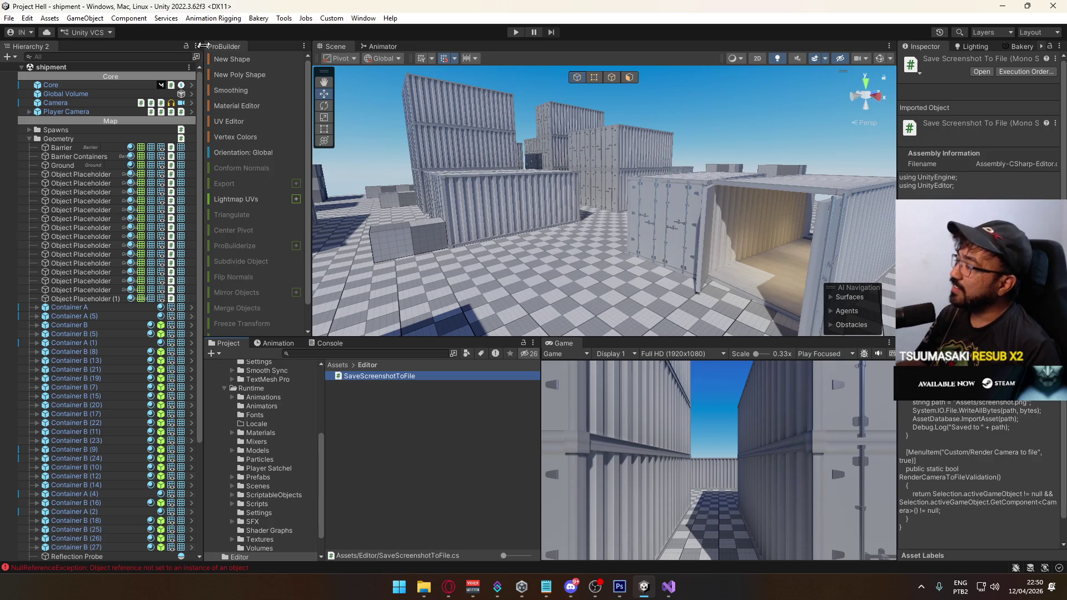
pyautogui.click(331, 18)
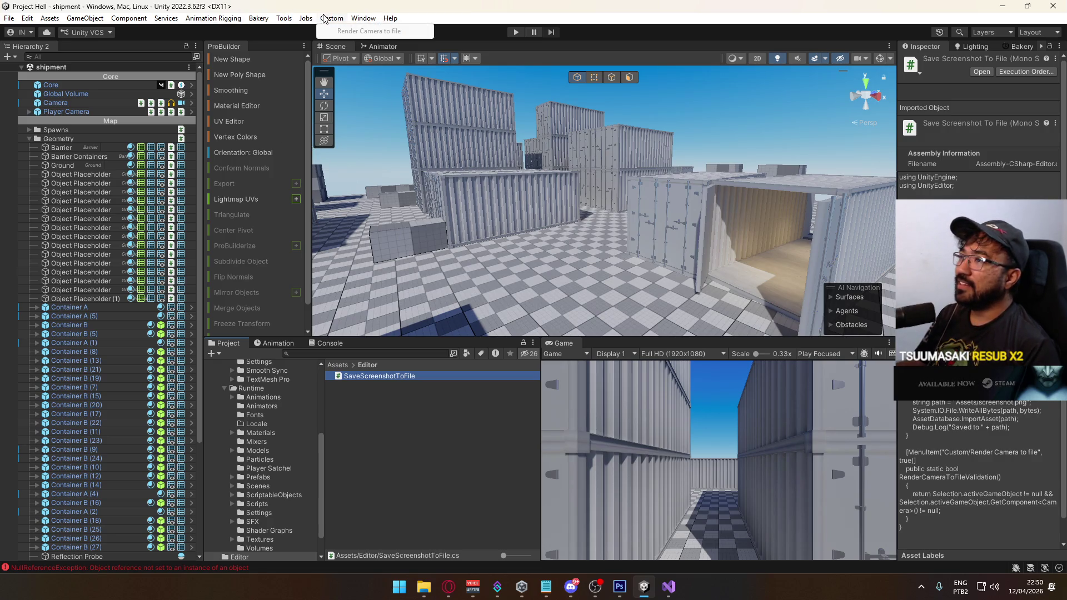
pyautogui.click(85, 102)
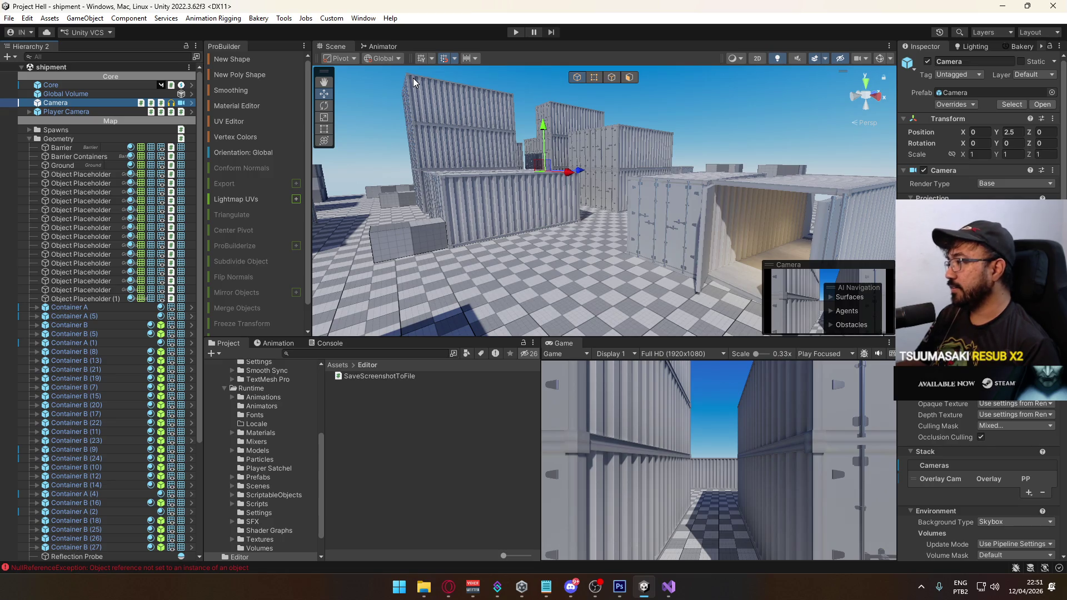
pyautogui.click(426, 387)
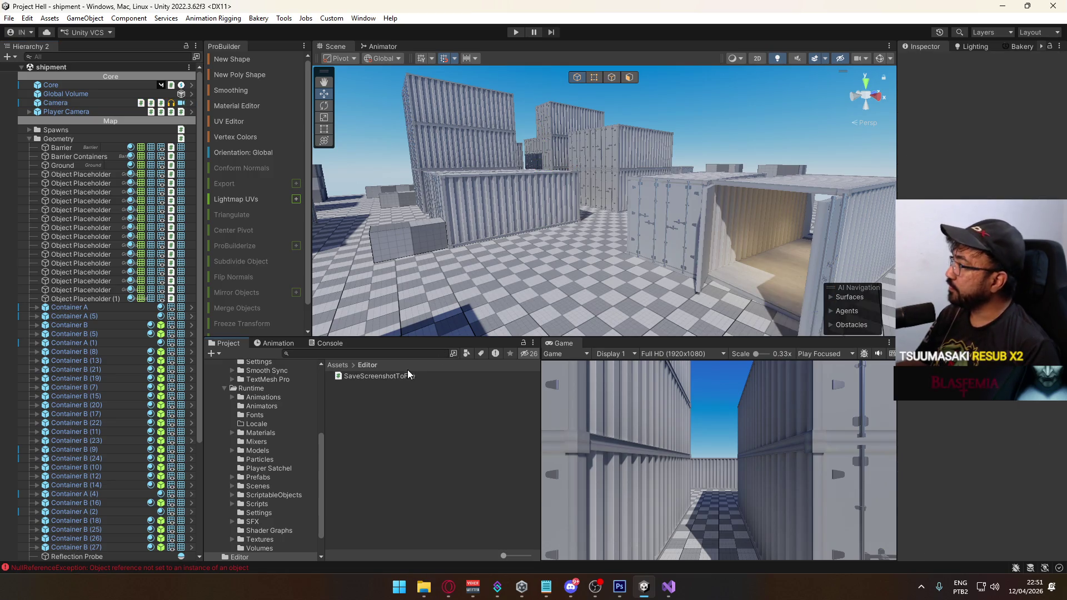
pyautogui.click(407, 375)
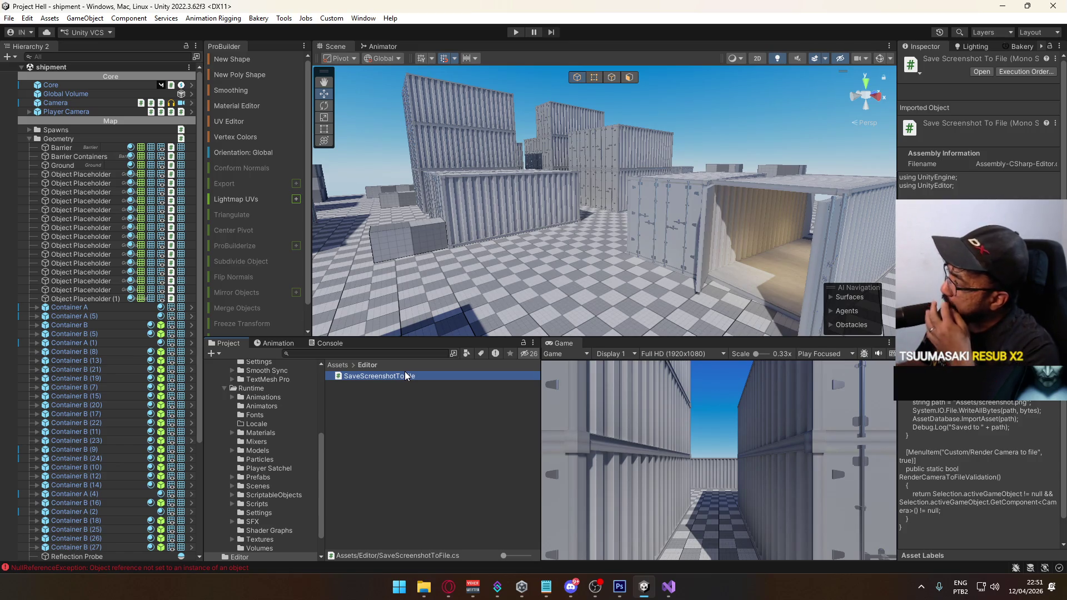
pyautogui.click(96, 102)
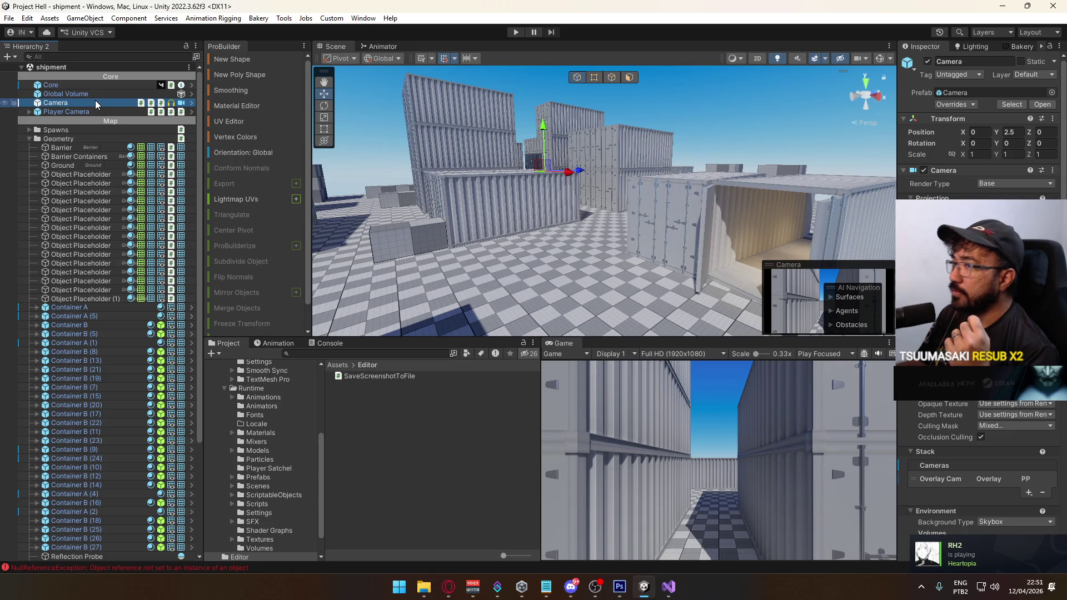
# Align the Player Camera with the scene view (position 16.37, 3.143, -8.85), then reselect Camera.
pyautogui.rightClick(95, 104)
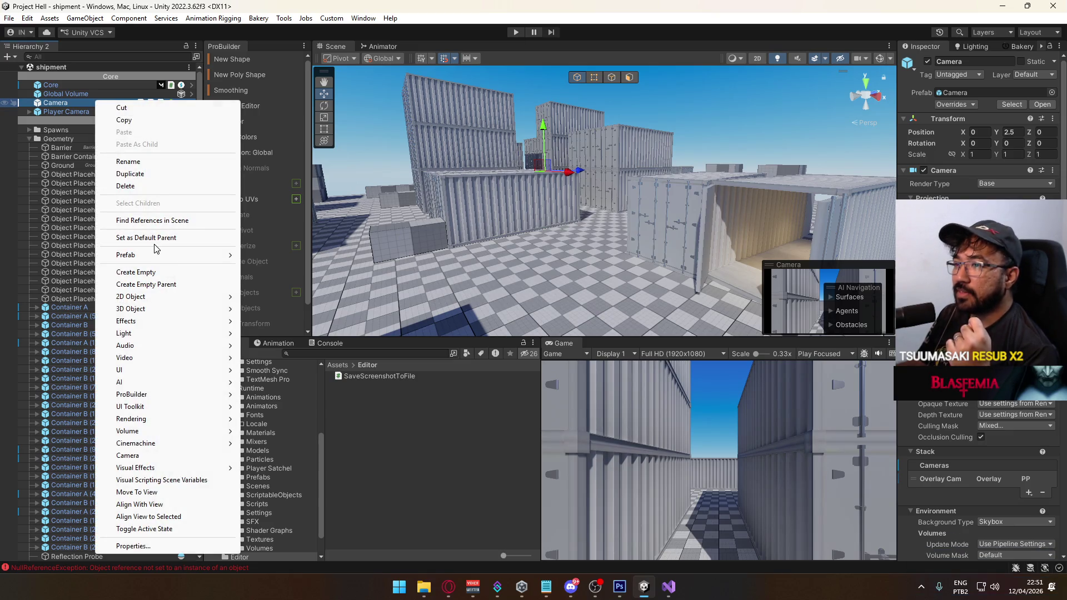
pyautogui.click(81, 18)
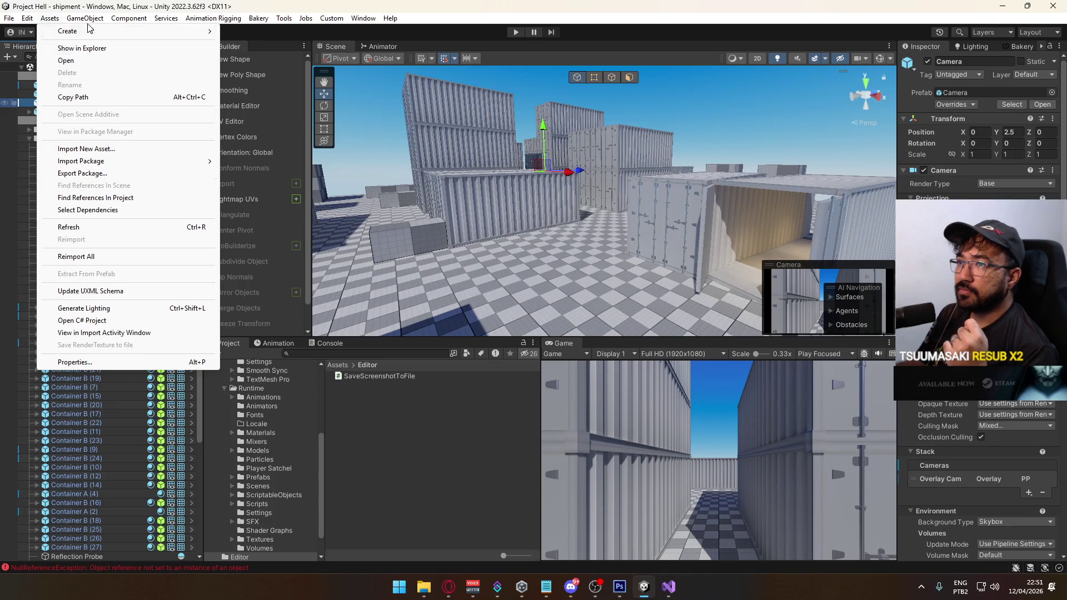
pyautogui.moveTo(84, 19)
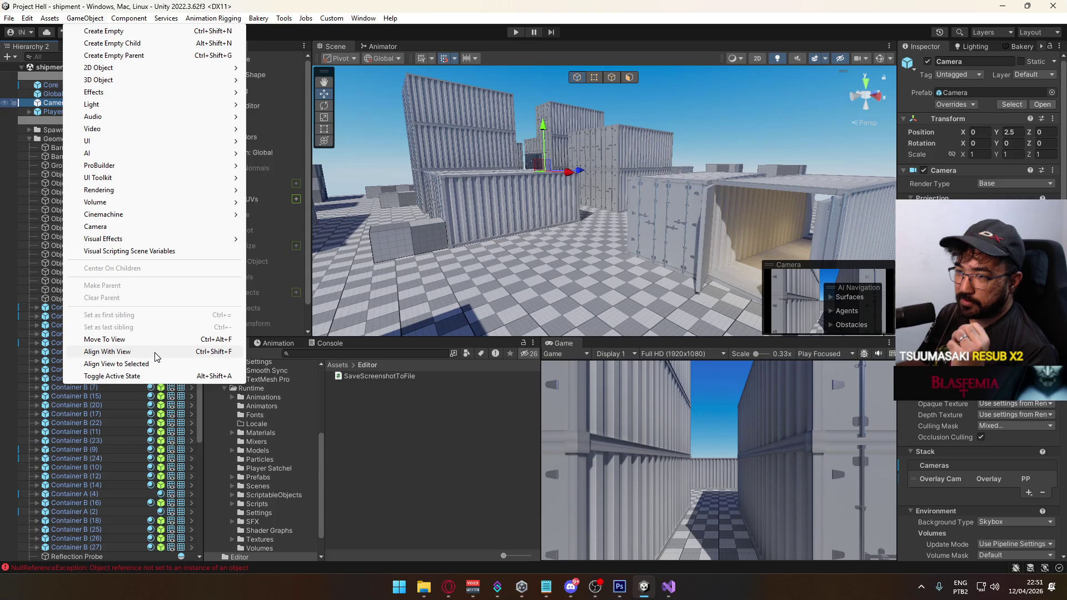
pyautogui.press('Escape')
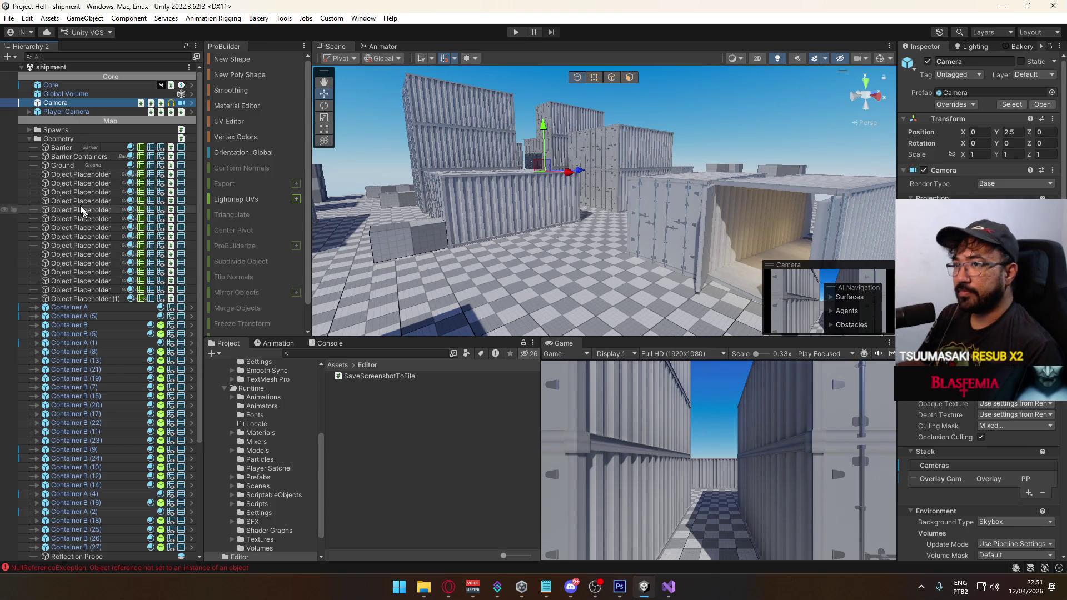
pyautogui.keyDown('ctrl'); pyautogui.click(75, 103); pyautogui.keyUp('ctrl')
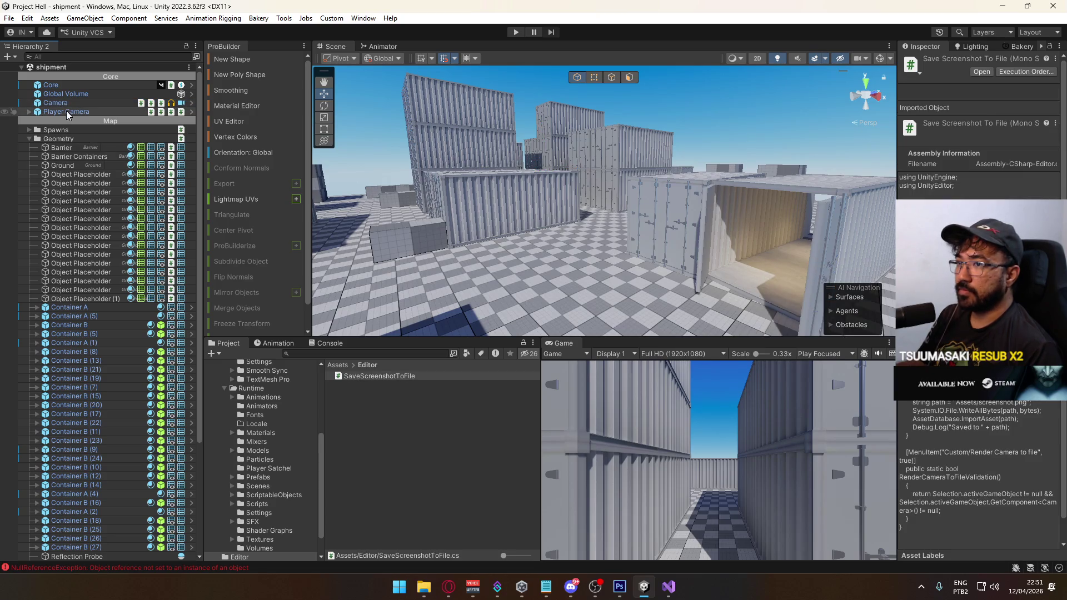
pyautogui.click(67, 113)
pyautogui.click(80, 20)
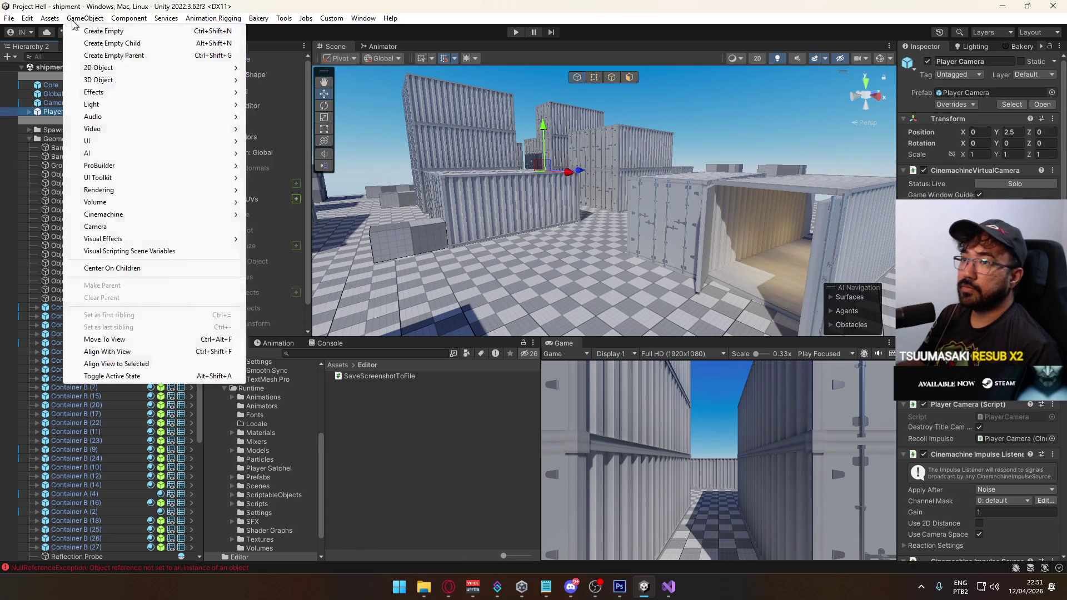
pyautogui.moveTo(52, 19)
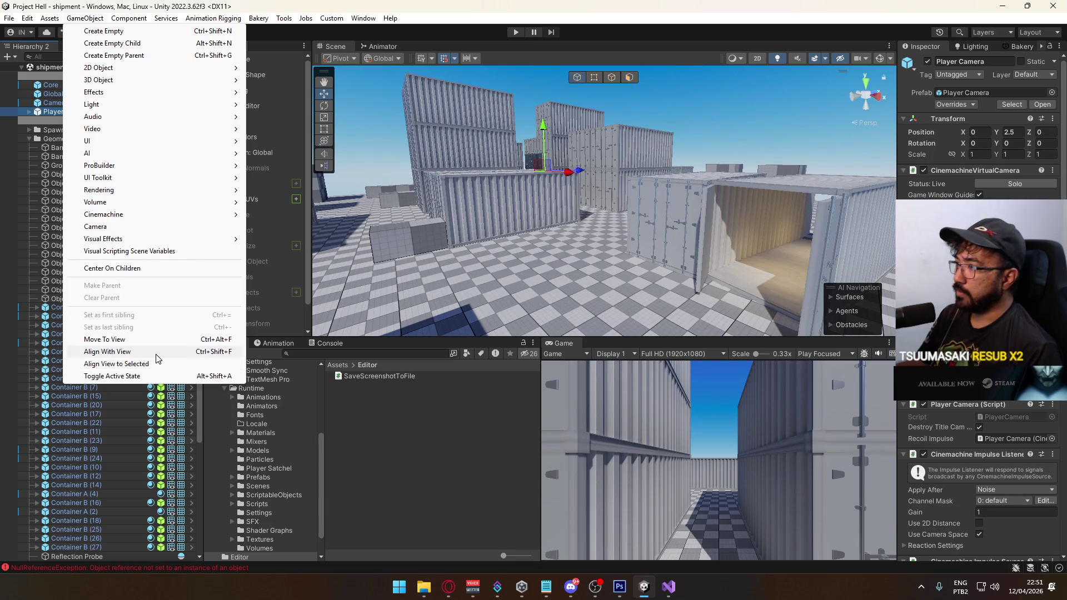
pyautogui.click(158, 353)
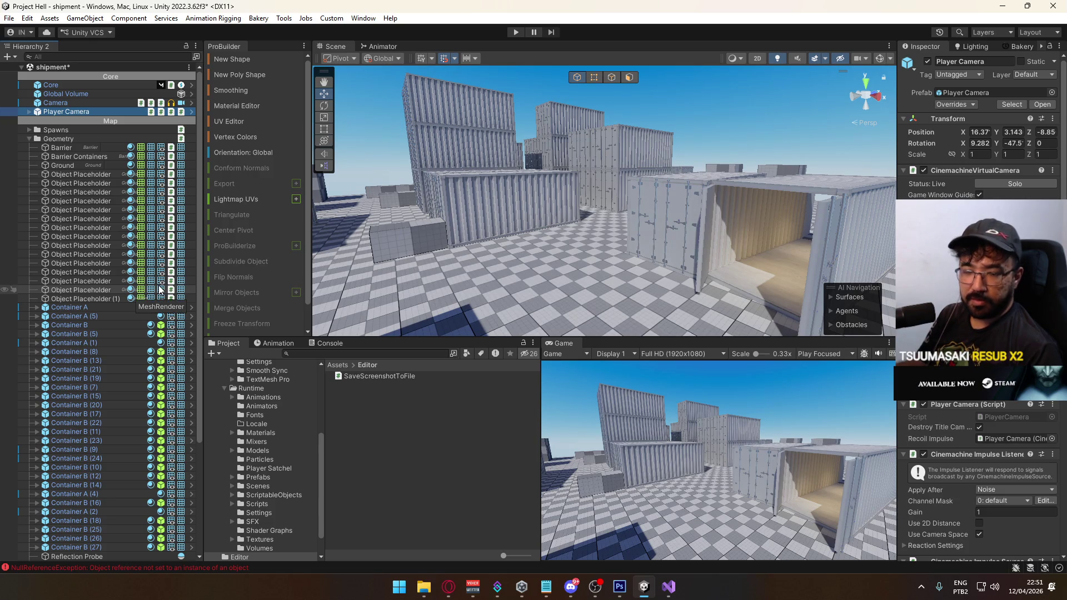
pyautogui.click(65, 103)
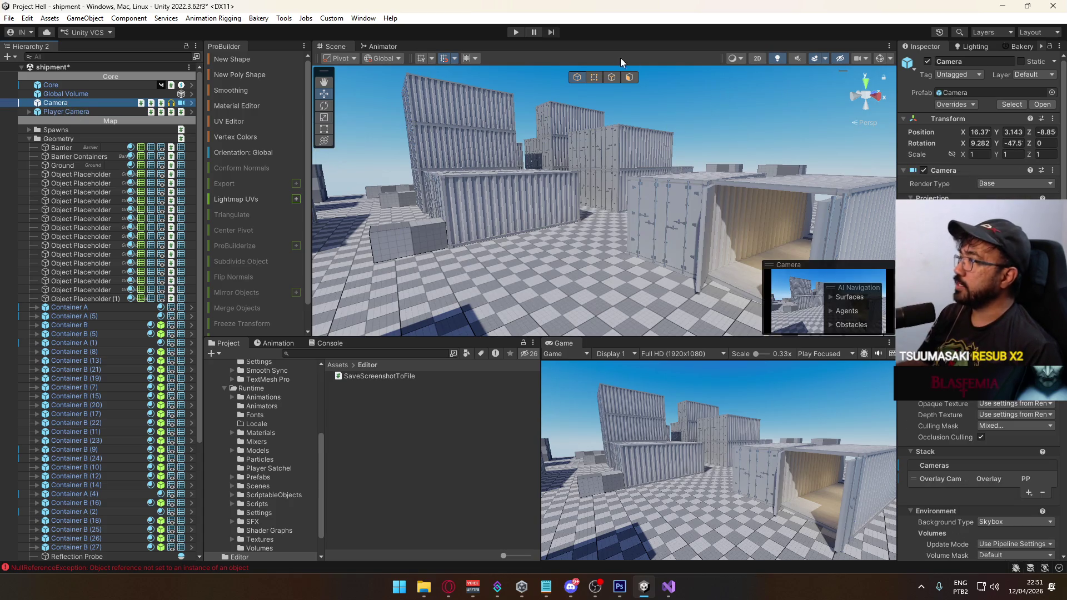
# Render the camera's view to screenshot.png with the custom tool and show the Assets root folder.
pyautogui.click(333, 22)
pyautogui.click(345, 31)
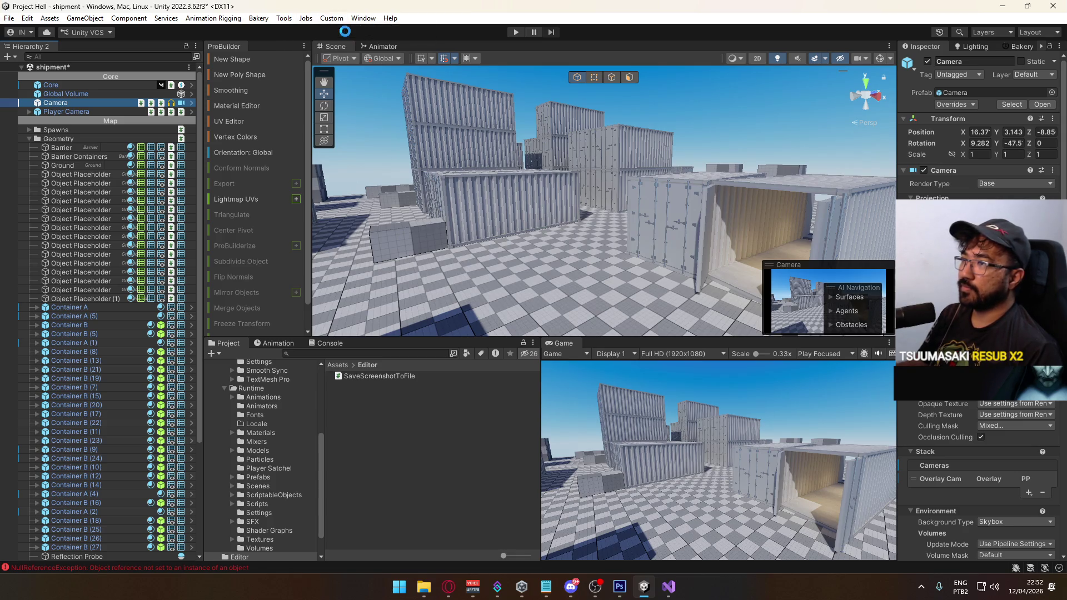
pyautogui.scroll(5, 292, 459)
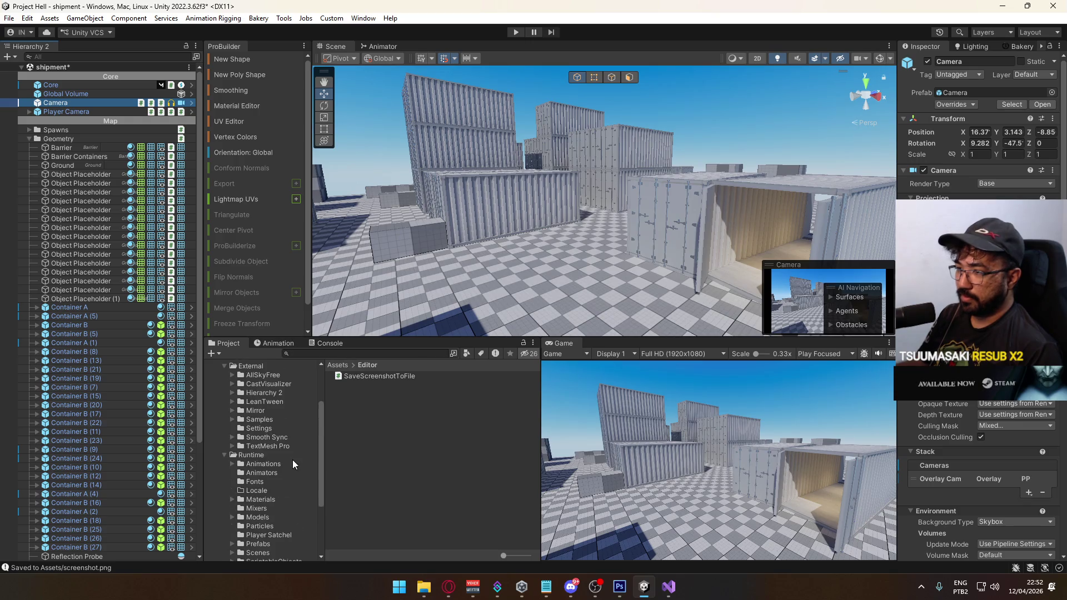
pyautogui.click(224, 429)
pyautogui.click(224, 411)
# Select screenshot.png and leave its name unchanged, then inspect the scene's Camera object.
pyautogui.click(368, 449)
pyautogui.click(370, 446)
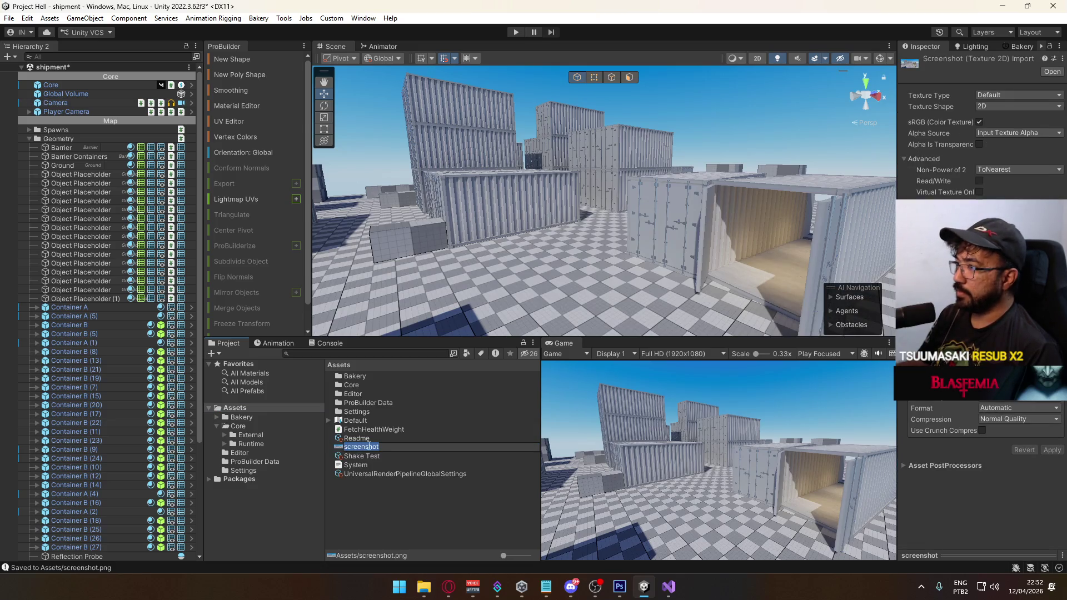
pyautogui.press('Return')
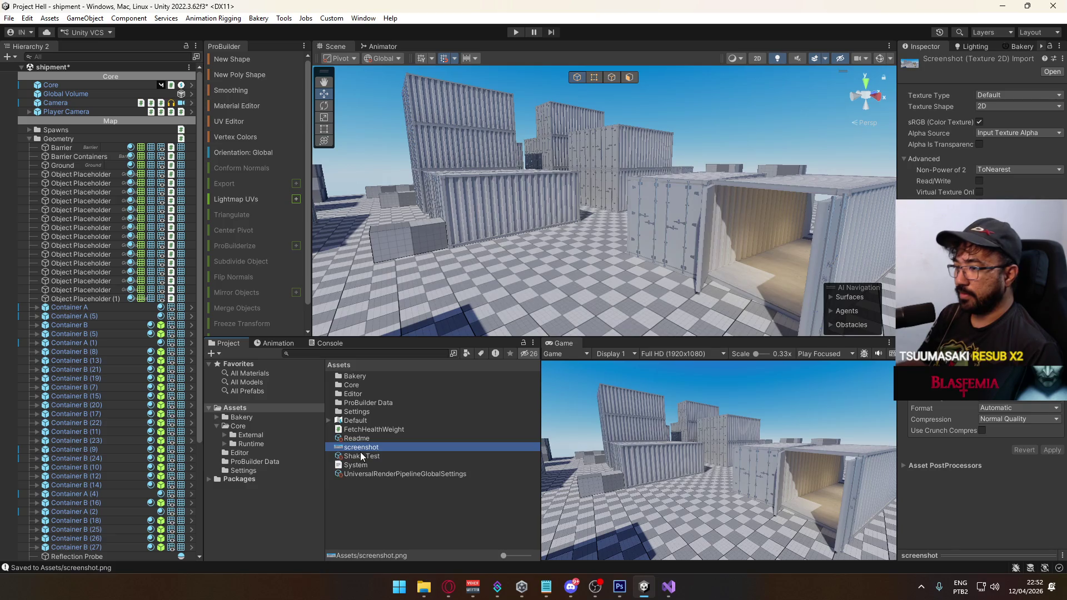
pyautogui.click(67, 102)
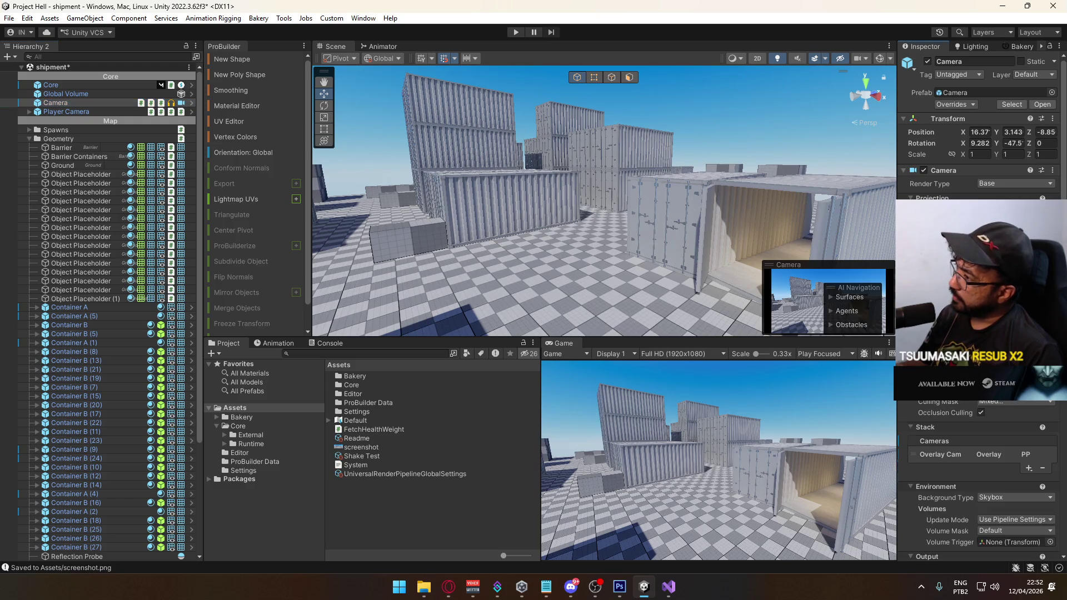
pyautogui.scroll(-1, 980, 489)
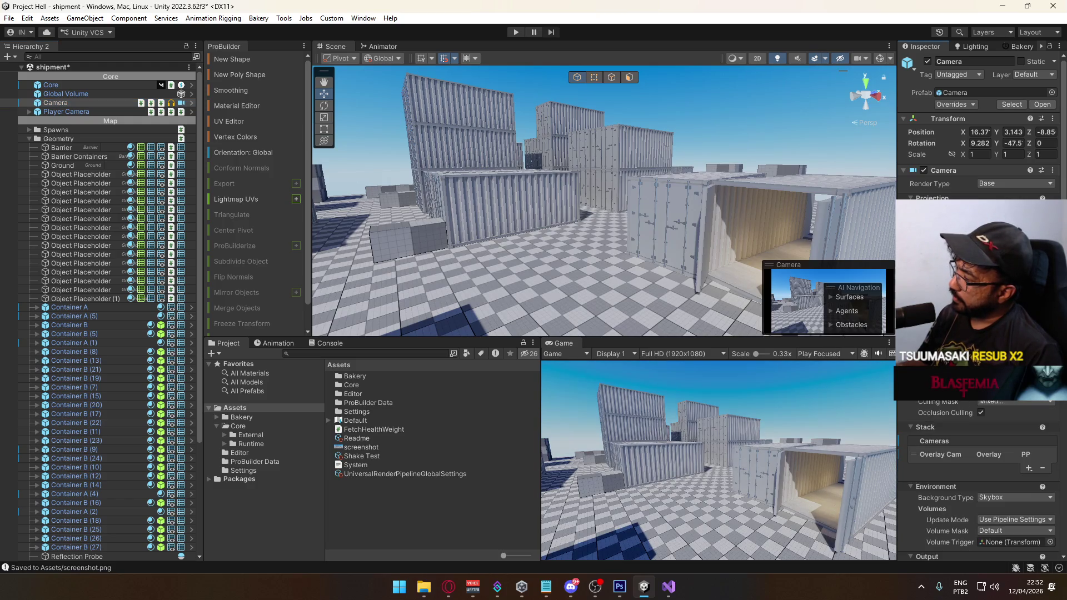
pyautogui.scroll(1, 981, 489)
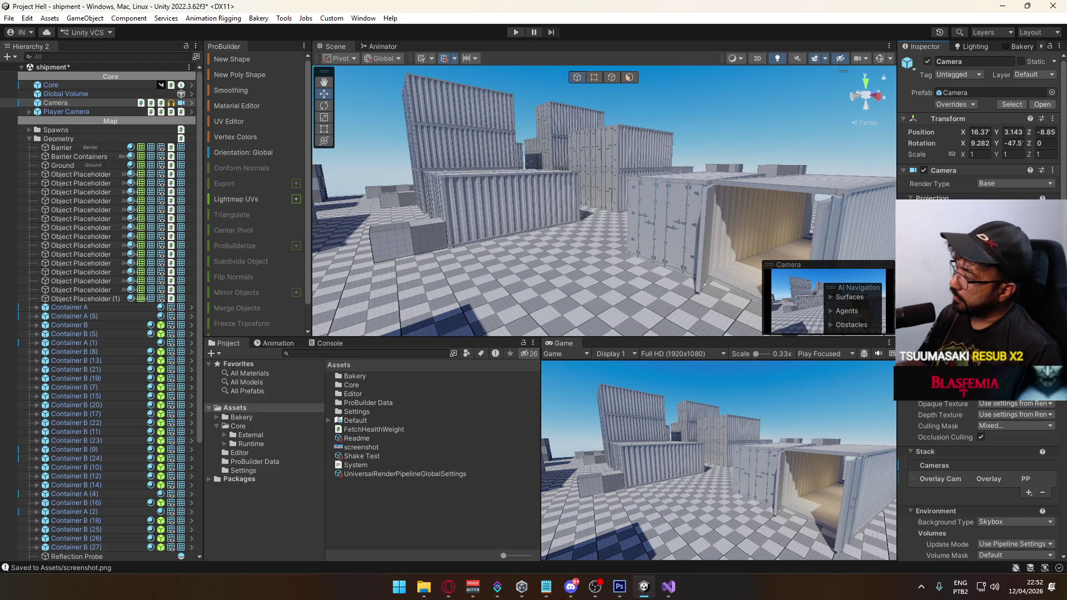
pyautogui.scroll(-1, 981, 489)
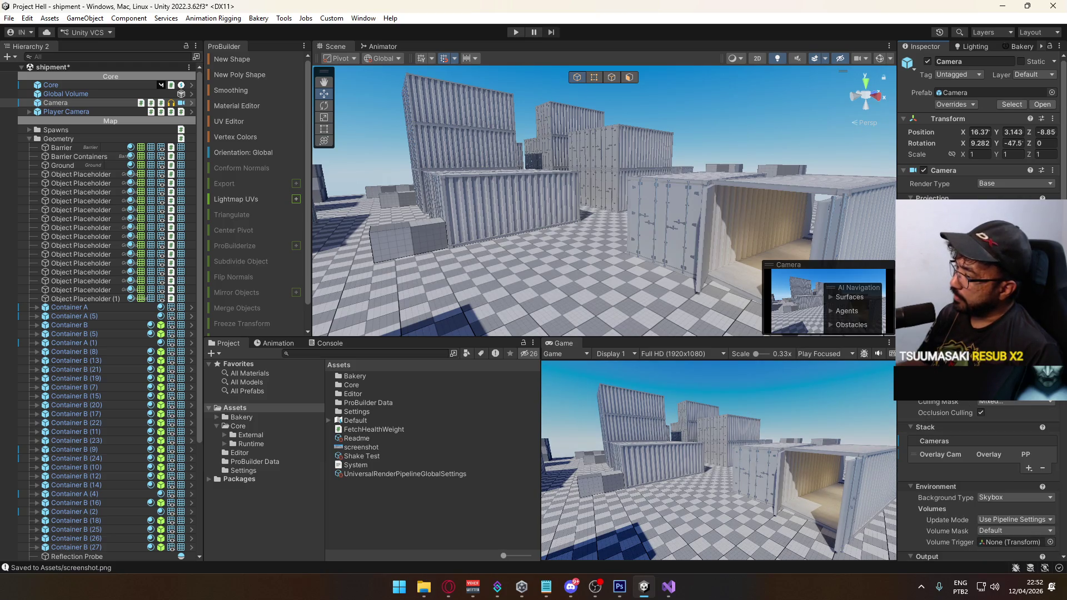
# Check the Tools menu, then start renaming screenshot.png again.
pyautogui.click(267, 21)
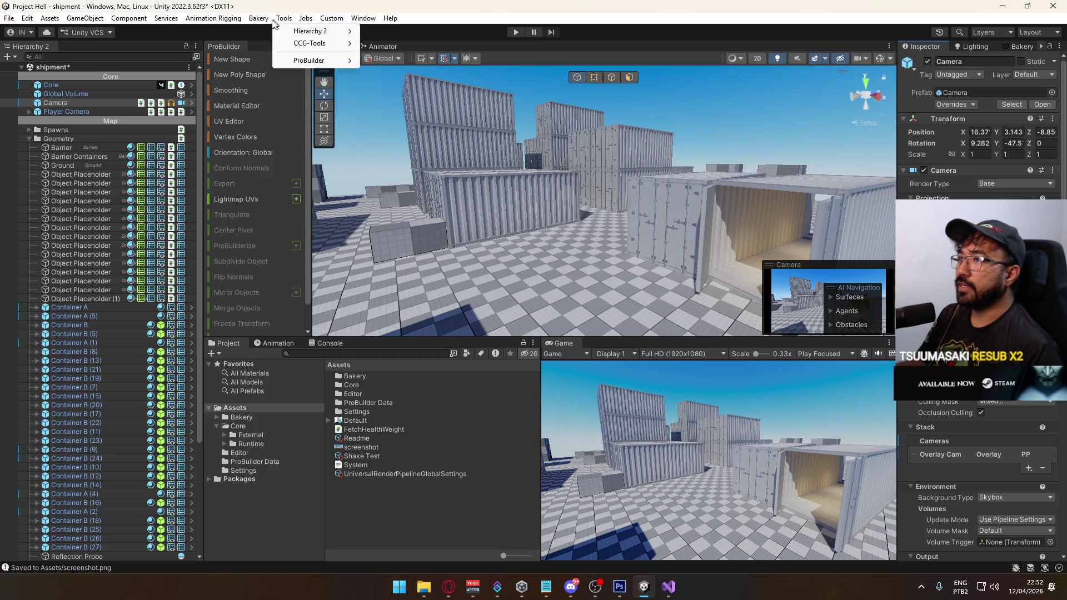
pyautogui.click(266, 21)
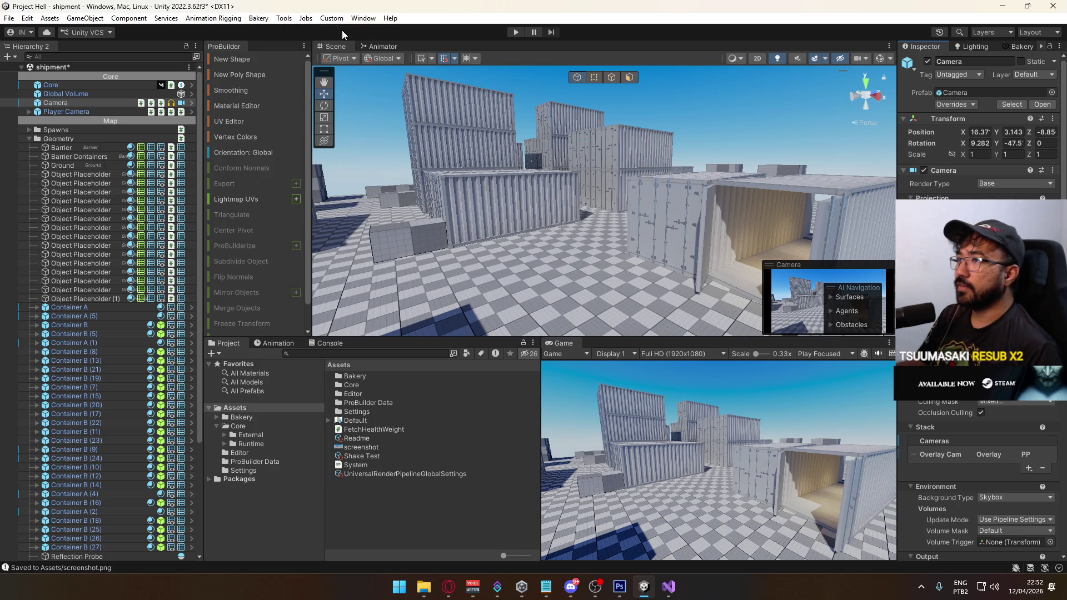
pyautogui.click(368, 447)
pyautogui.click(368, 447)
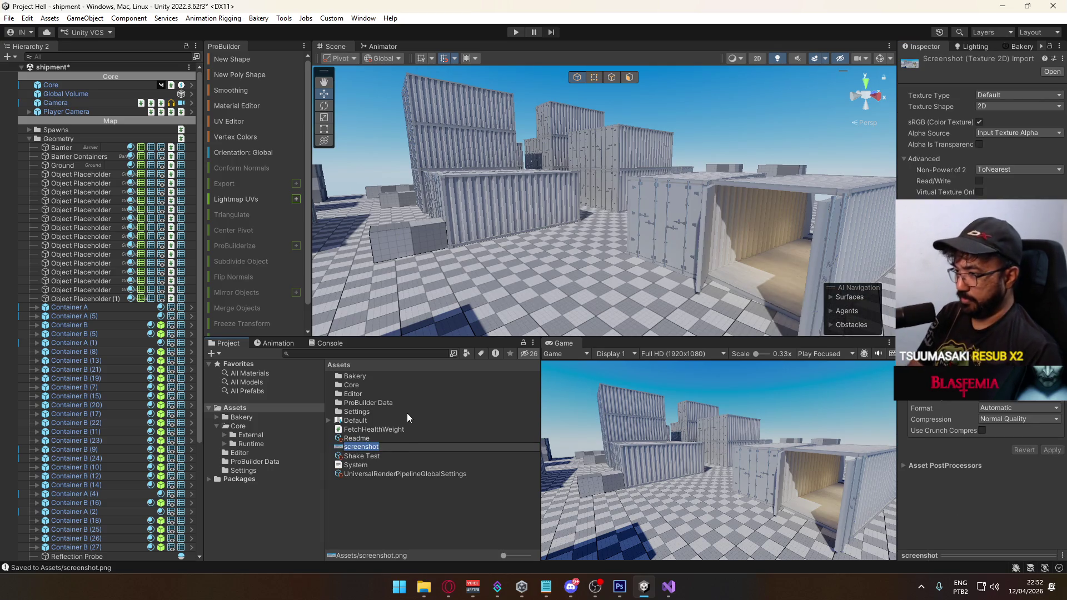
# Rename the screenshot asset to 'shipment' and reselect the scene's Camera.
pyautogui.write('shipment')
pyautogui.press('Return')
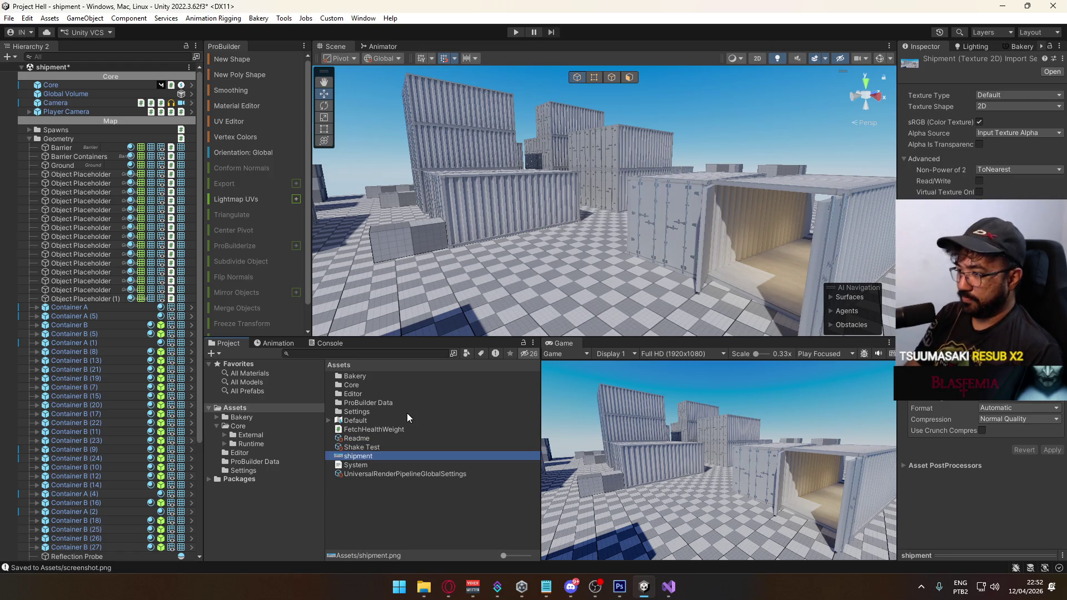
pyautogui.click(97, 102)
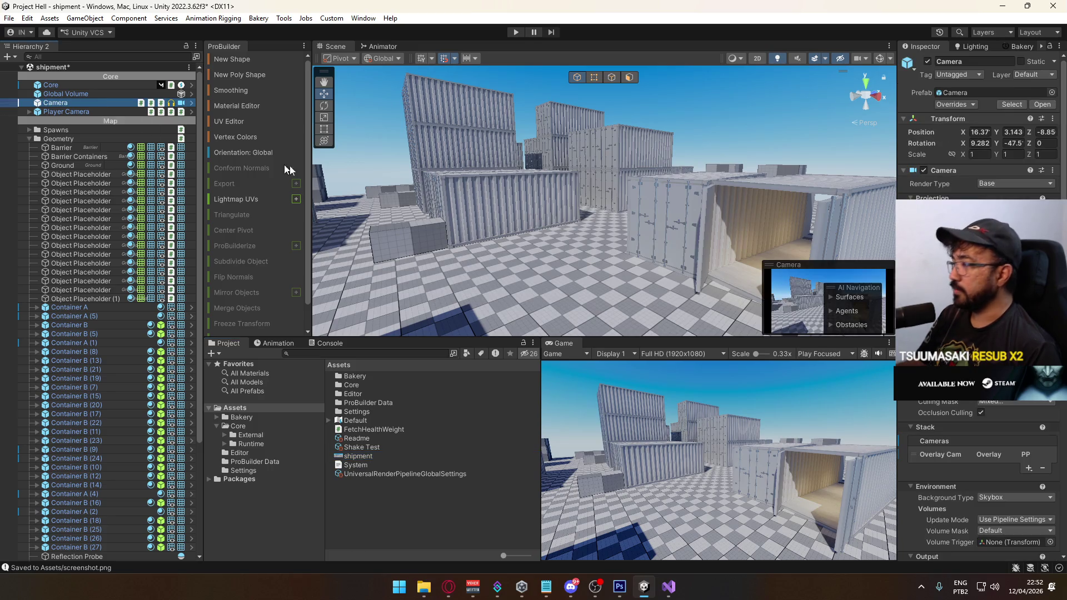
pyautogui.scroll(-10, 958, 414)
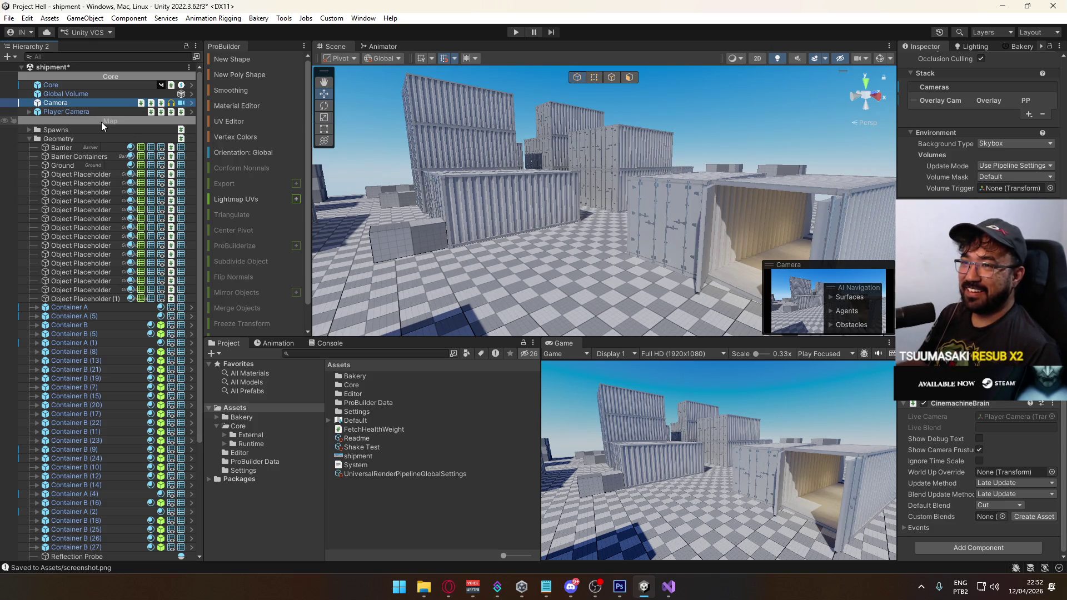
pyautogui.scroll(-5, 75, 289)
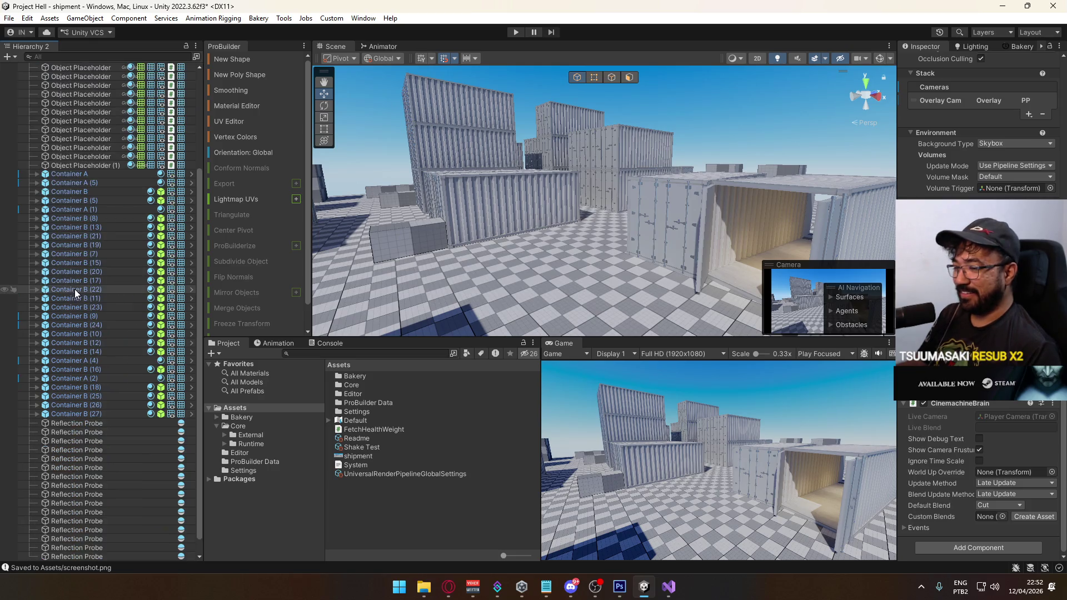
pyautogui.scroll(5, 75, 287)
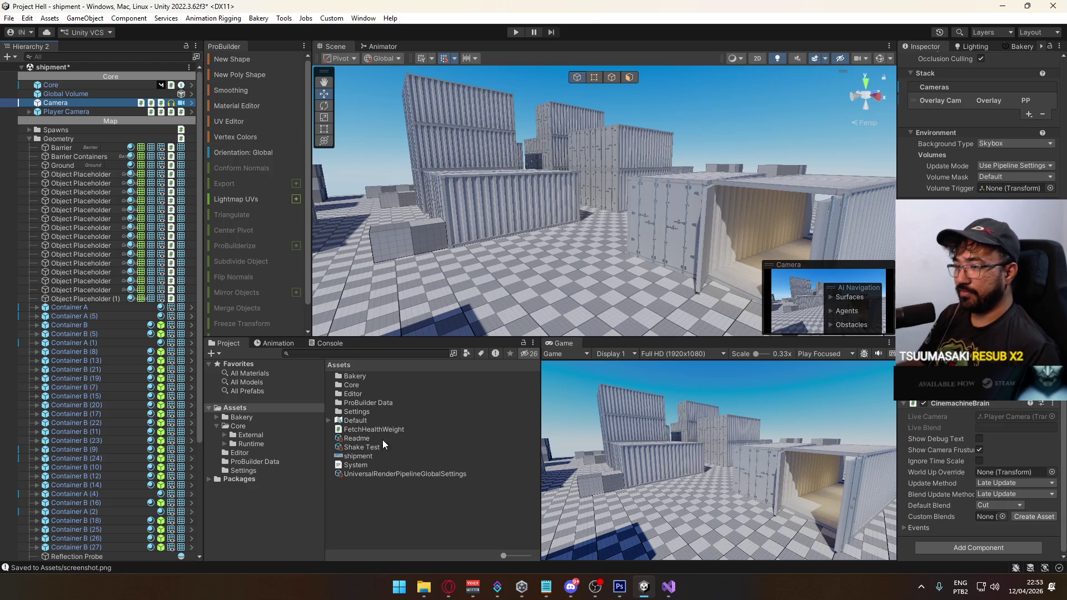
# Collapse Geometry, clear the selection and save the shipment scene.
pyautogui.click(30, 139)
pyautogui.click(105, 242)
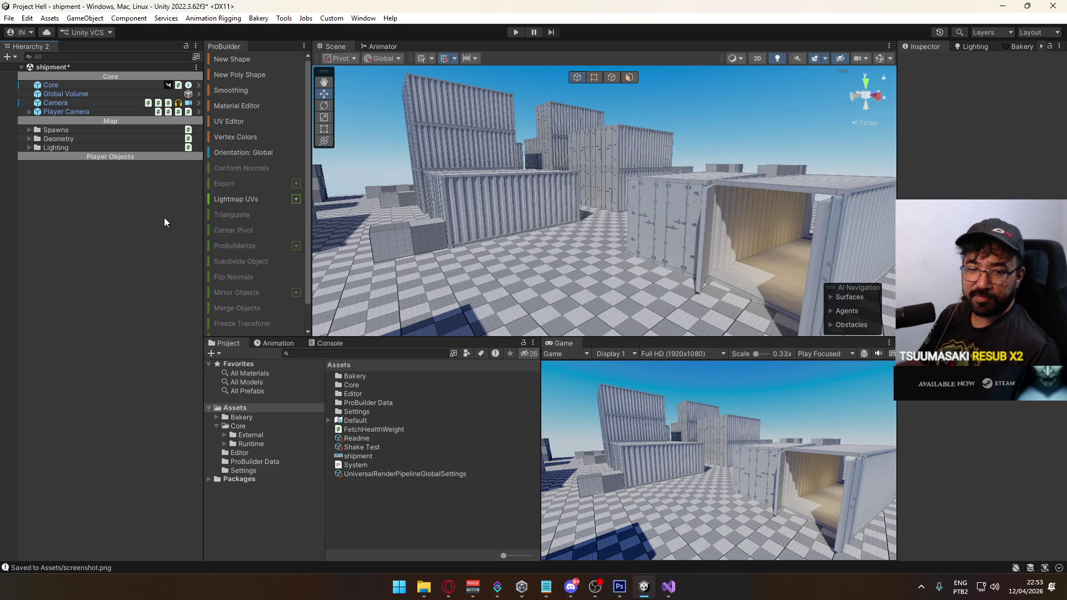
pyautogui.hotkey('ctrl', 's')
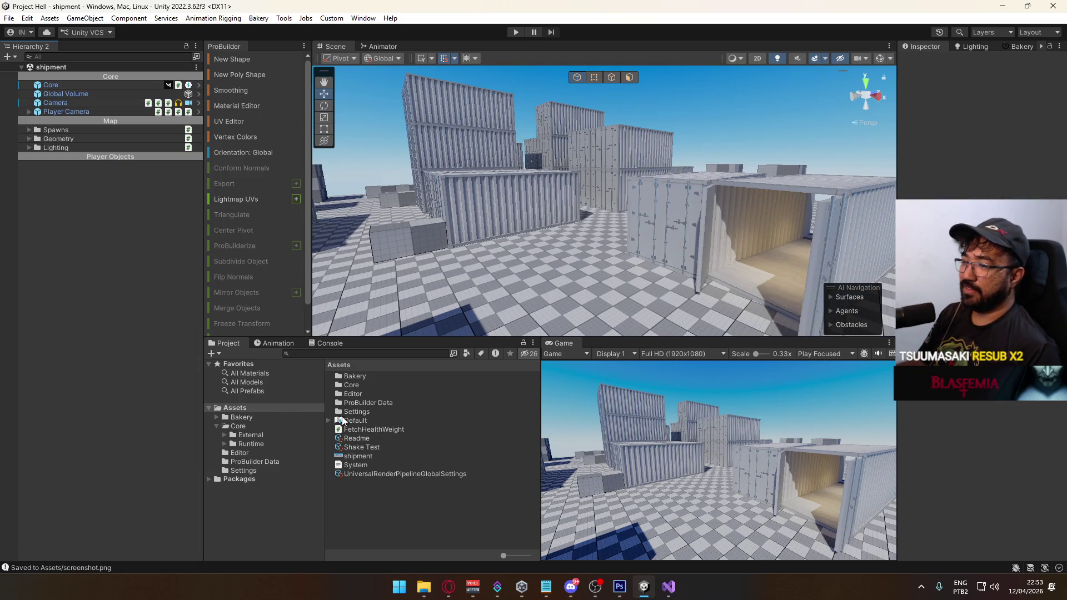
# Open the crash scene from Core/Runtime/Scenes and orbit the view around the map.
pyautogui.doubleClick(370, 385)
pyautogui.doubleClick(370, 384)
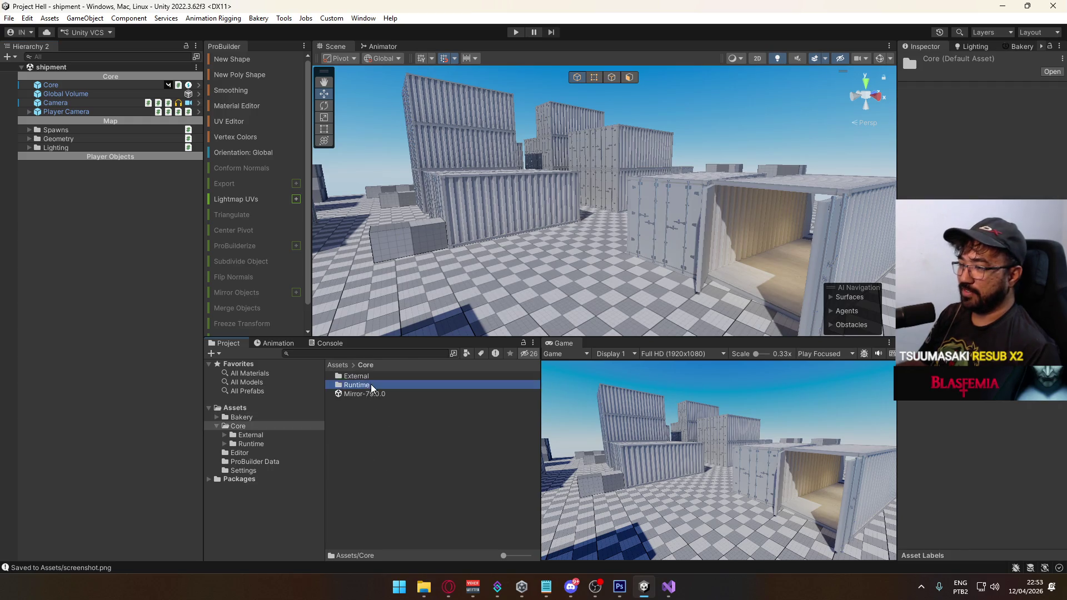
pyautogui.doubleClick(362, 466)
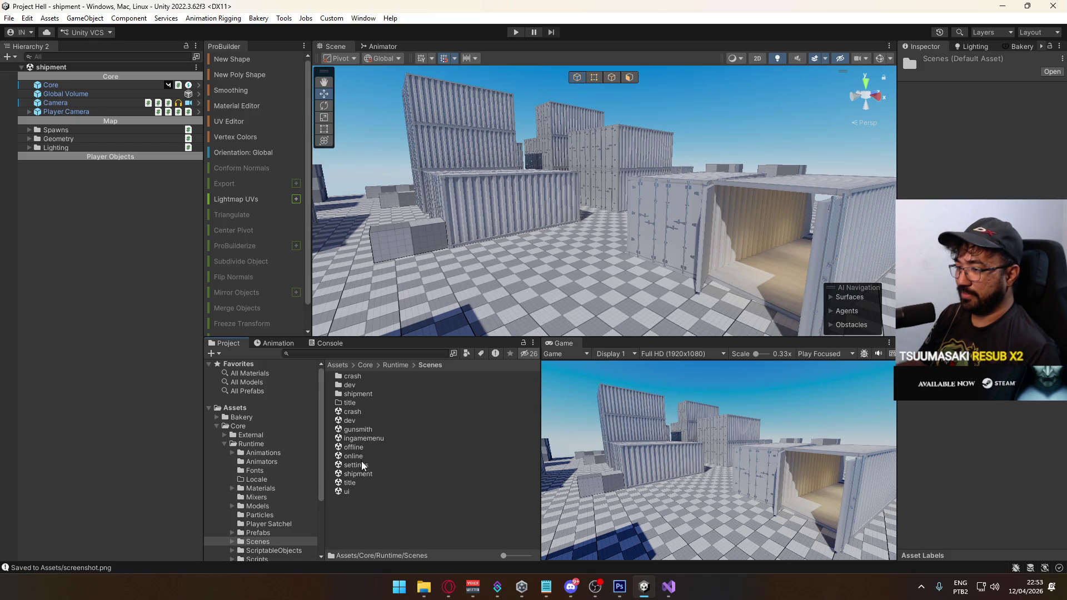
pyautogui.doubleClick(370, 411)
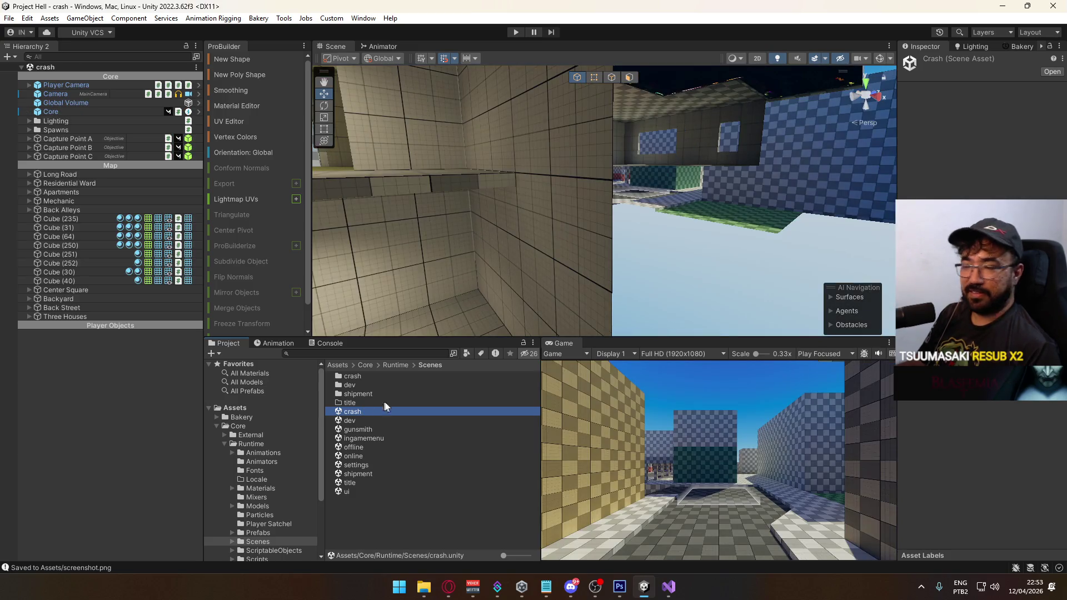
pyautogui.moveTo(530, 328)
pyautogui.mouseDown()
pyautogui.moveTo(529, 232)
pyautogui.moveTo(452, 245)
pyautogui.moveTo(642, 269)
pyautogui.moveTo(546, 154)
pyautogui.moveTo(674, 167)
pyautogui.moveTo(724, 207)
pyautogui.moveTo(714, 250)
pyautogui.moveTo(689, 234)
pyautogui.moveTo(672, 261)
pyautogui.mouseUp()
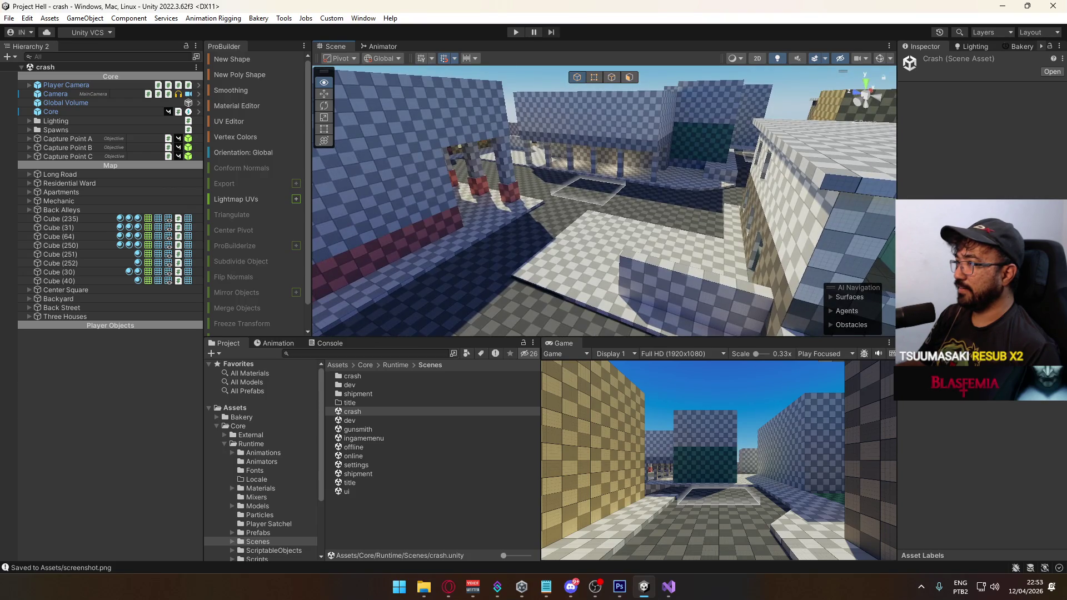
# Frame the courtyard and red-pillared building in the scene view, then select Capture Point A.
pyautogui.moveTo(673, 261); pyautogui.dragTo(661, 272)
pyautogui.moveTo(855, 225)
pyautogui.mouseDown()
pyautogui.moveTo(872, 224)
pyautogui.moveTo(560, 207)
pyautogui.moveTo(878, 256)
pyautogui.mouseUp()
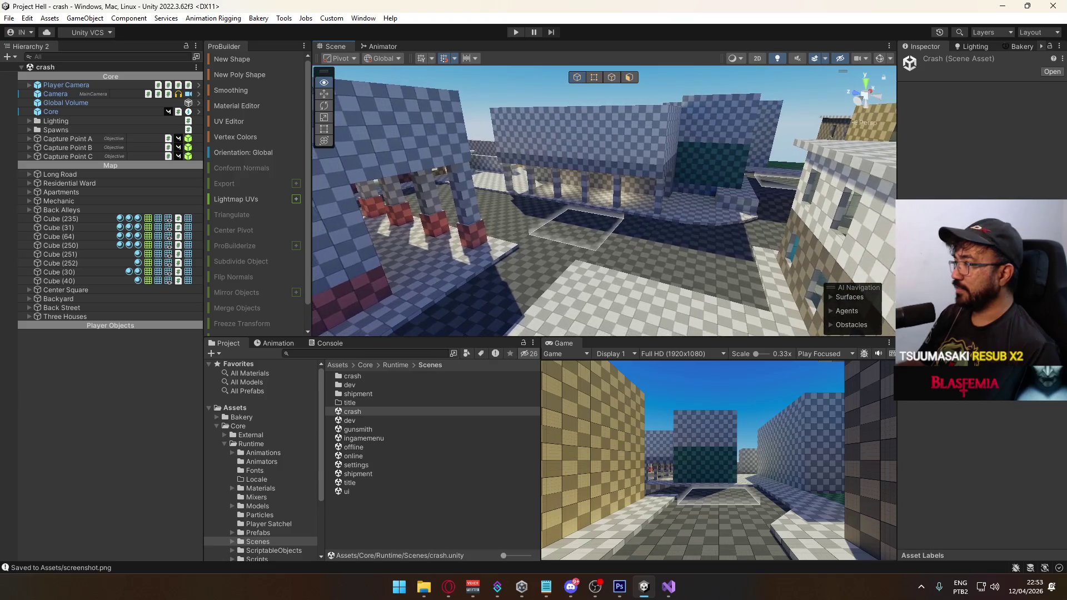
pyautogui.click(61, 140)
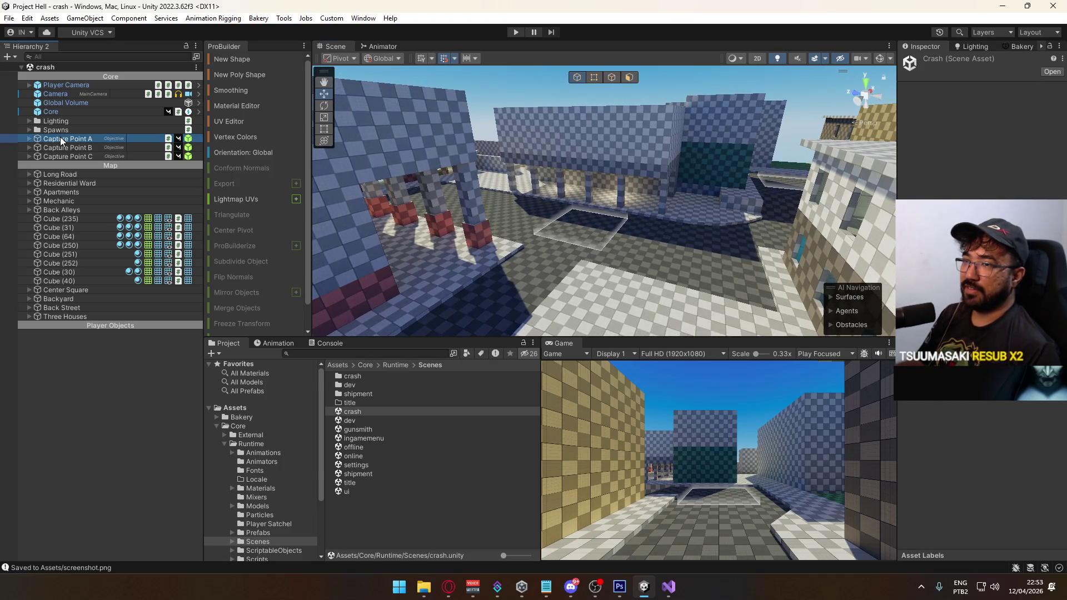
# Deactivate Capture Points A–C and align the Player Camera with the scene view.
pyautogui.keyDown('shift'); pyautogui.click(64, 156); pyautogui.keyUp('shift')
pyautogui.hotkey('alt', 'shift', 'a')
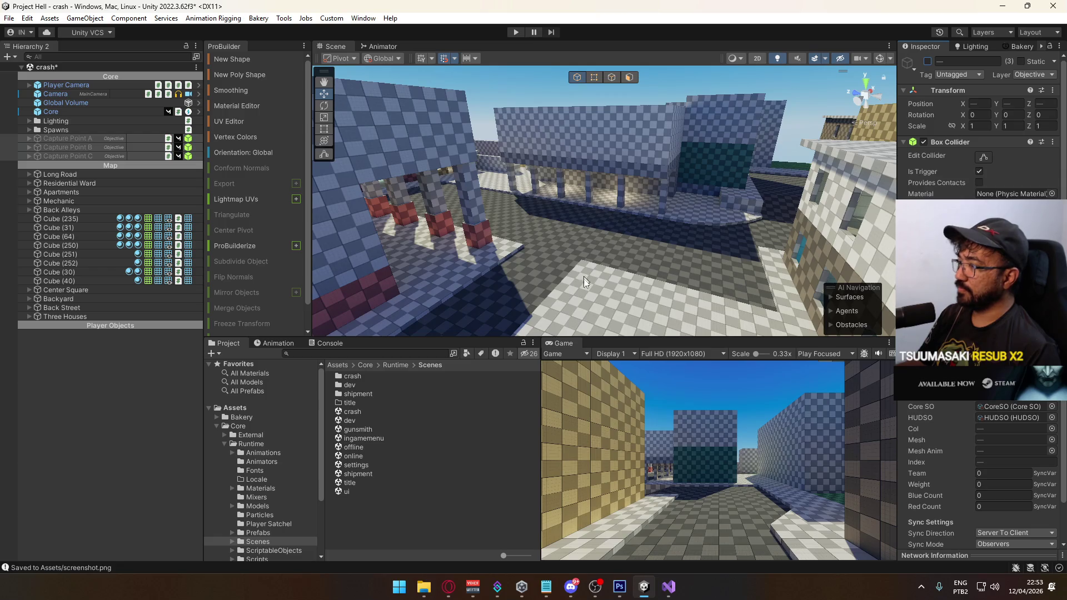
pyautogui.click(70, 84)
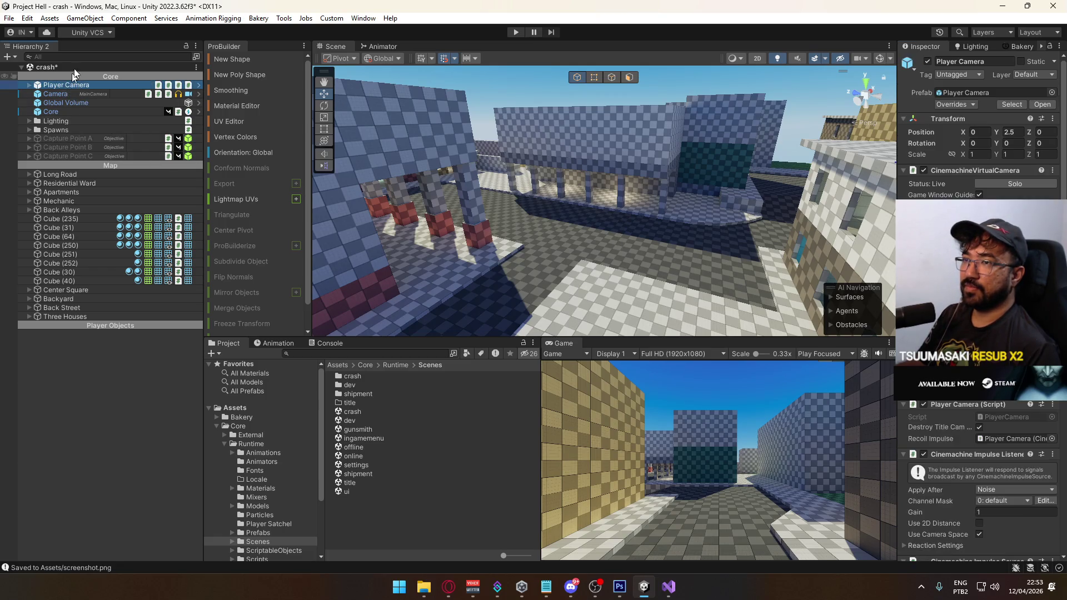
pyautogui.click(85, 17)
pyautogui.moveTo(50, 18)
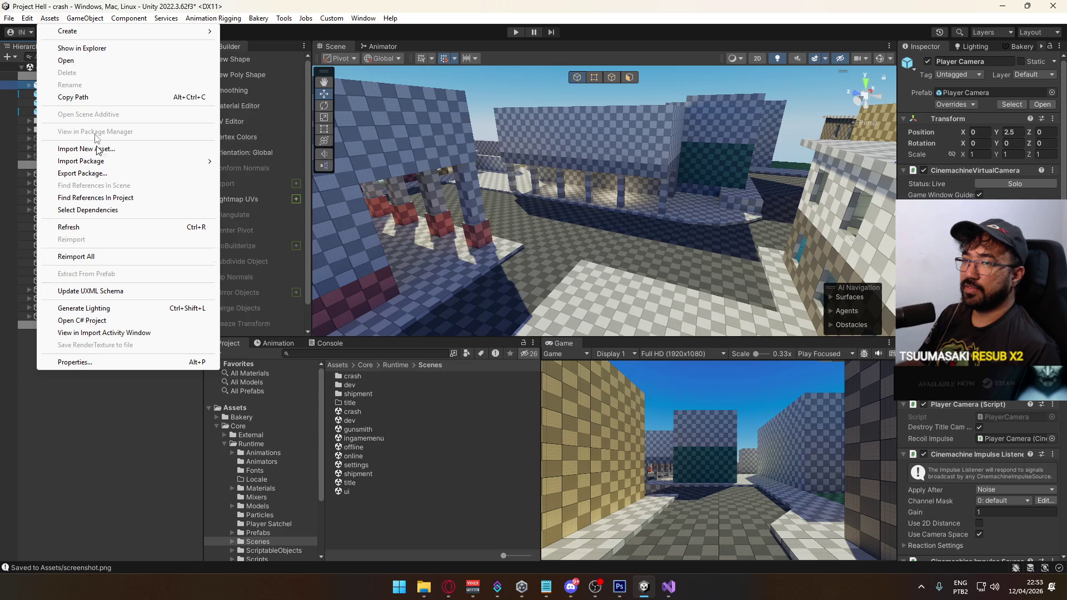
pyautogui.moveTo(85, 18)
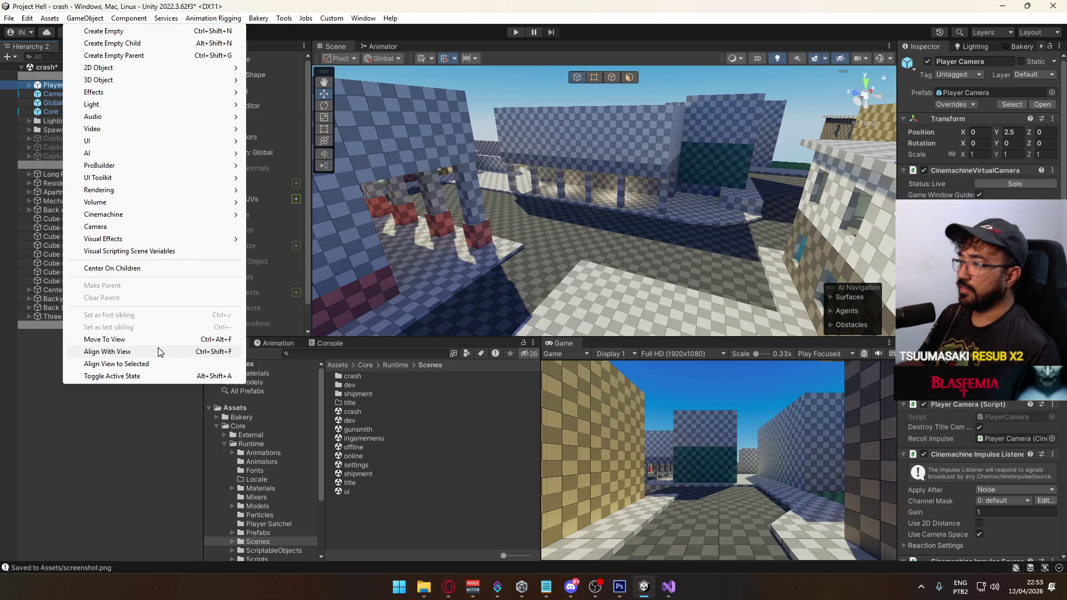
pyautogui.click(158, 351)
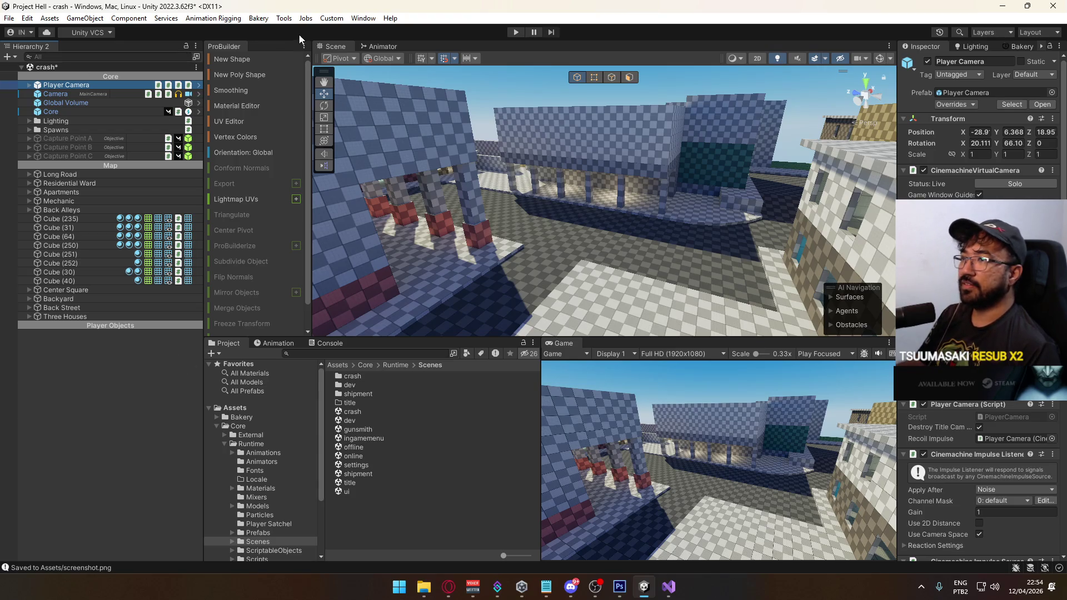
# Render the Camera's courtyard view to a new screenshot with the custom command.
pyautogui.click(333, 18)
pyautogui.click(75, 88)
pyautogui.click(75, 94)
pyautogui.click(332, 19)
pyautogui.click(357, 32)
# Browse the Textures folder, then return to the Assets root.
pyautogui.scroll(-3, 266, 489)
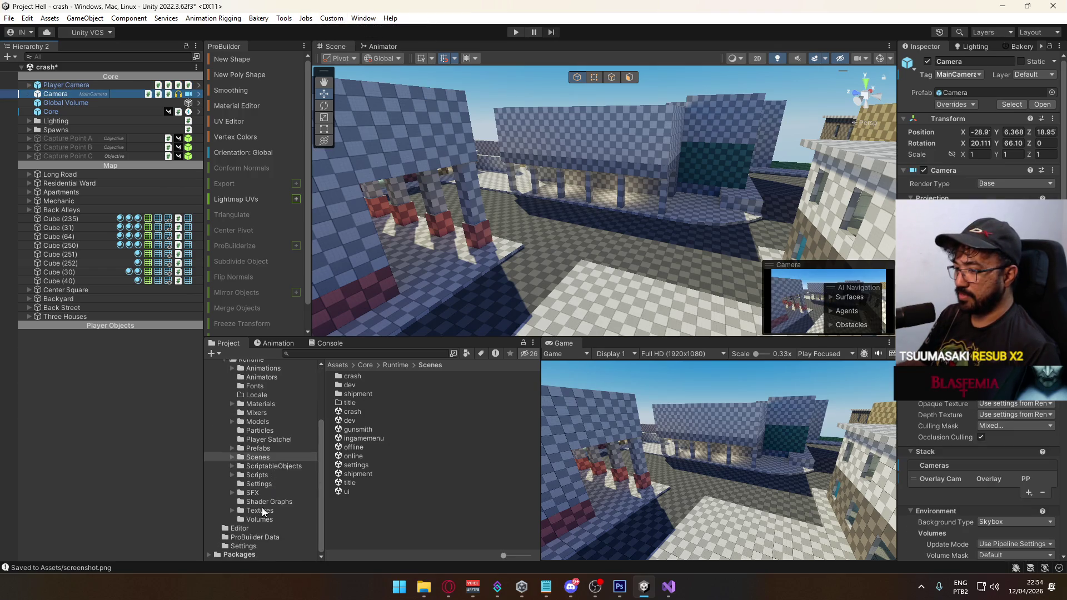
pyautogui.click(269, 511)
pyautogui.scroll(-6, 379, 473)
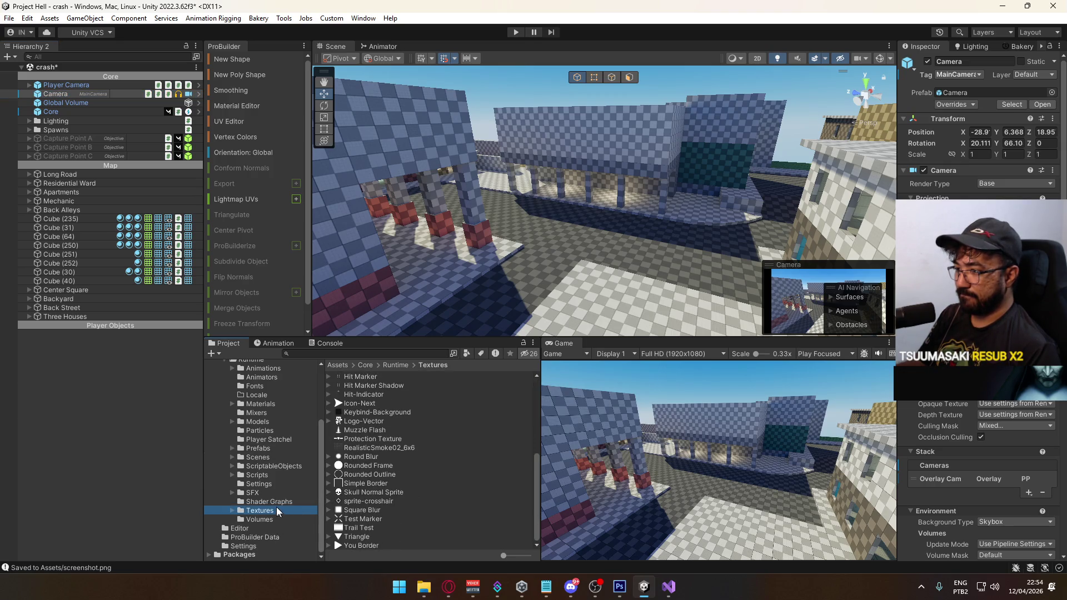
pyautogui.scroll(3, 278, 506)
pyautogui.click(255, 409)
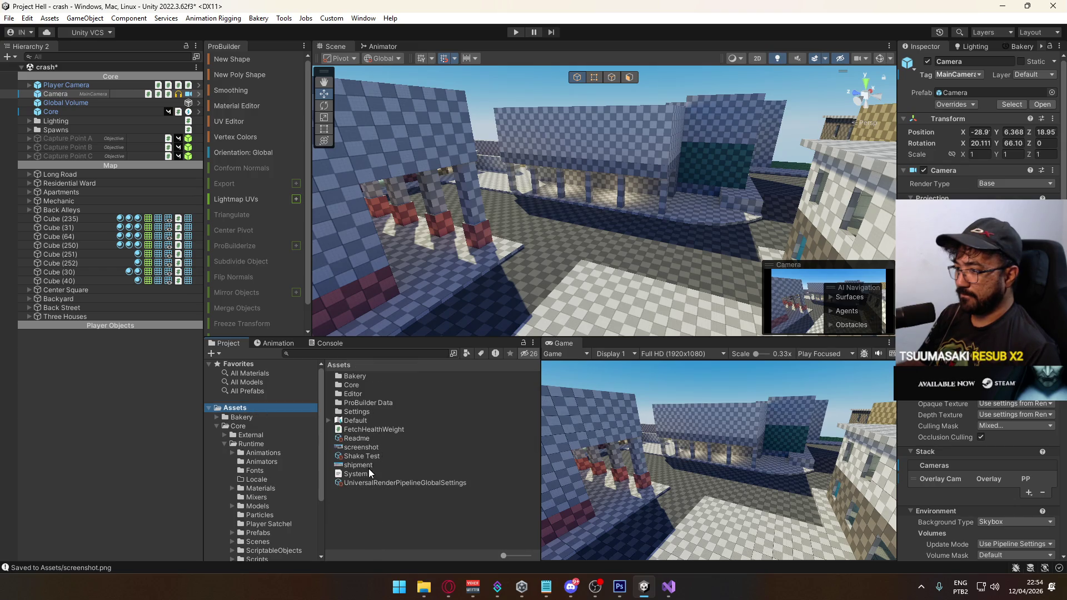
# Rename the screenshot asset to map-crash.
pyautogui.click(367, 447)
pyautogui.press('F2')
pyautogui.write('crash')
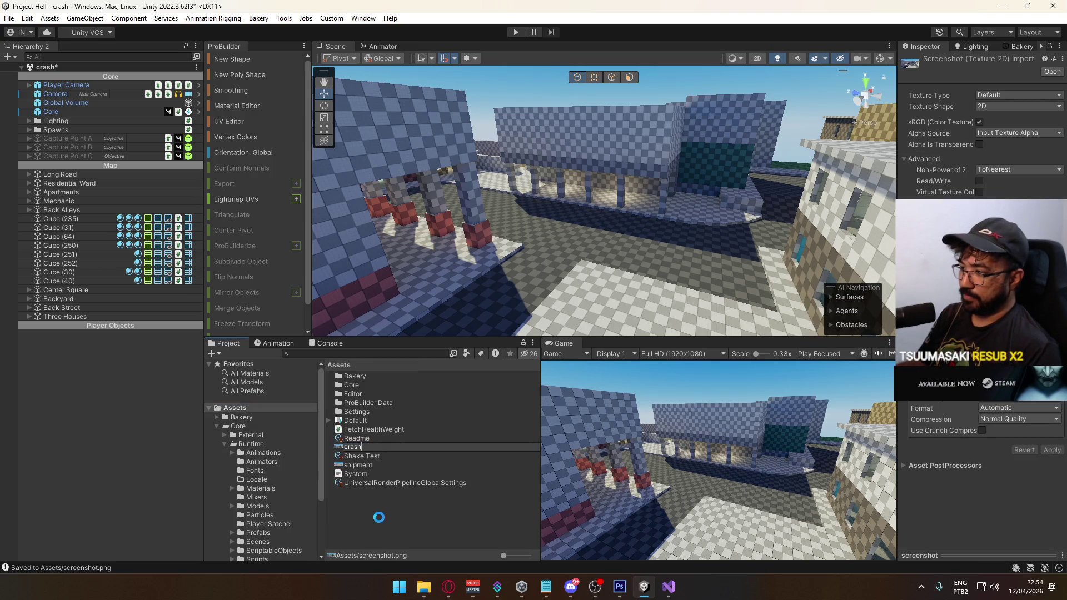
pyautogui.press('Return')
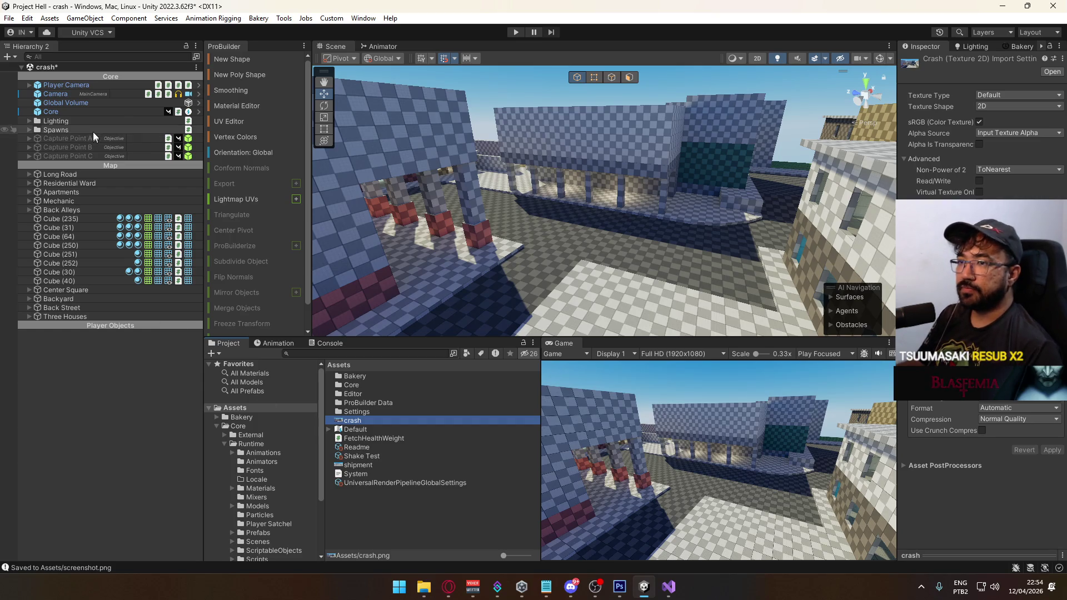
pyautogui.click(360, 421)
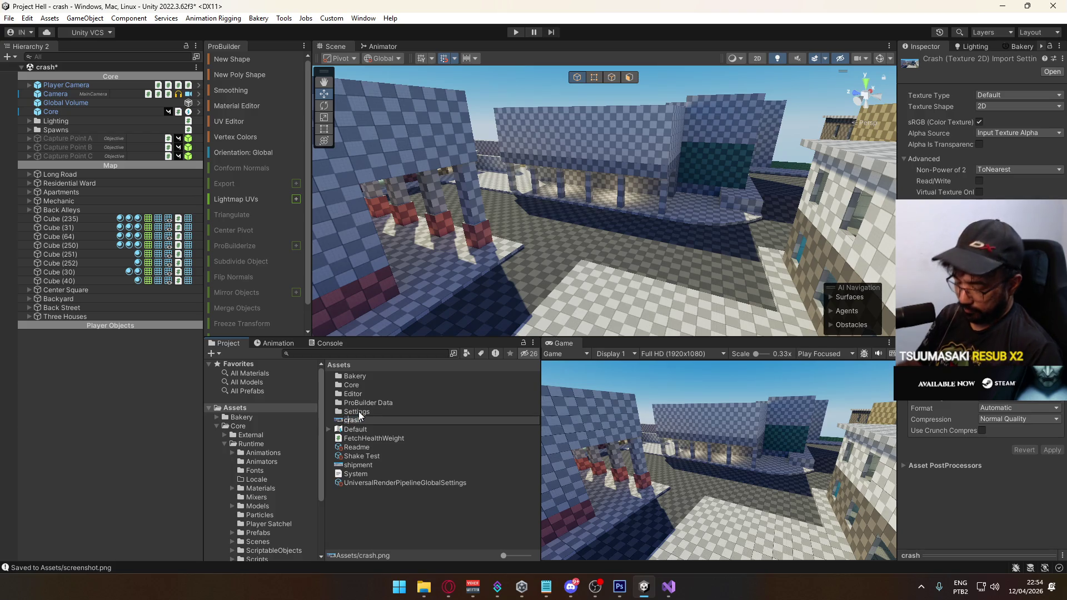
pyautogui.write('map-')
pyautogui.press('Return')
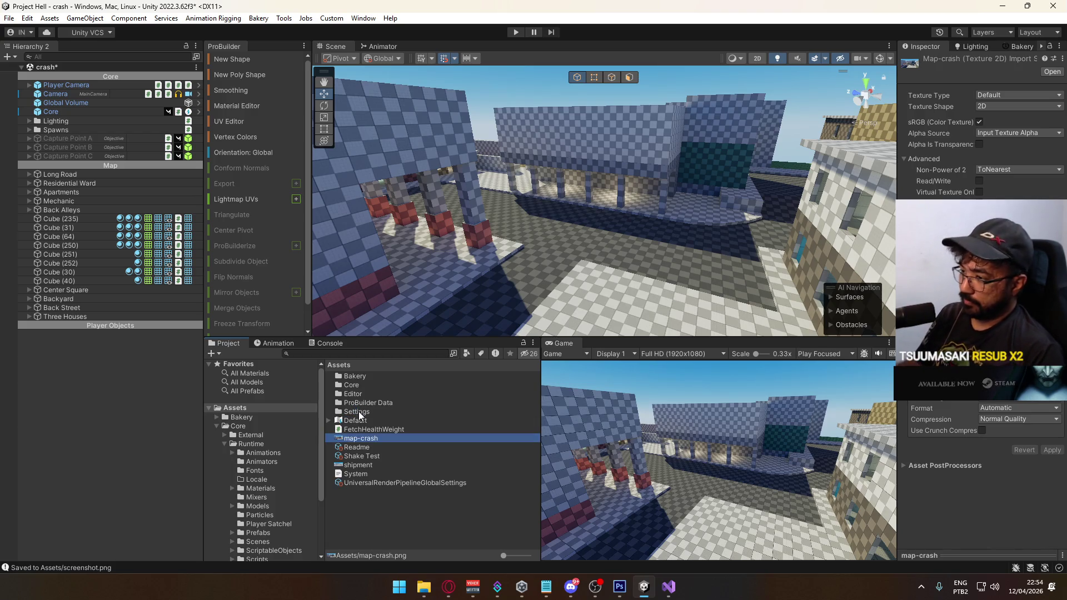
# Rename the shipment asset to map-shipment.
pyautogui.click(356, 466)
pyautogui.click(366, 466)
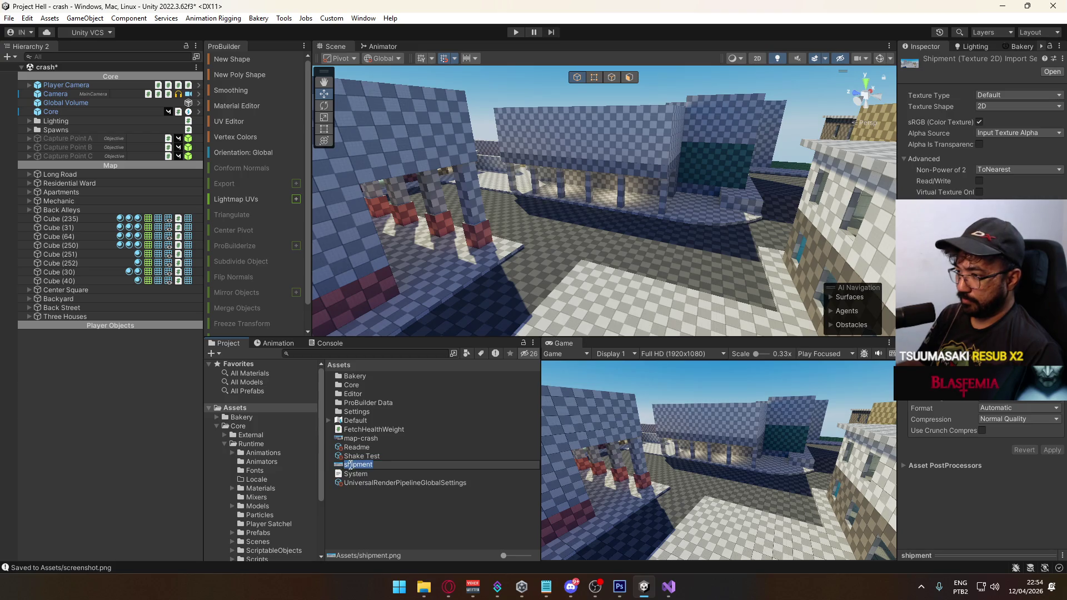
pyautogui.write('map-')
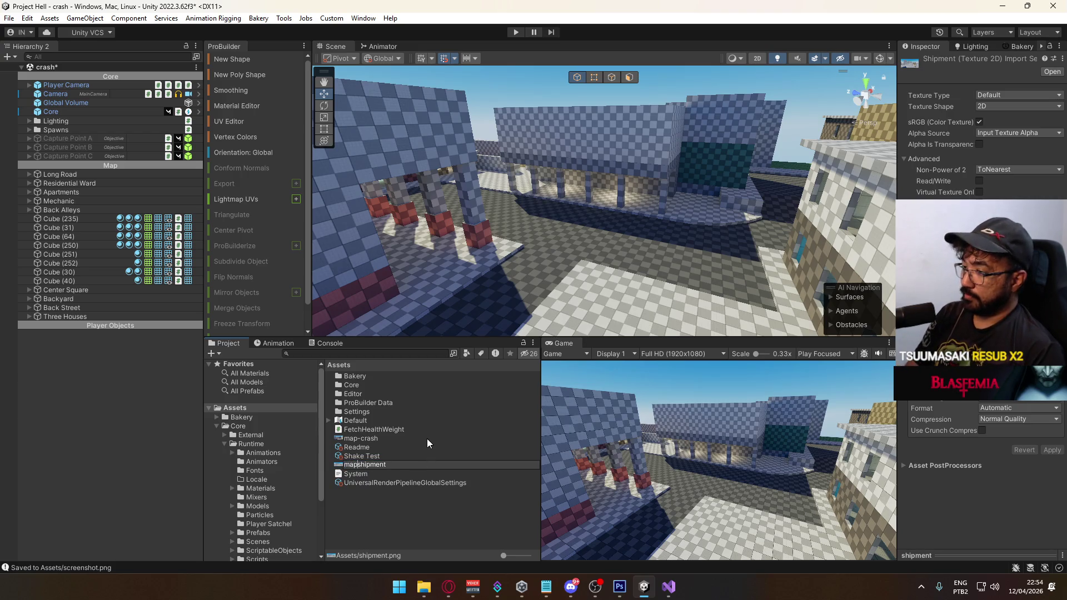
pyautogui.press('Return')
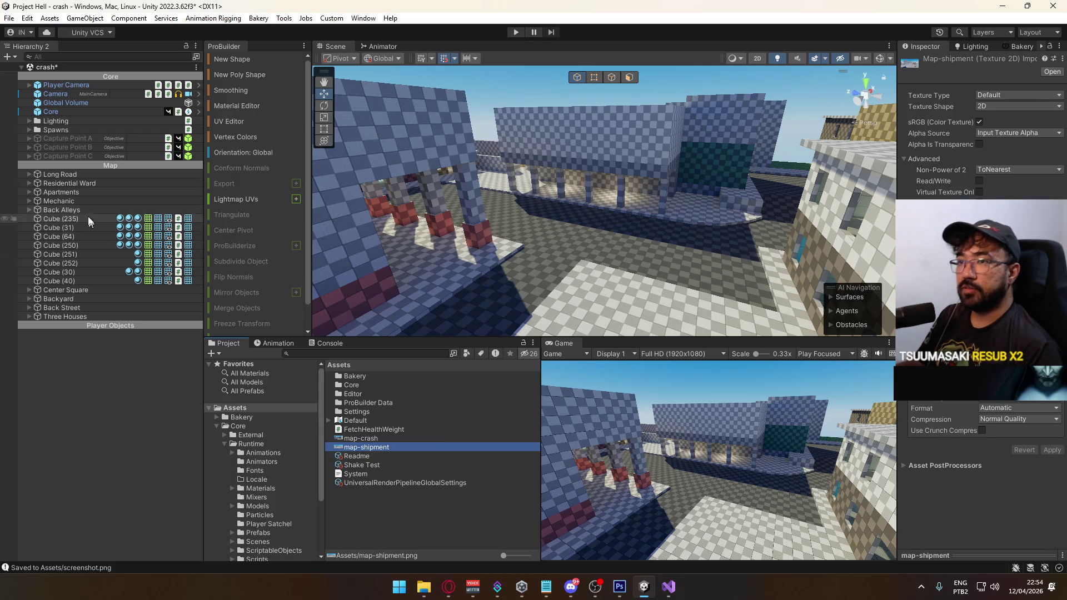
# Select Capture Points A, B and C and make them active again.
pyautogui.click(74, 138)
pyautogui.keyDown('ctrl'); pyautogui.click(100, 148); pyautogui.keyUp('ctrl')
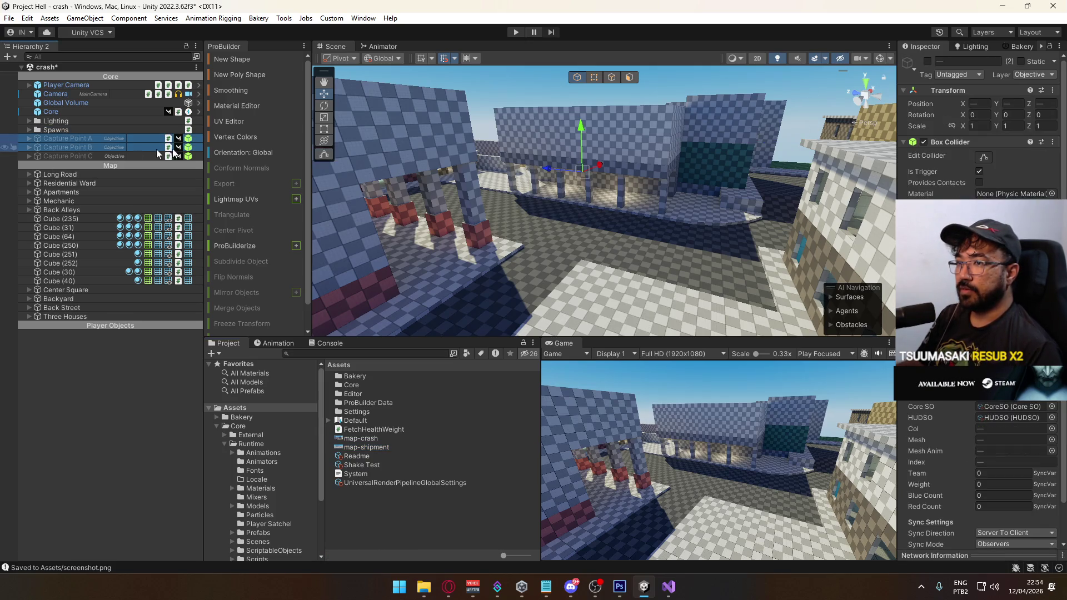
pyautogui.keyDown('ctrl'); pyautogui.click(148, 156); pyautogui.keyUp('ctrl')
pyautogui.click(927, 61)
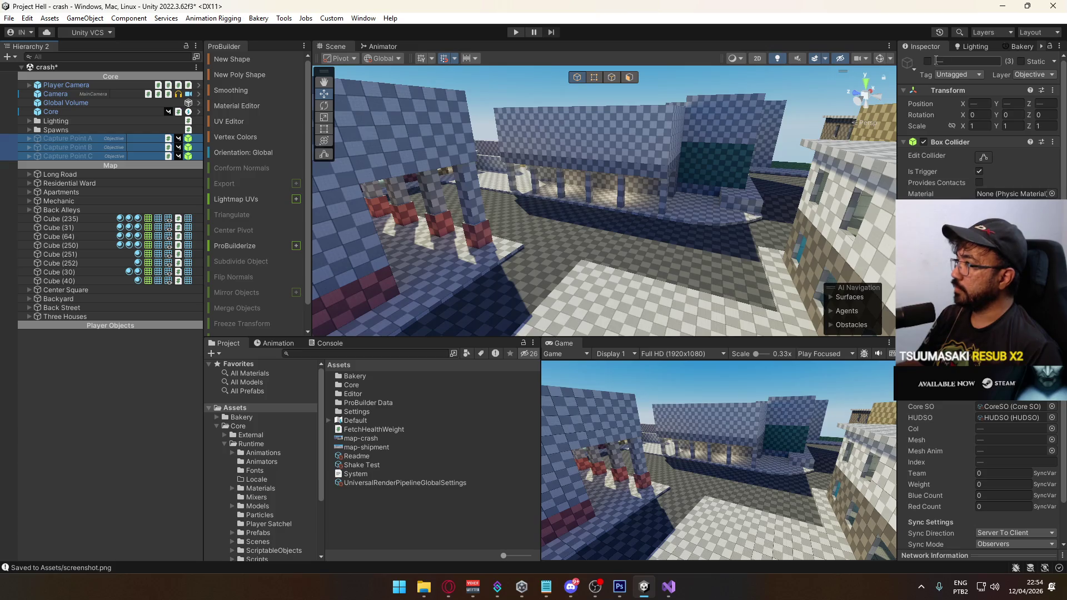
# Save the crash scene, show the Scenes folder contents, then switch to Photoshop.
pyautogui.click(78, 351)
pyautogui.hotkey('ctrl', 's')
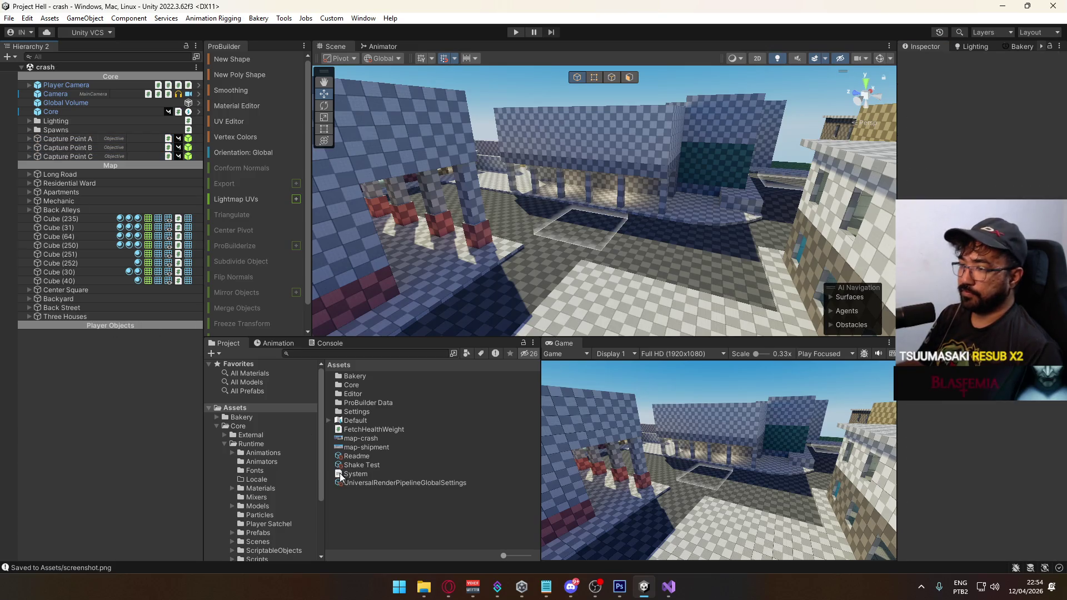
pyautogui.scroll(-3, 258, 505)
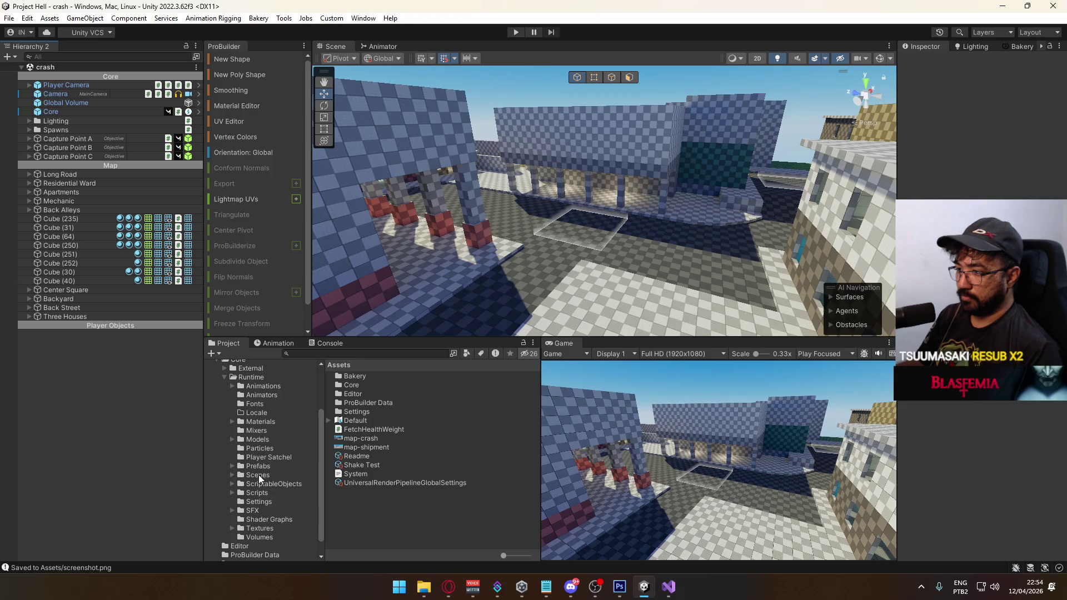
pyautogui.click(259, 475)
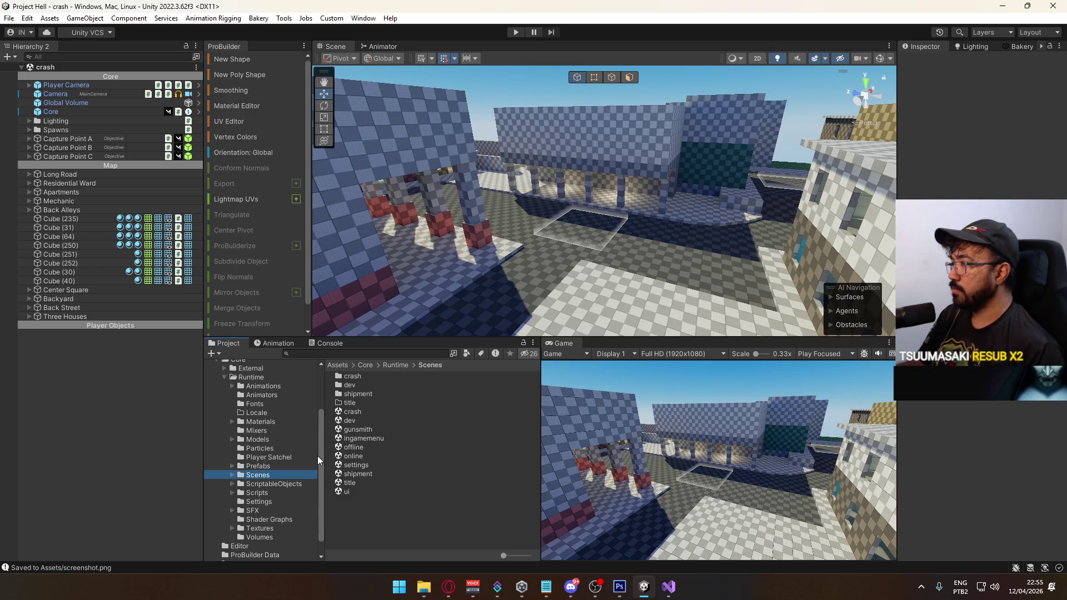
pyautogui.moveTo(479, 319)
pyautogui.mouseDown()
pyautogui.moveTo(431, 271)
pyautogui.moveTo(261, 311)
pyautogui.moveTo(258, 430)
pyautogui.moveTo(391, 361)
pyautogui.moveTo(405, 299)
pyautogui.moveTo(510, 291)
pyautogui.moveTo(425, 309)
pyautogui.mouseUp()
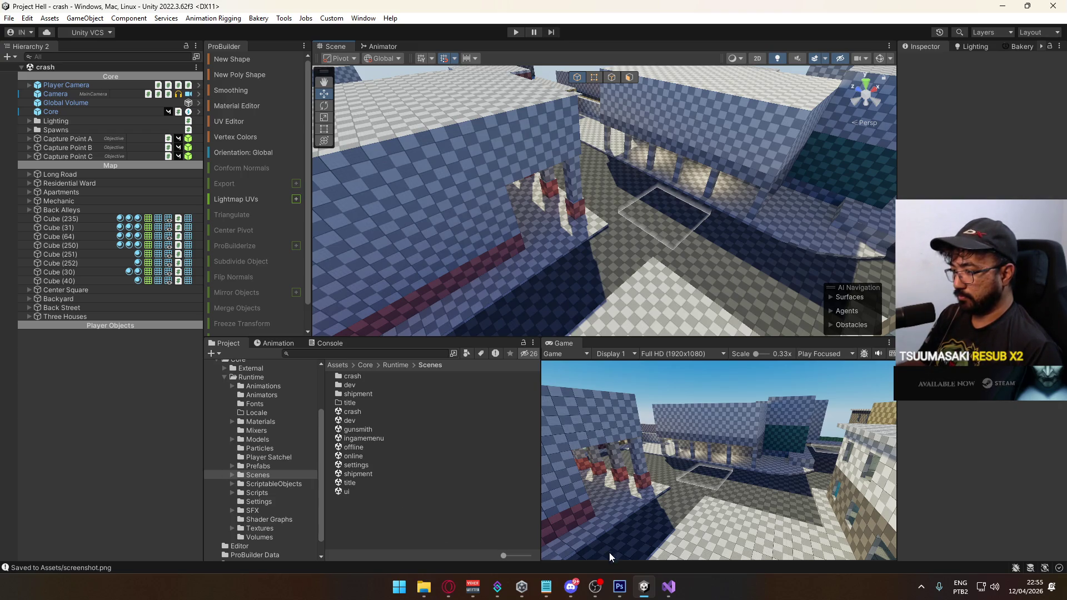
pyautogui.click(619, 587)
# Open map-crash.png and map-shipment.png from the Unity Assets folder in Photoshop.
pyautogui.click(37, 8)
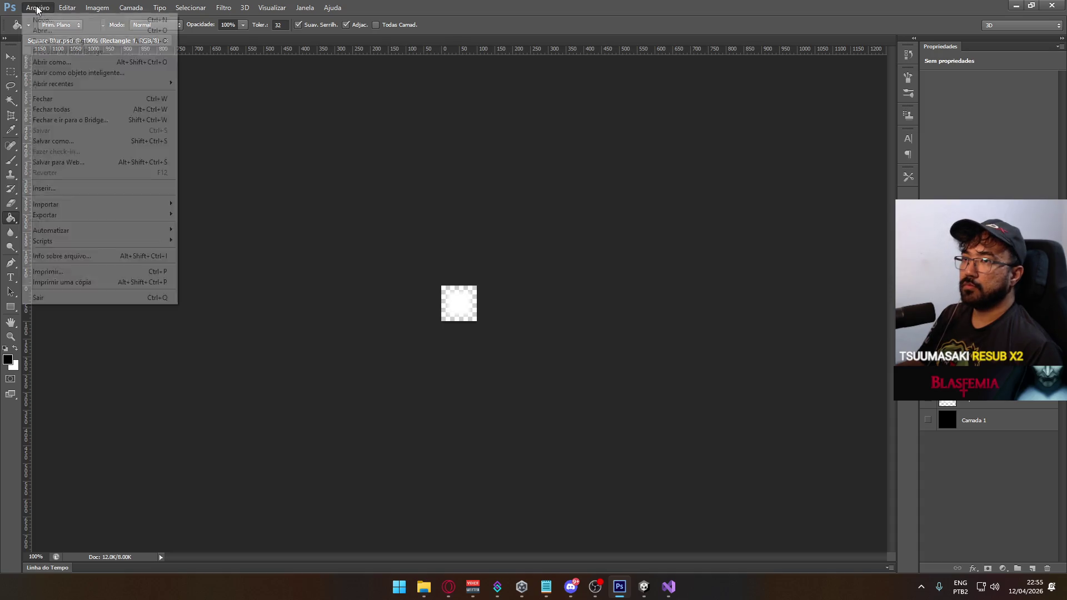
pyautogui.click(43, 30)
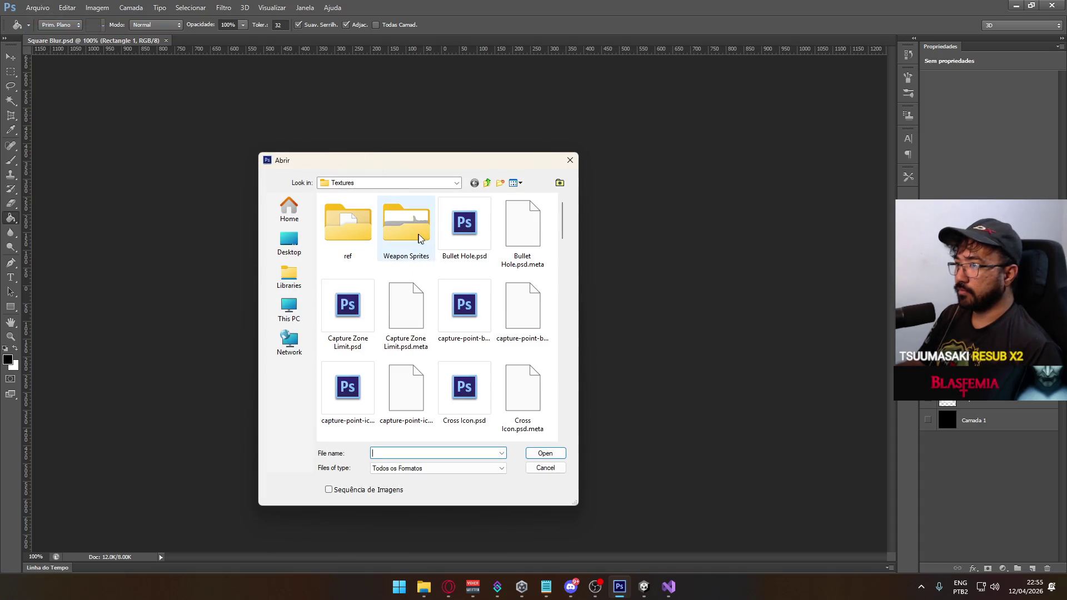
pyautogui.scroll(-10, 418, 235)
pyautogui.click(487, 184)
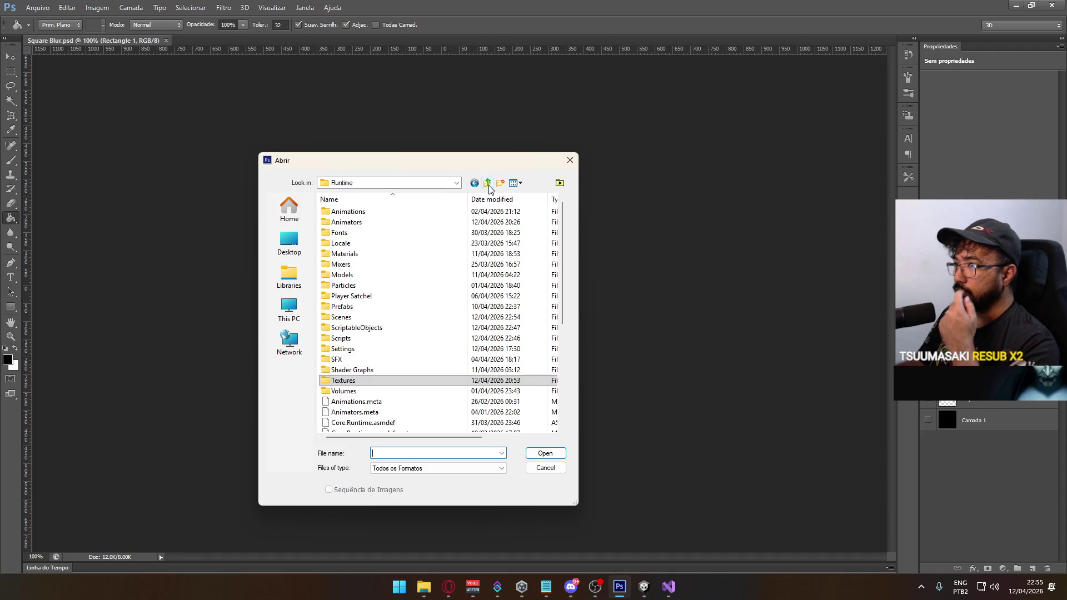
pyautogui.click(487, 184)
pyautogui.click(488, 183)
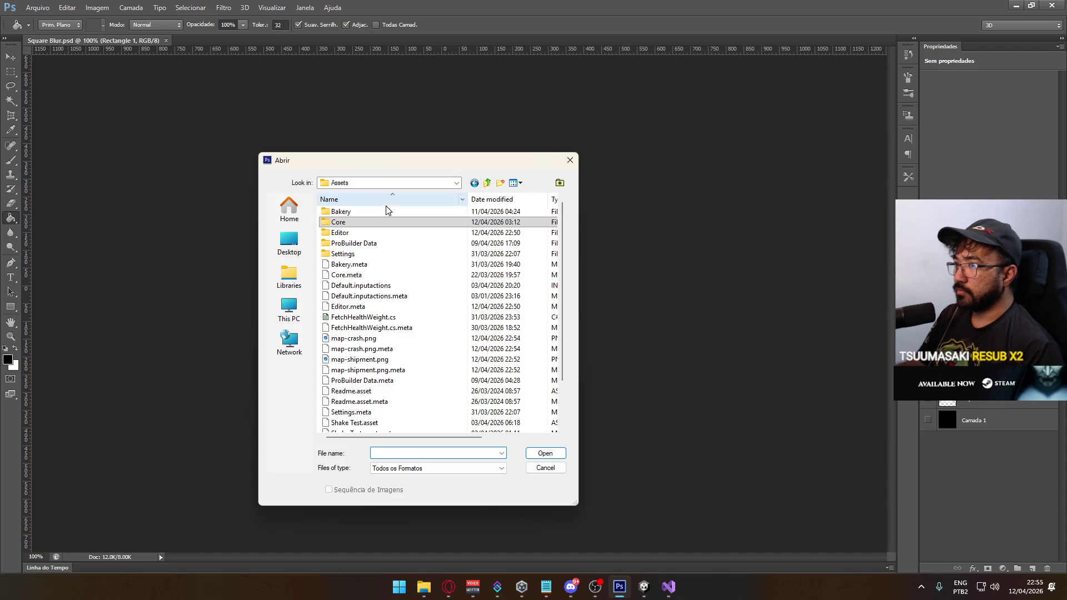
pyautogui.click(488, 184)
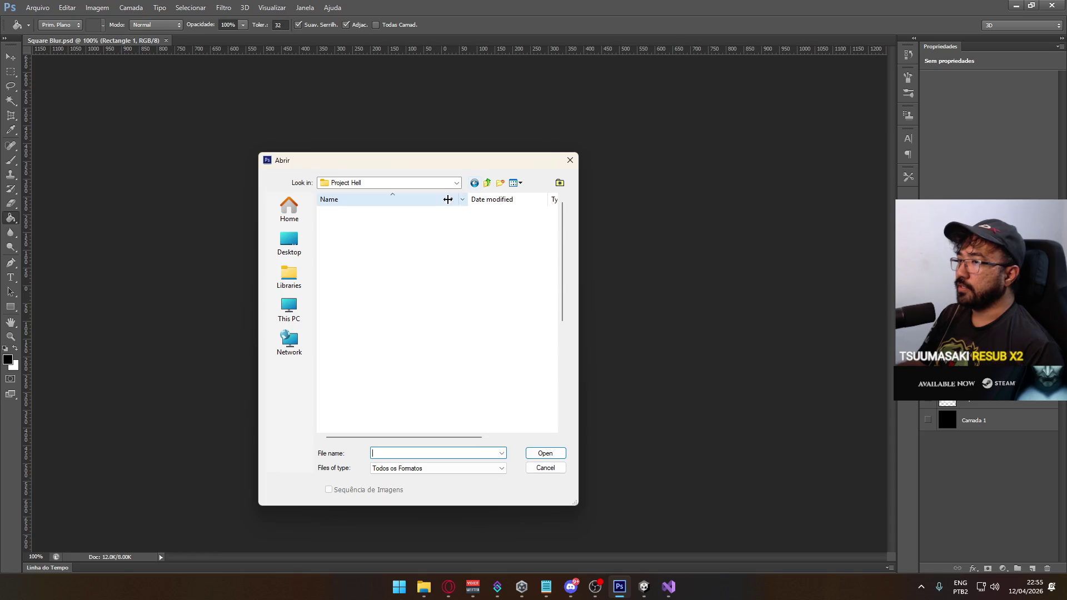
pyautogui.doubleClick(393, 222)
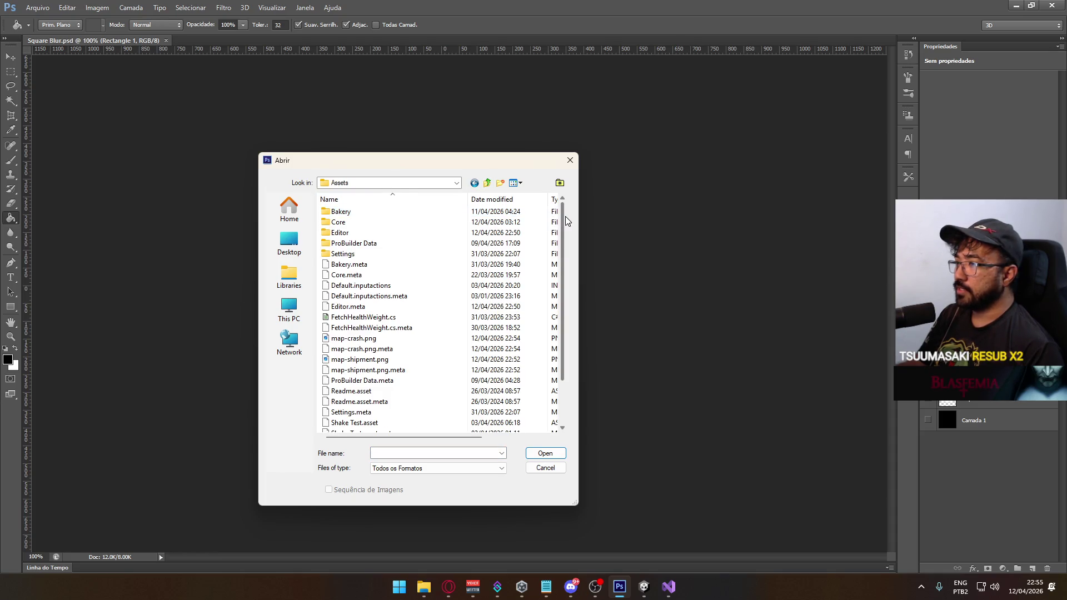
pyautogui.scroll(-2, 558, 222)
pyautogui.click(433, 286)
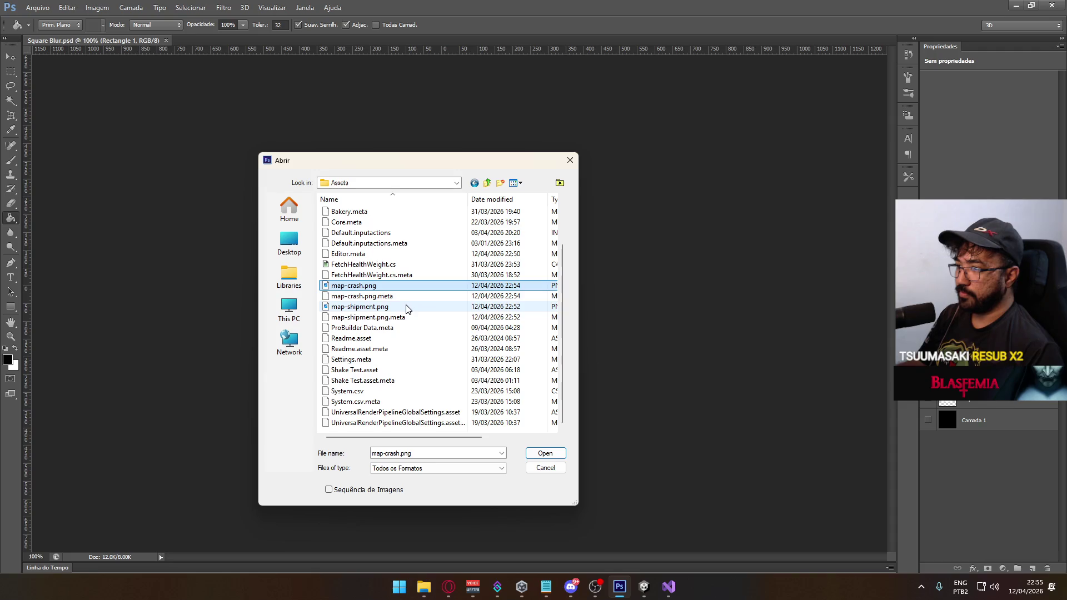
pyautogui.keyDown('ctrl'); pyautogui.click(405, 306); pyautogui.keyUp('ctrl')
pyautogui.click(546, 454)
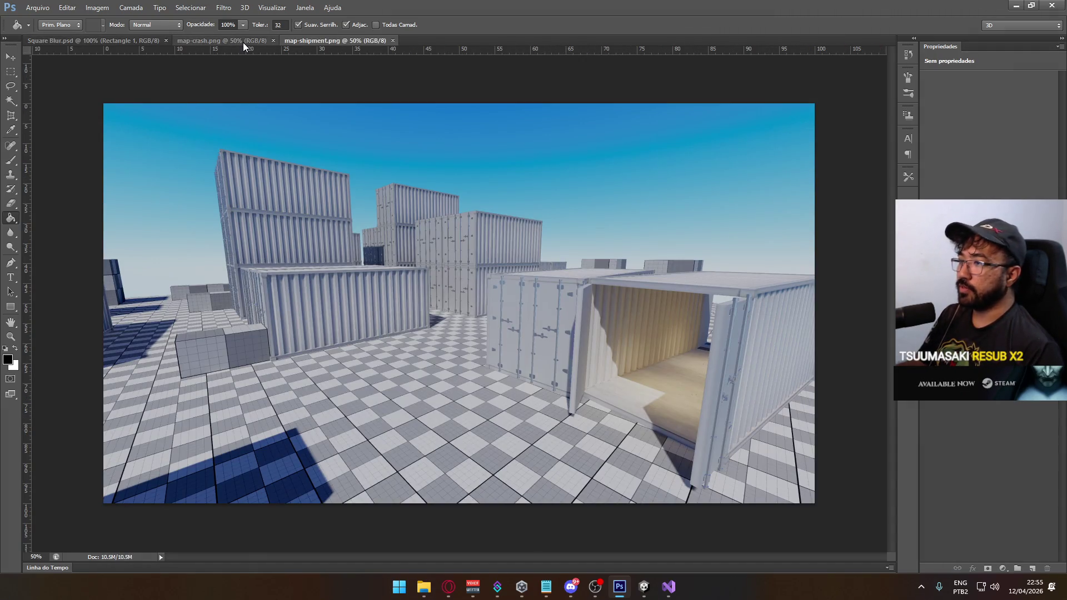
# Compare the map-crash and map-shipment documents, then return to Unity.
pyautogui.click(242, 42)
pyautogui.click(299, 43)
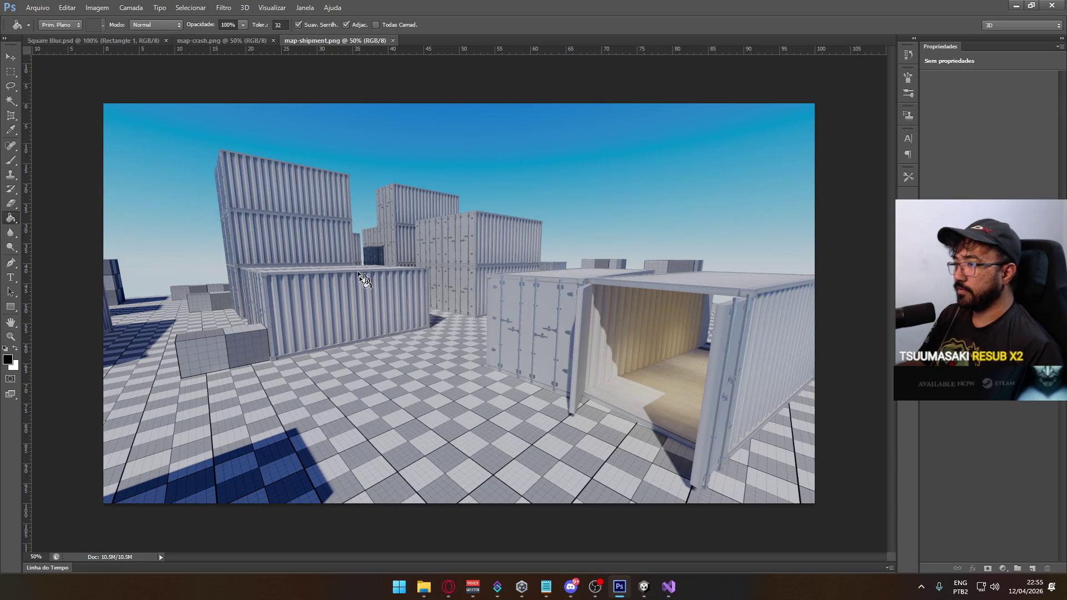
pyautogui.click(641, 589)
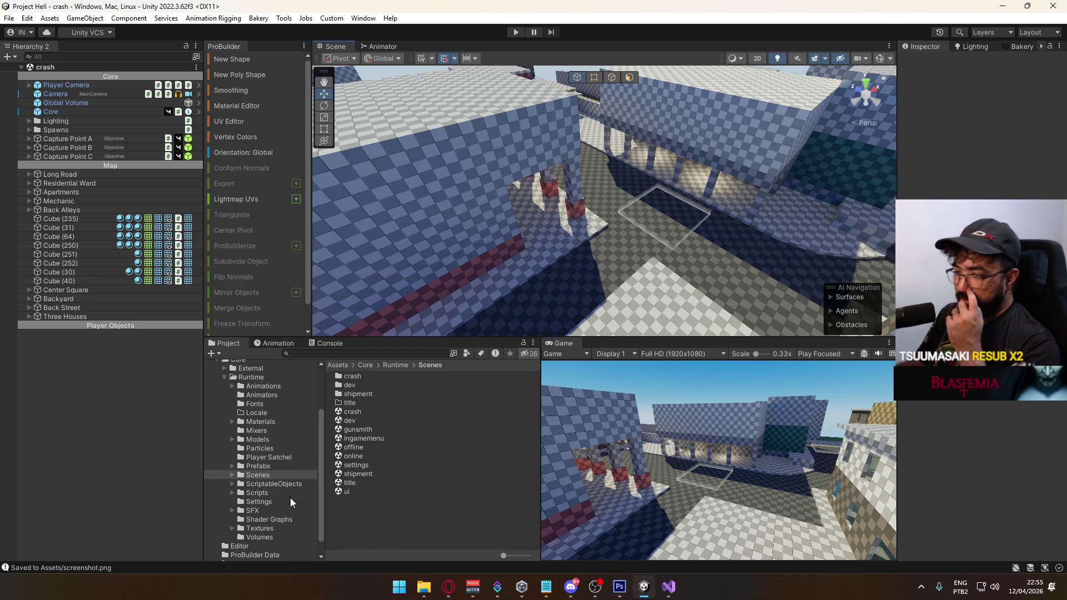
# Browse the Textures, Scripts and Prefabs folders in Unity's Project window.
pyautogui.click(259, 528)
pyautogui.moveTo(622, 222)
pyautogui.mouseDown()
pyautogui.moveTo(659, 210)
pyautogui.moveTo(550, 212)
pyautogui.moveTo(564, 218)
pyautogui.moveTo(519, 192)
pyautogui.mouseUp()
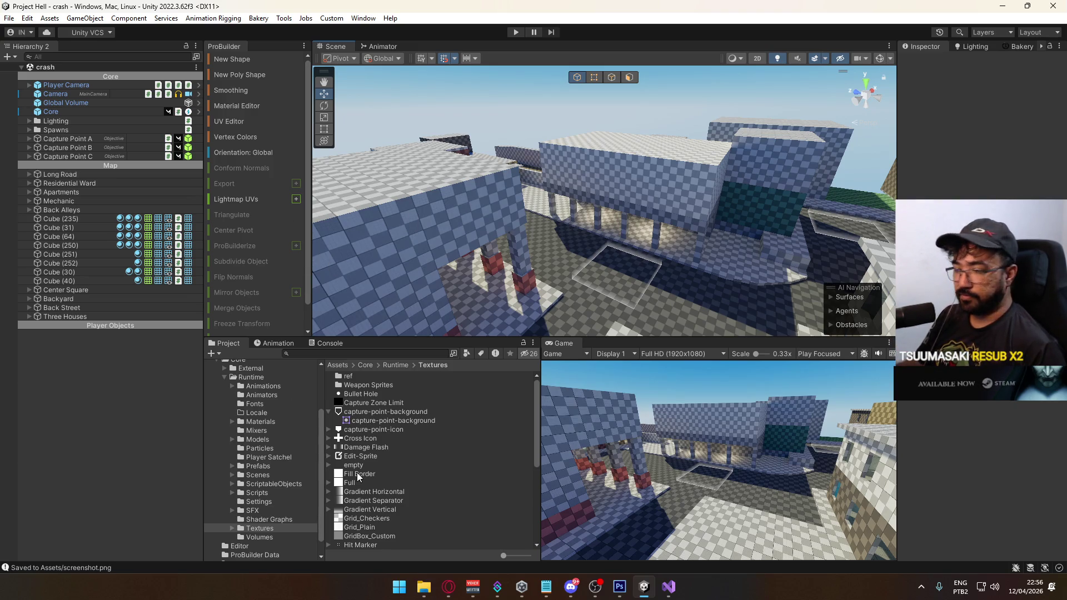
pyautogui.click(258, 493)
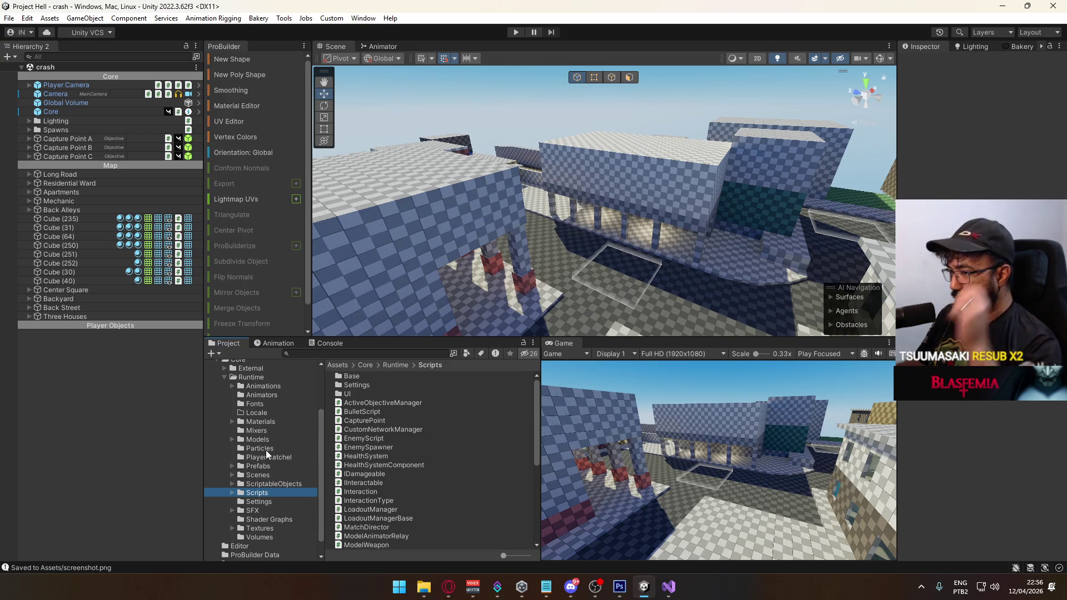
pyautogui.click(271, 466)
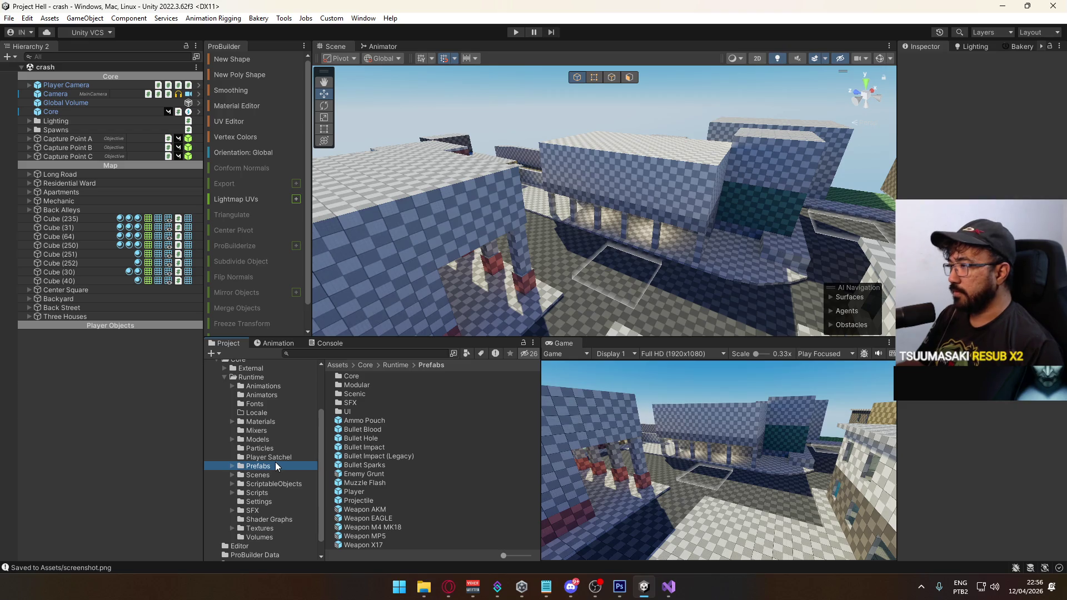
pyautogui.moveTo(505, 307)
pyautogui.mouseDown()
pyautogui.moveTo(726, 269)
pyautogui.moveTo(803, 272)
pyautogui.moveTo(538, 312)
pyautogui.mouseUp()
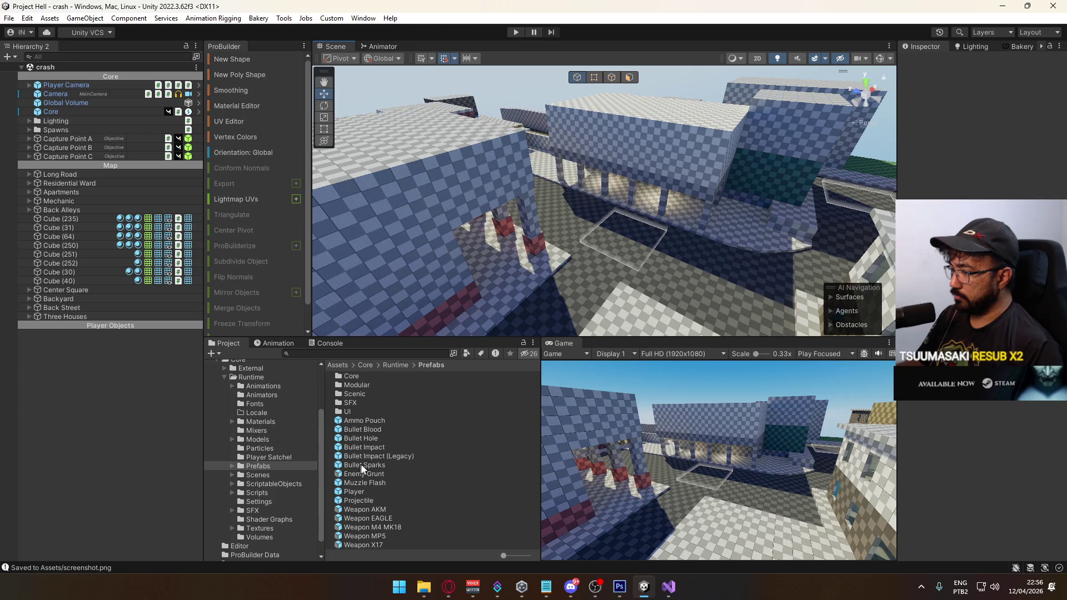
# Reload the externally modified Project Hell solution in Visual Studio, then return to Unity.
pyautogui.click(668, 587)
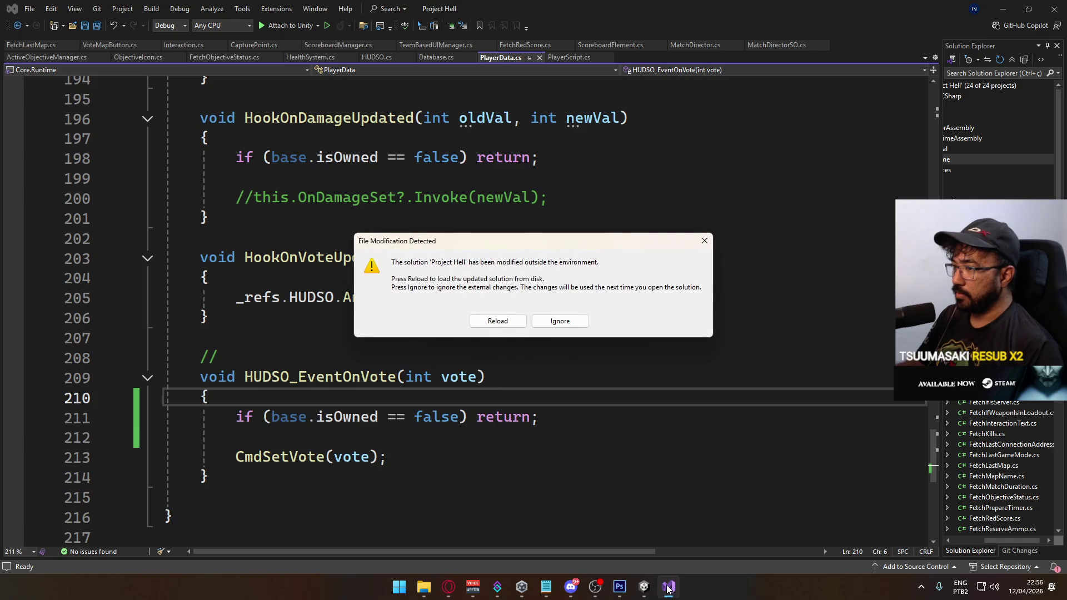
pyautogui.click(503, 320)
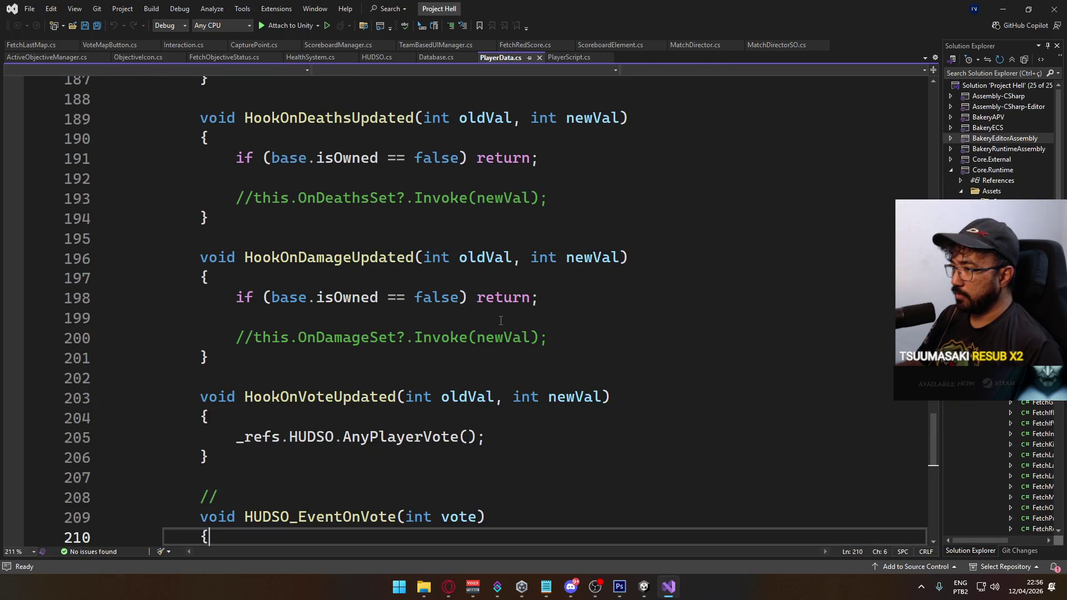
pyautogui.scroll(-2, 551, 400)
pyautogui.click(644, 587)
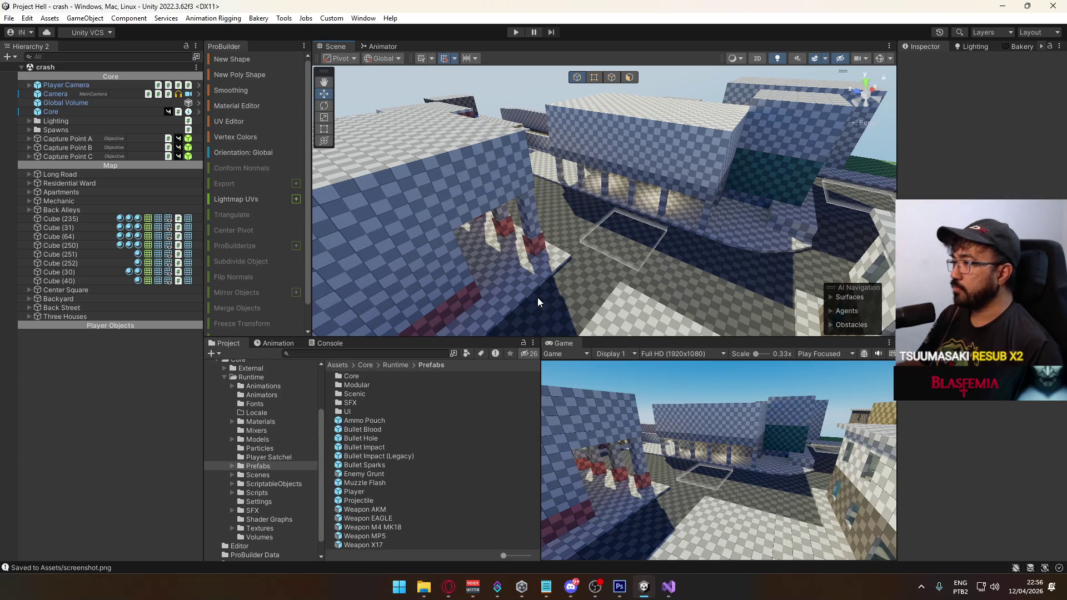
# Bring the teal-walled room into view, select the Modular Window (4) face, and open ProBuilder's Material Editor.
pyautogui.moveTo(536, 299)
pyautogui.mouseDown()
pyautogui.moveTo(524, 313)
pyautogui.moveTo(409, 320)
pyautogui.moveTo(422, 311)
pyautogui.mouseUp()
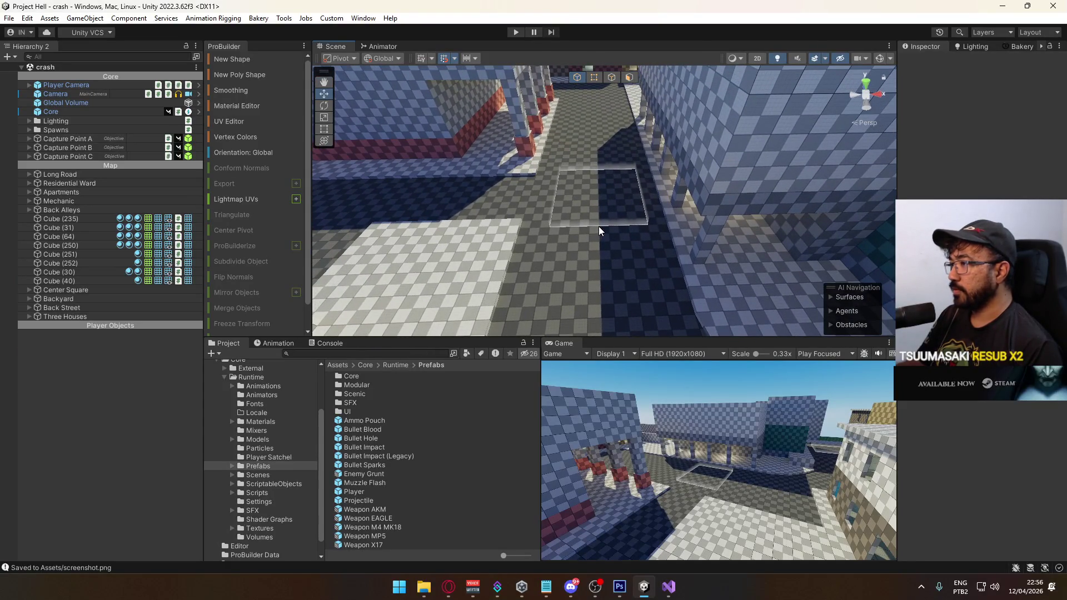
pyautogui.click(595, 225)
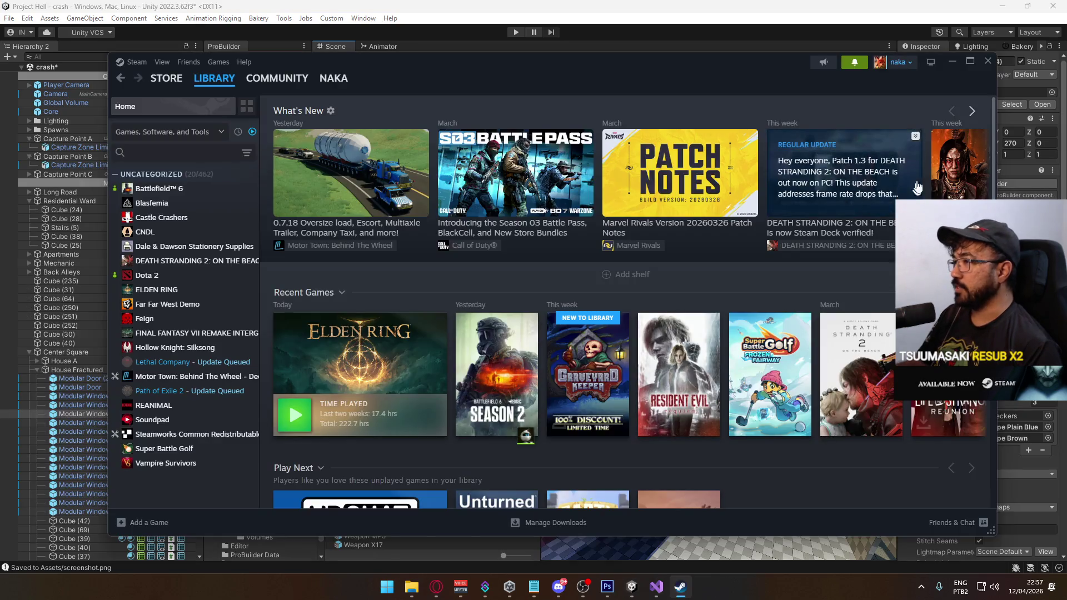
pyautogui.click(954, 61)
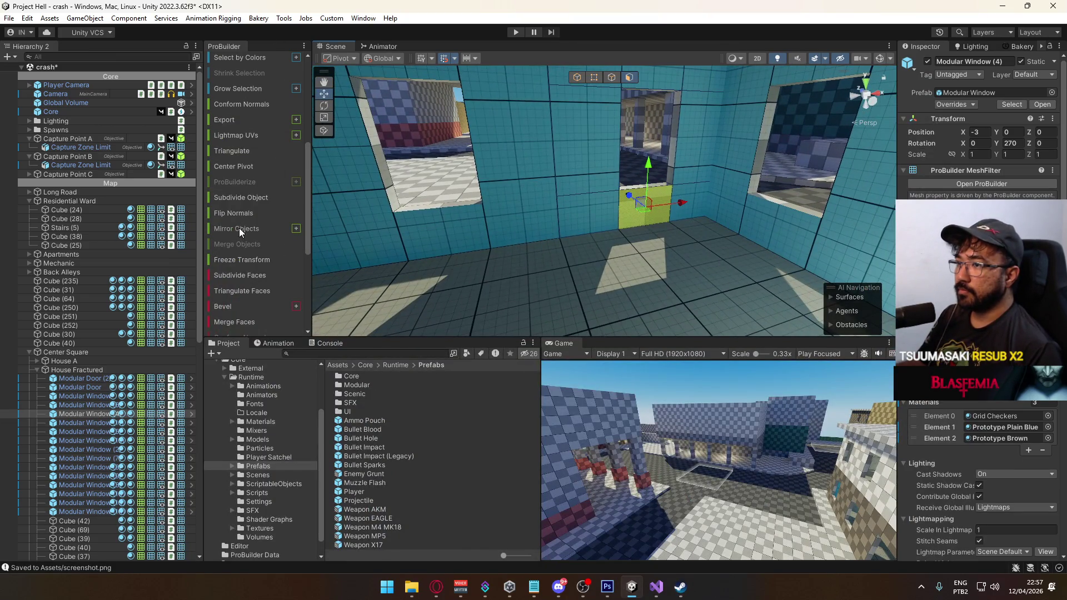
pyautogui.scroll(-3, 267, 227)
pyautogui.scroll(3, 268, 285)
pyautogui.scroll(5, 263, 285)
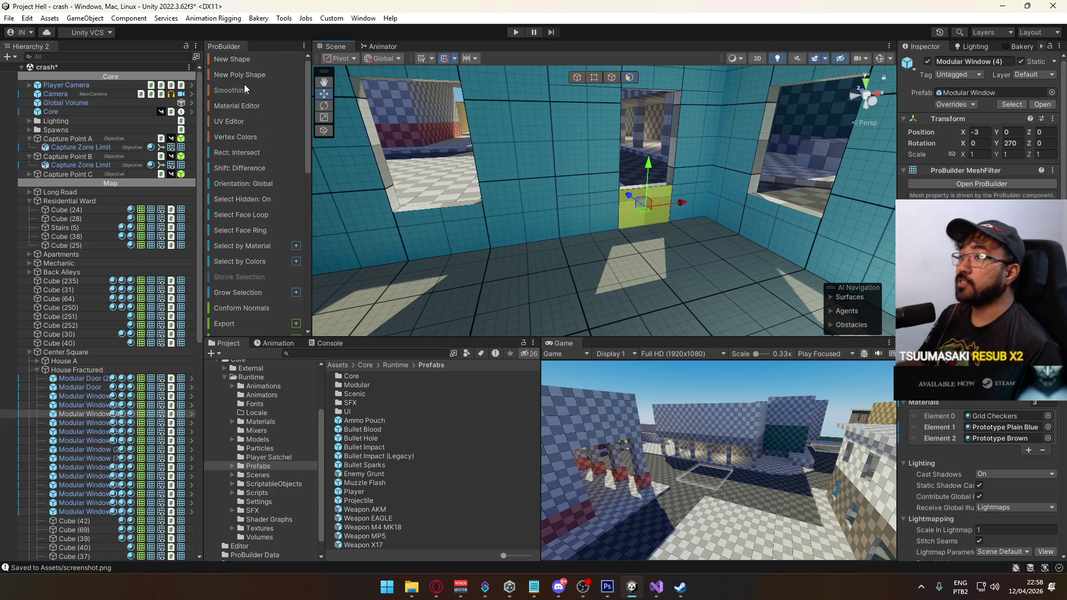
pyautogui.click(236, 107)
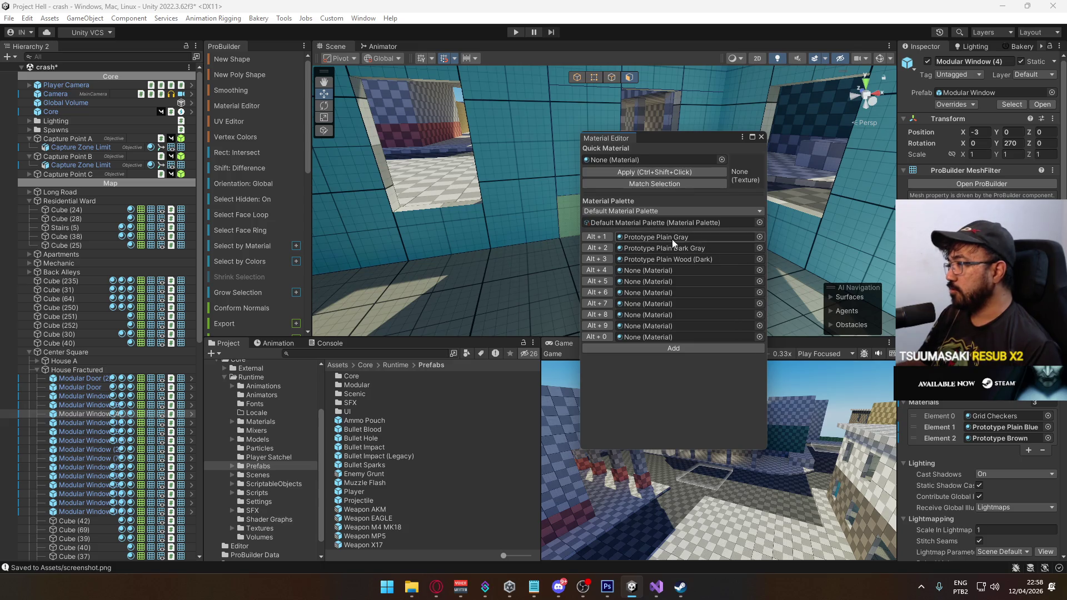
# Replace the dark wood in the third material-palette slot with Prototype Plain Blue.
pyautogui.click(759, 259)
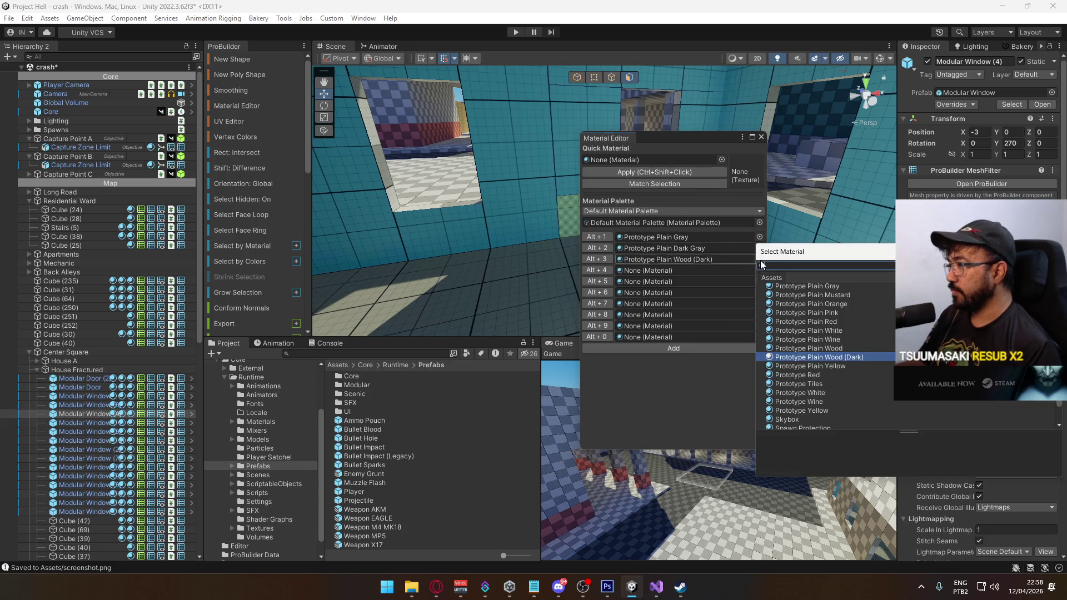
pyautogui.write('n')
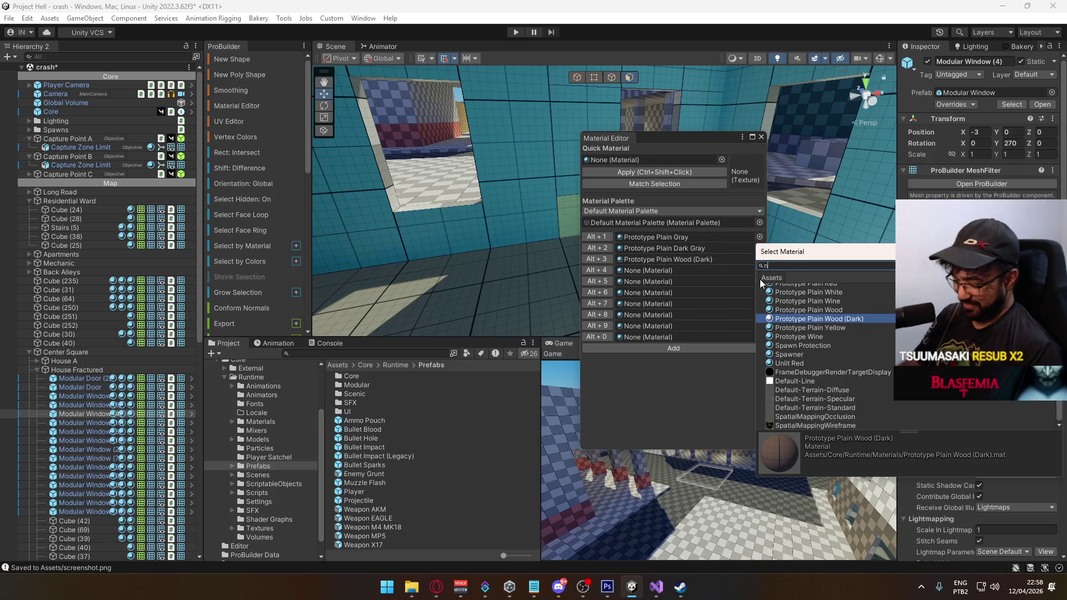
pyautogui.press('BackSpace')
pyautogui.write('blue')
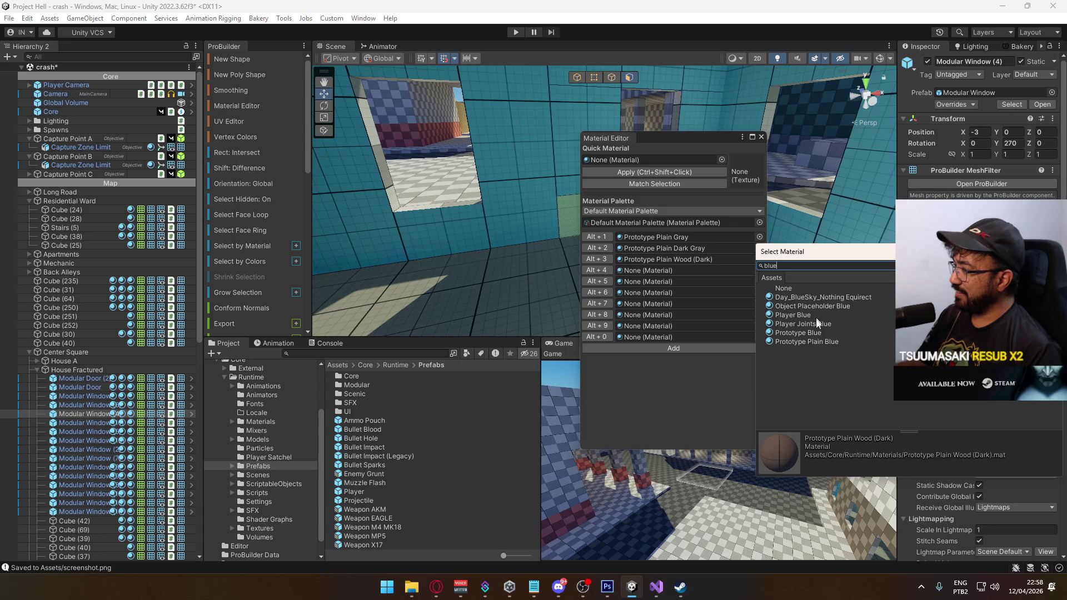
pyautogui.doubleClick(810, 341)
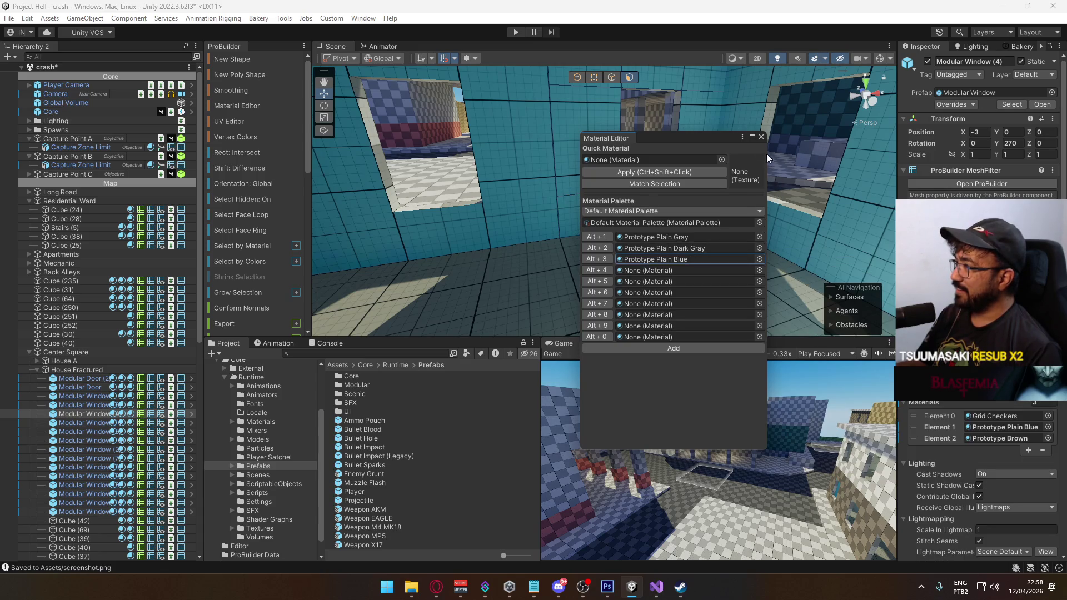
# Apply Prototype Plain Blue to the window face with Alt+3, then deselect the piece.
pyautogui.click(761, 137)
pyautogui.hotkey('alt', '3')
pyautogui.moveTo(696, 240)
pyautogui.mouseDown()
pyautogui.moveTo(720, 137)
pyautogui.moveTo(476, 178)
pyautogui.moveTo(561, 172)
pyautogui.moveTo(504, 203)
pyautogui.moveTo(658, 245)
pyautogui.mouseUp()
pyautogui.click(721, 138)
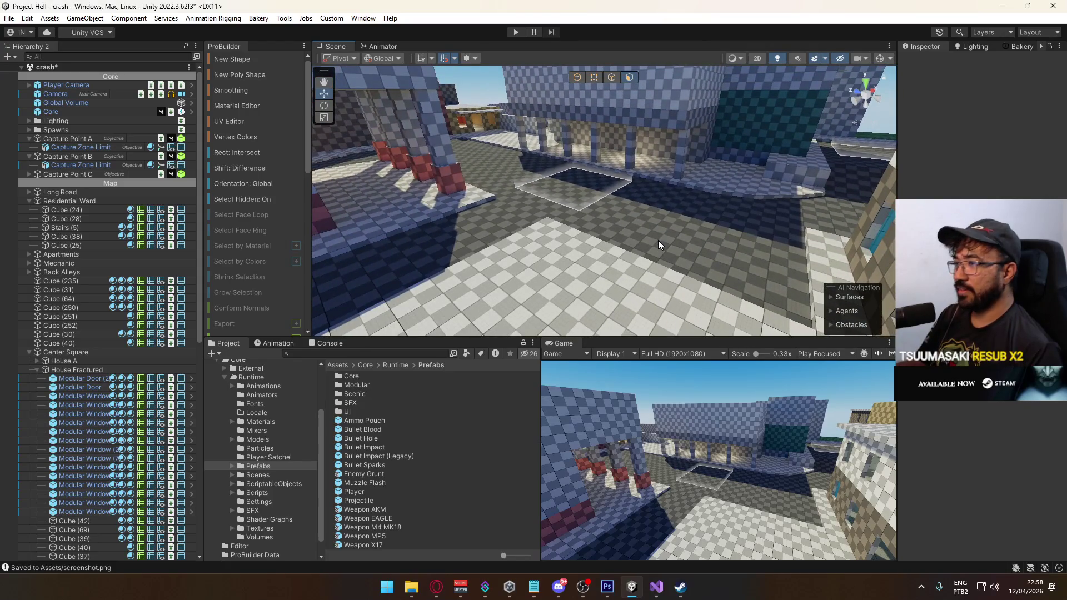
# Save the crash scene and open the ui scene from the Scenes folder.
pyautogui.hotkey('ctrl', 's')
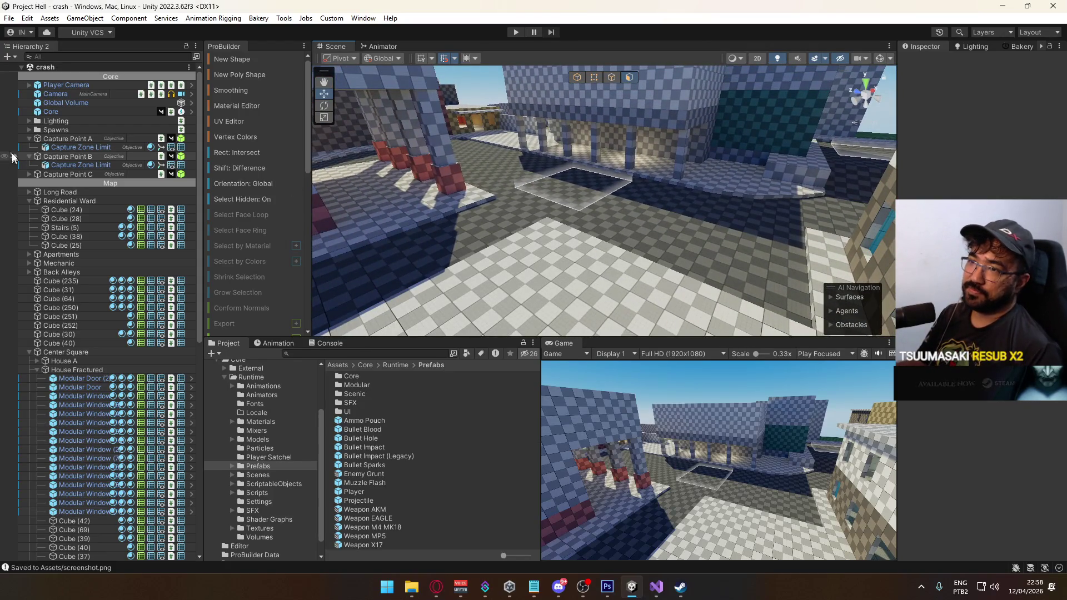
pyautogui.click(29, 139)
pyautogui.click(27, 147)
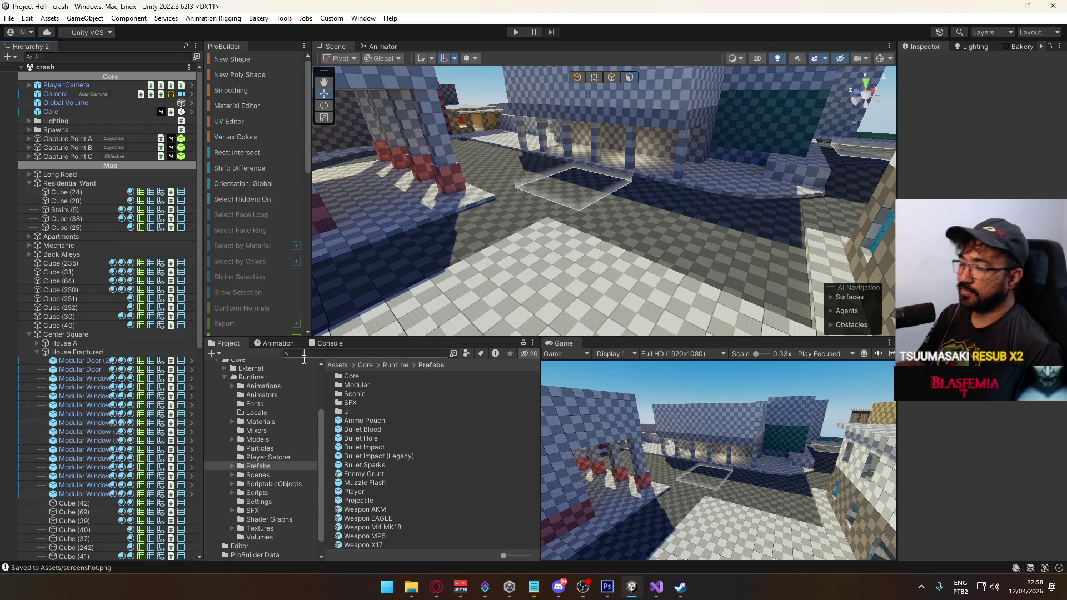
pyautogui.click(258, 475)
pyautogui.click(345, 492)
pyautogui.press('Return')
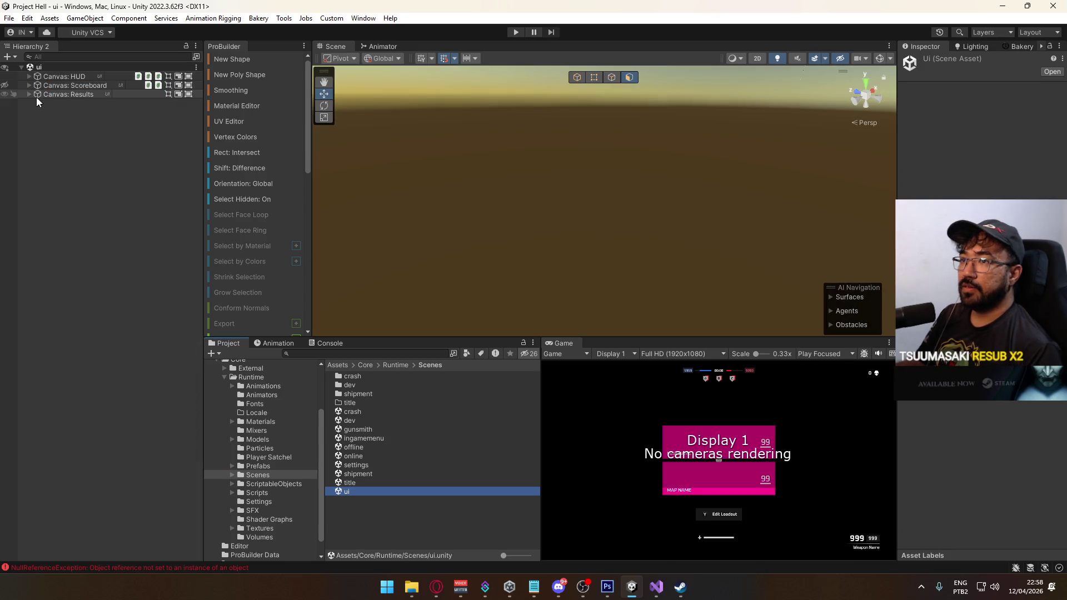
# Expand Canvas: Results > Tab: Map Vote > Vertical Panel > Vote Map Button A and inspect its children.
pyautogui.click(29, 93)
pyautogui.click(36, 112)
pyautogui.click(78, 130)
pyautogui.click(44, 130)
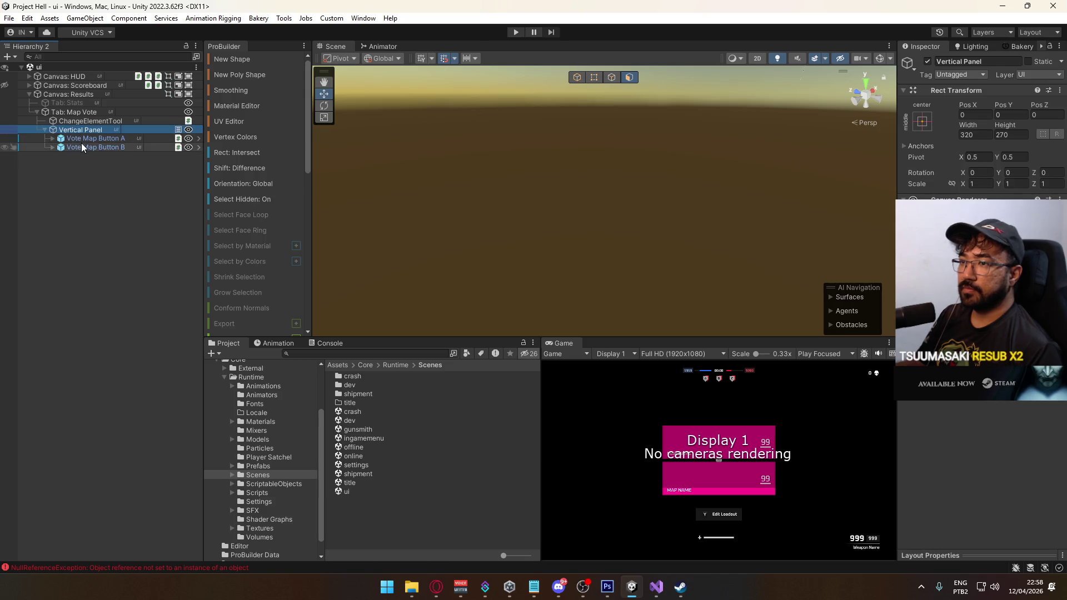
pyautogui.click(82, 139)
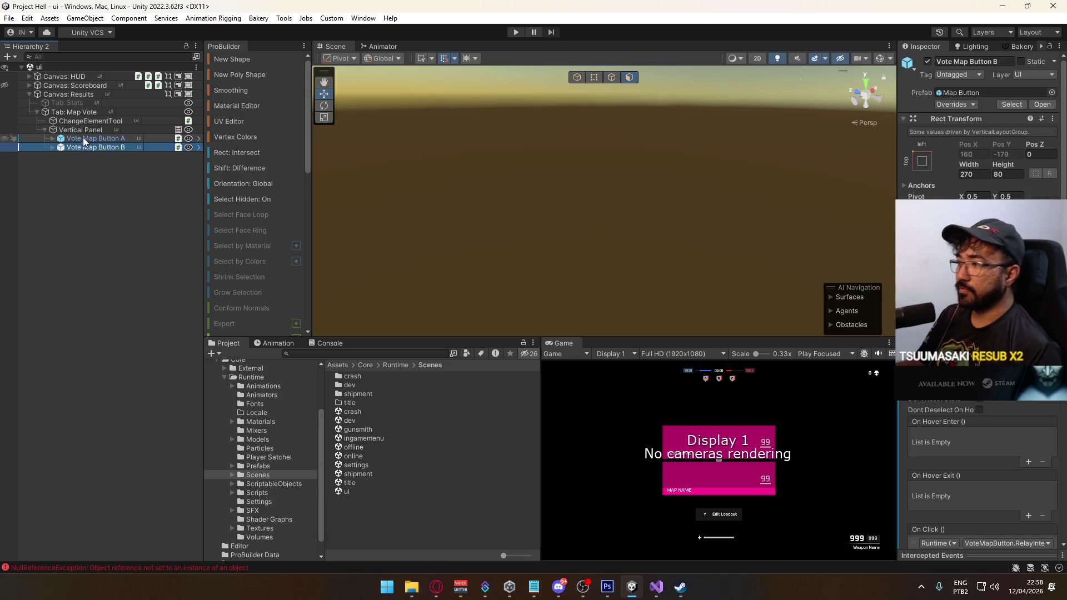
pyautogui.click(53, 138)
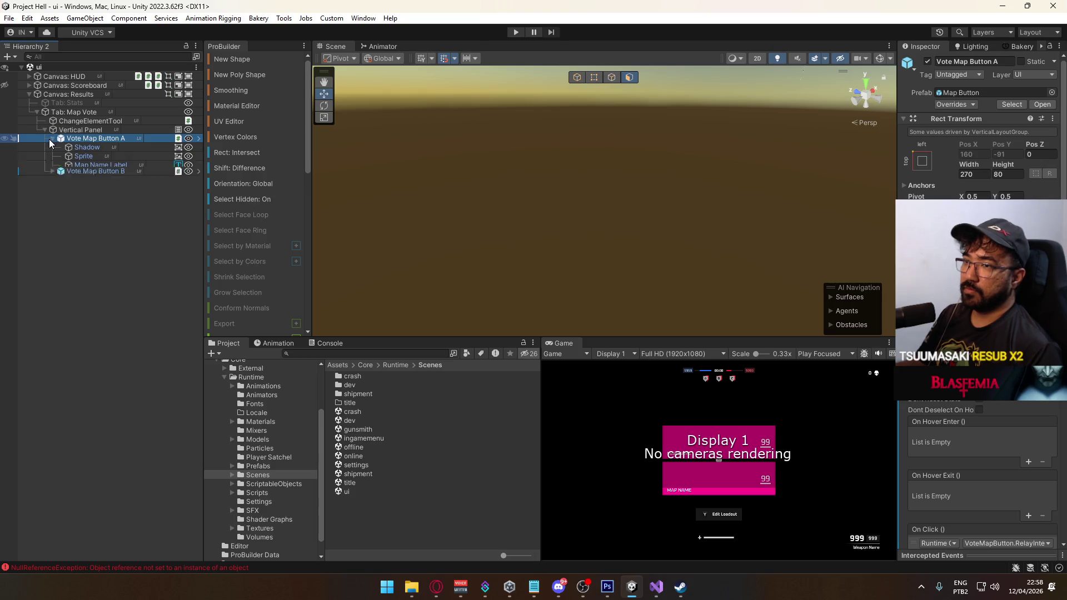
pyautogui.click(91, 162)
pyautogui.click(80, 156)
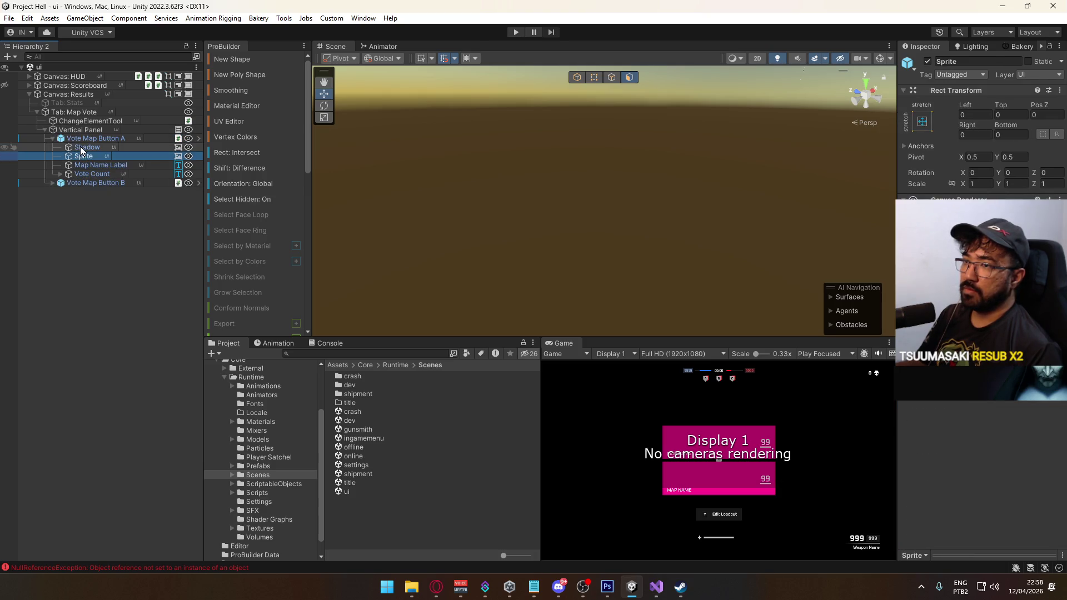
pyautogui.click(116, 138)
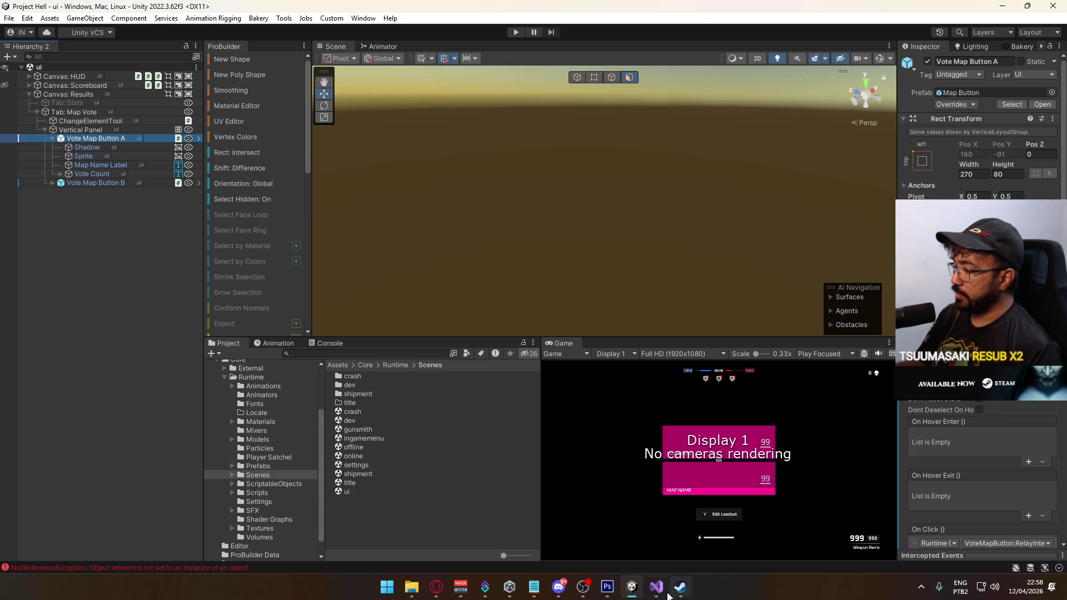
pyautogui.click(606, 587)
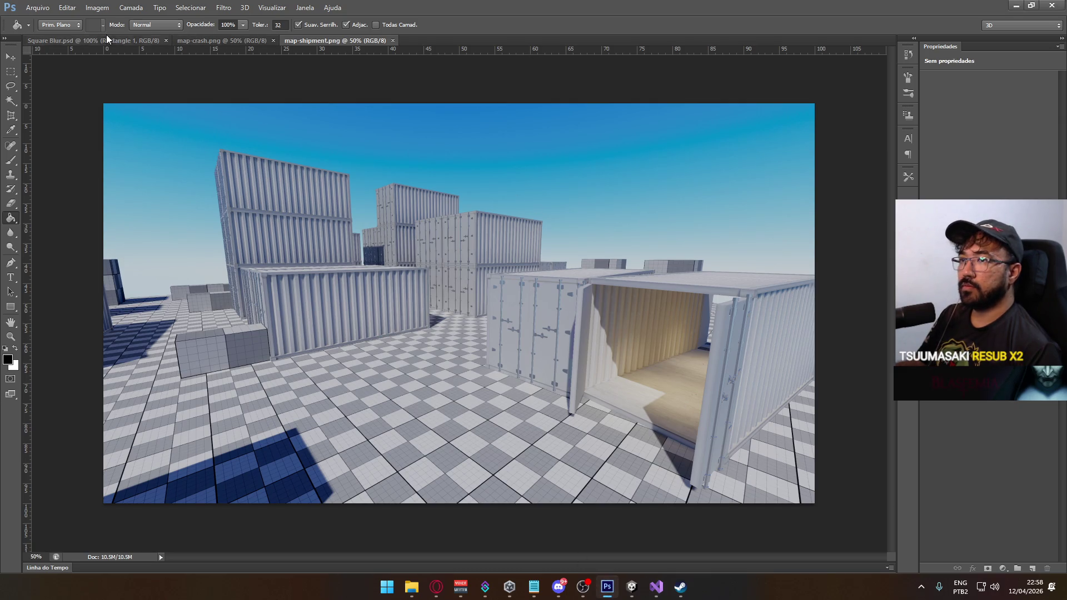
# Create a new transparent document 270 pixels wide by 80 pixels high via Arquivo > Novo.
pyautogui.click(39, 9)
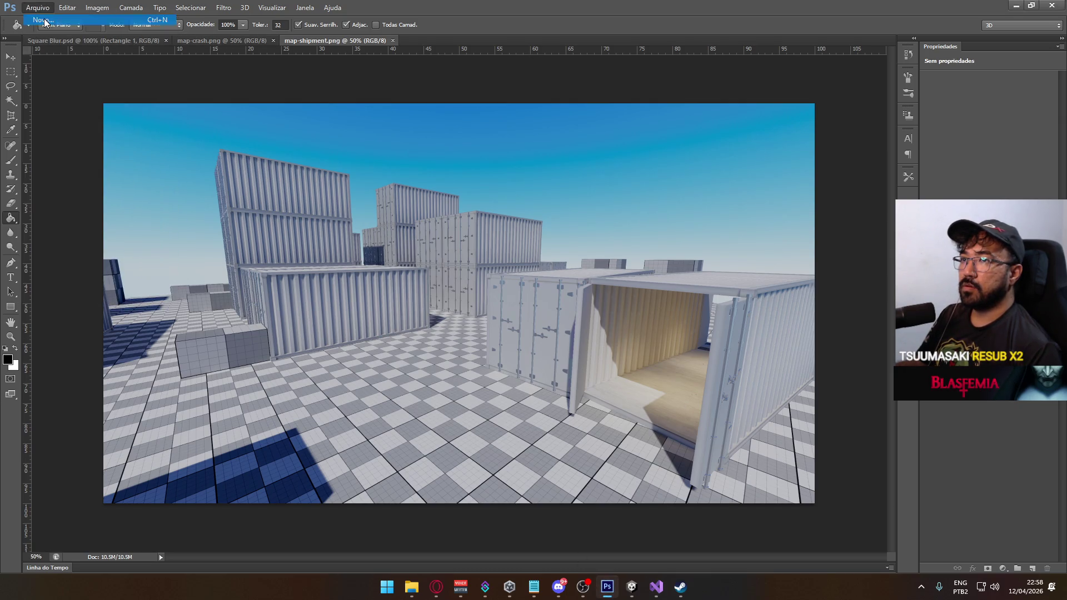
pyautogui.click(39, 20)
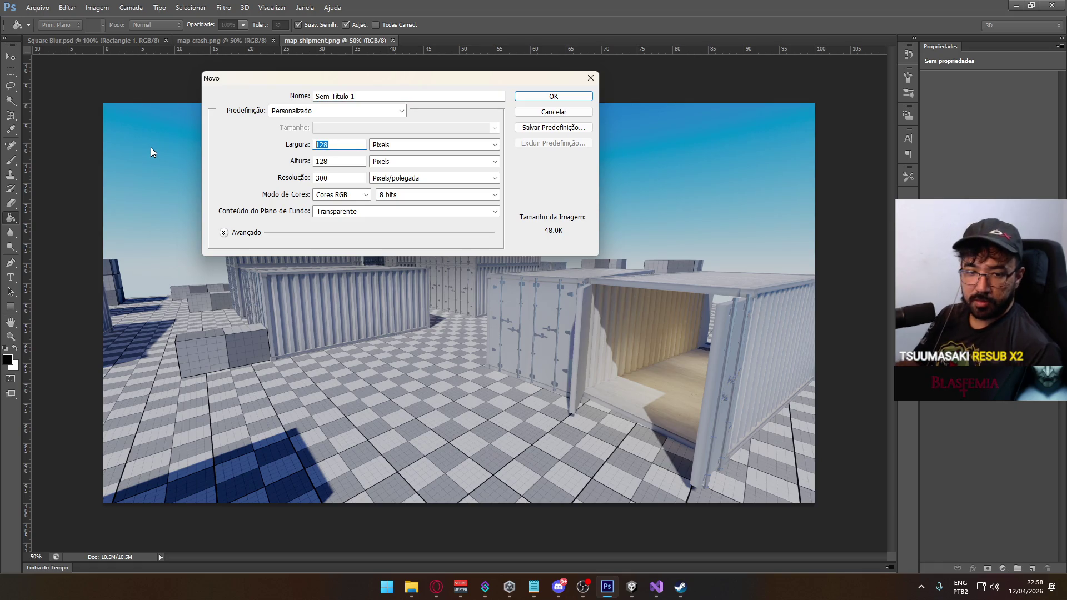
pyautogui.write('270')
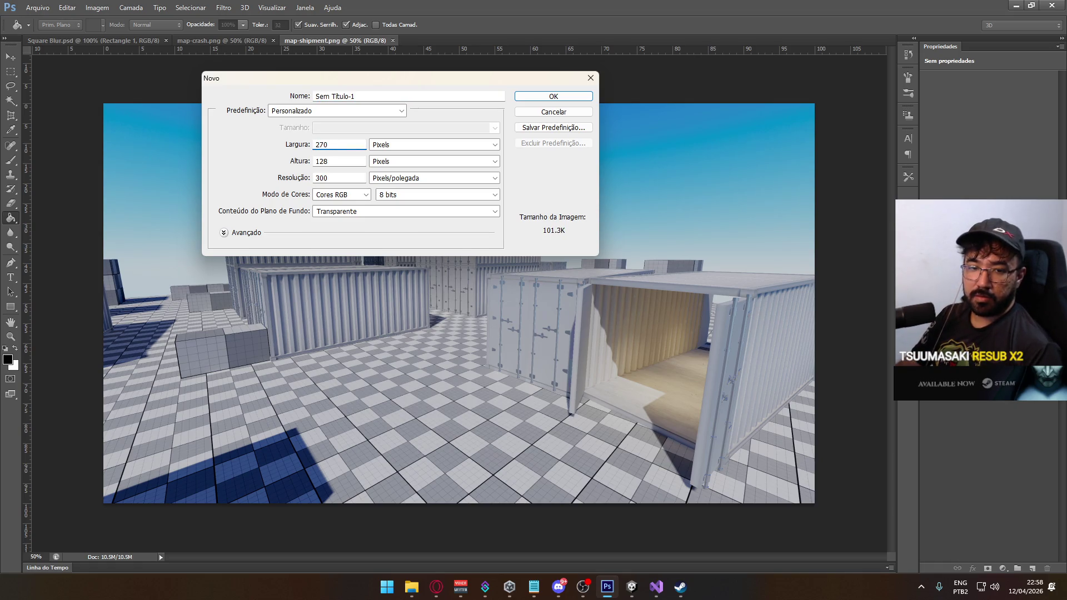
pyautogui.press('Tab')
pyautogui.press('Tab')
pyautogui.write('80')
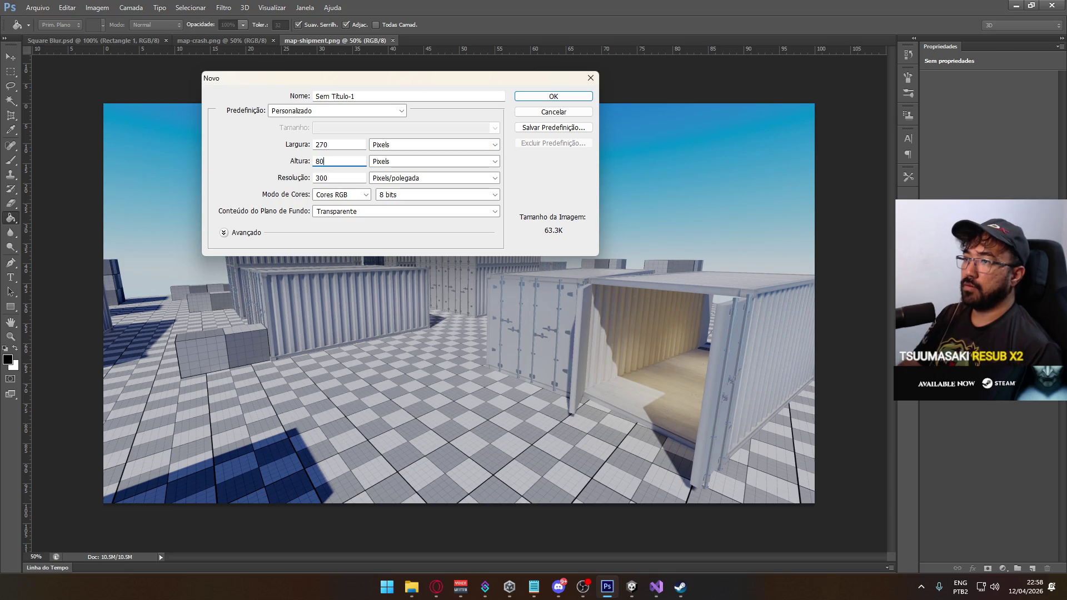
pyautogui.press('Return')
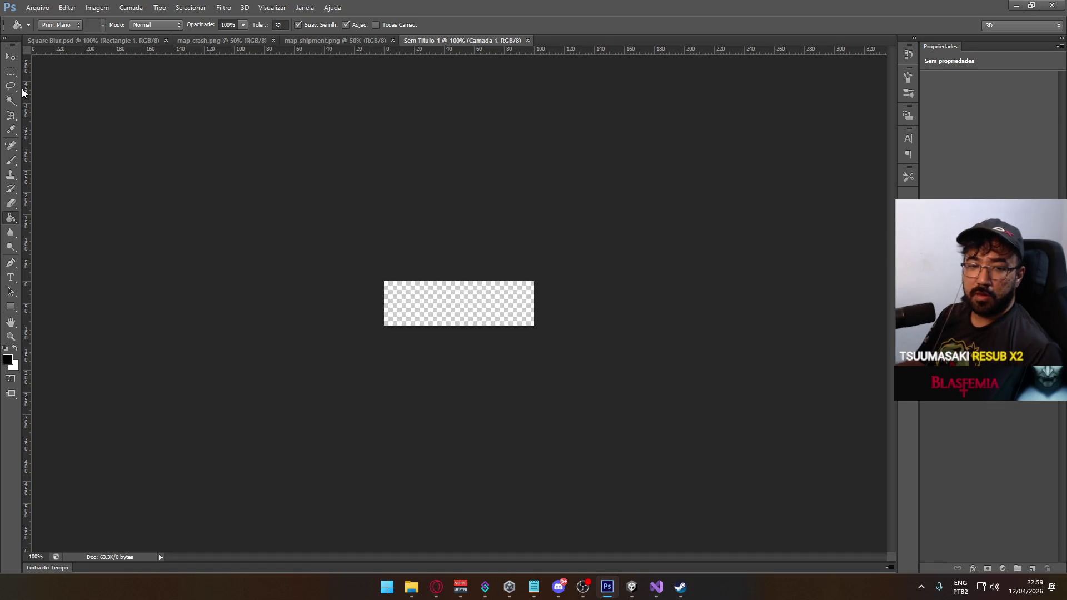
# Select the blank 270 × 80 canvas and fill it with black.
pyautogui.click(10, 71)
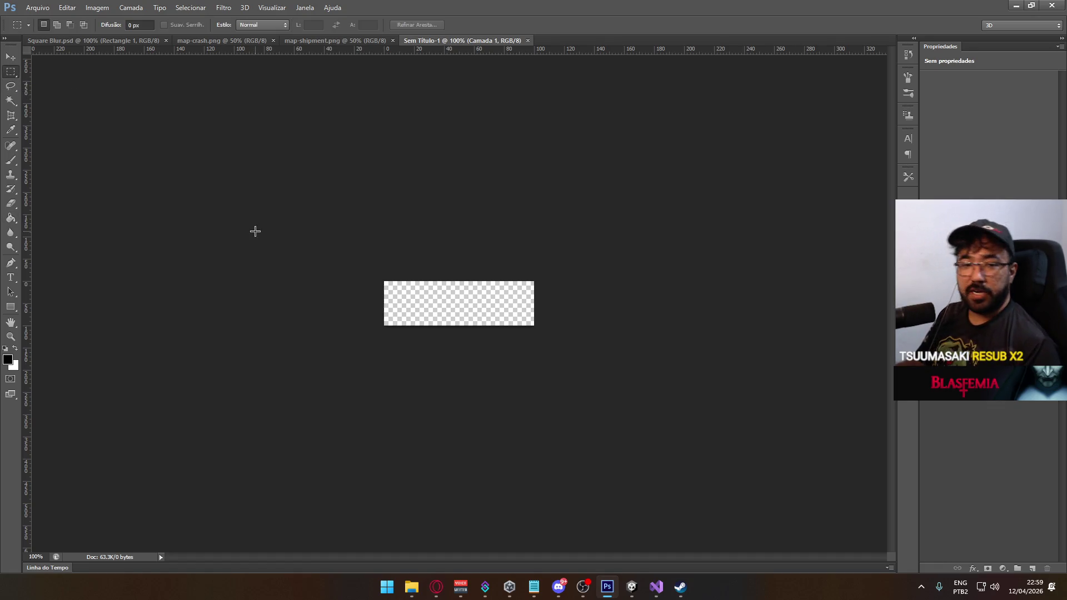
pyautogui.moveTo(247, 217); pyautogui.dragTo(714, 410)
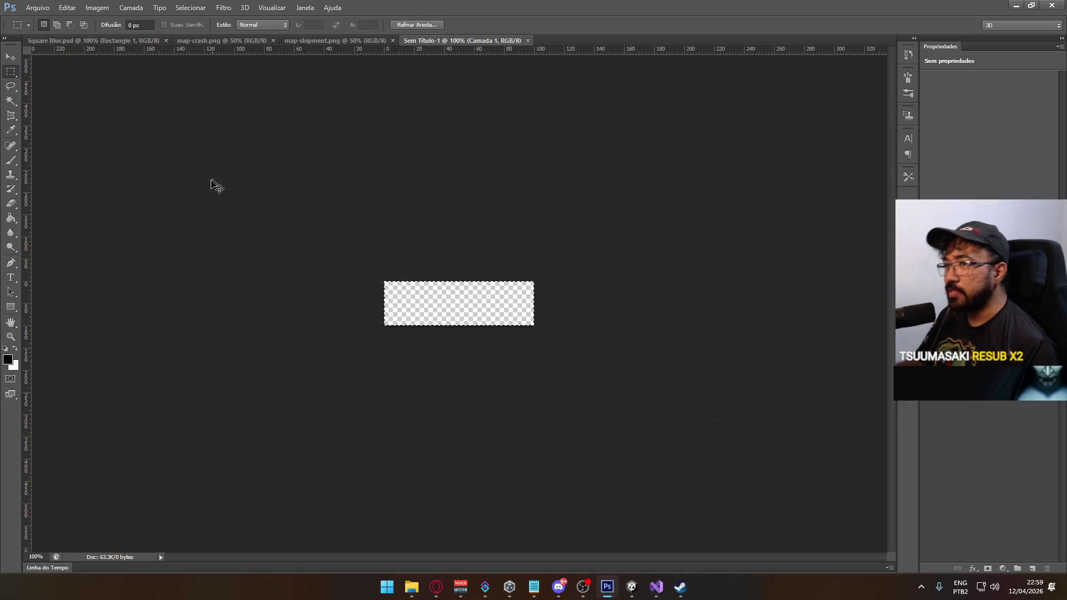
pyautogui.hotkey('ctrl', 'c')
pyautogui.click(553, 221)
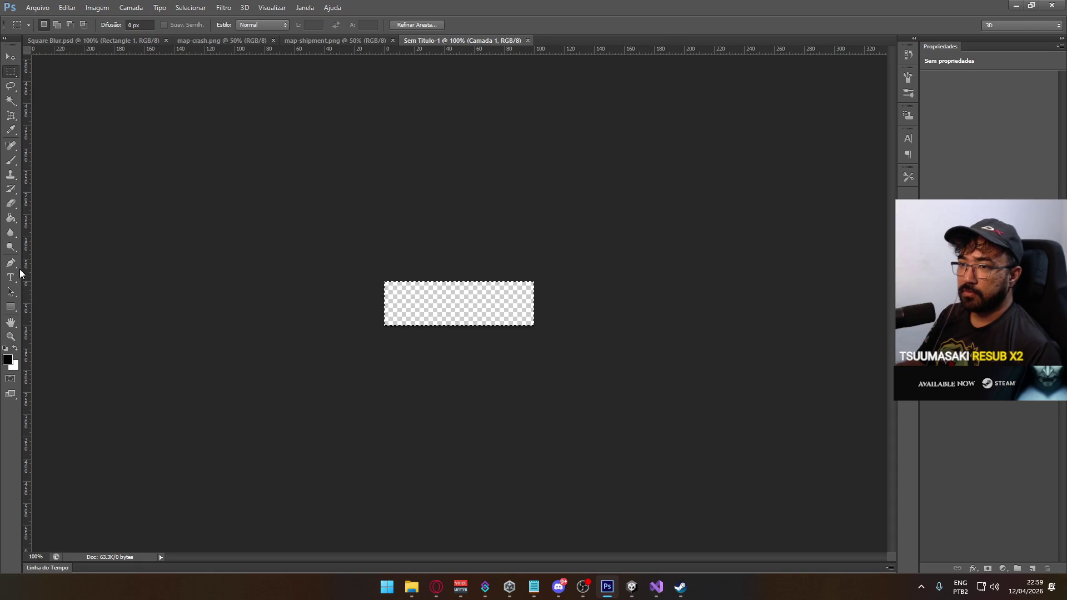
pyautogui.click(11, 218)
pyautogui.click(449, 312)
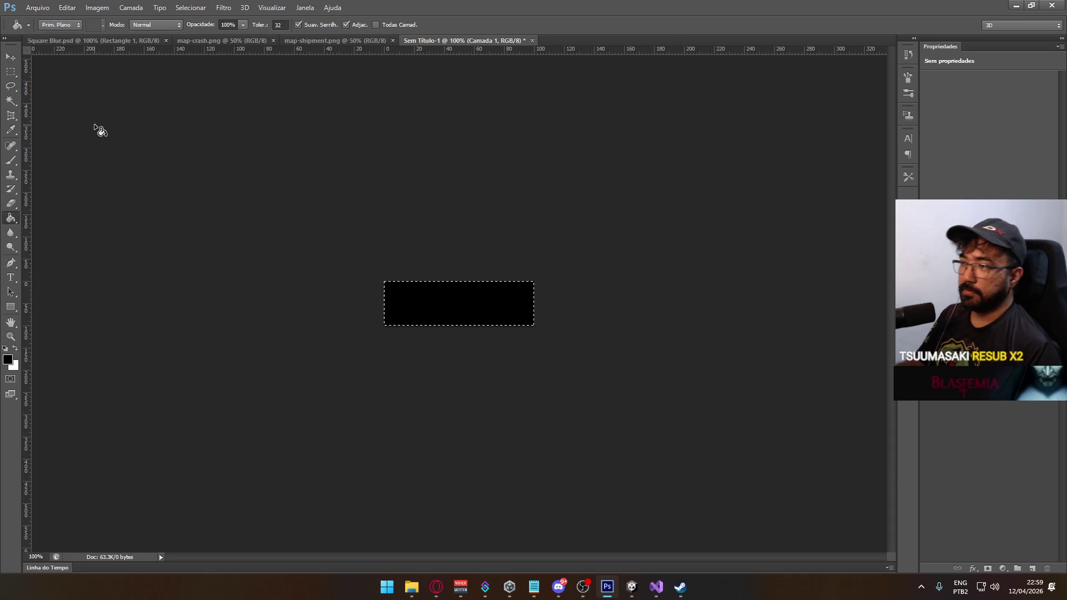
pyautogui.press('m')
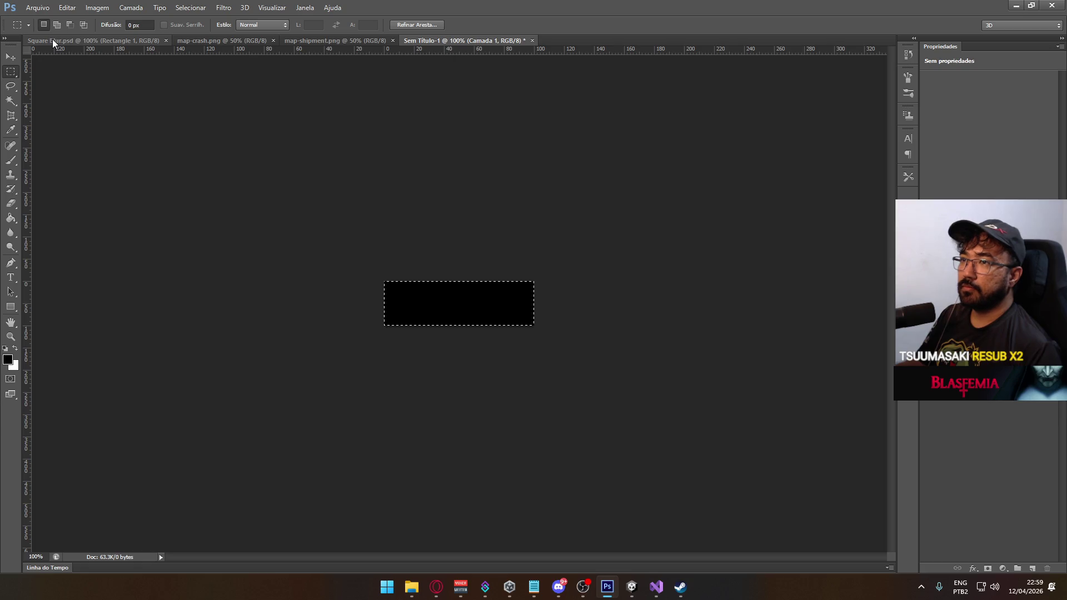
# Paste and enlarge the black rectangle on map-shipment, then undo both and return to Unity.
pyautogui.click(328, 42)
pyautogui.hotkey('ctrl', 'v')
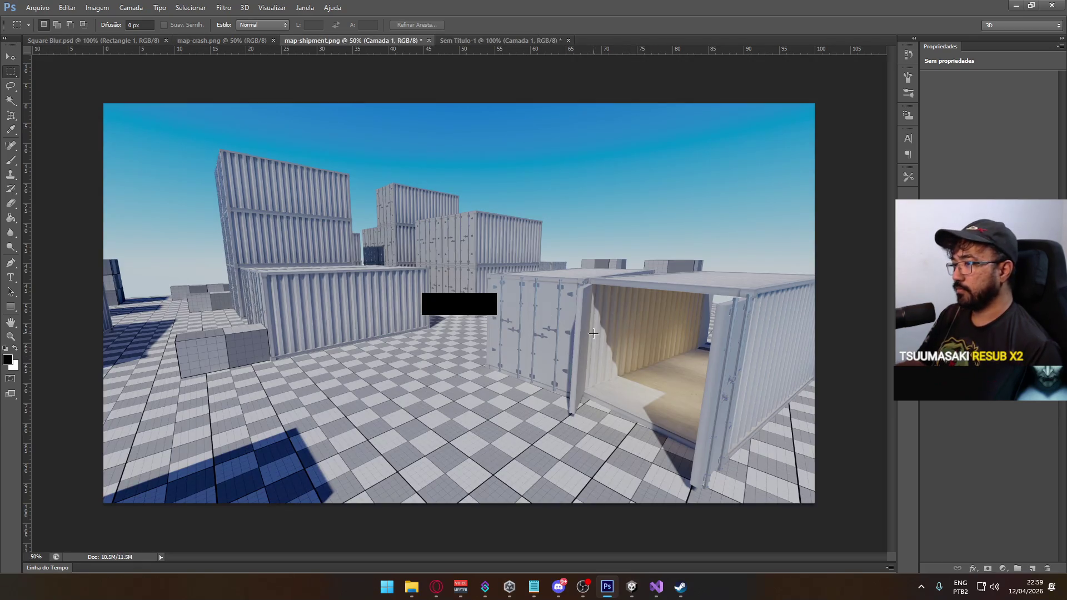
pyautogui.hotkey('ctrl', 't')
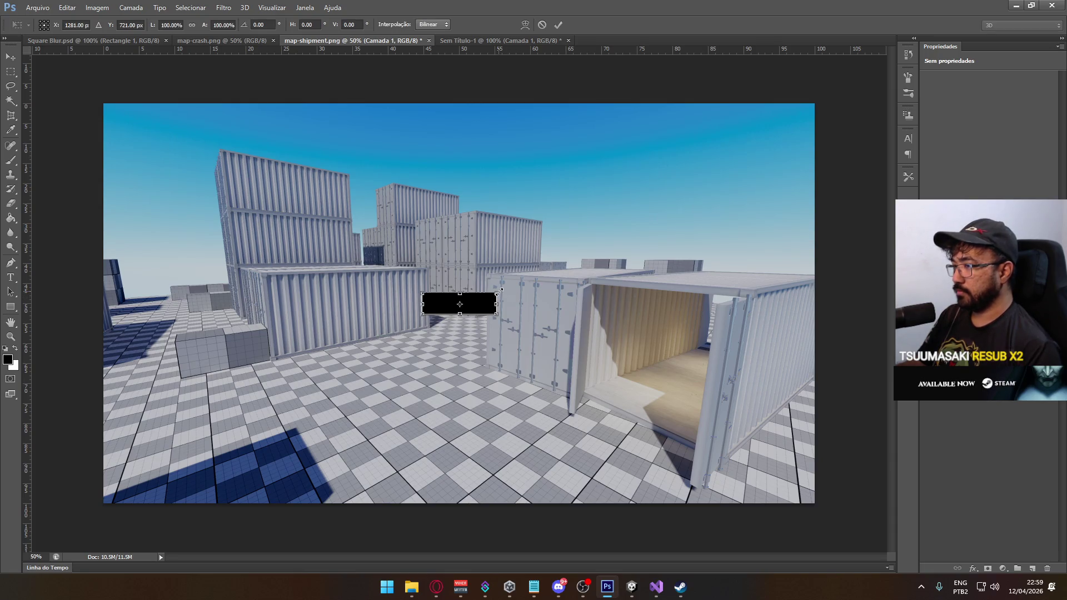
pyautogui.moveTo(498, 291); pyautogui.dragTo(805, 147)
pyautogui.press('m')
pyautogui.press('Return')
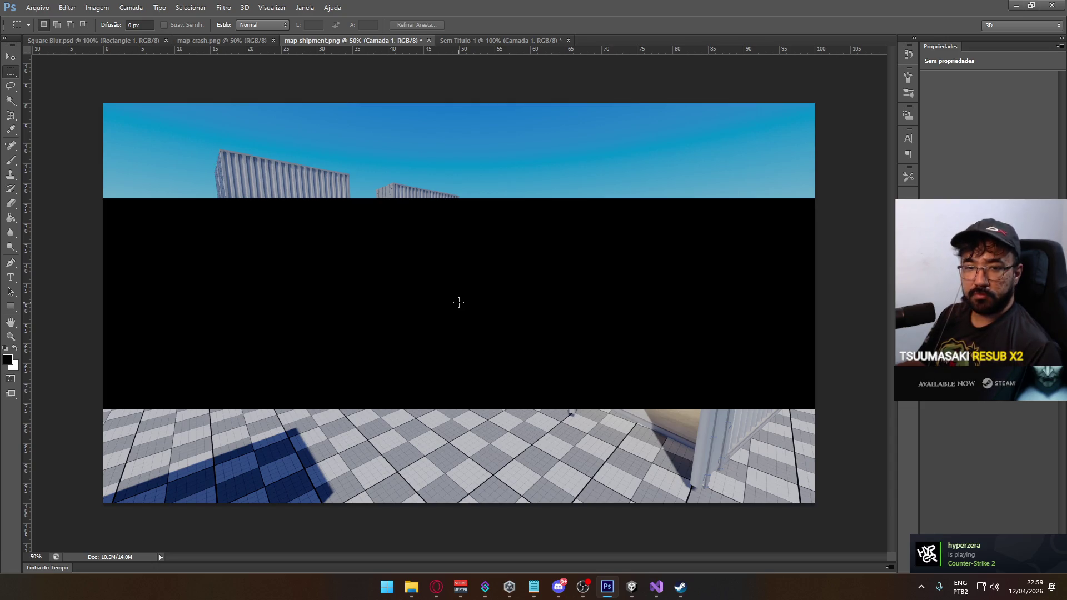
pyautogui.hotkey('ctrl', 'z')
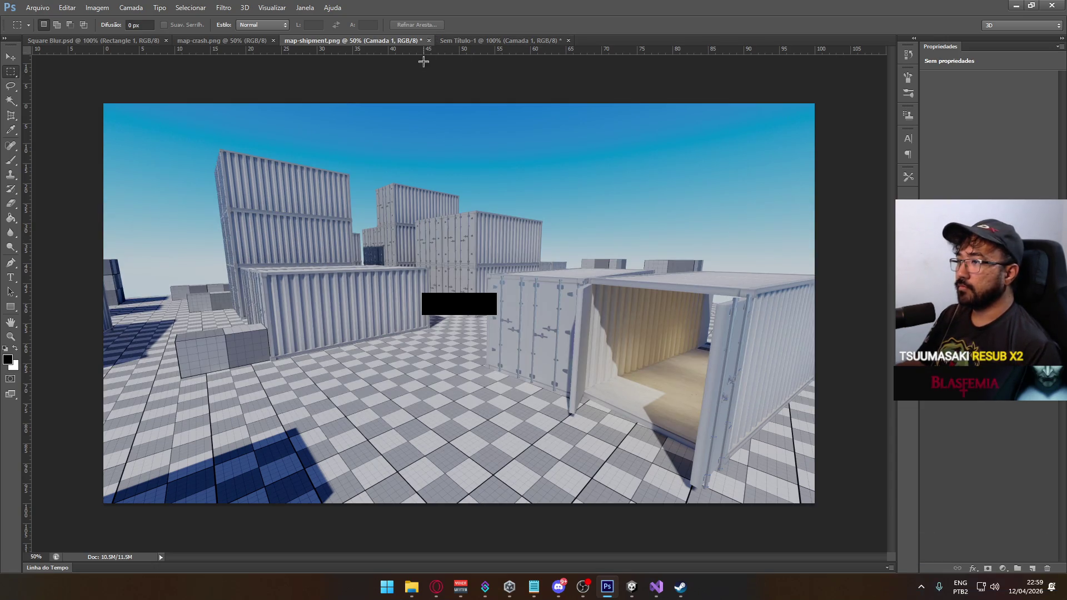
pyautogui.hotkey('ctrl', 'z')
pyautogui.hotkey('alt', 'Tab')
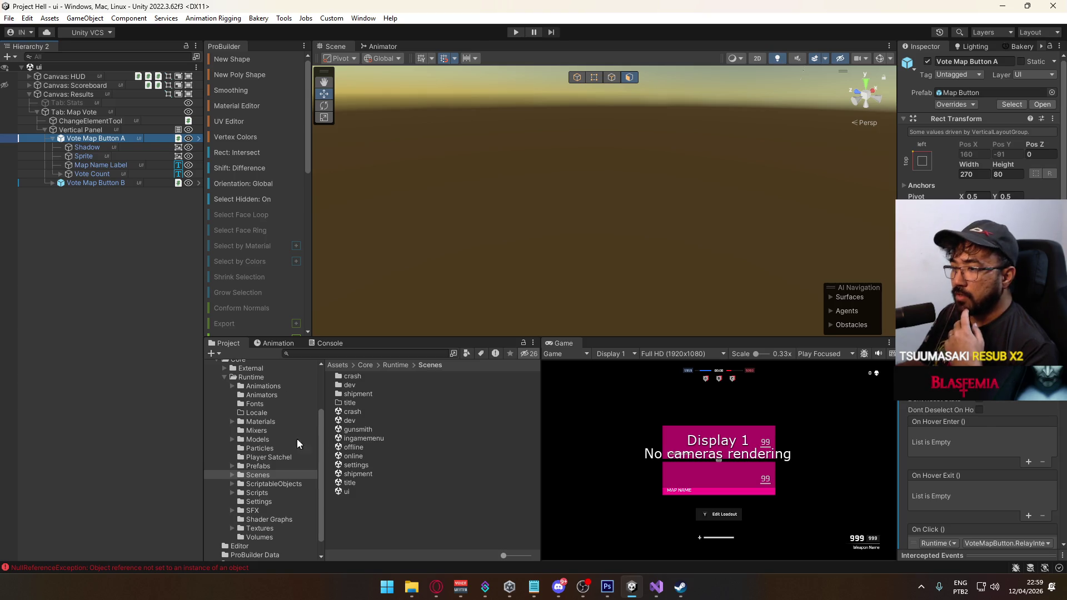
# Open the Weapon AKM prefab, then the Weapon Button prefab from Prefabs > UI.
pyautogui.click(264, 467)
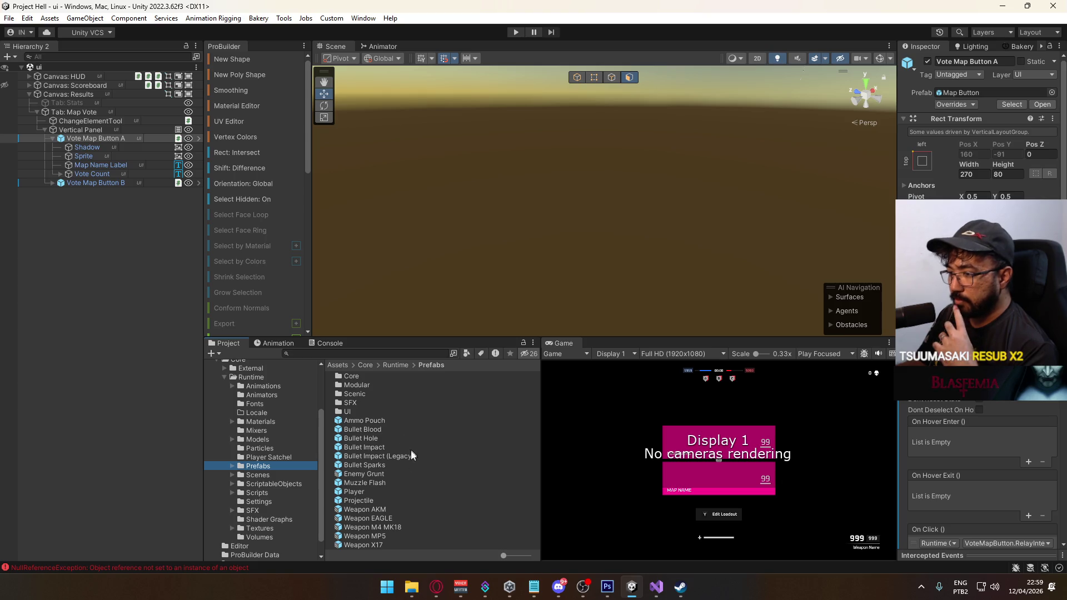
pyautogui.click(396, 509)
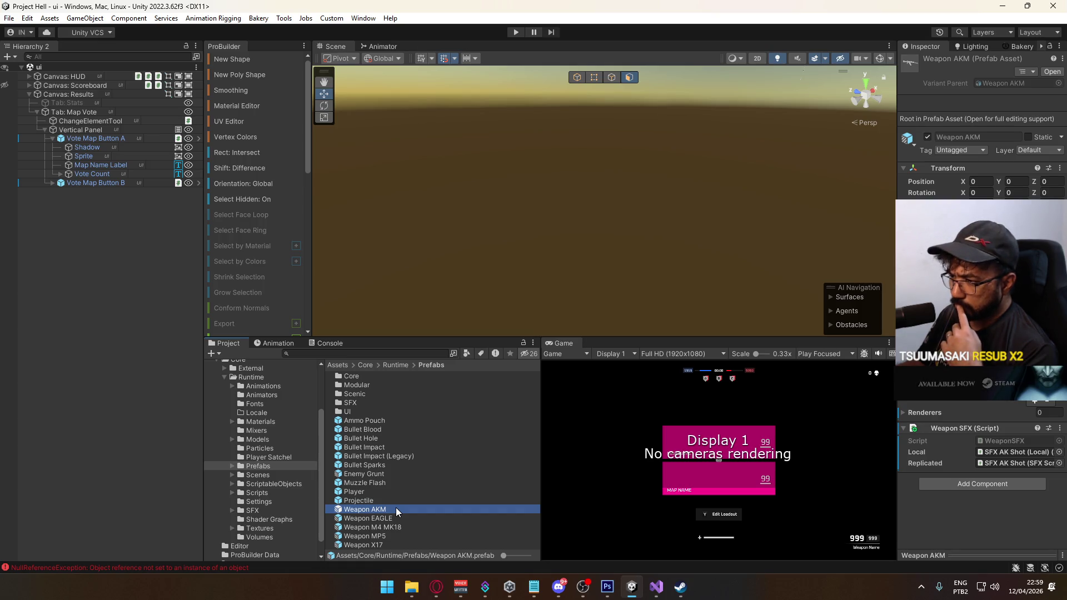
pyautogui.doubleClick(396, 508)
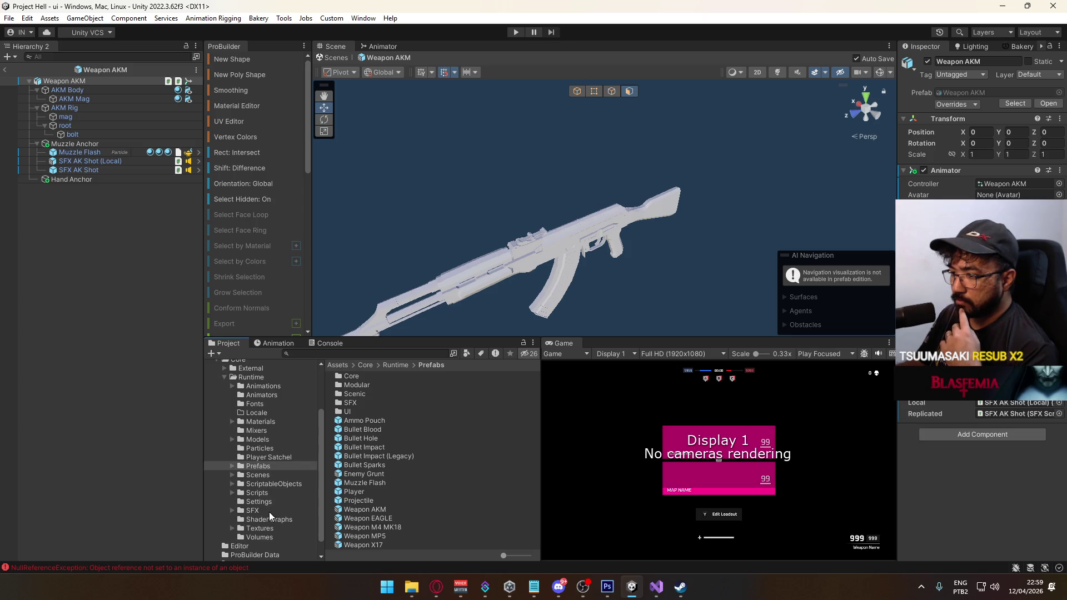
pyautogui.doubleClick(348, 411)
pyautogui.scroll(-2, 437, 418)
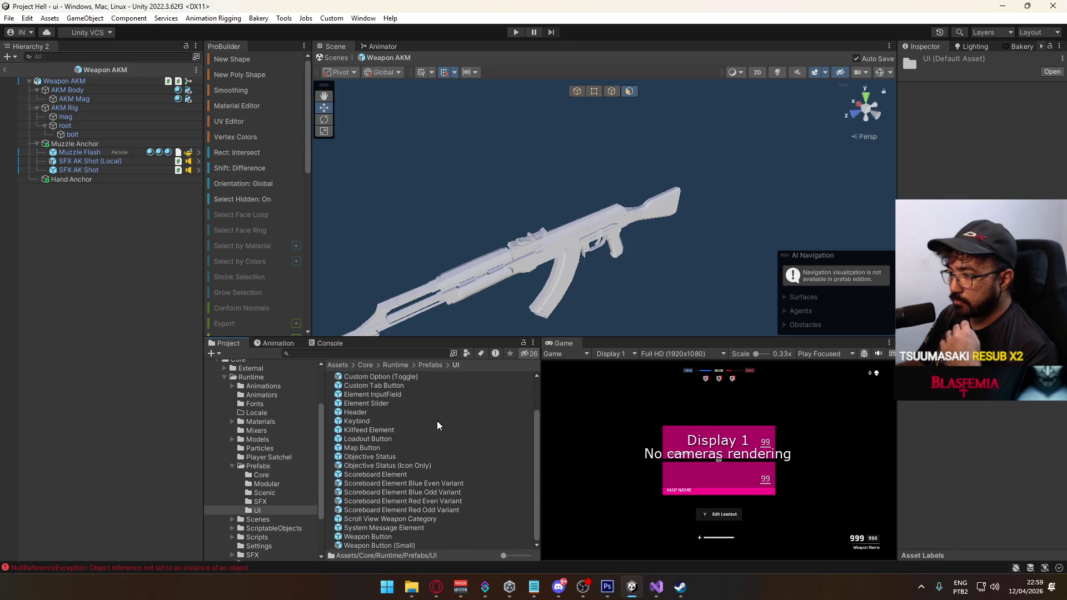
pyautogui.doubleClick(402, 537)
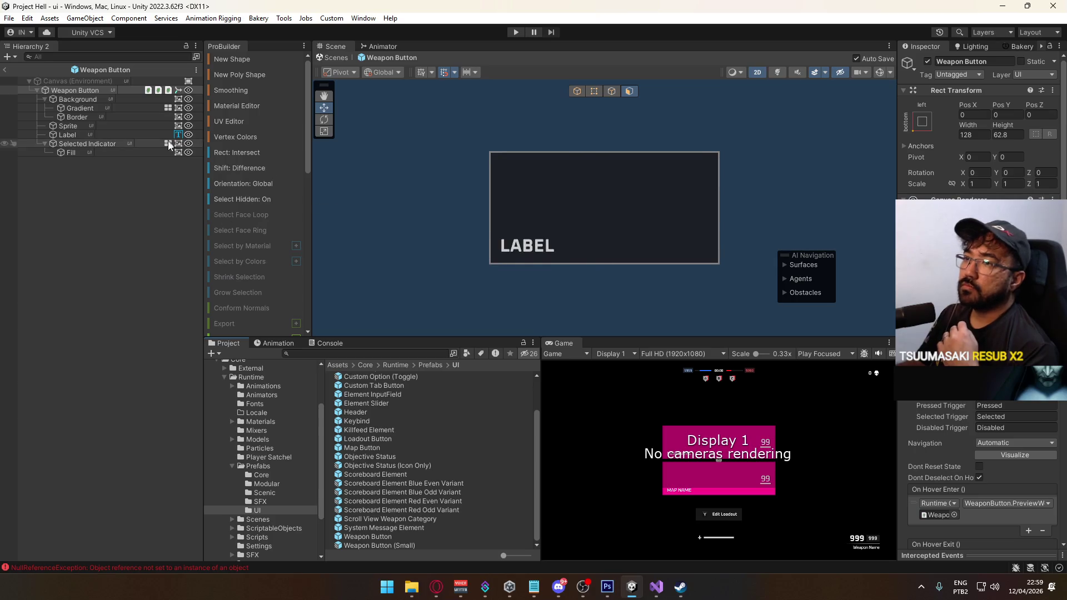
# Inspect the Weapon Button's Gradient, Sprite and Selected Indicator layers, then return to Photoshop.
pyautogui.click(105, 147)
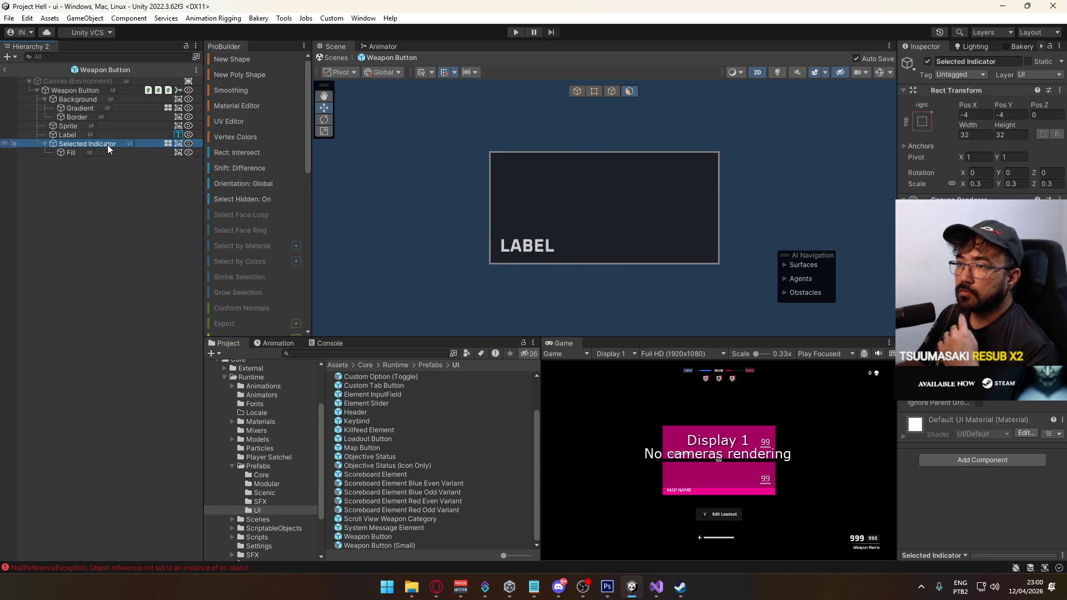
pyautogui.click(102, 110)
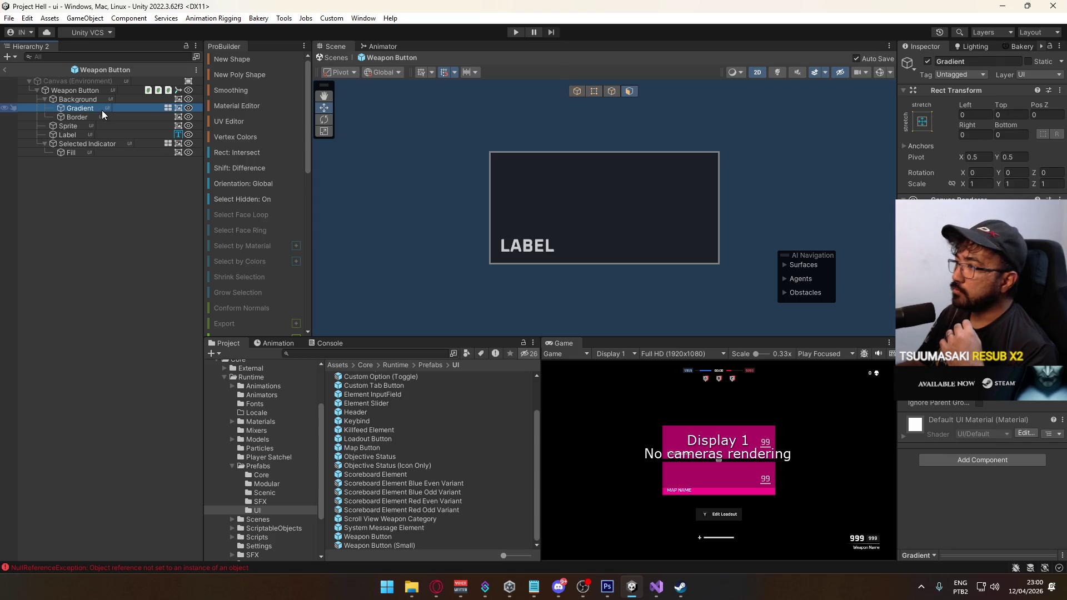
pyautogui.click(82, 128)
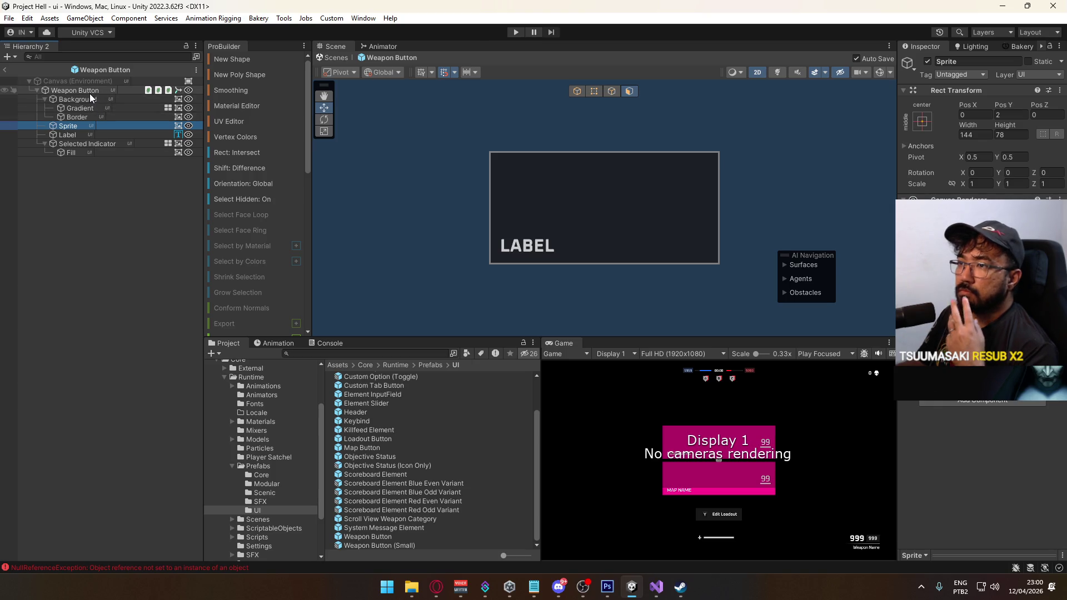
pyautogui.click(89, 106)
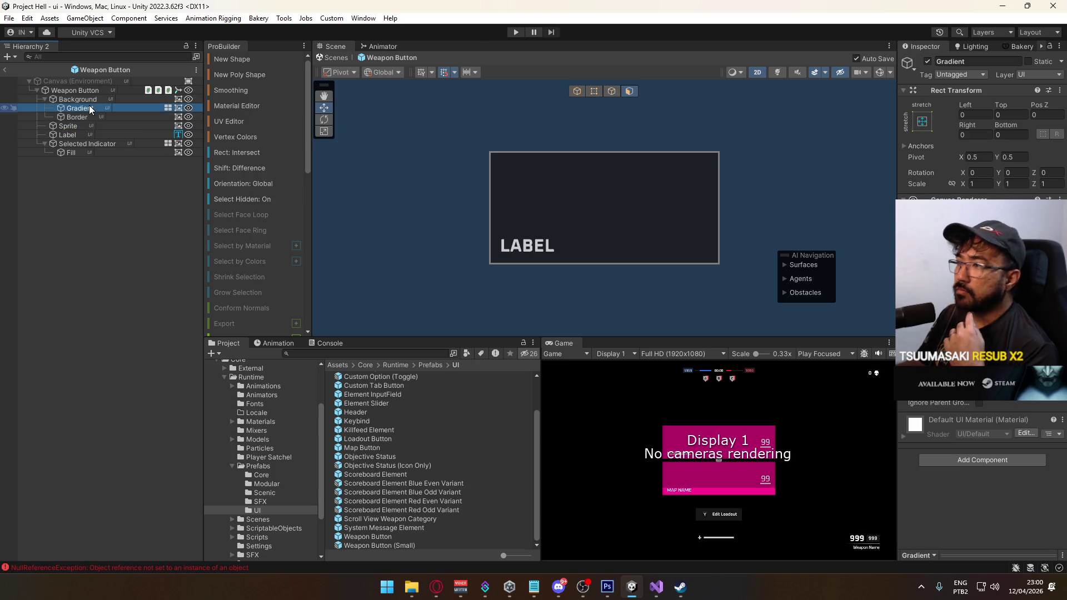
pyautogui.click(86, 144)
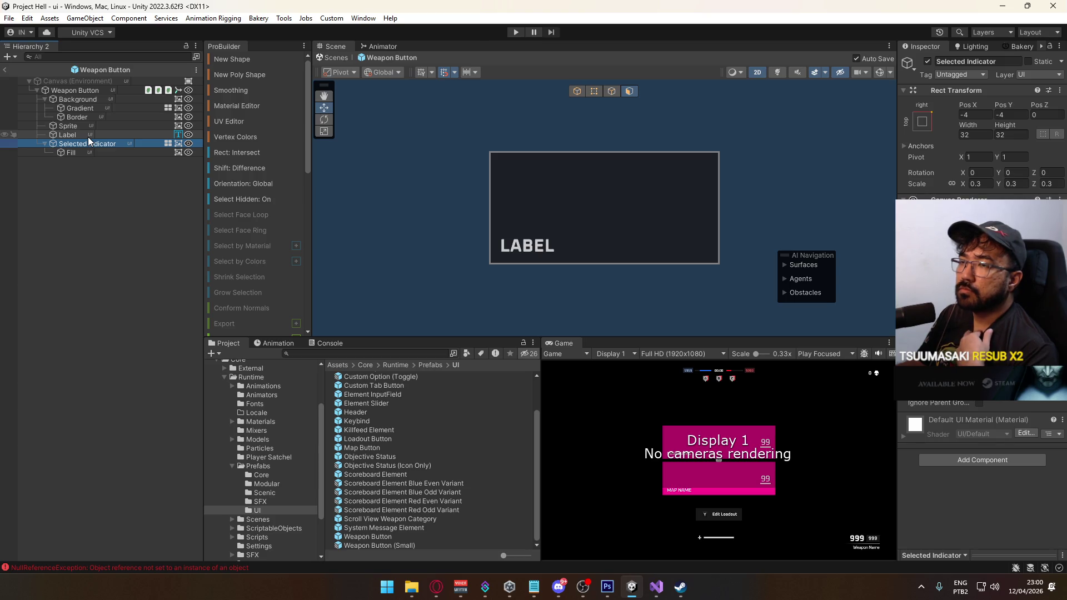
pyautogui.click(95, 91)
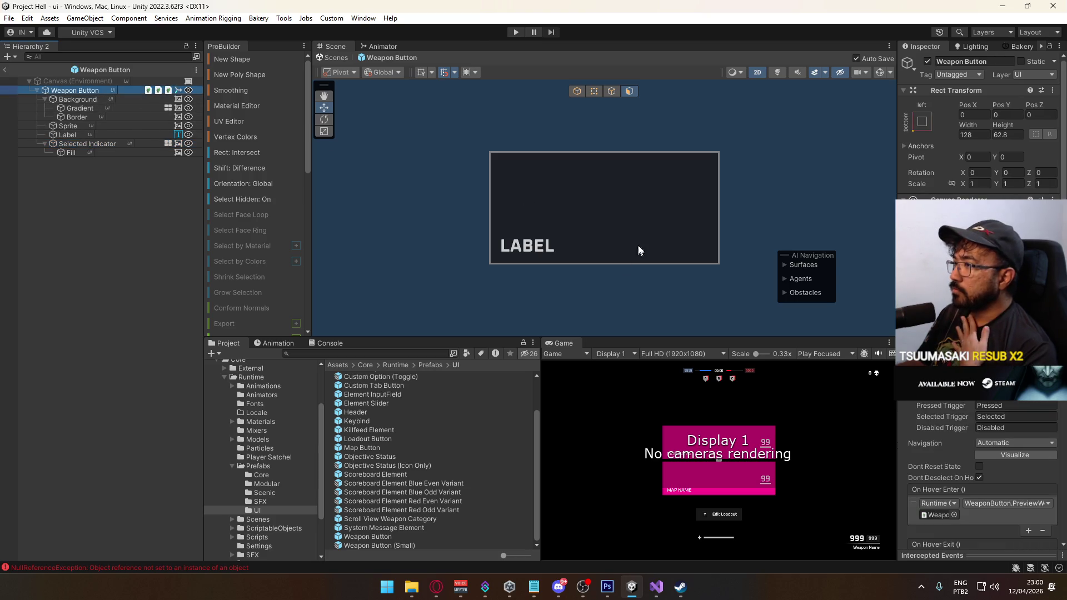
pyautogui.click(119, 127)
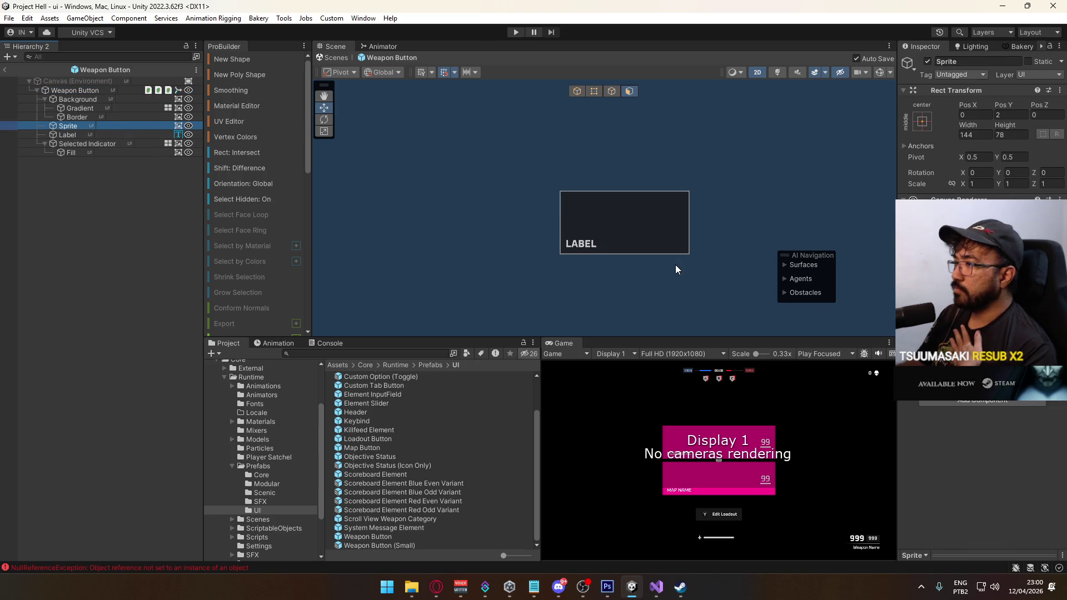
pyautogui.scroll(-2, 675, 270)
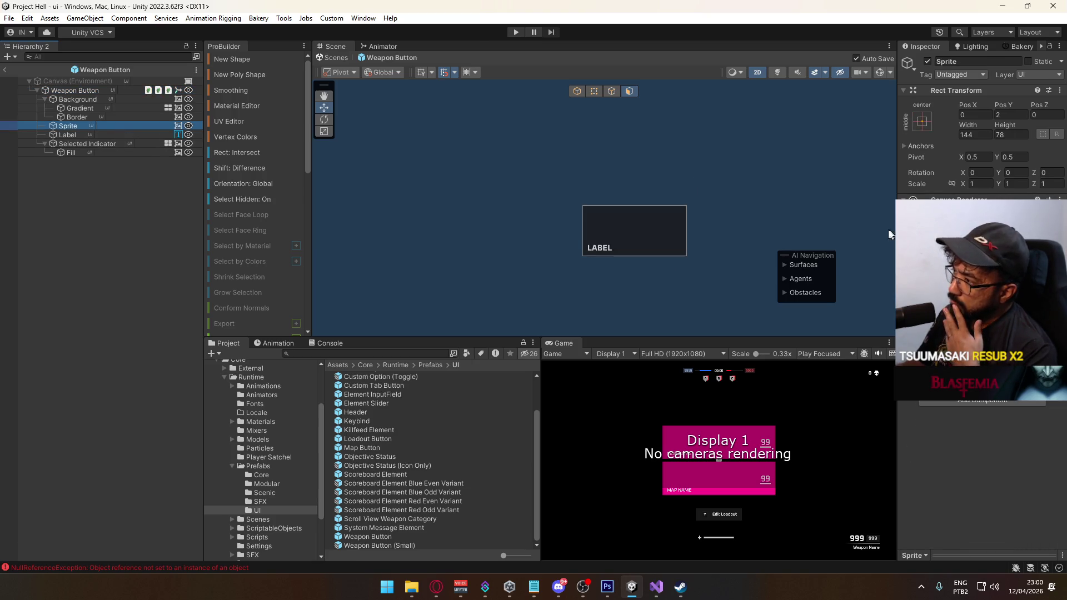
pyautogui.hotkey('alt', 'Tab')
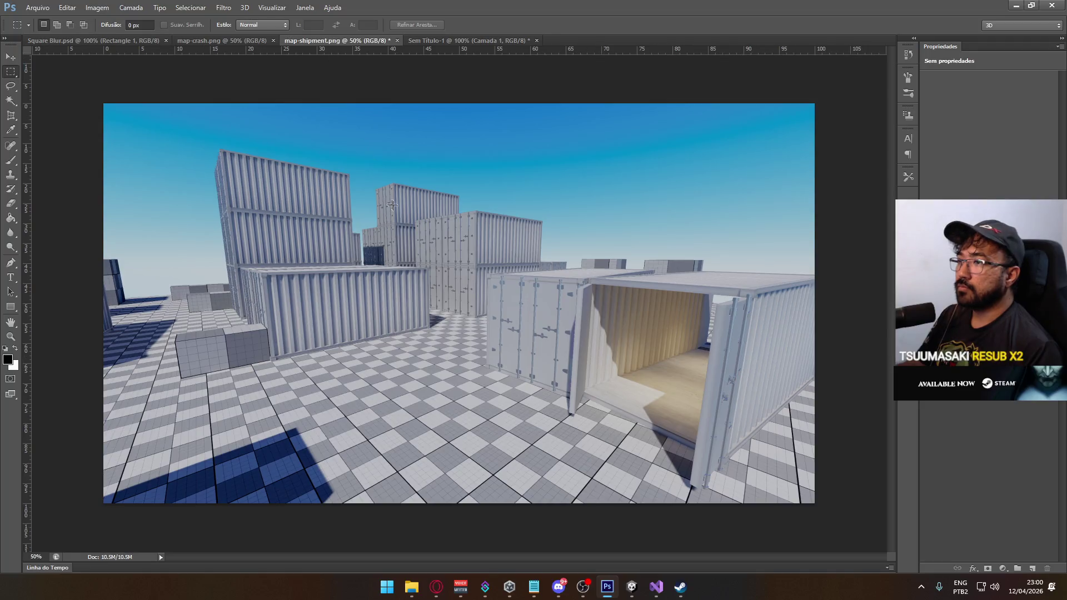
# Paste the black rectangle onto map-shipment and stretch it into a full-width middle band.
pyautogui.hotkey('ctrl', 'v')
pyautogui.hotkey('ctrl', 't')
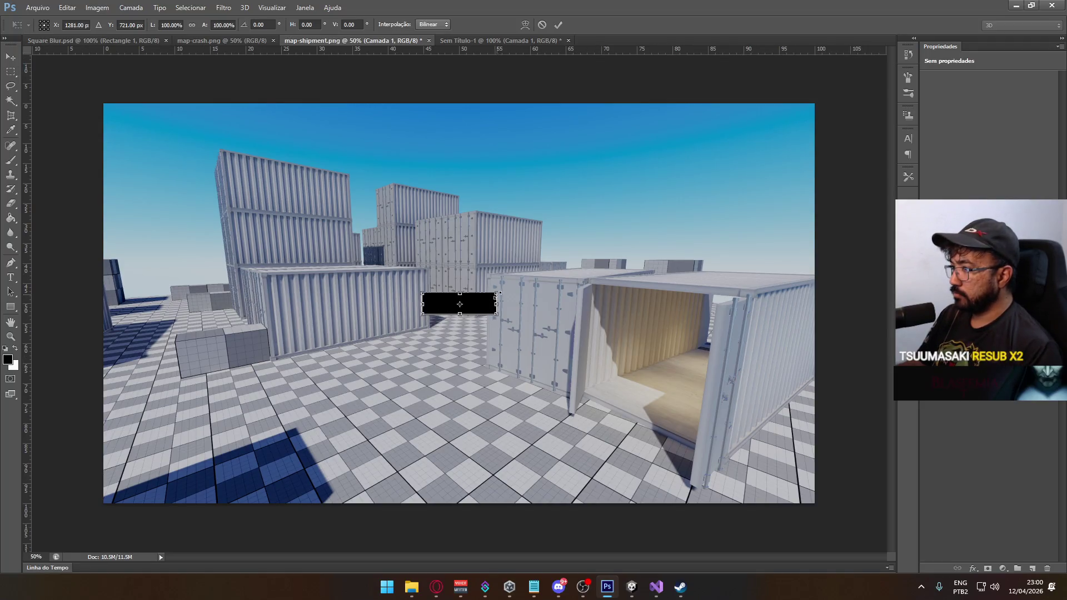
pyautogui.moveTo(498, 294); pyautogui.dragTo(813, 200)
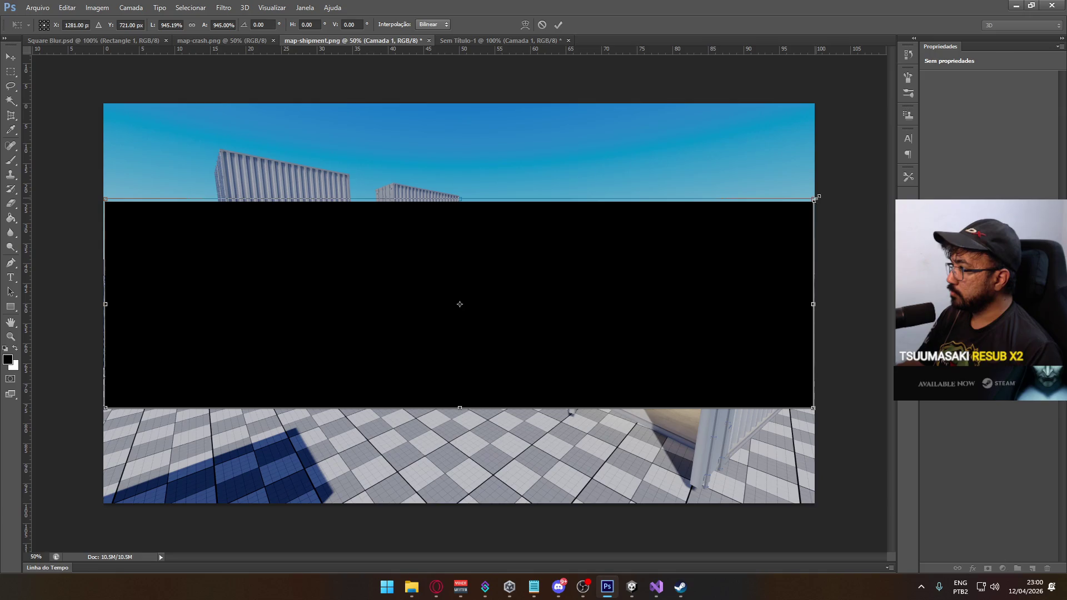
pyautogui.moveTo(817, 198); pyautogui.dragTo(814, 198)
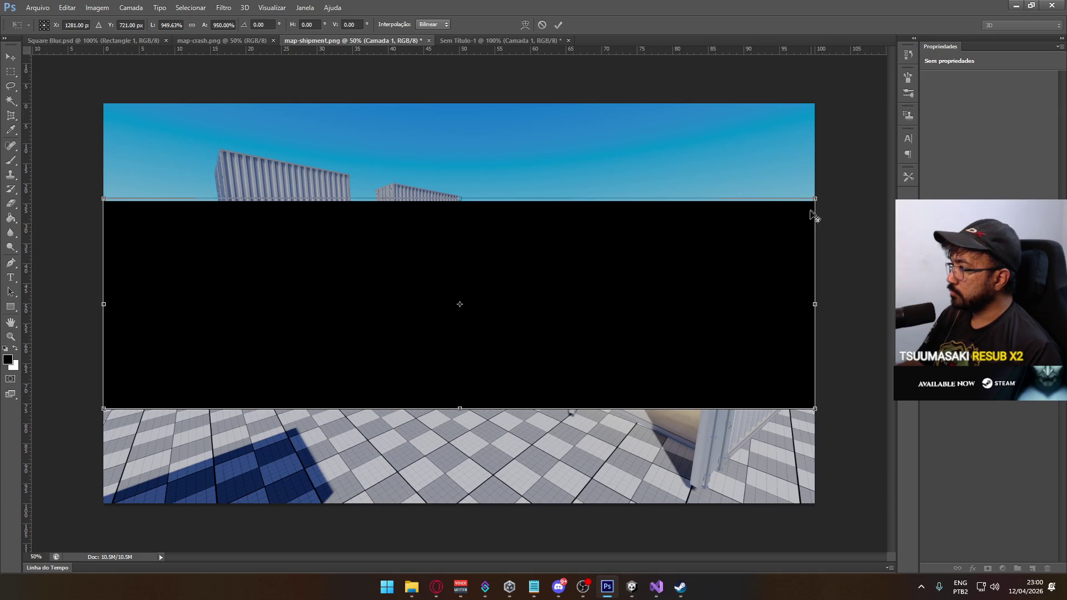
pyautogui.press('Return')
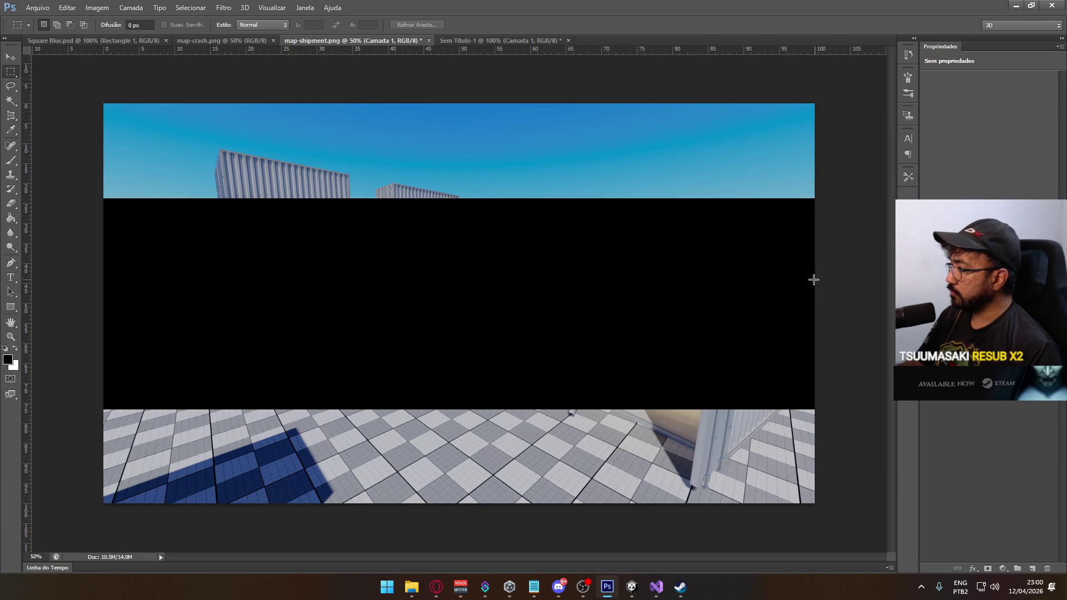
# Magic Wand-select and delete the band, unlock the background, and start a 2560 × 760 new document.
pyautogui.click(10, 100)
pyautogui.click(593, 344)
pyautogui.press('Delete')
pyautogui.doubleClick(989, 281)
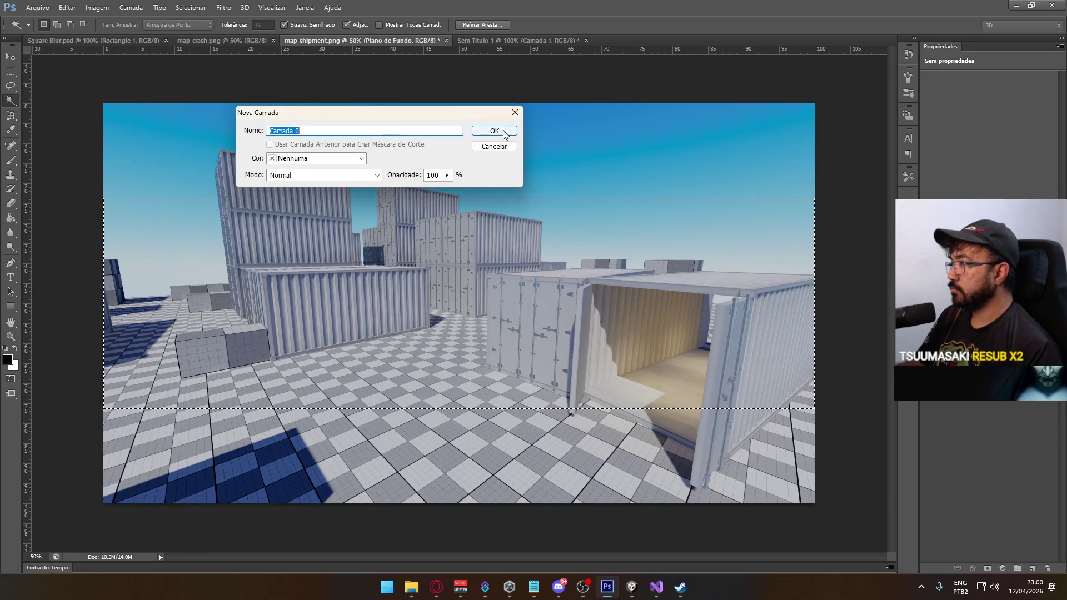
pyautogui.click(505, 132)
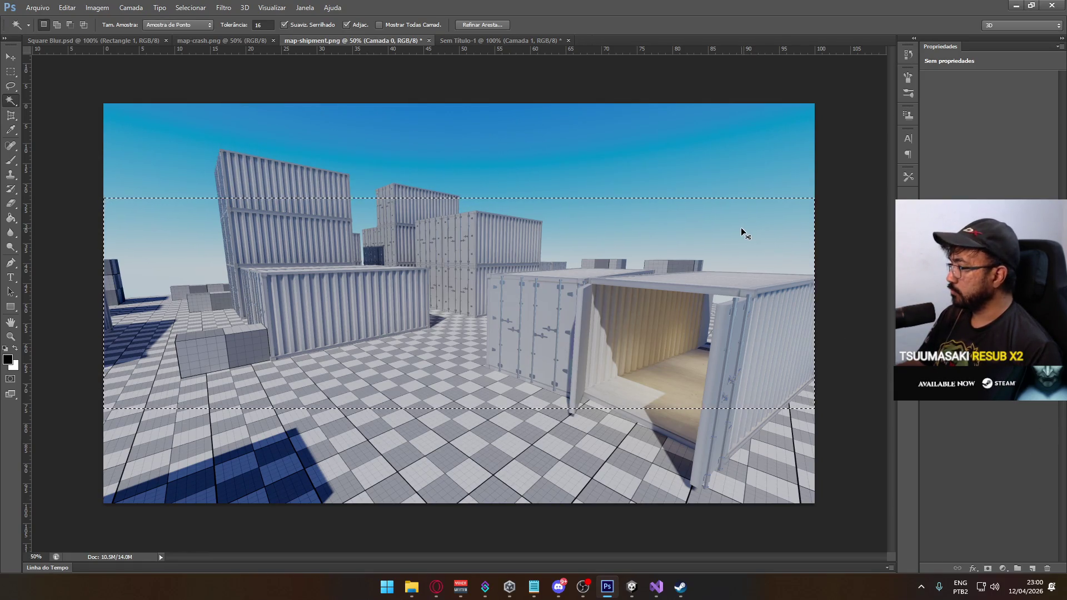
pyautogui.click(38, 7)
pyautogui.click(42, 20)
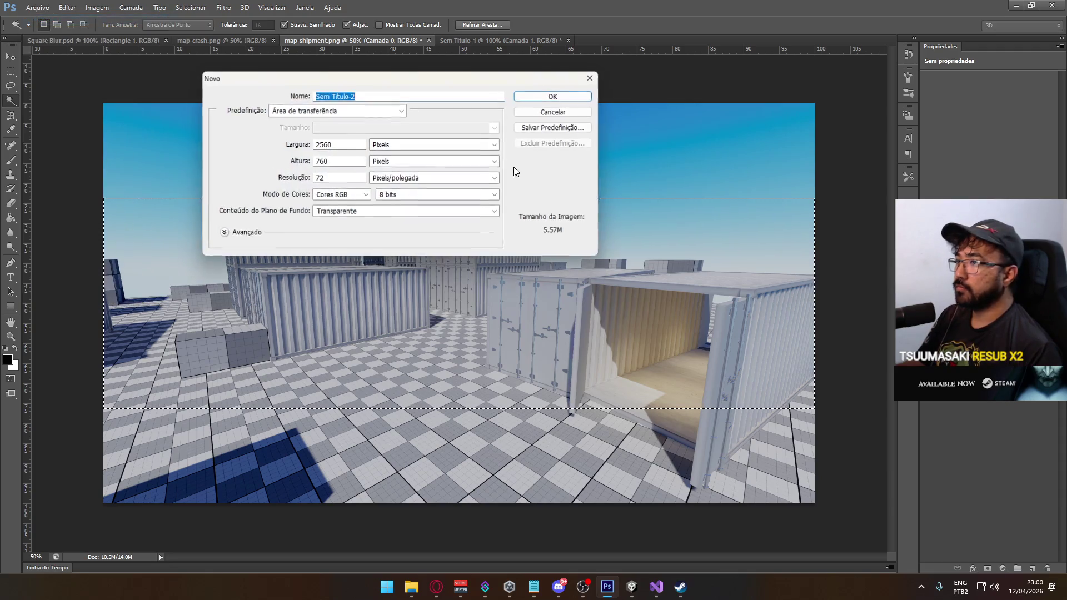
# Create the 2560 × 760 document, paste the screenshot band, and resize it to 720 px wide.
pyautogui.click(562, 99)
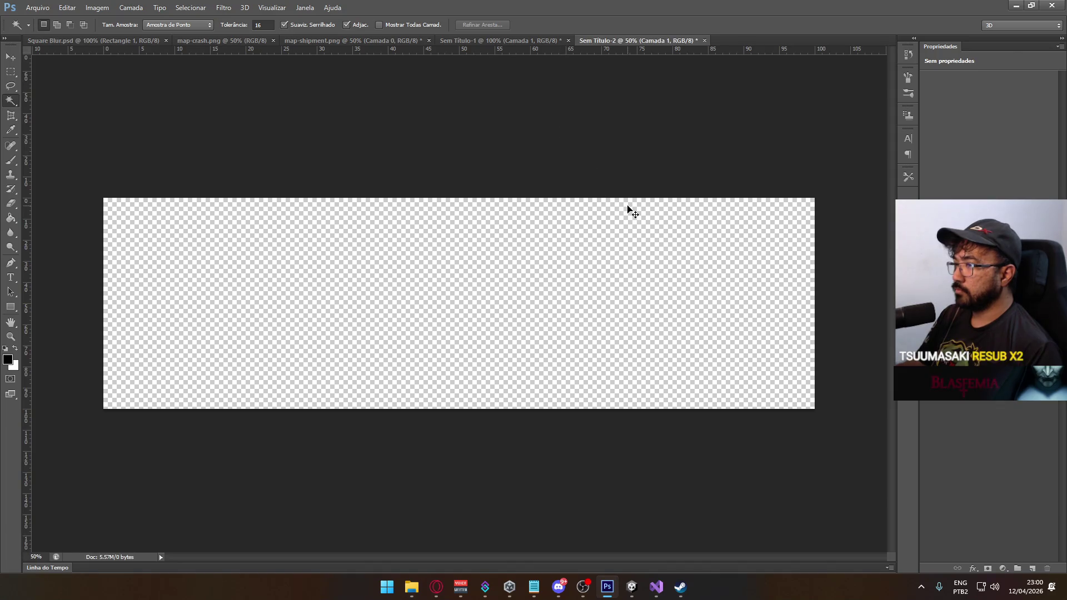
pyautogui.hotkey('ctrl', 'v')
pyautogui.click(97, 7)
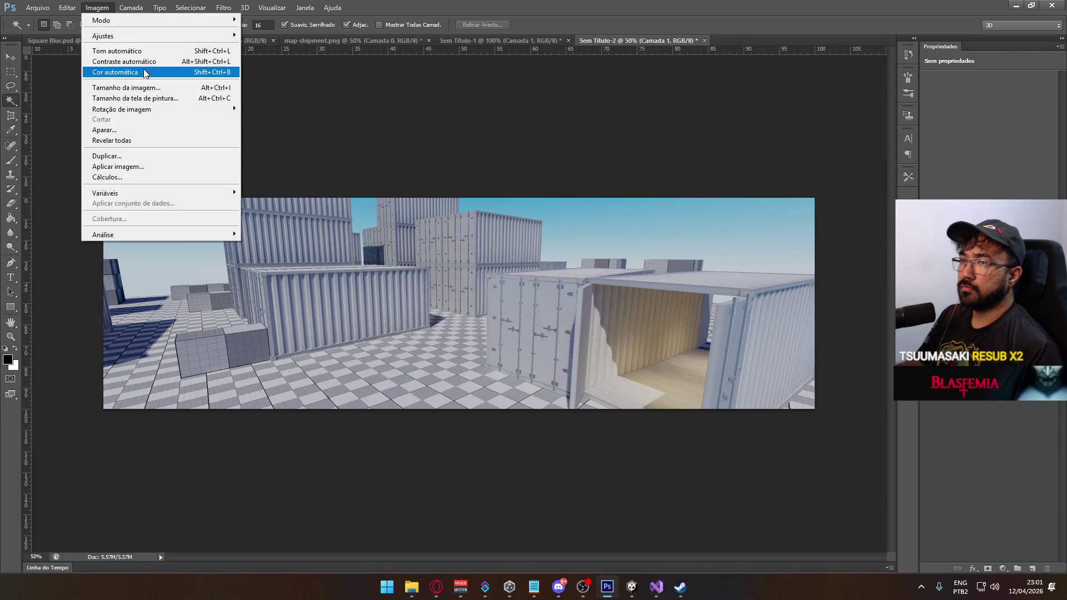
pyautogui.click(122, 86)
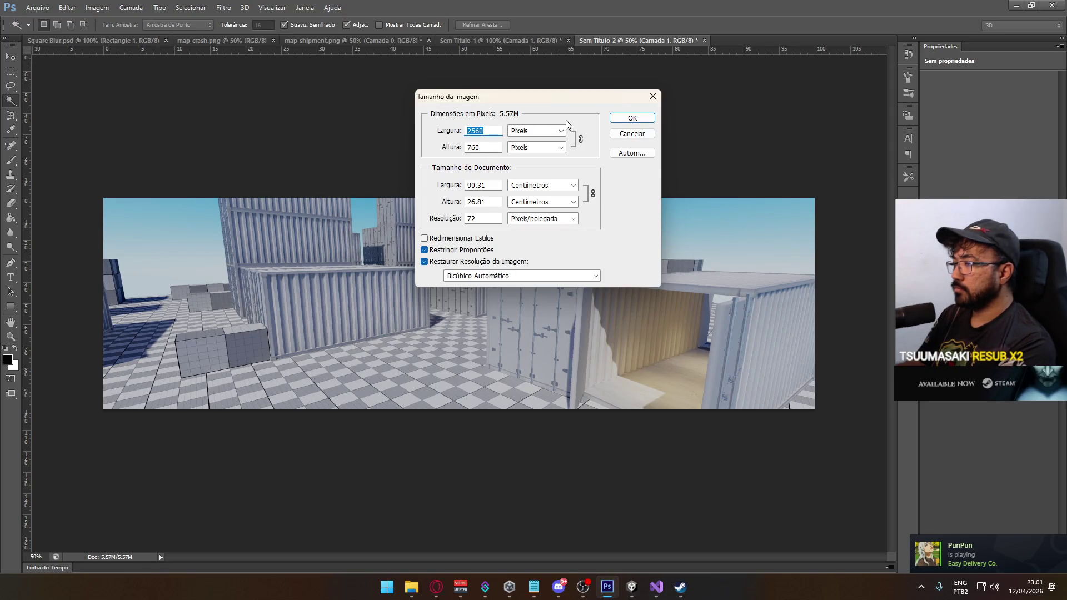
pyautogui.write('720')
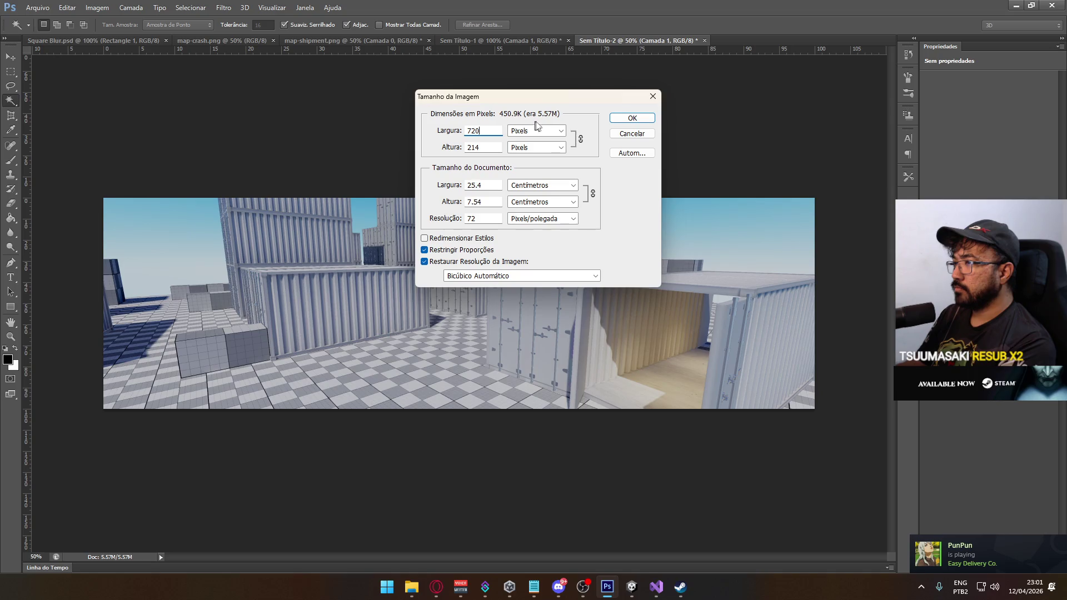
pyautogui.click(632, 118)
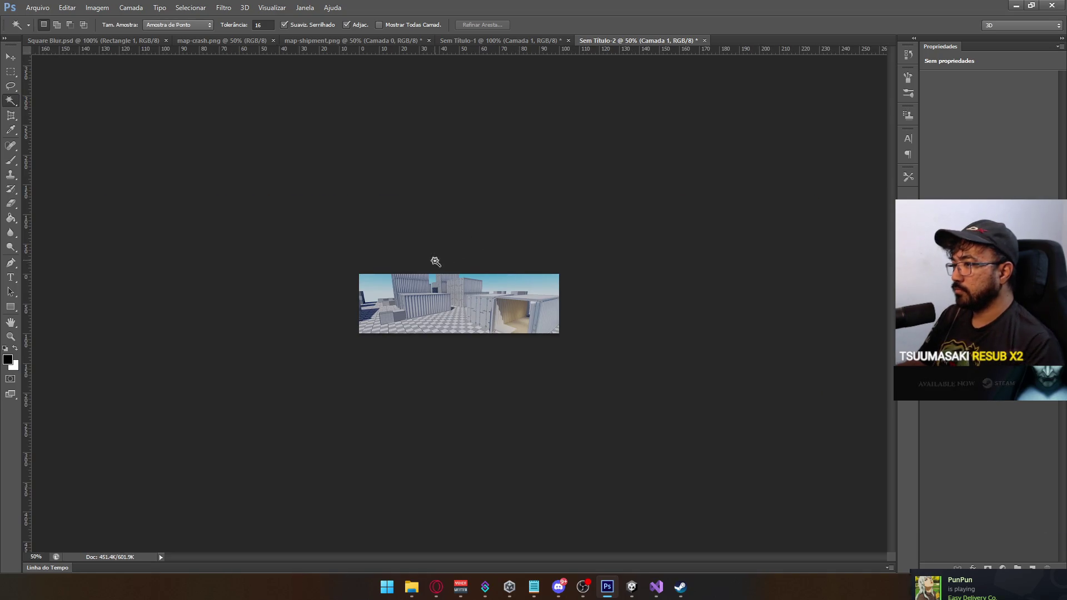
pyautogui.click(448, 290)
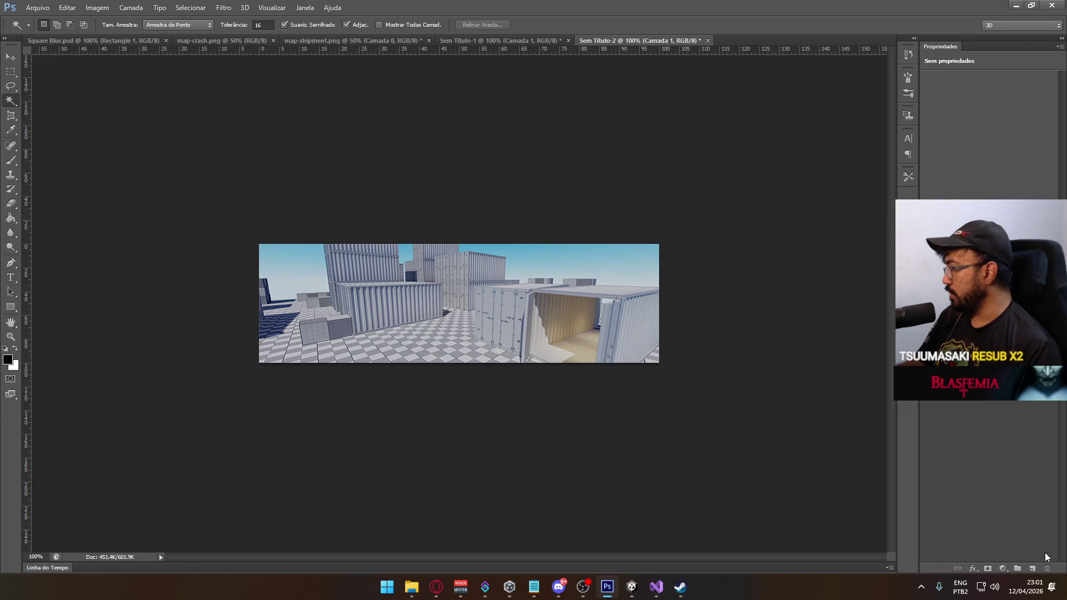
# Select all and stroke the image with white placed inside the edge.
pyautogui.click(10, 71)
pyautogui.hotkey('ctrl', 'a')
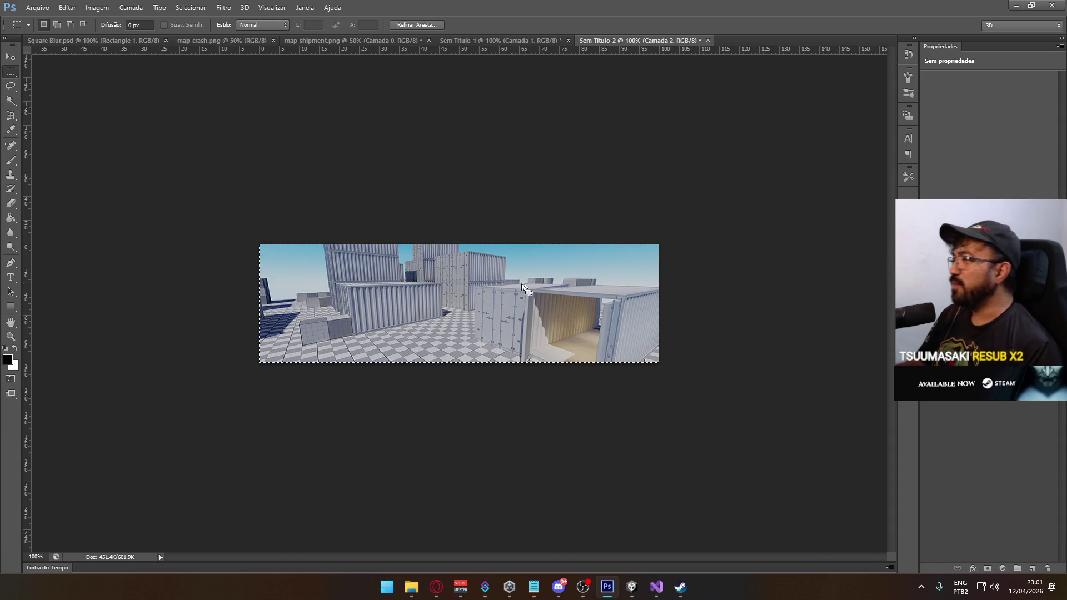
pyautogui.rightClick(497, 288)
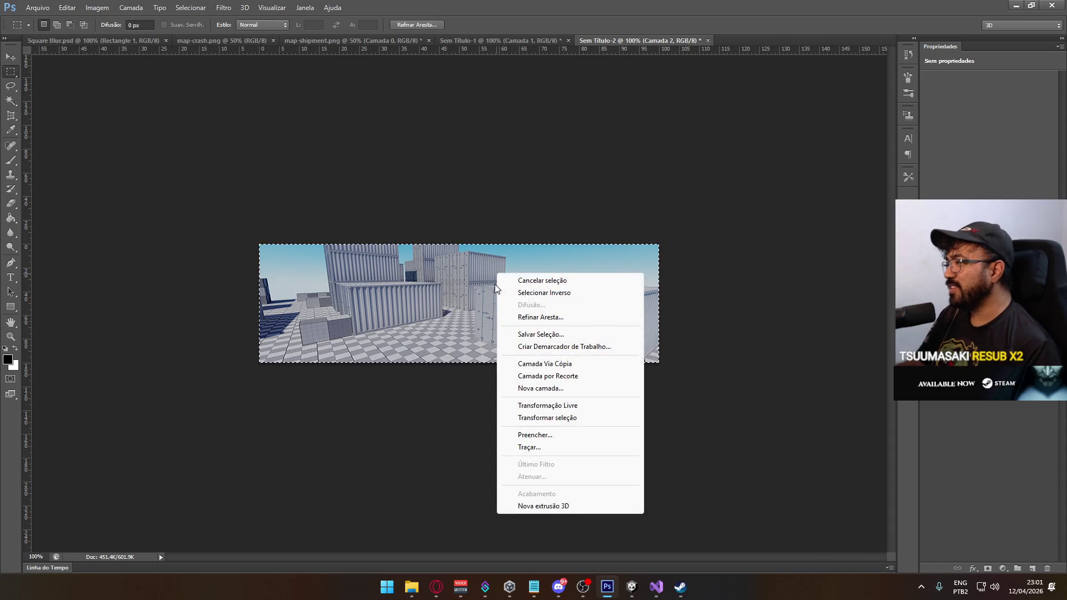
pyautogui.click(554, 449)
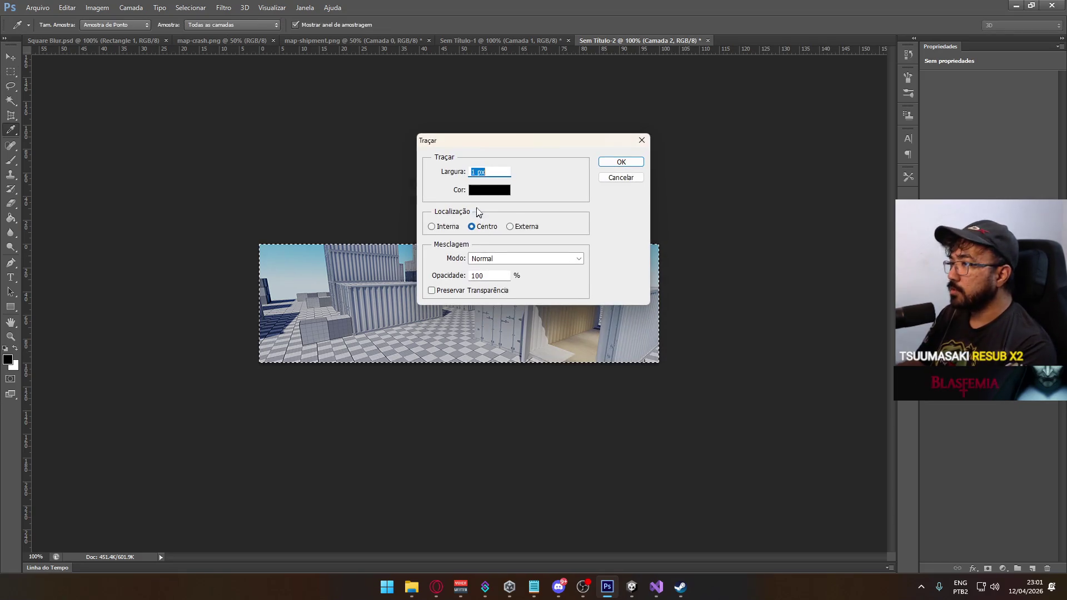
pyautogui.click(504, 191)
pyautogui.click(567, 120)
pyautogui.click(810, 112)
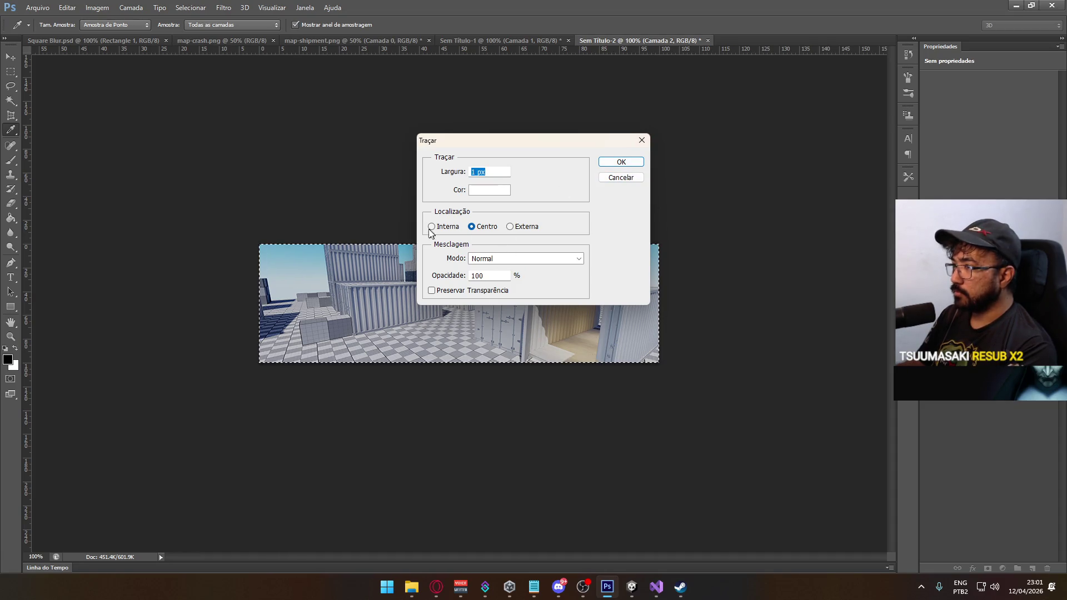
pyautogui.click(443, 227)
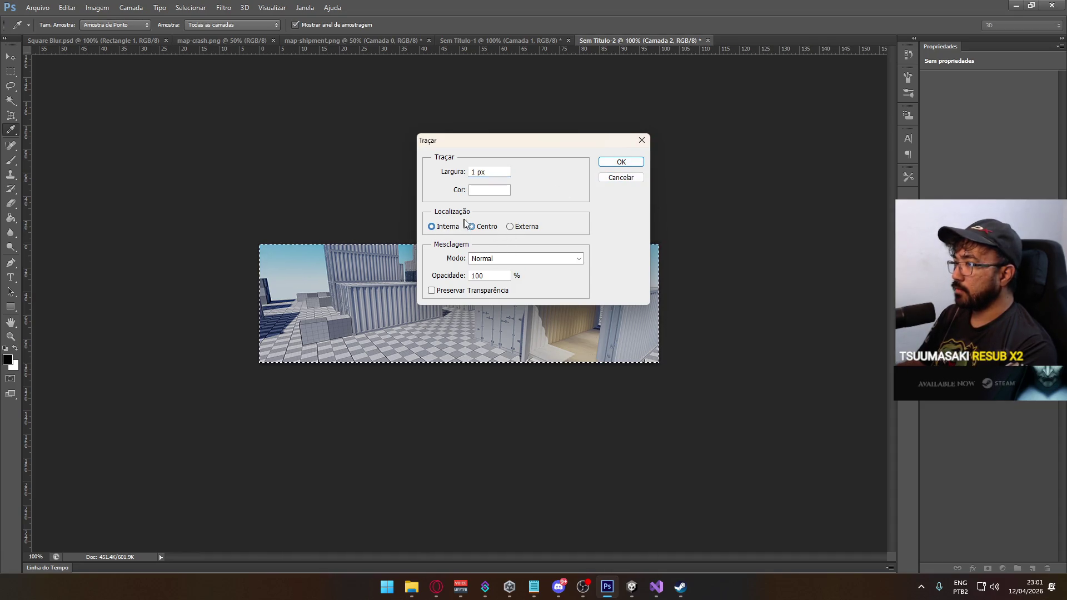
pyautogui.click(619, 167)
pyautogui.press('m')
# Reselect the banner, apply a 4 px white inside stroke, deselect, and compare with undo.
pyautogui.click(487, 373)
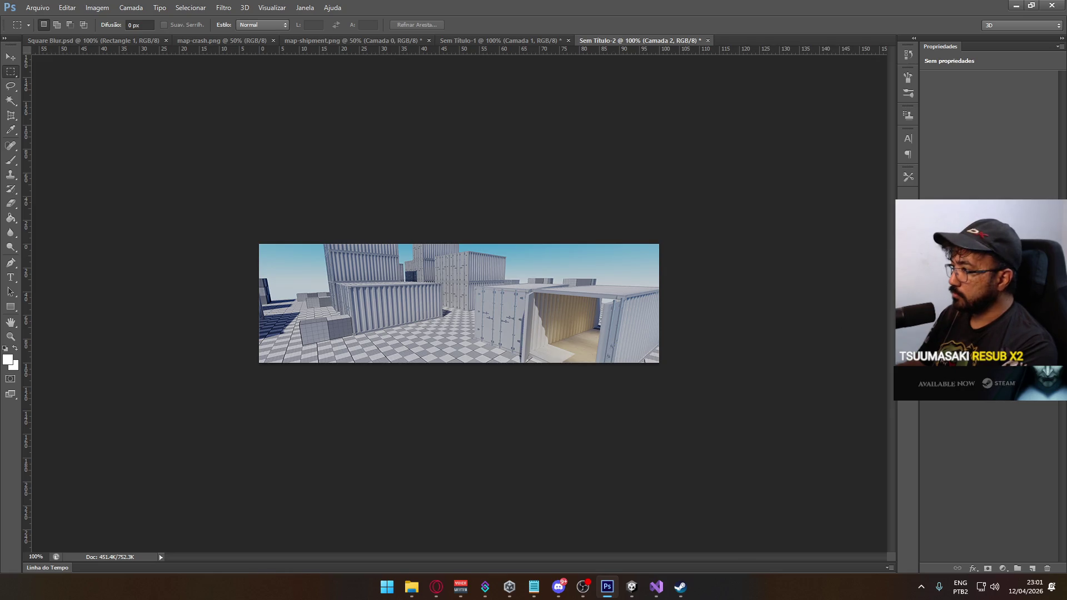
pyautogui.click(240, 155)
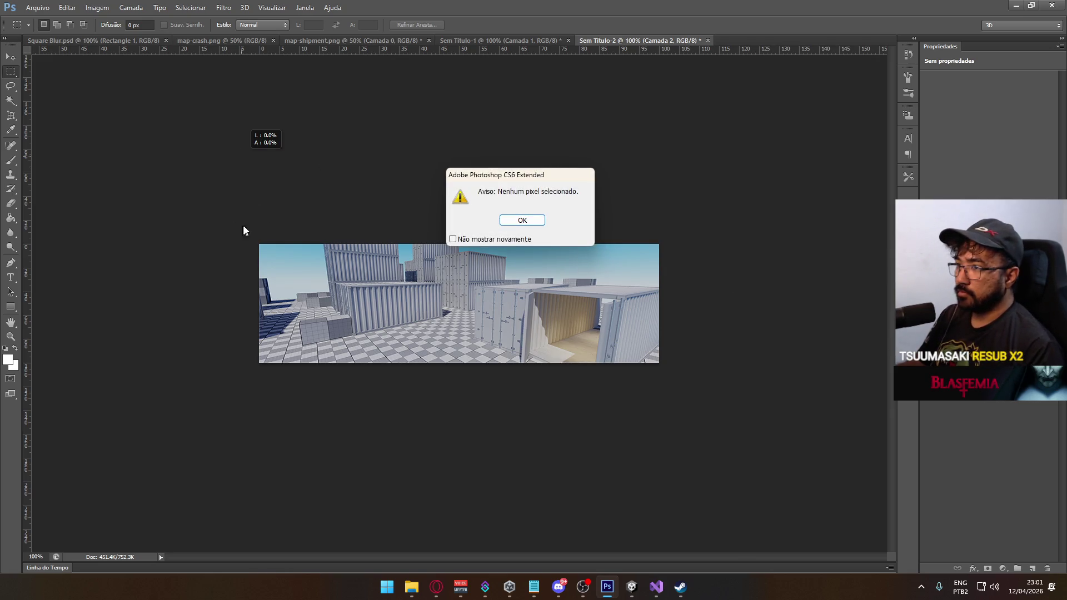
pyautogui.click(531, 224)
pyautogui.moveTo(242, 250); pyautogui.dragTo(806, 411)
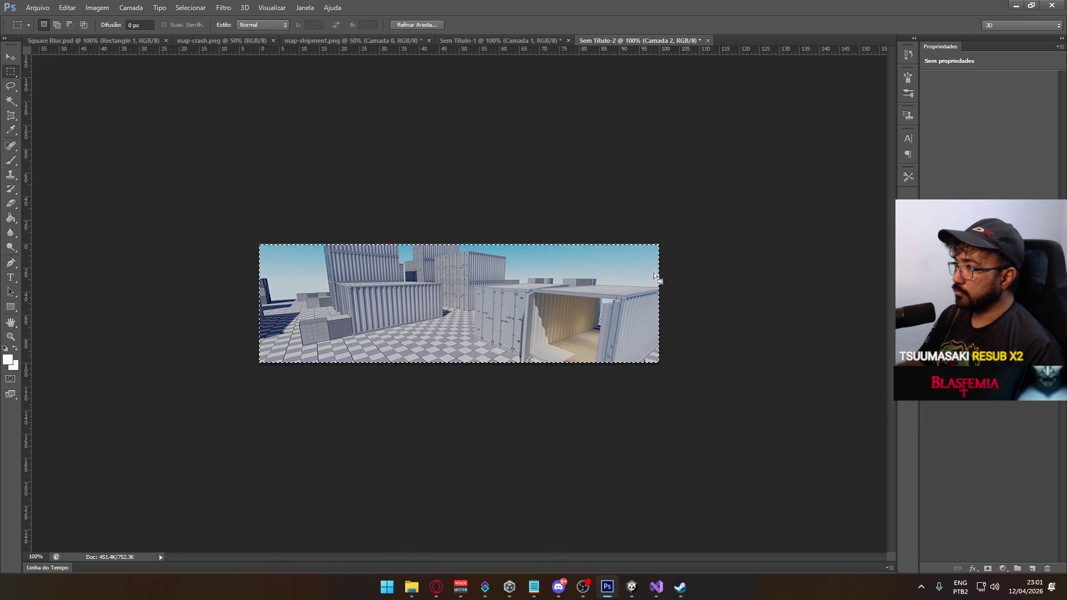
pyautogui.rightClick(387, 266)
pyautogui.click(445, 439)
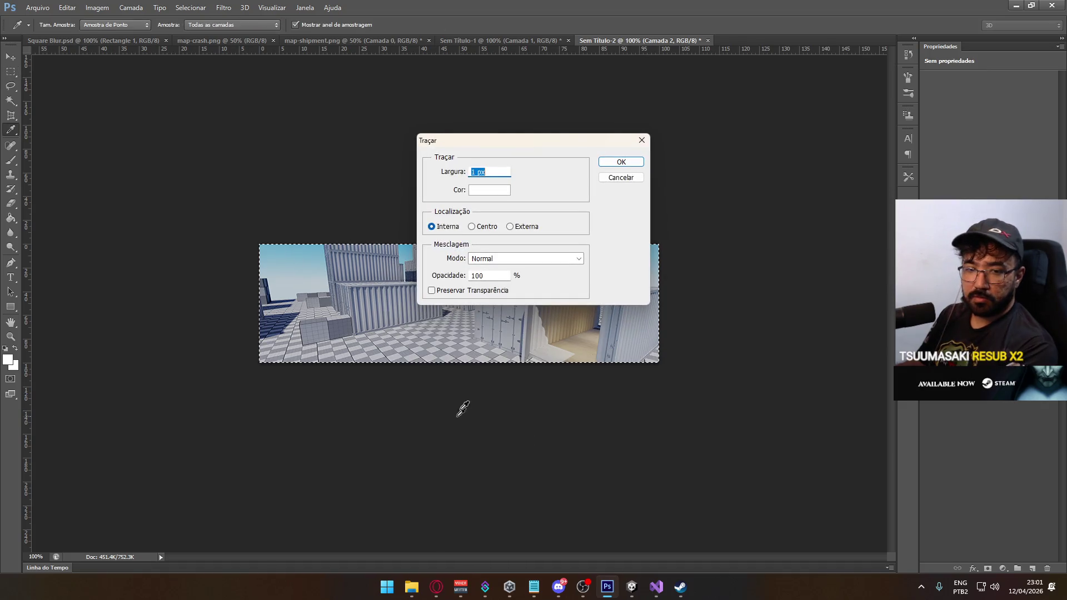
pyautogui.write('4')
pyautogui.click(618, 163)
pyautogui.hotkey('ctrl', 'd')
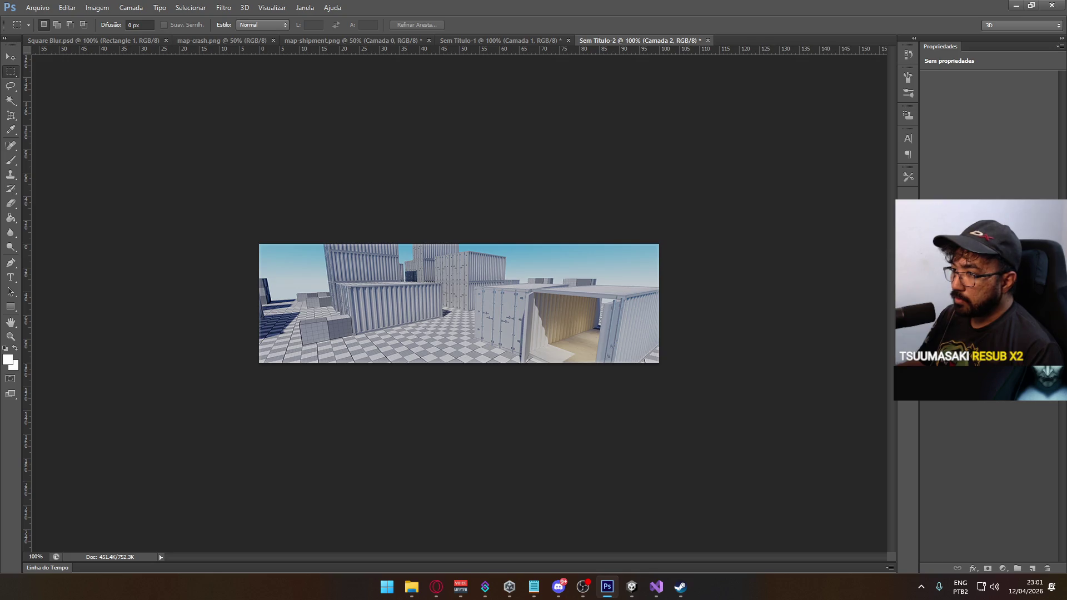
pyautogui.hotkey('ctrl', 'z')
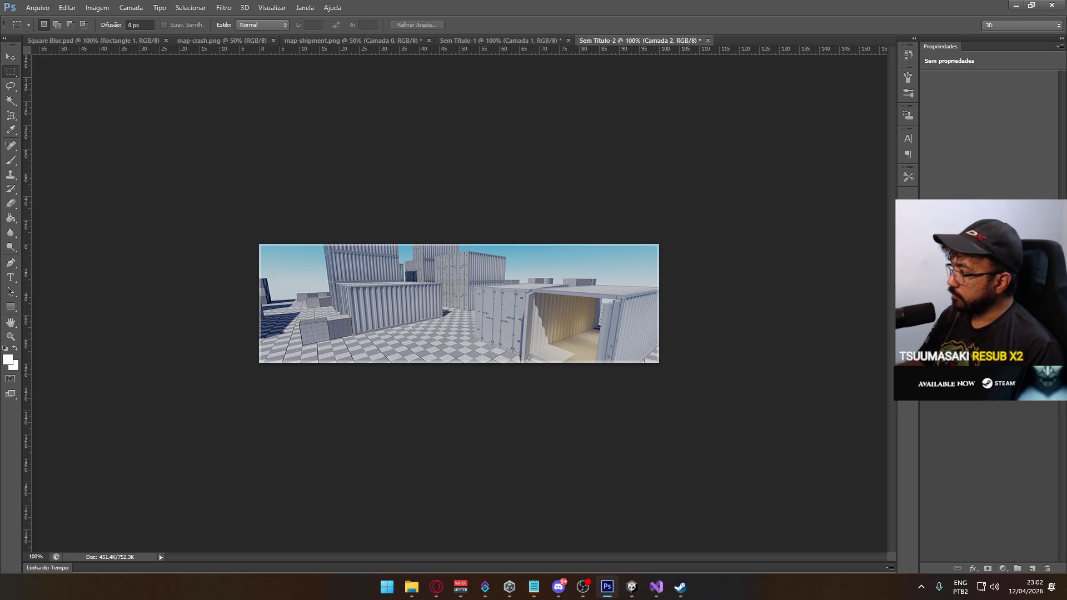
pyautogui.click(945, 223)
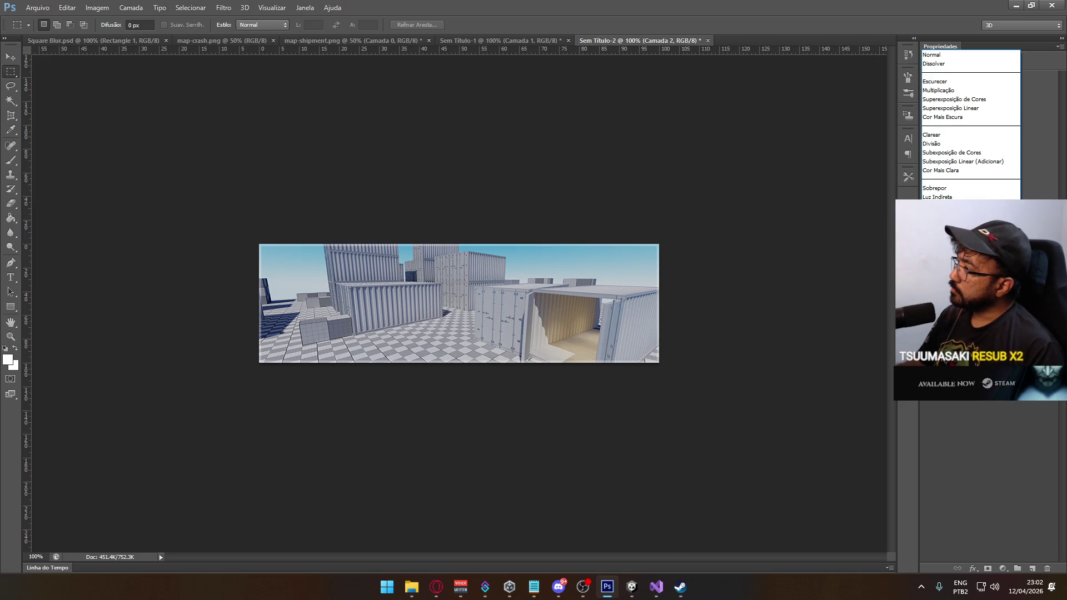
pyautogui.click(884, 258)
pyautogui.click(945, 223)
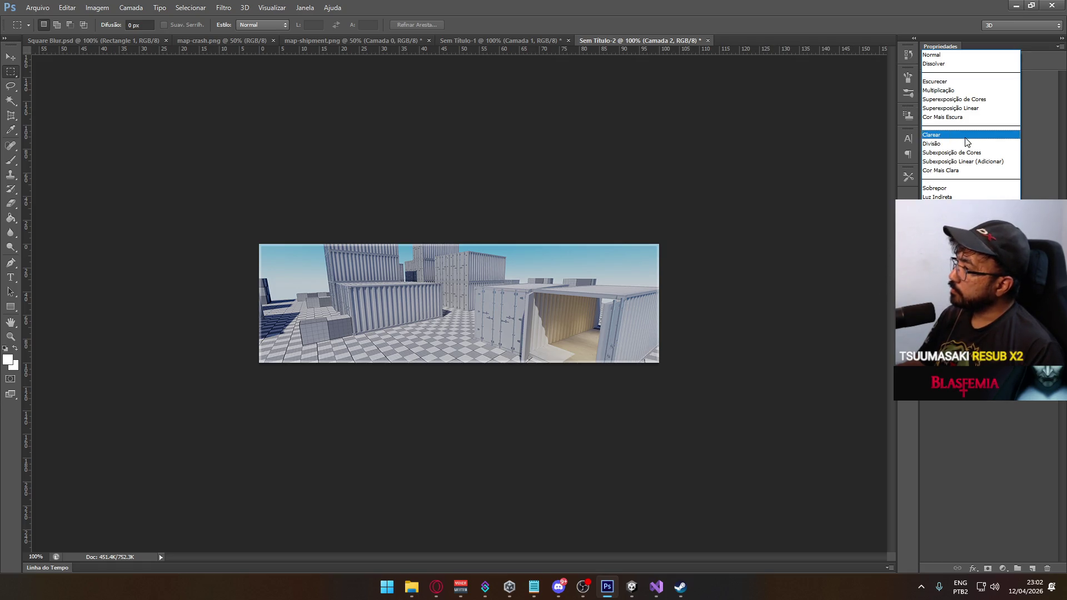
pyautogui.click(964, 138)
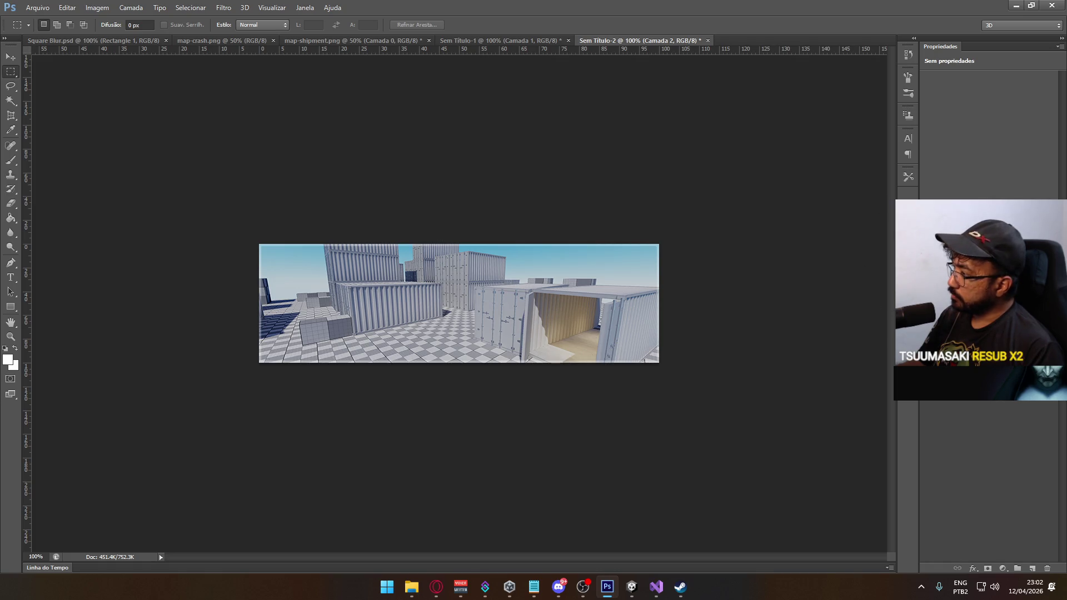
pyautogui.click(945, 223)
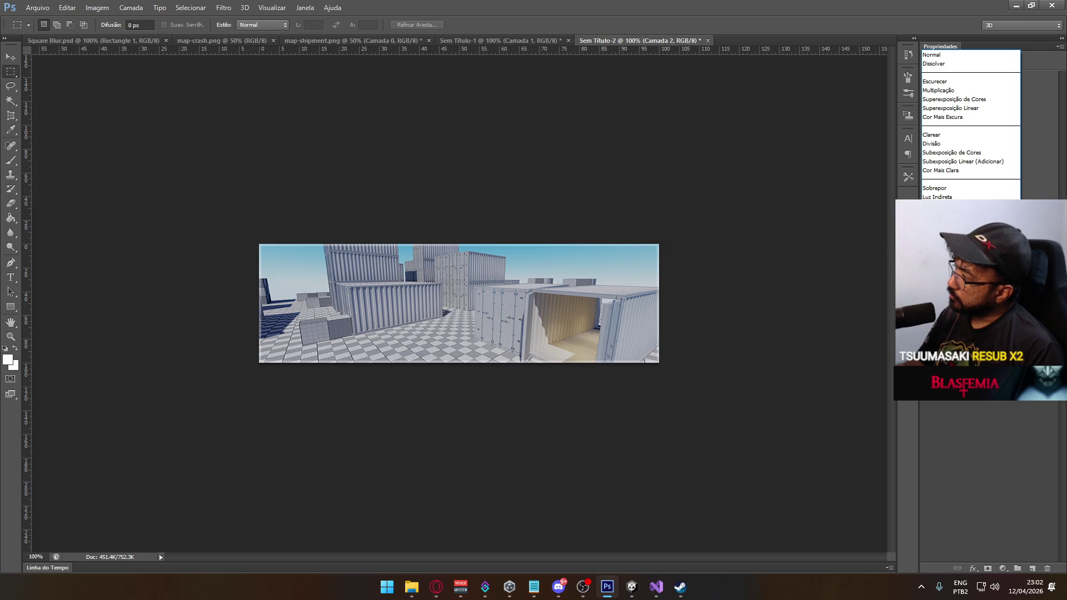
pyautogui.press('Escape')
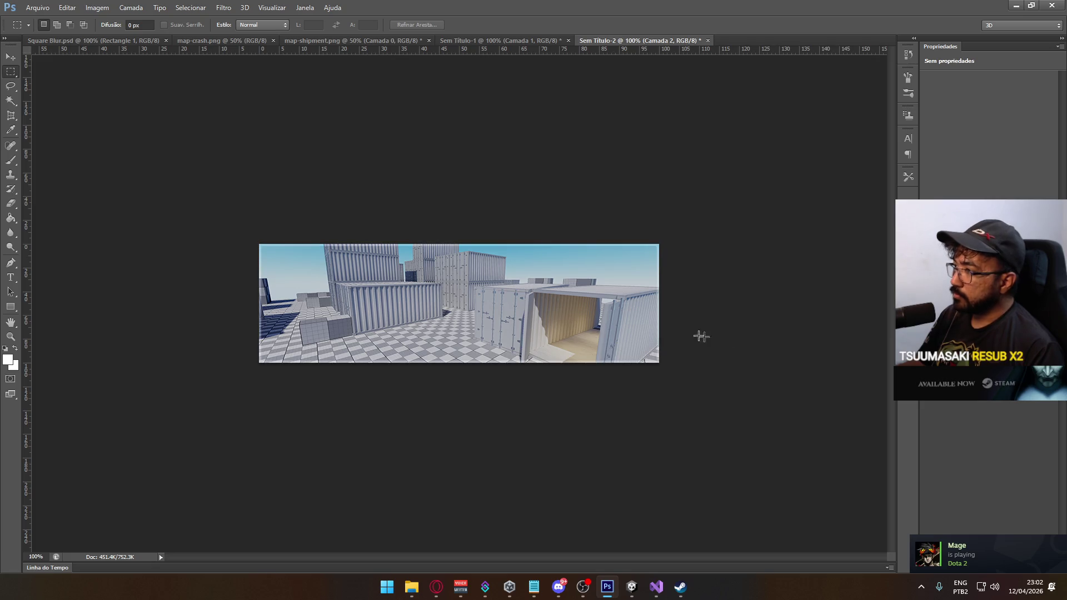
pyautogui.keyDown('ctrl'); pyautogui.click(584, 370); pyautogui.keyUp('ctrl')
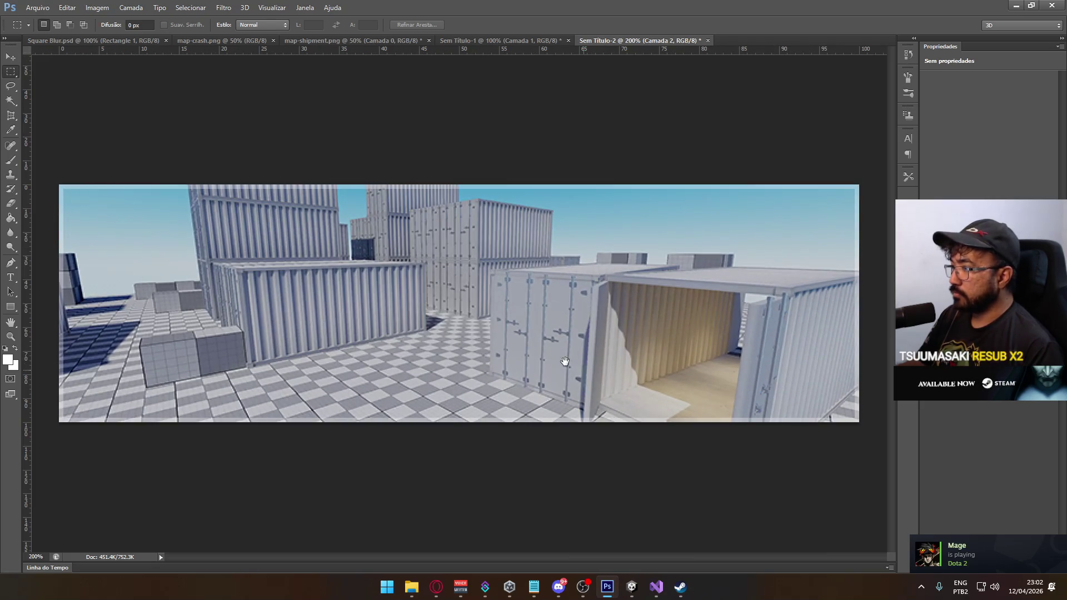
pyautogui.keyDown('alt'); pyautogui.click(563, 363); pyautogui.keyUp('alt')
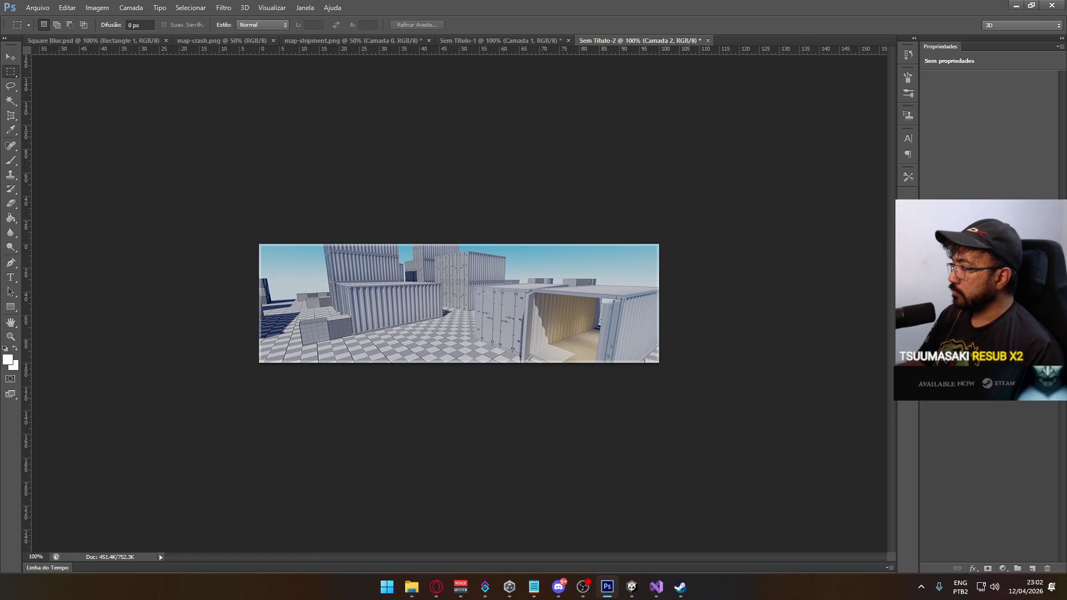
pyautogui.hotkey('ctrl', 'a')
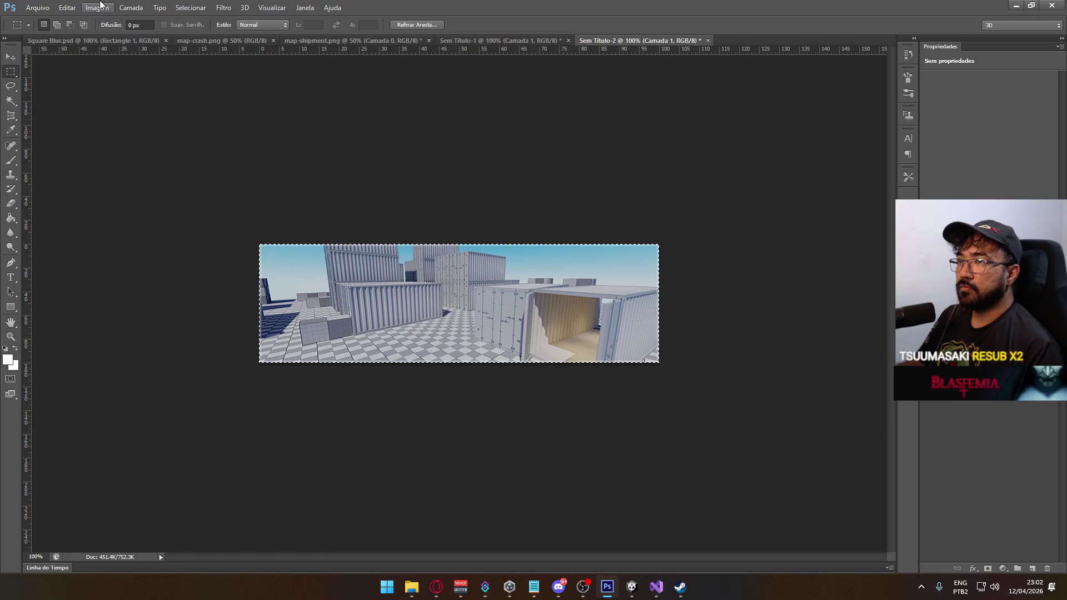
# Check in Canvas Size that the banner is 720 × 214 pixels.
pyautogui.click(97, 8)
pyautogui.click(138, 100)
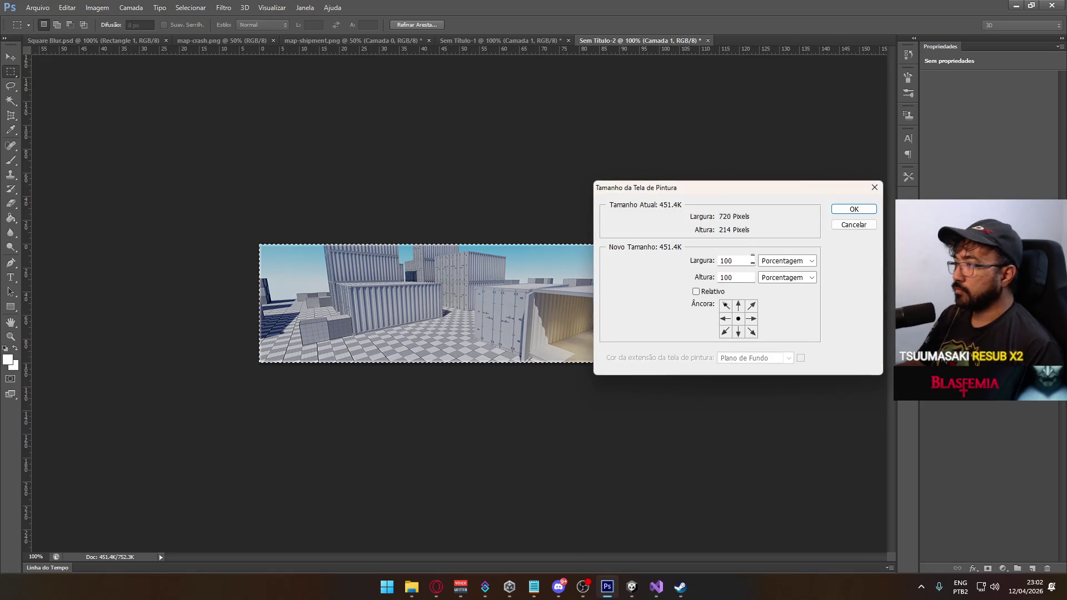
pyautogui.click(853, 210)
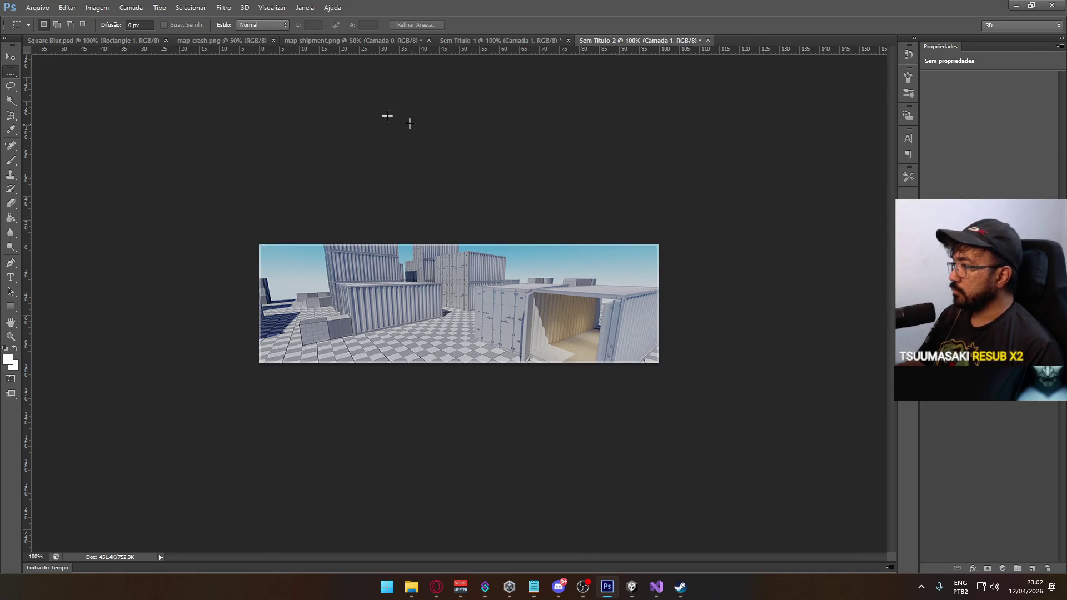
# Save the banner as PNG named votemap-shipment.png in Assets, accepting the PNG options.
pyautogui.click(37, 7)
pyautogui.click(83, 137)
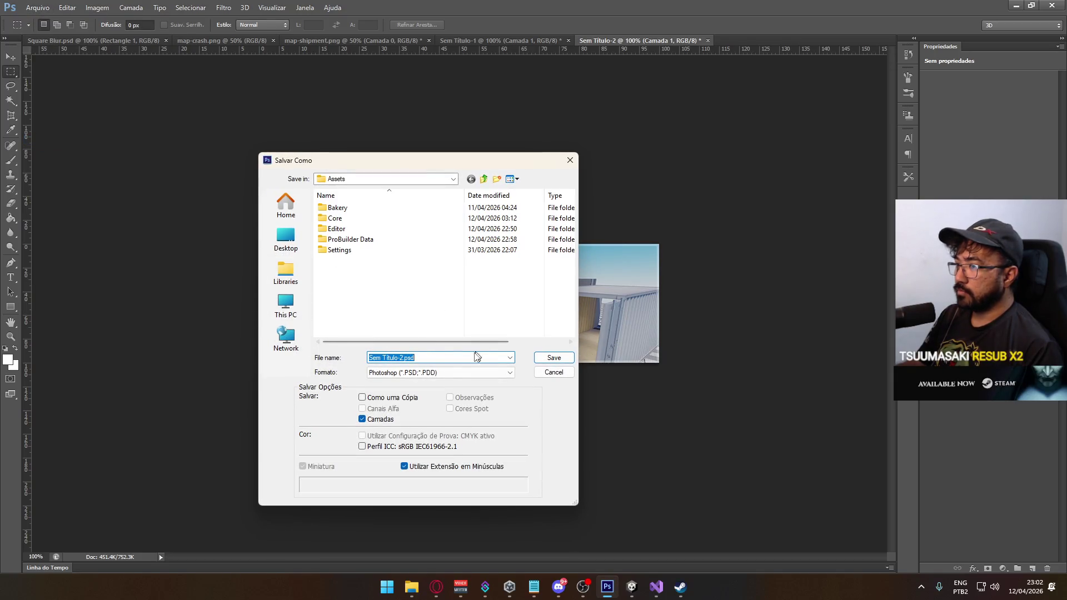
pyautogui.click(475, 372)
pyautogui.click(439, 505)
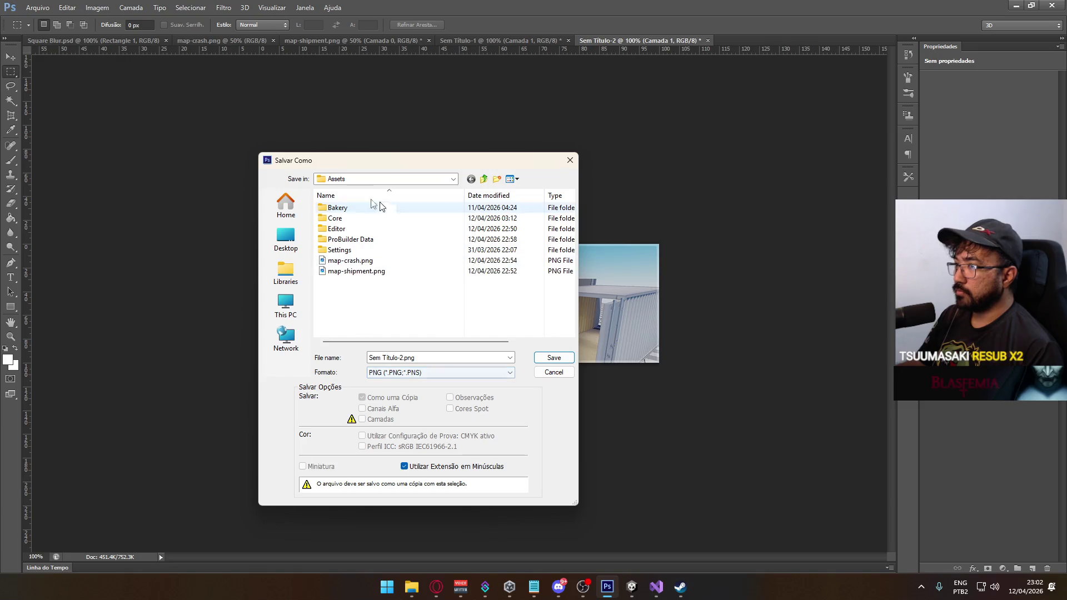
pyautogui.click(355, 271)
pyautogui.click(404, 357)
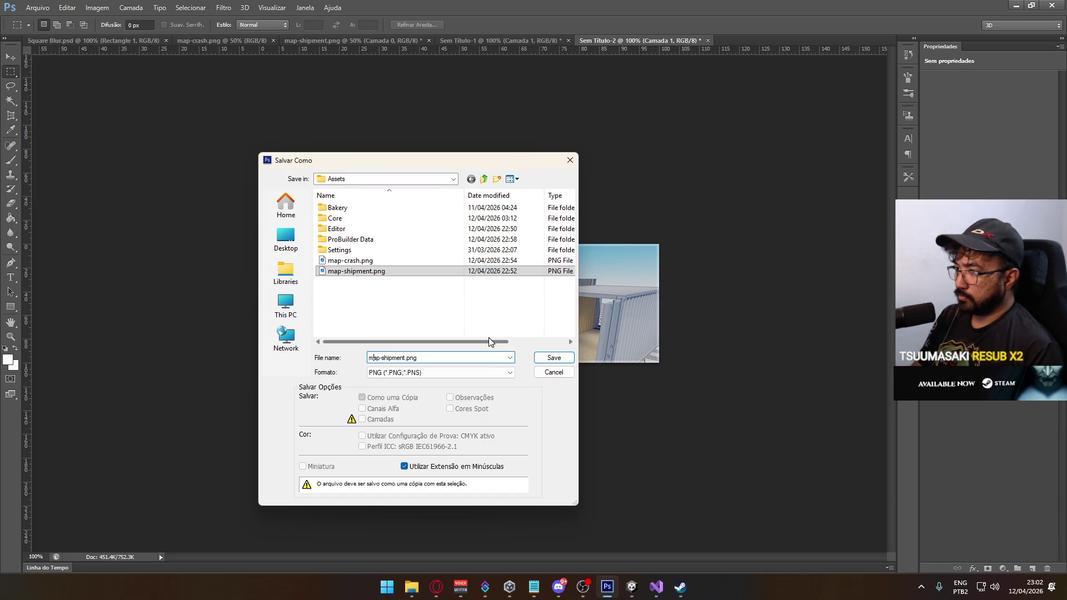
pyautogui.press('Home')
pyautogui.write('vote')
pyautogui.press('Return')
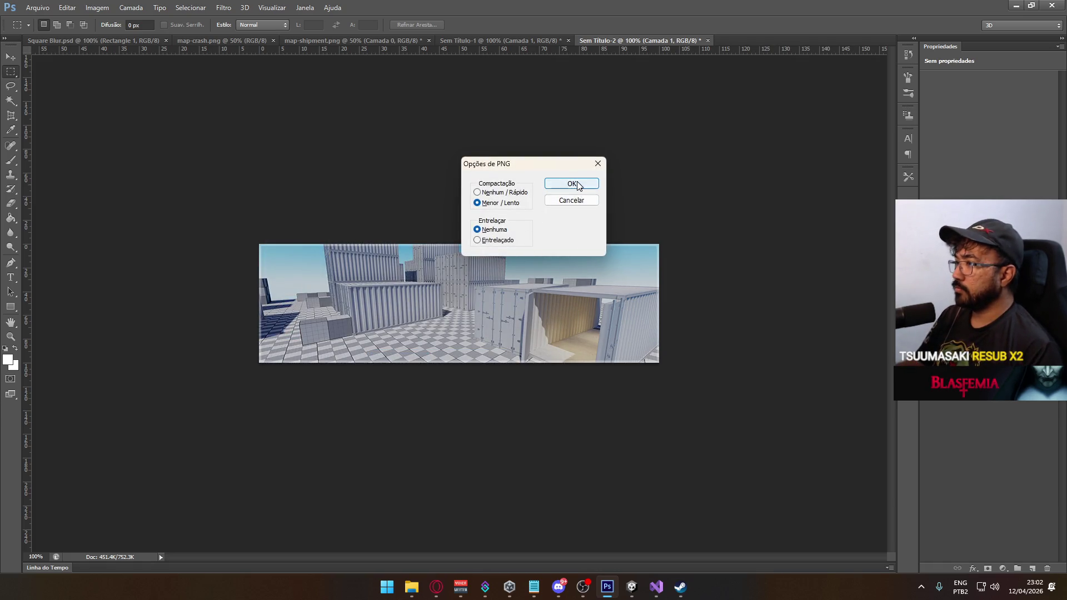
pyautogui.click(577, 183)
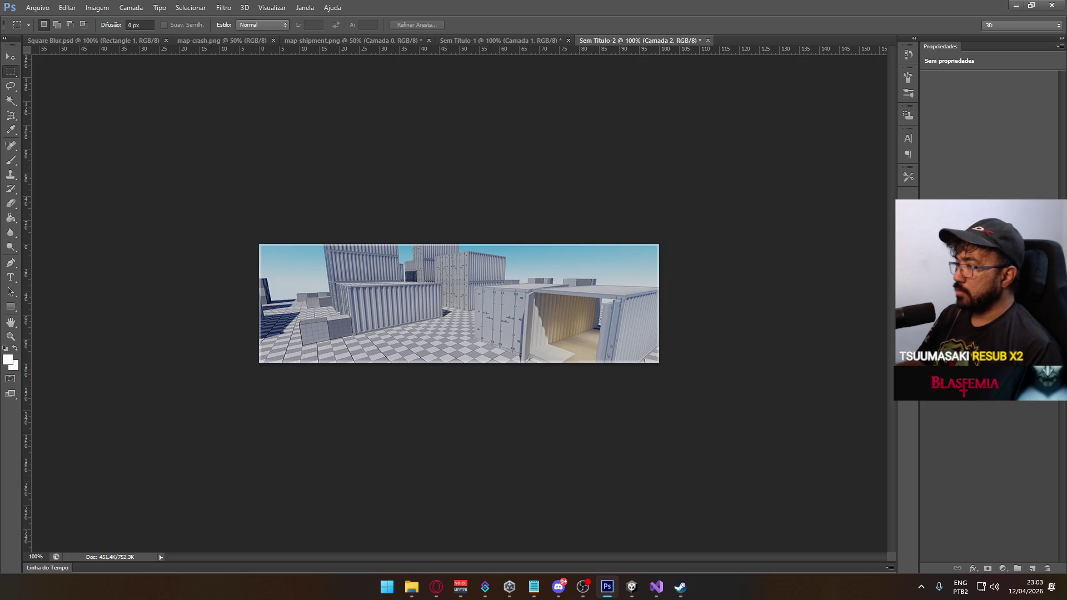
# Paste the black banner template into map-crash.png and stretch it to full width.
pyautogui.click(196, 41)
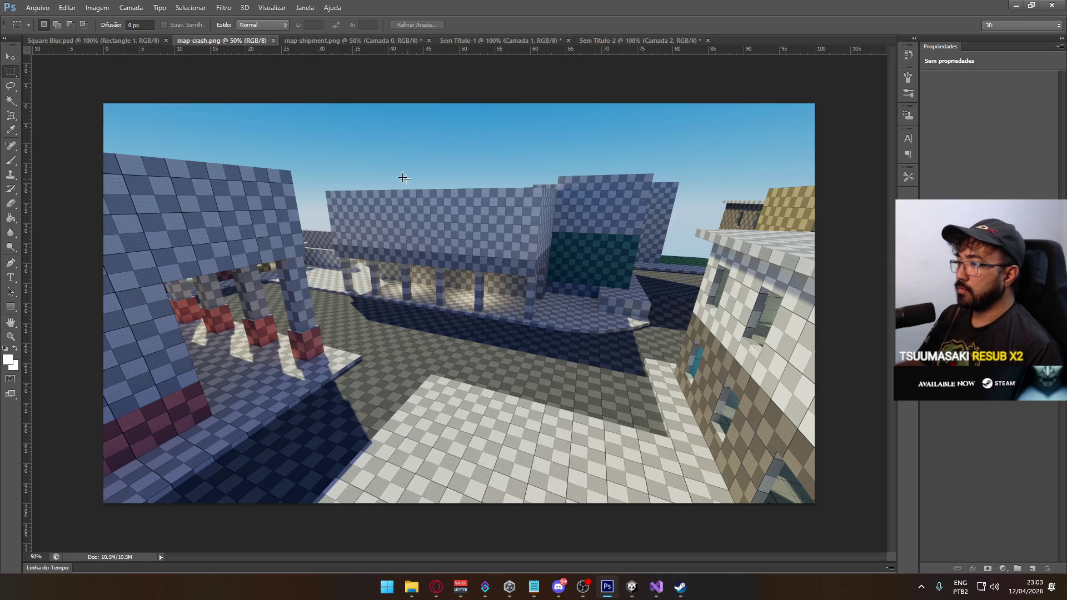
pyautogui.click(335, 42)
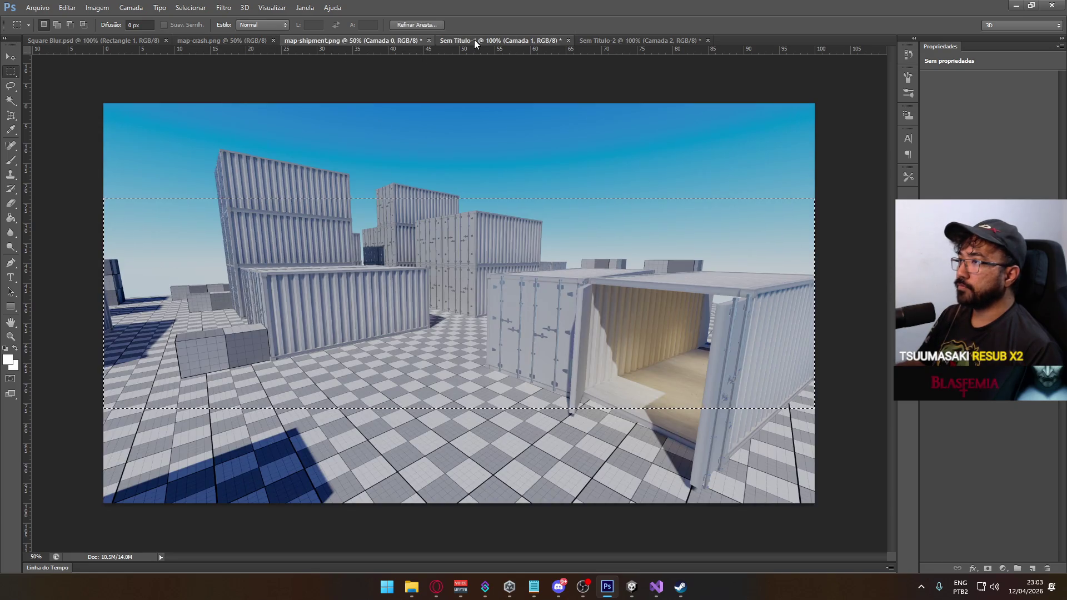
pyautogui.click(475, 41)
pyautogui.click(639, 41)
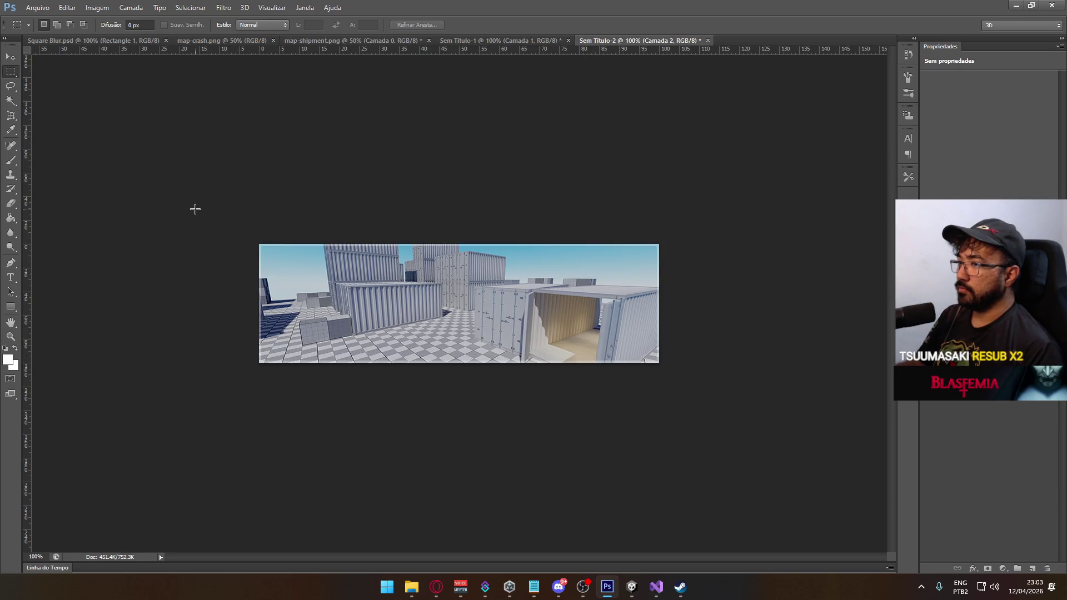
pyautogui.click(500, 41)
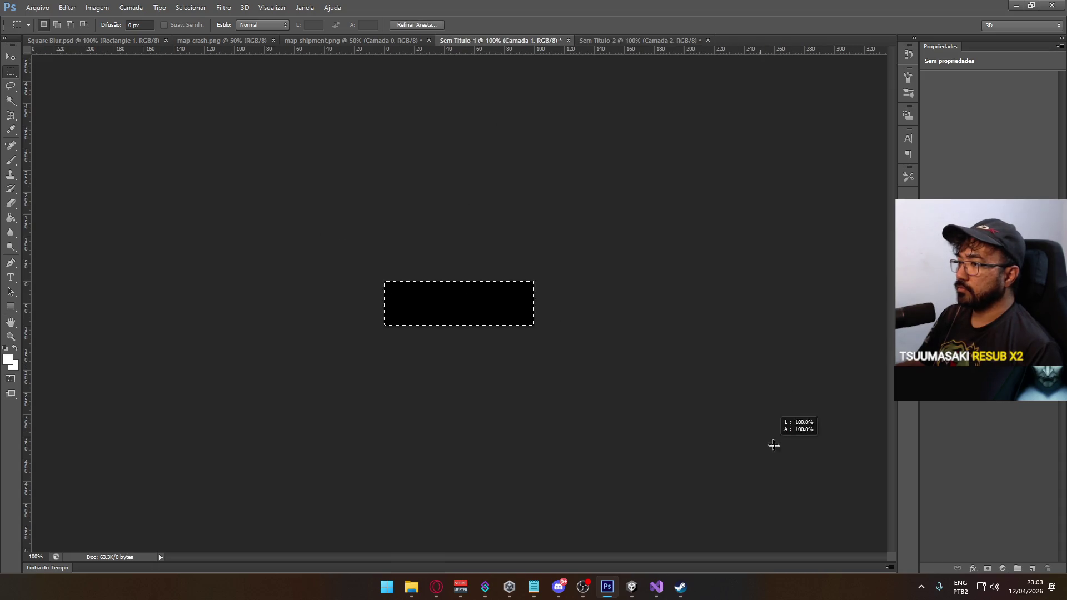
pyautogui.click(89, 41)
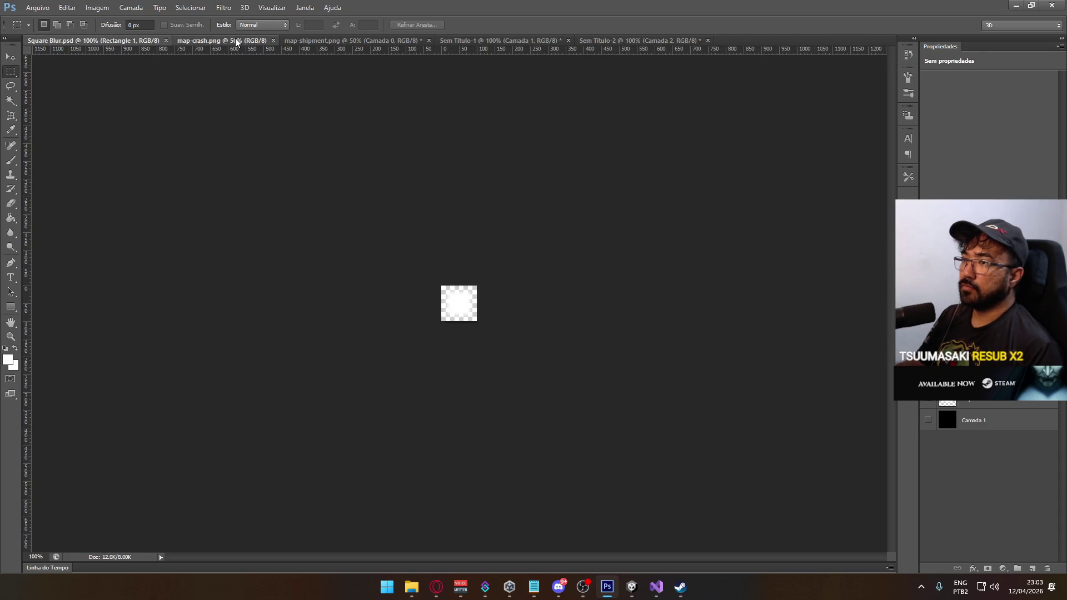
pyautogui.click(222, 40)
pyautogui.hotkey('ctrl', 'v')
pyautogui.hotkey('ctrl', 't')
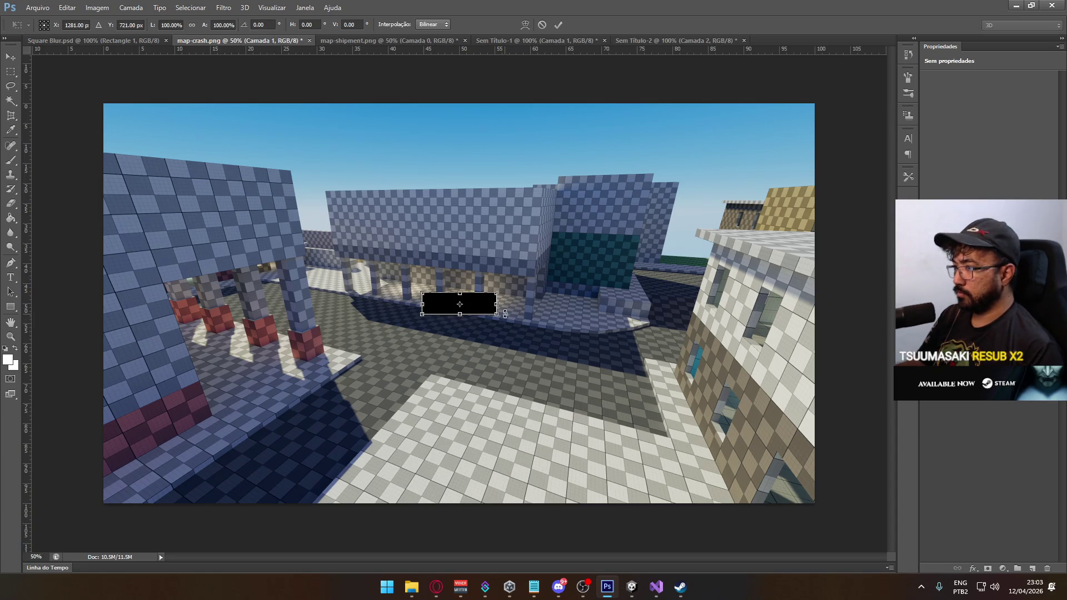
pyautogui.moveTo(496, 313)
pyautogui.mouseDown()
pyautogui.moveTo(802, 405)
pyautogui.moveTo(816, 412)
pyautogui.moveTo(809, 429)
pyautogui.mouseUp()
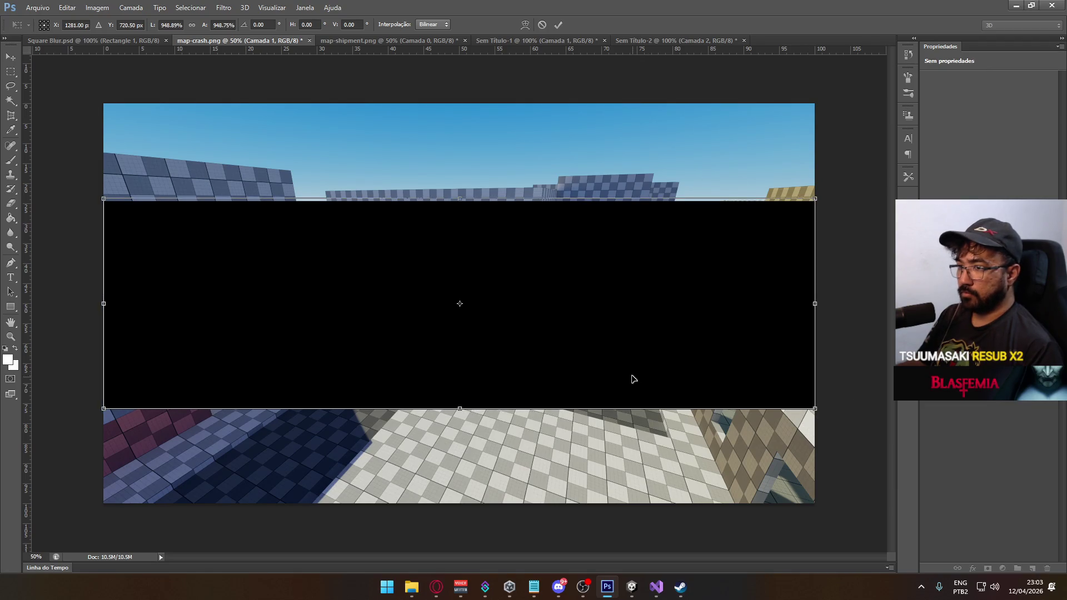
pyautogui.press('Return')
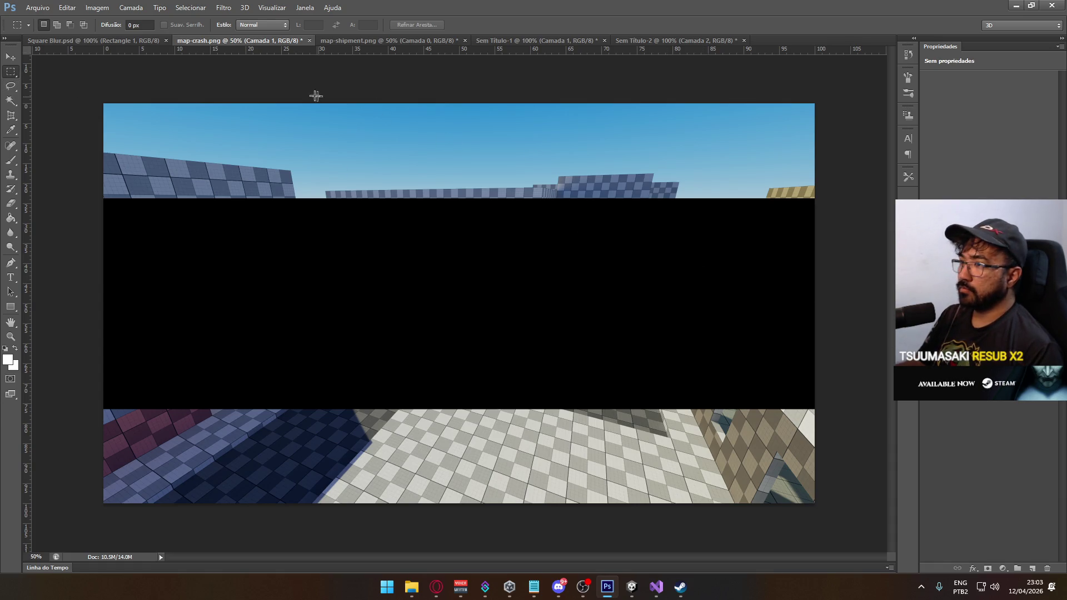
# Magic Wand-select the black band, convert the background to layer Camada 0, and delete the template.
pyautogui.click(10, 86)
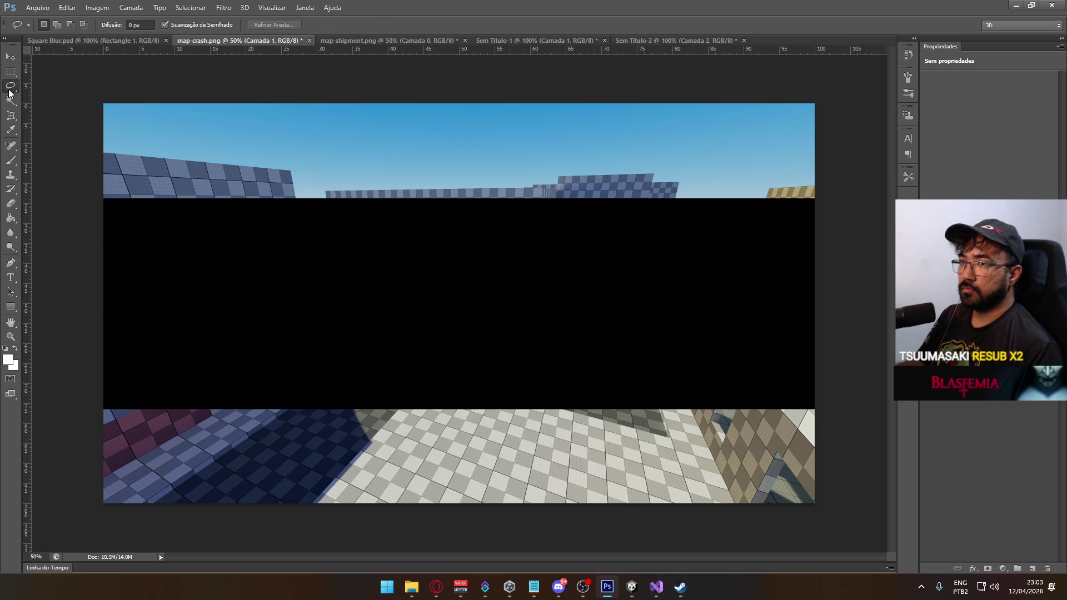
pyautogui.click(10, 101)
pyautogui.click(296, 261)
pyautogui.hotkey('ctrl', 'shift', 'n')
pyautogui.press('Return')
pyautogui.press('Delete')
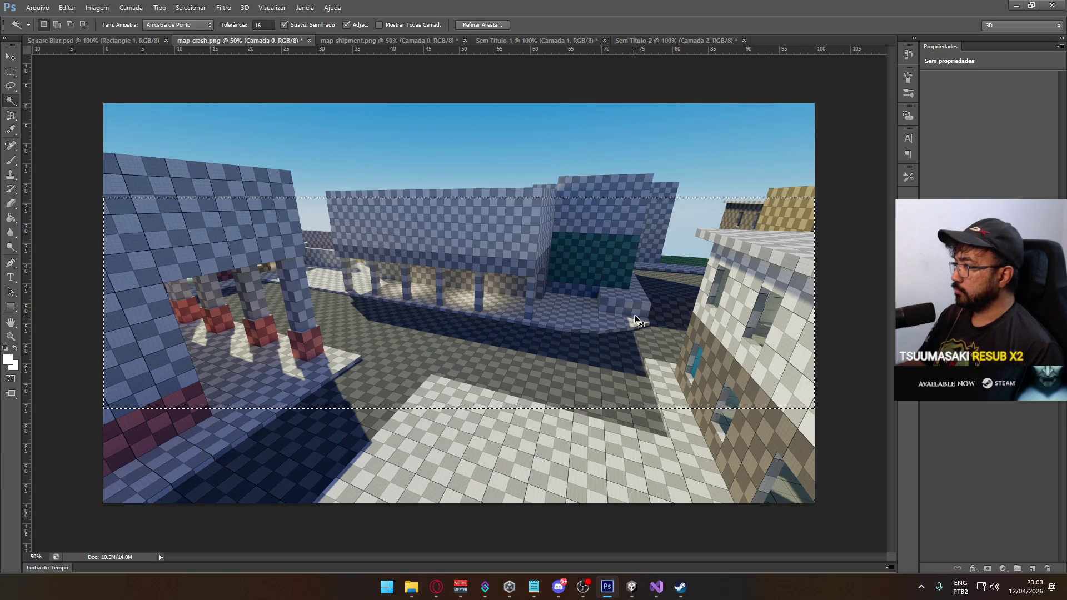
pyautogui.click(38, 8)
pyautogui.click(43, 20)
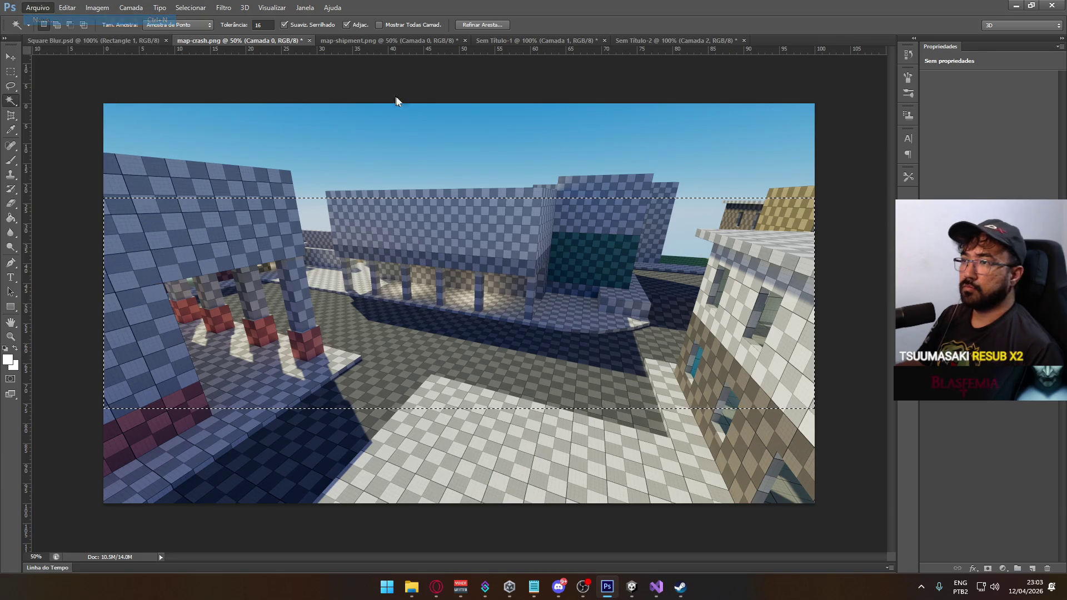
# Paste the band into a new document and resize it to 720 px wide, viewed at 200%.
pyautogui.click(550, 111)
pyautogui.hotkey('ctrl', 'v')
pyautogui.click(97, 8)
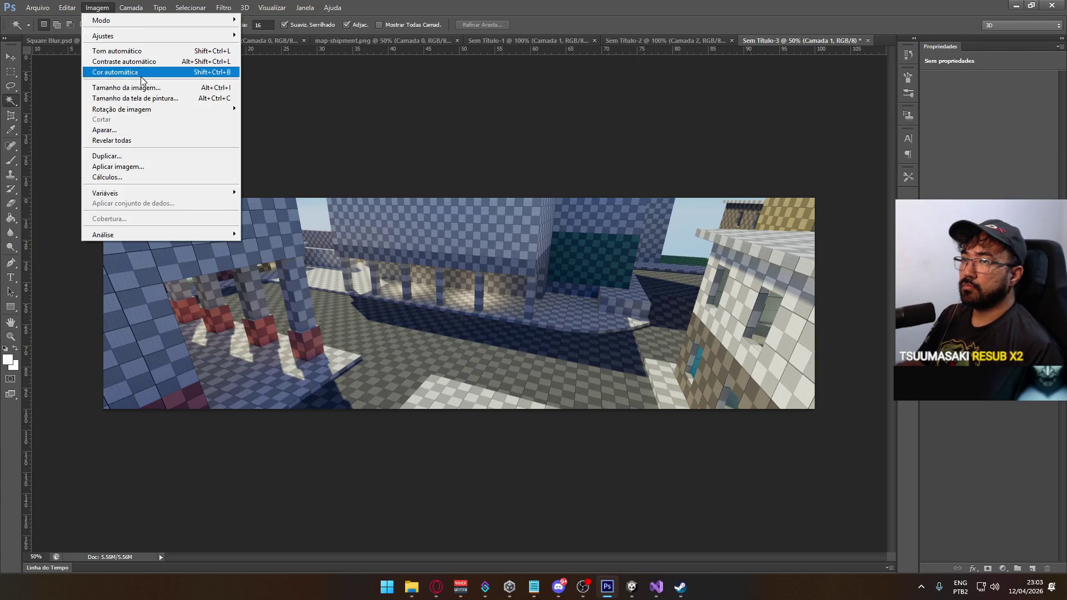
pyautogui.click(147, 88)
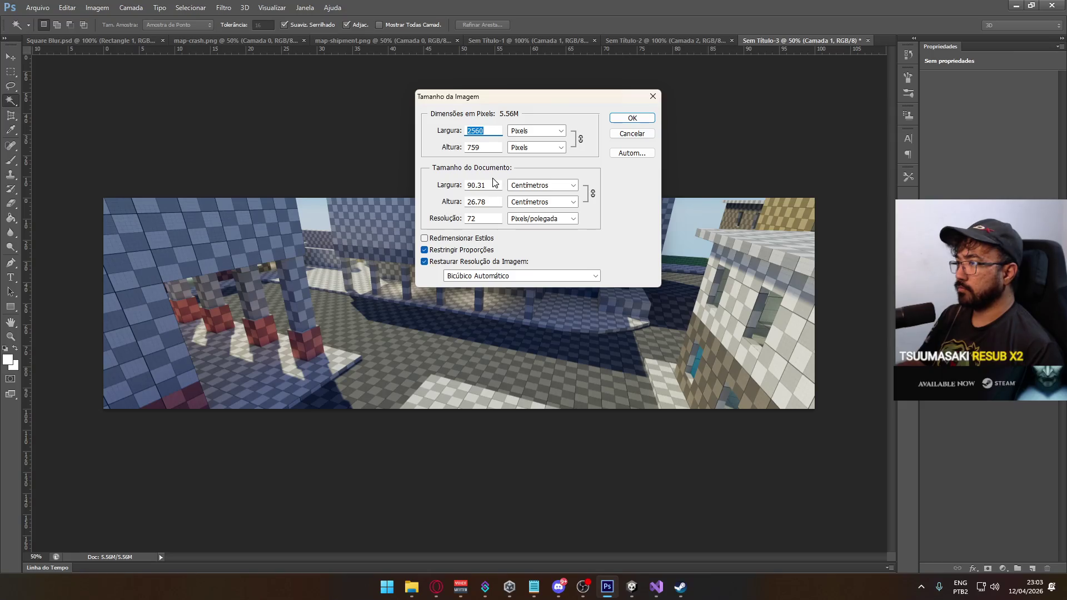
pyautogui.write('720')
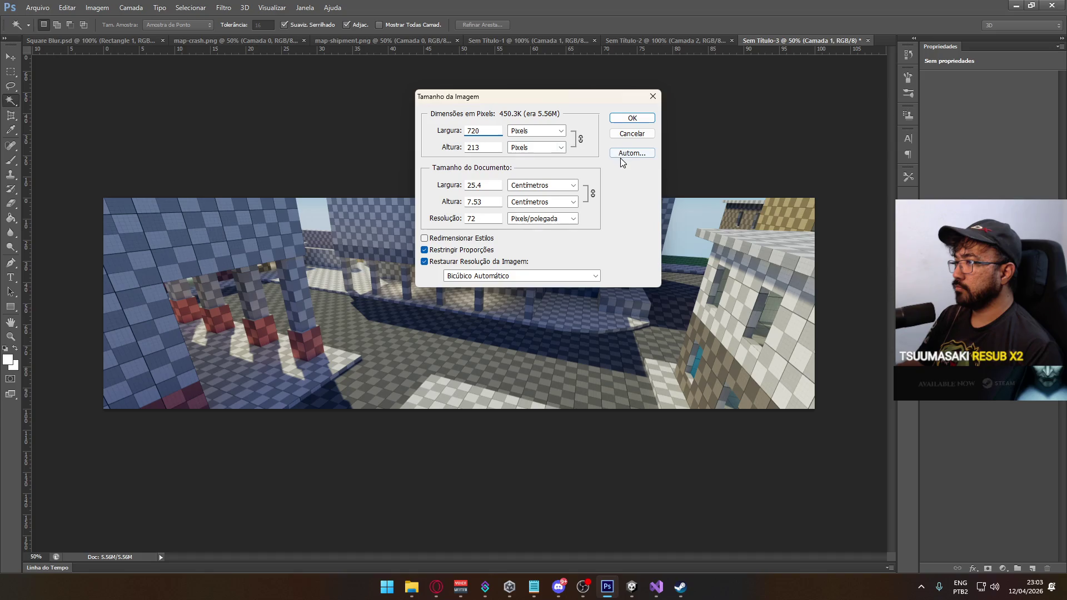
pyautogui.click(631, 117)
pyautogui.hotkey('ctrl', '1')
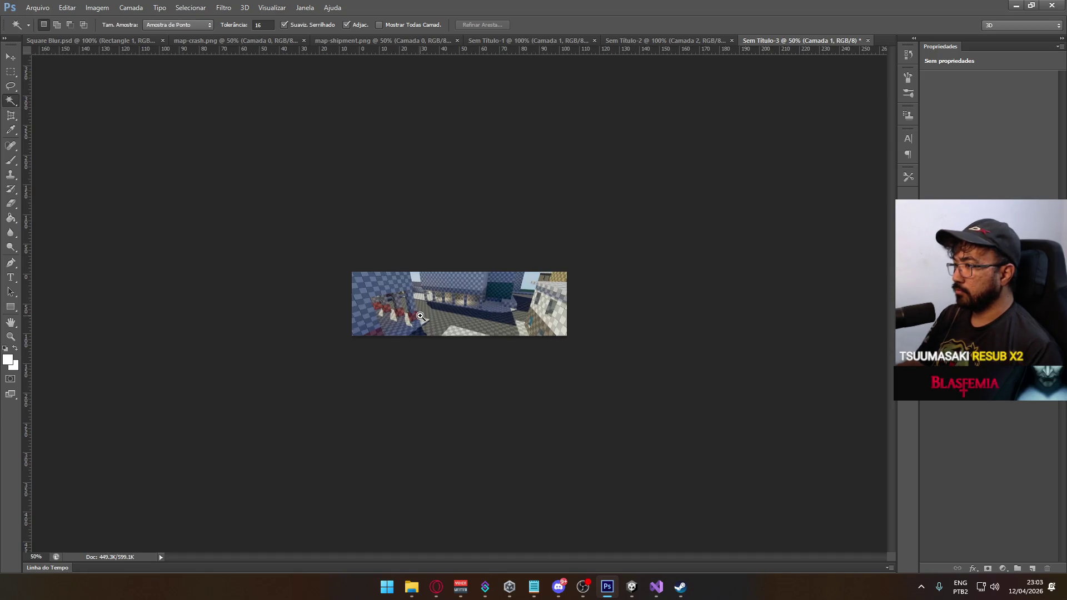
pyautogui.hotkey('ctrl', '+')
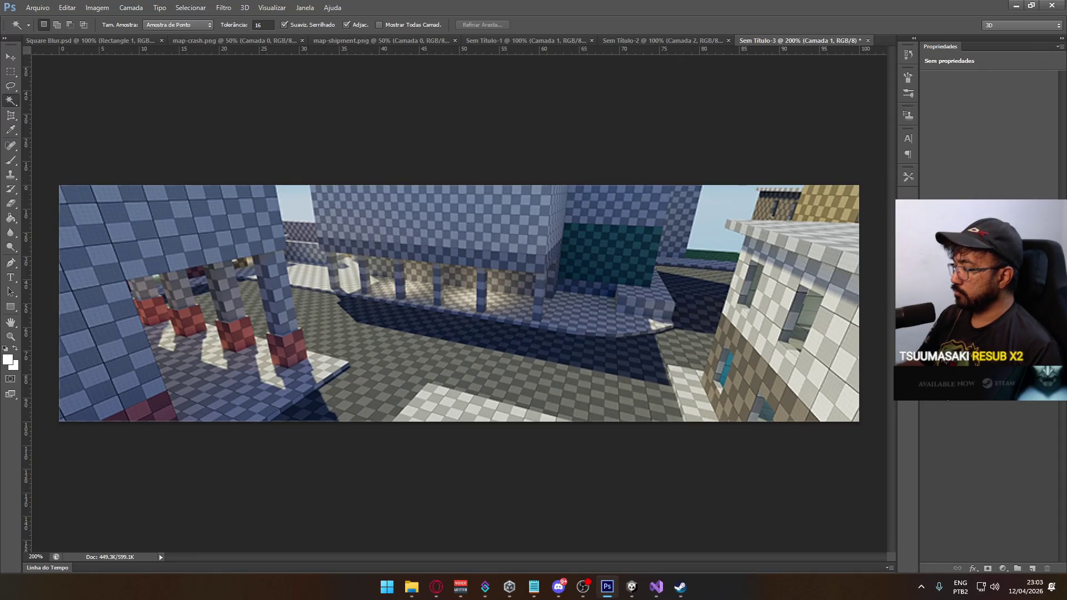
# Bring the white border from the shipment banner (Sem Título-2) into the new crash banner.
pyautogui.press('alt')
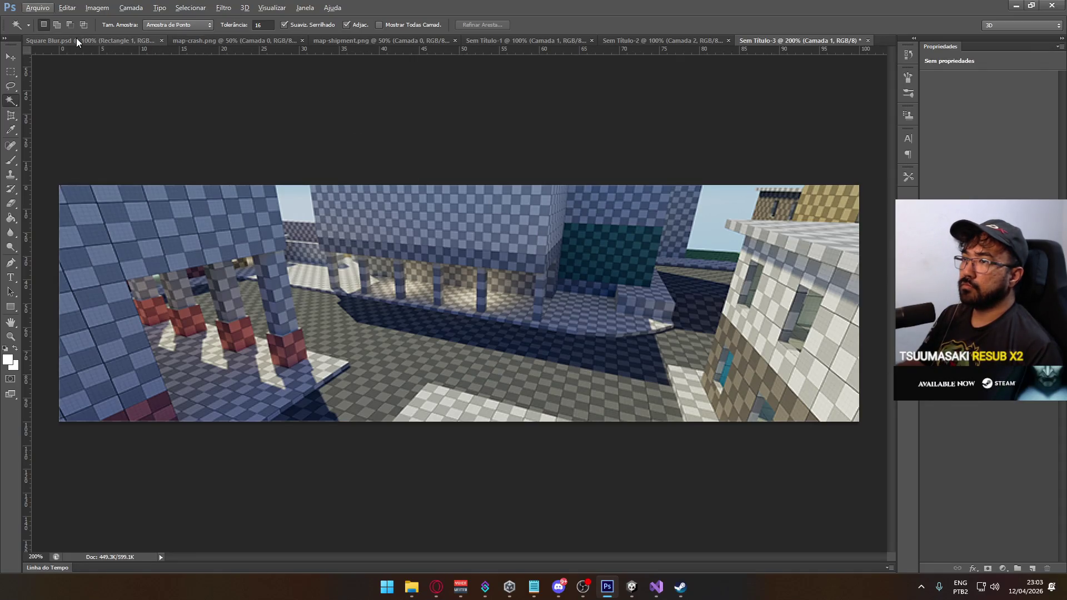
pyautogui.click(356, 40)
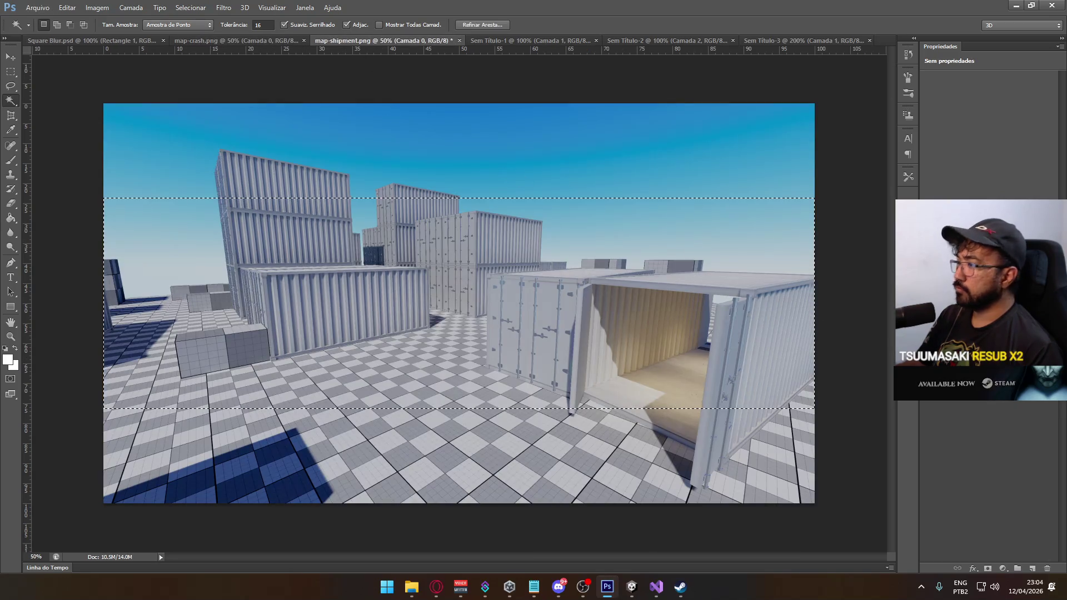
pyautogui.click(519, 40)
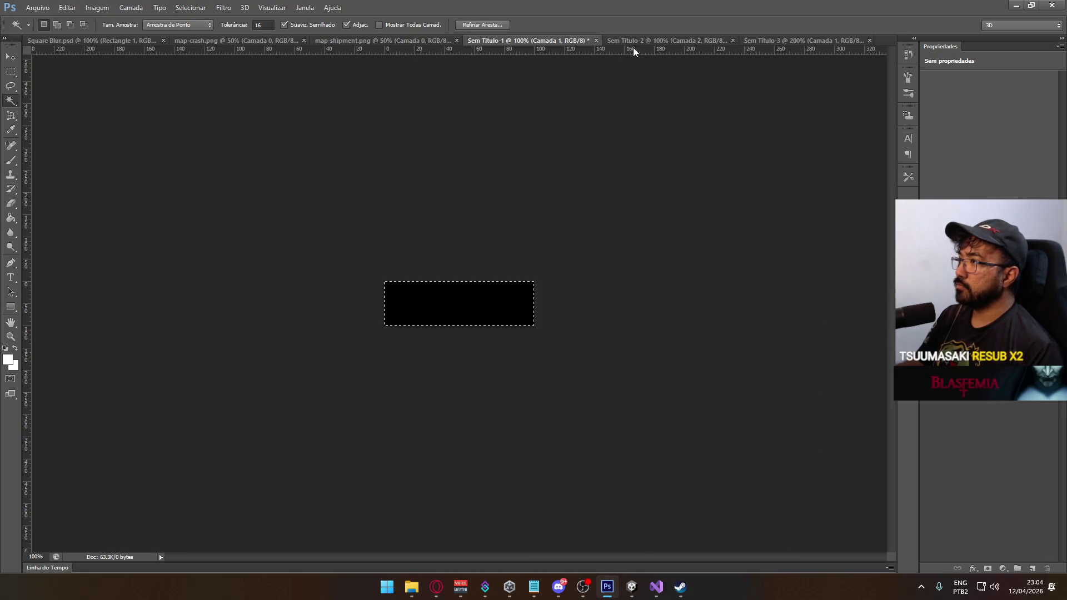
pyautogui.click(639, 40)
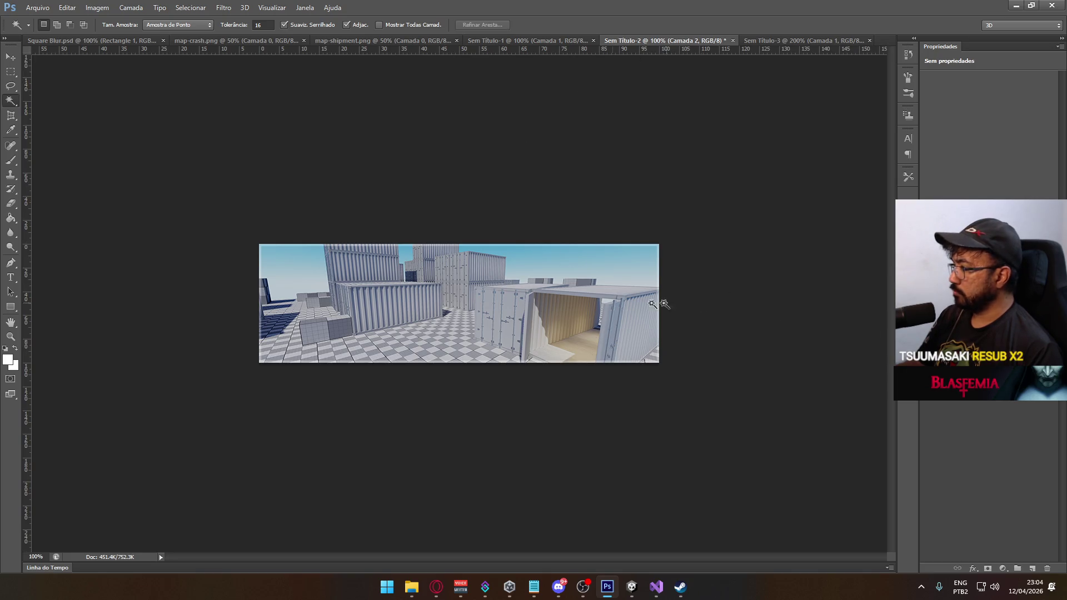
pyautogui.hotkey('ctrl', 'a')
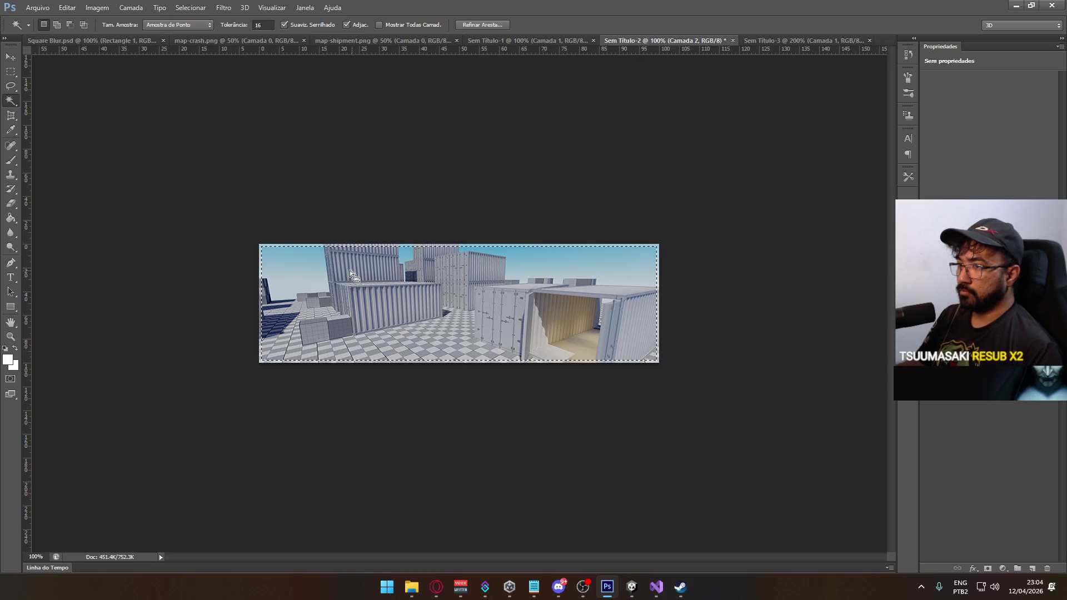
pyautogui.press('m')
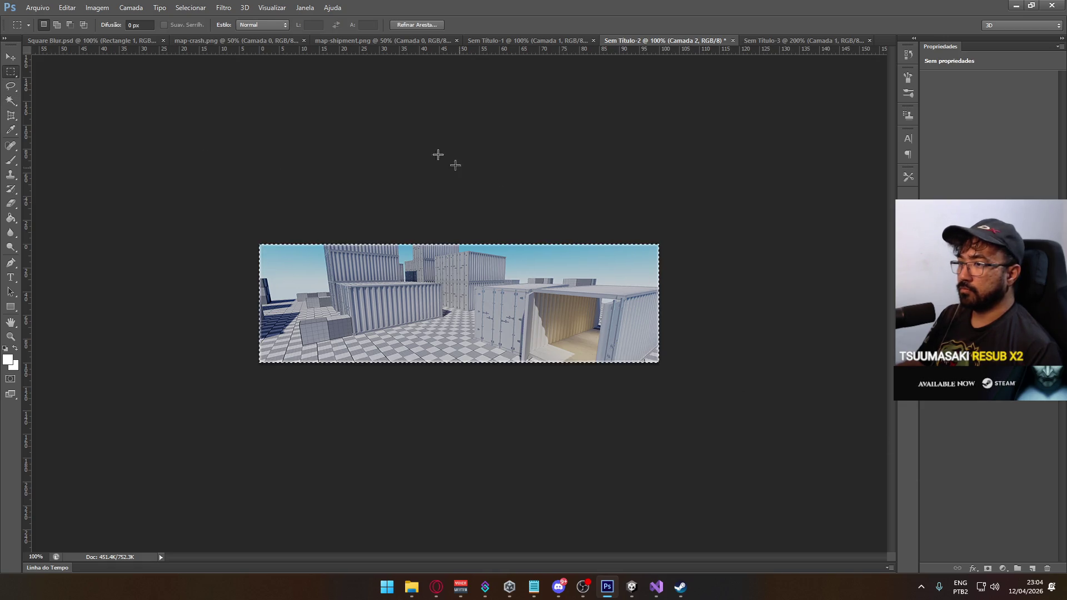
pyautogui.click(803, 42)
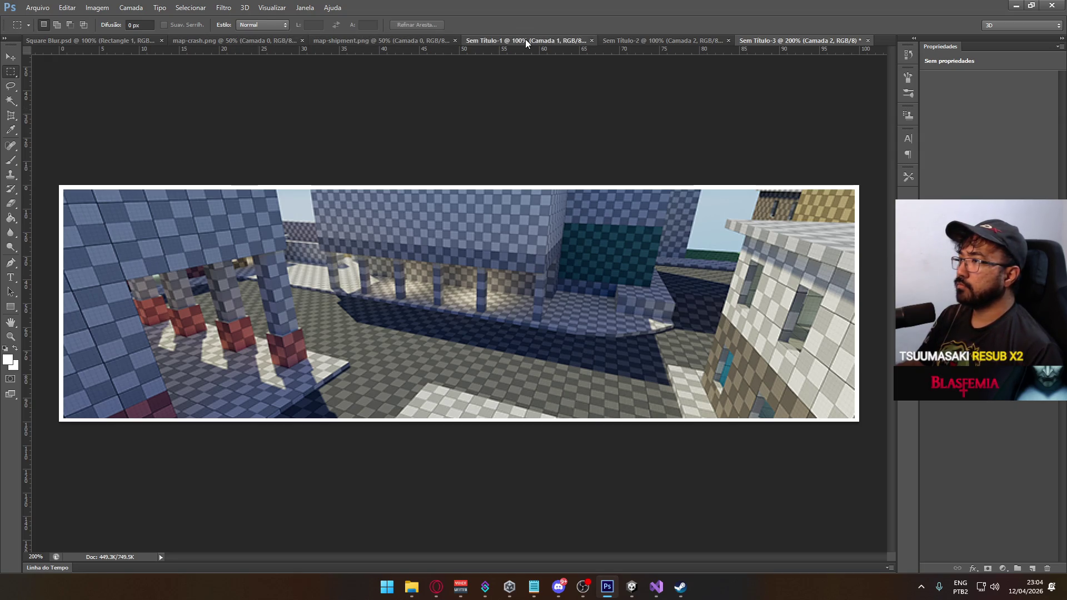
pyautogui.click(656, 41)
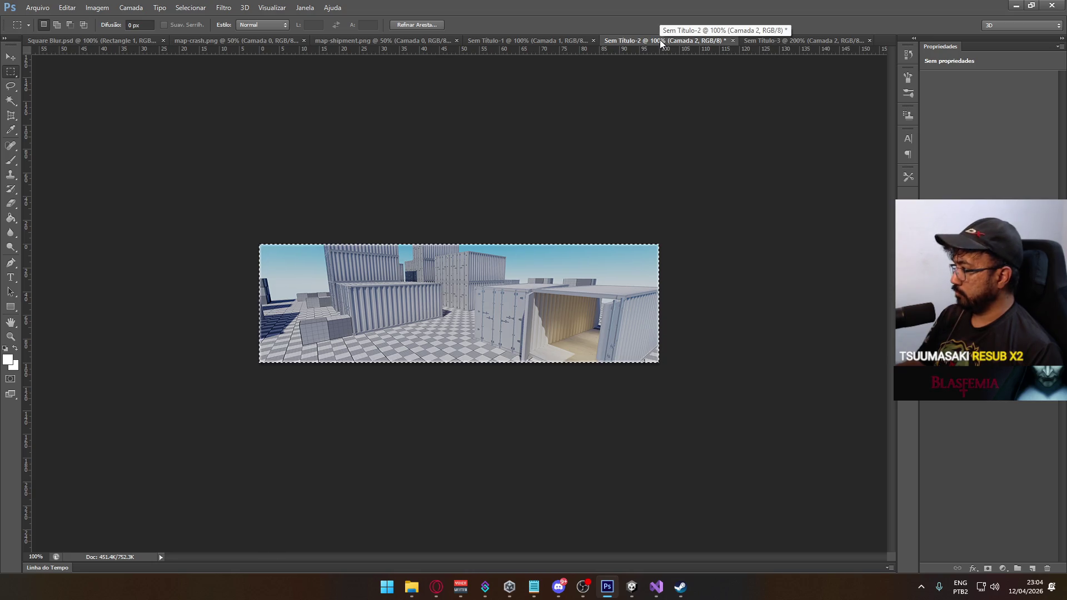
pyautogui.click(785, 44)
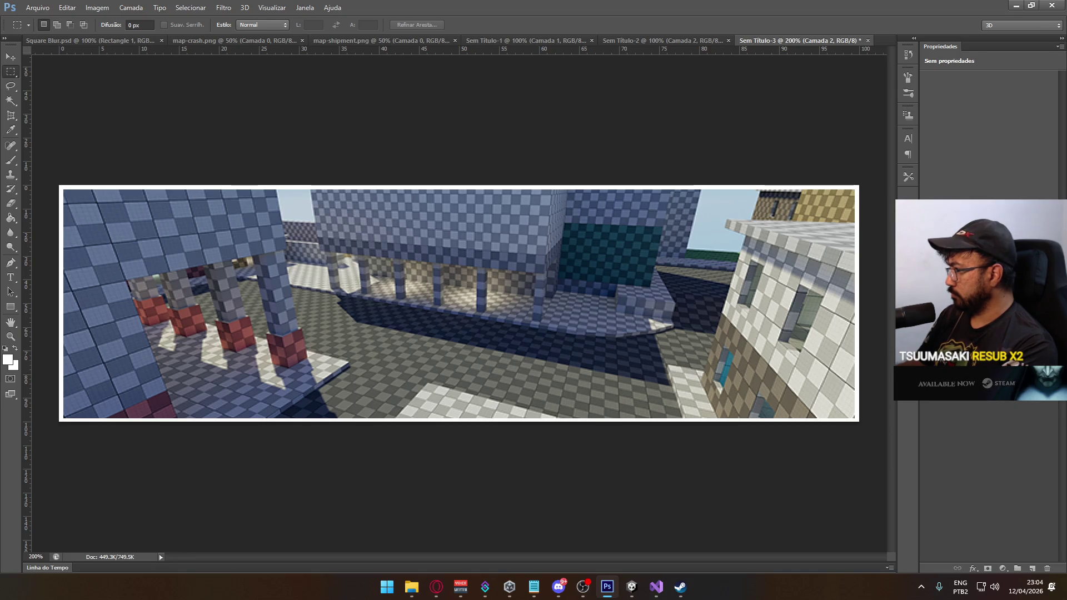
pyautogui.click(31, 8)
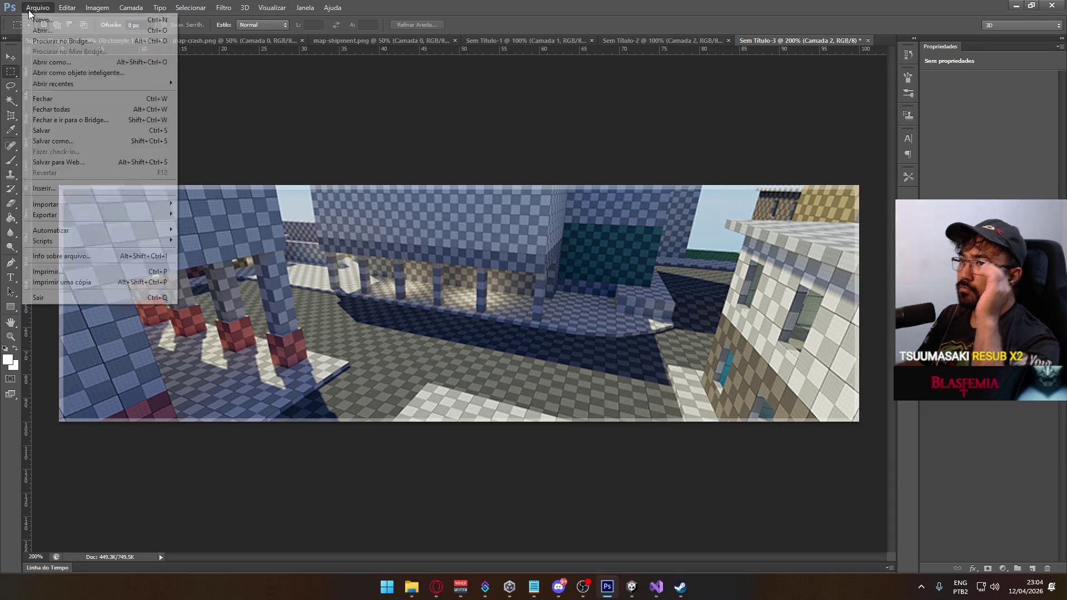
# Save the banner in PNG format as vote-map-crash.png in the Assets folder.
pyautogui.click(89, 141)
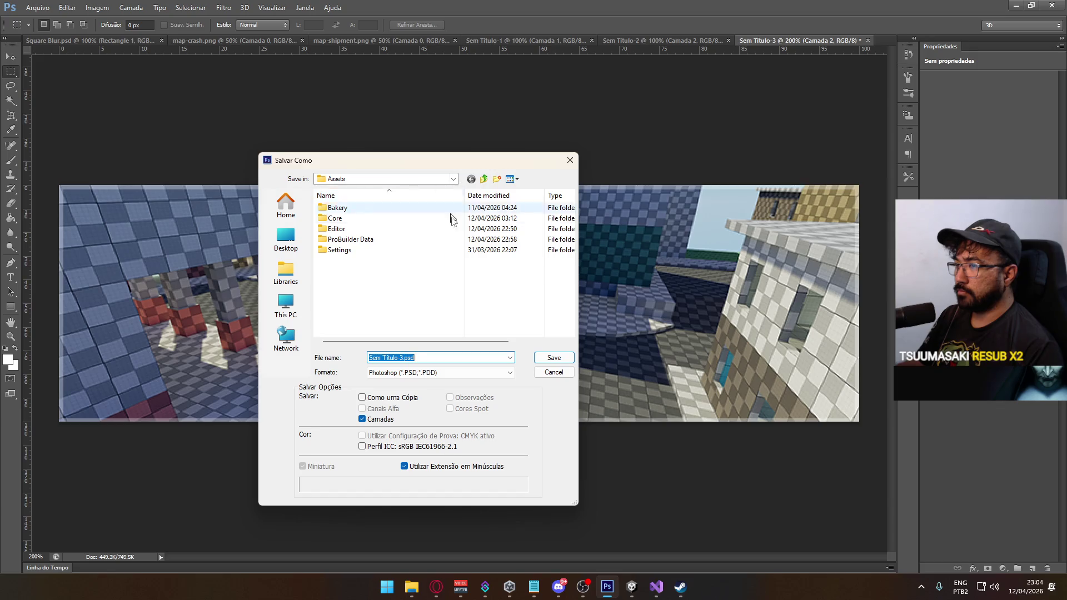
pyautogui.click(509, 372)
pyautogui.click(406, 492)
pyautogui.click(364, 281)
pyautogui.moveTo(431, 358)
pyautogui.mouseDown()
pyautogui.moveTo(370, 358)
pyautogui.moveTo(405, 359)
pyautogui.mouseUp()
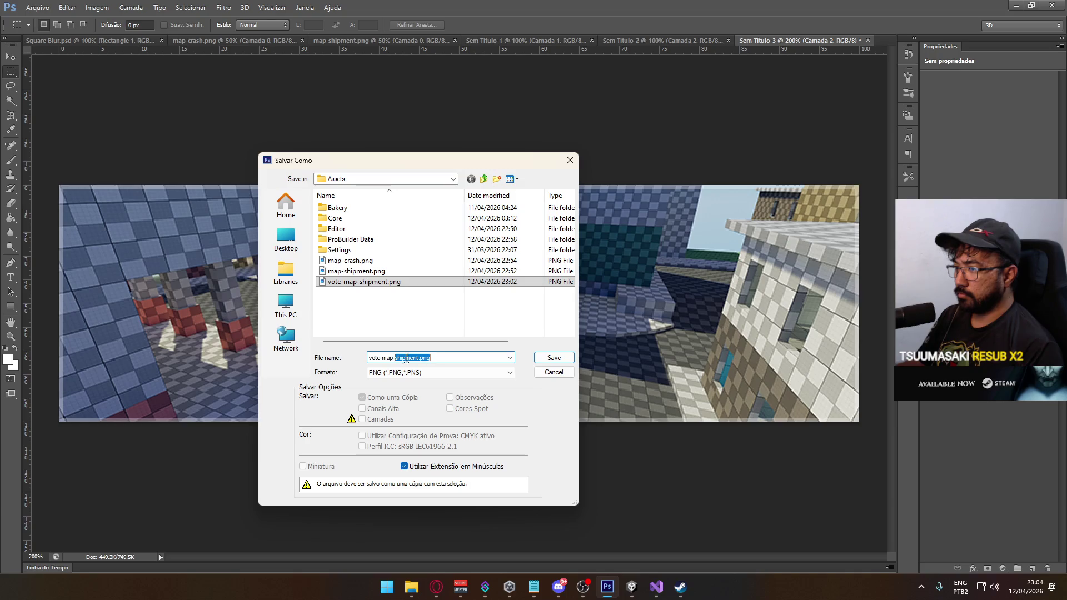
pyautogui.click(417, 358)
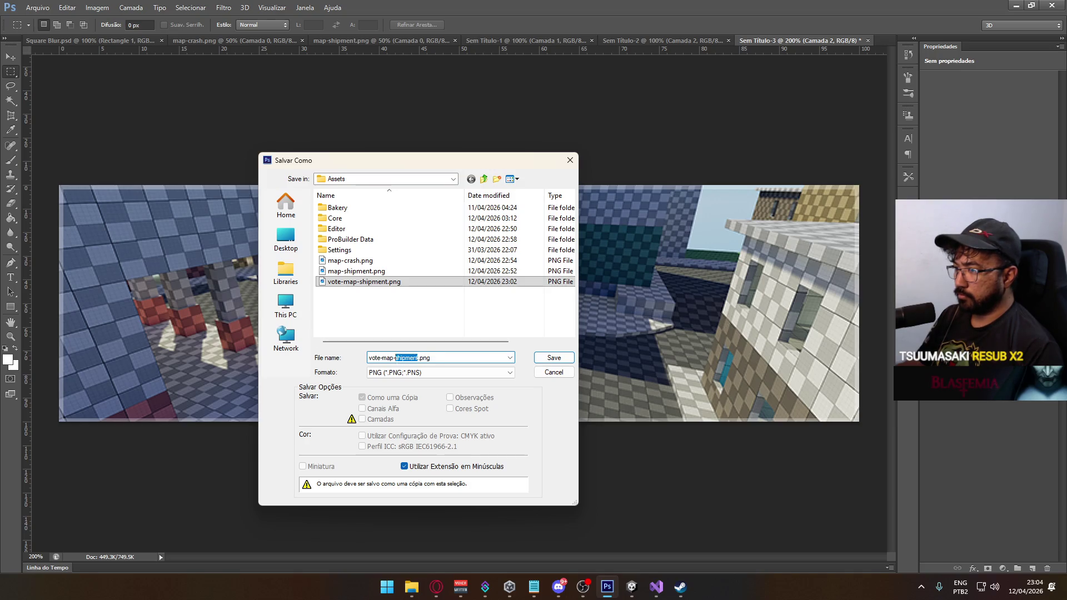
pyautogui.write('crash')
pyautogui.click(554, 357)
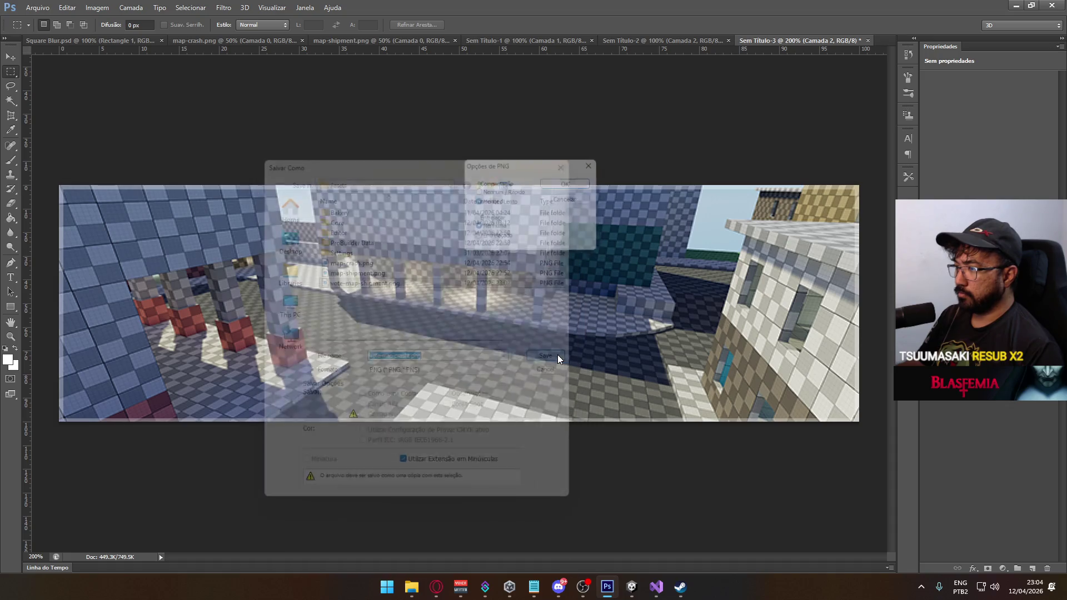
pyautogui.click(568, 183)
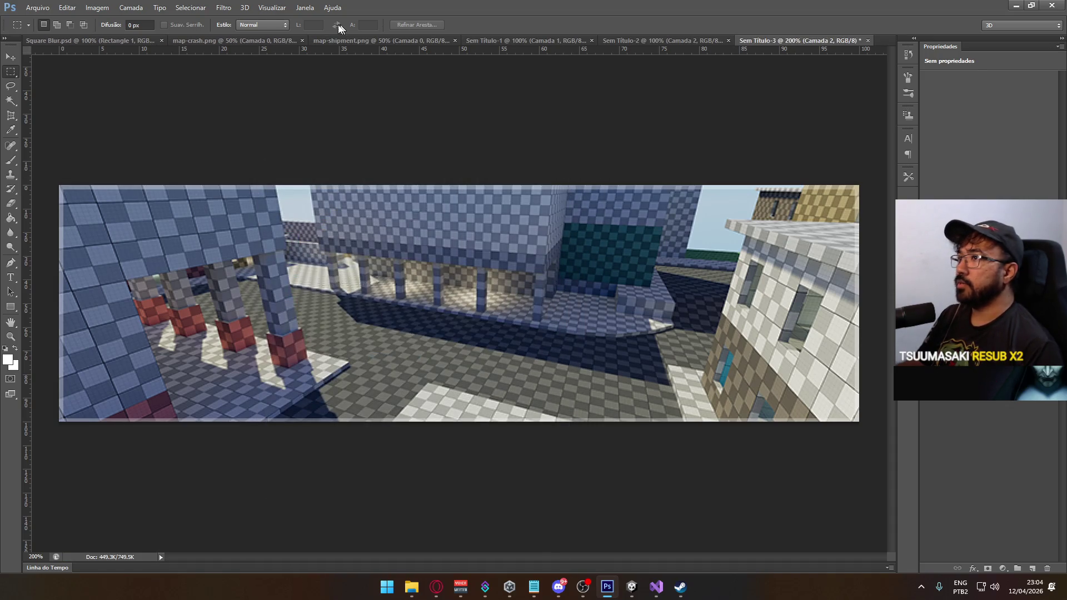
# Quit Photoshop, discarding changes to Sem Título-3 and the four other unsaved documents.
pyautogui.click(1062, 8)
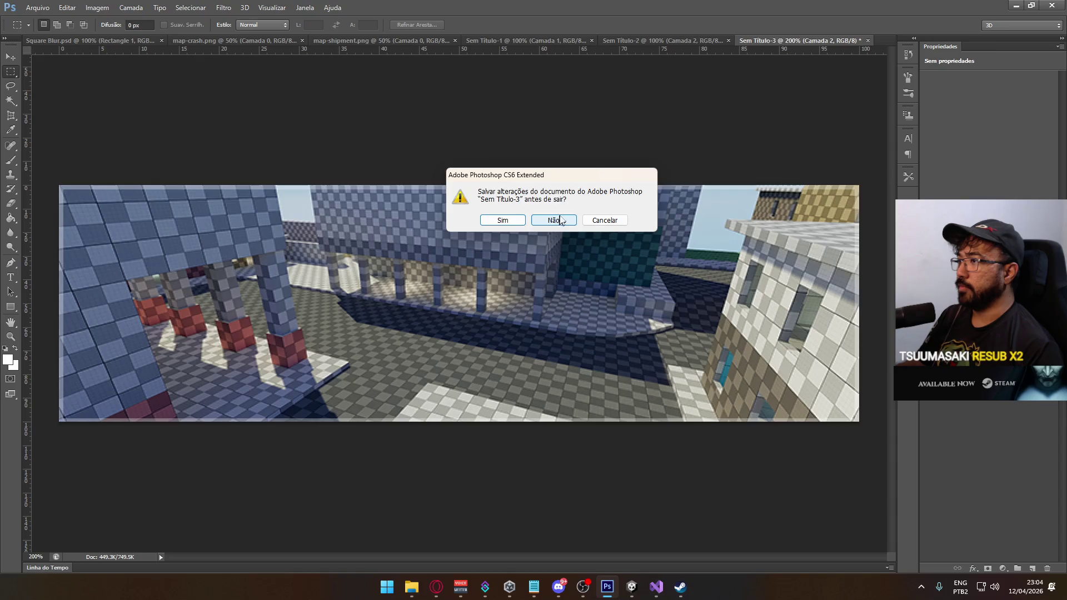
pyautogui.click(554, 220)
pyautogui.click(554, 220)
pyautogui.click(554, 221)
pyautogui.click(554, 221)
pyautogui.click(554, 220)
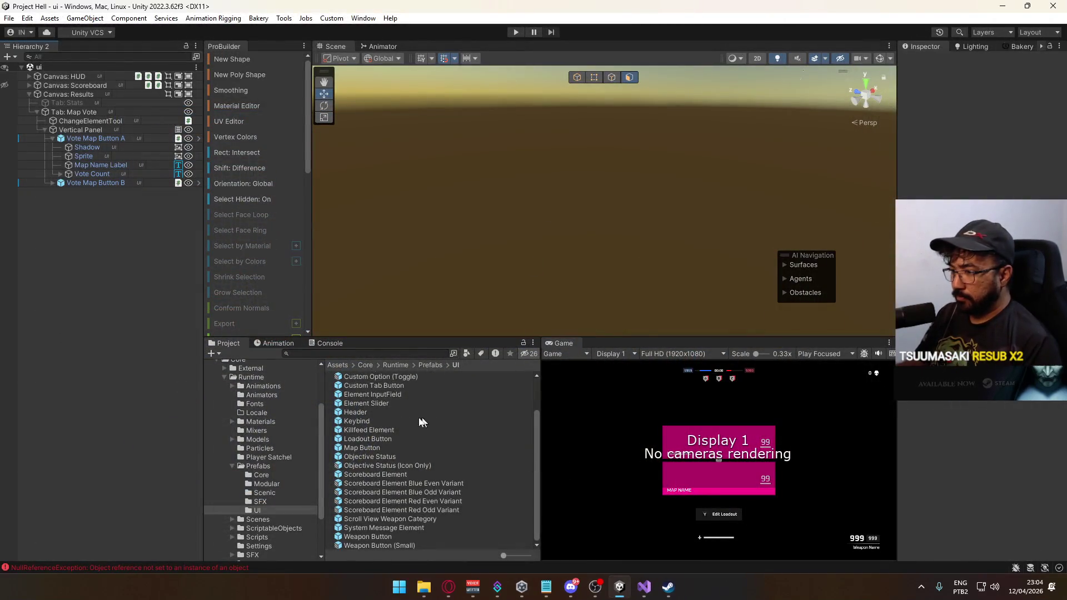
# Set Texture Type to Sprite (2D and UI) for both vote-map-crasht and vote-map-shipment in Assets.
pyautogui.scroll(-3, 285, 537)
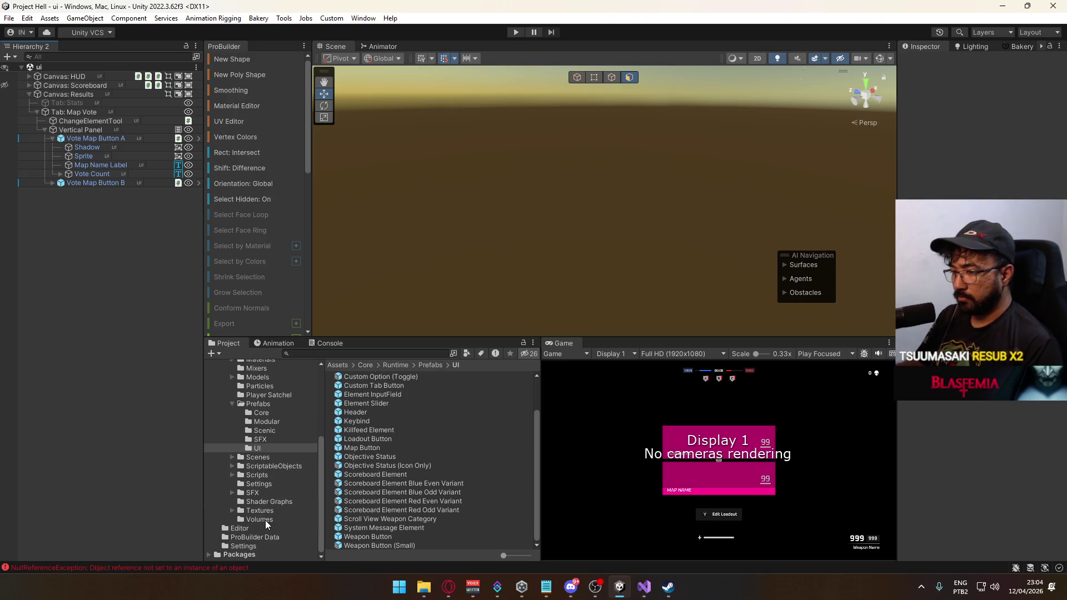
pyautogui.scroll(6, 263, 522)
pyautogui.click(253, 408)
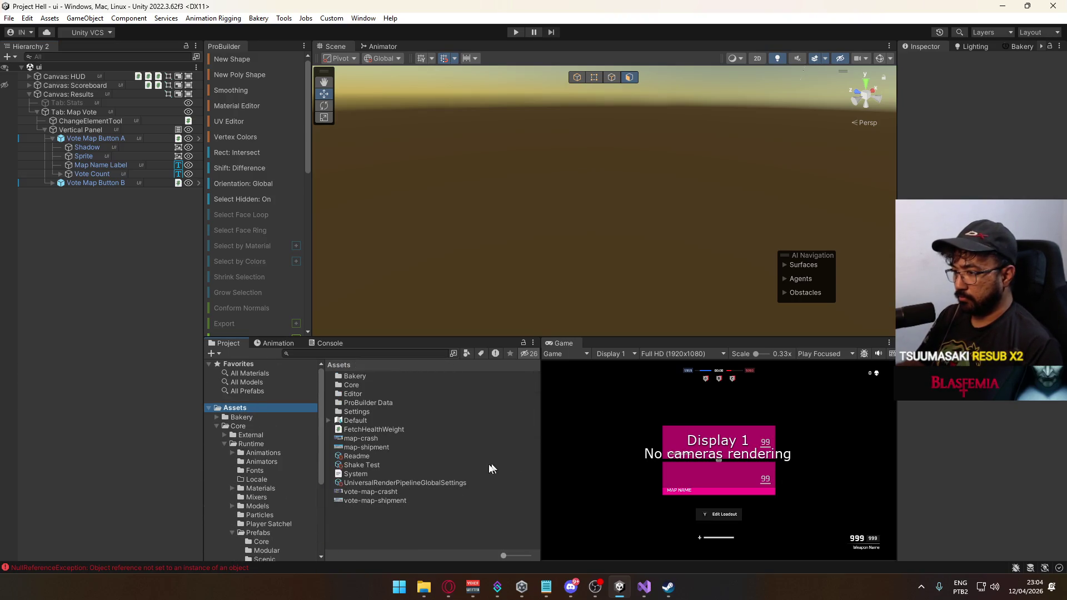
pyautogui.click(375, 492)
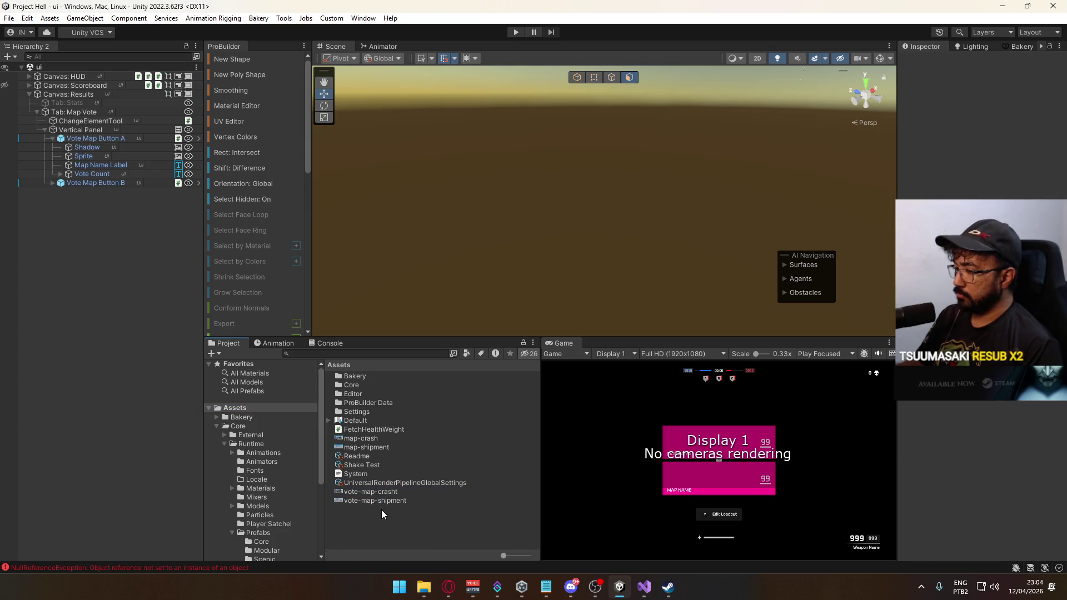
pyautogui.keyDown('shift'); pyautogui.click(385, 500); pyautogui.keyUp('shift')
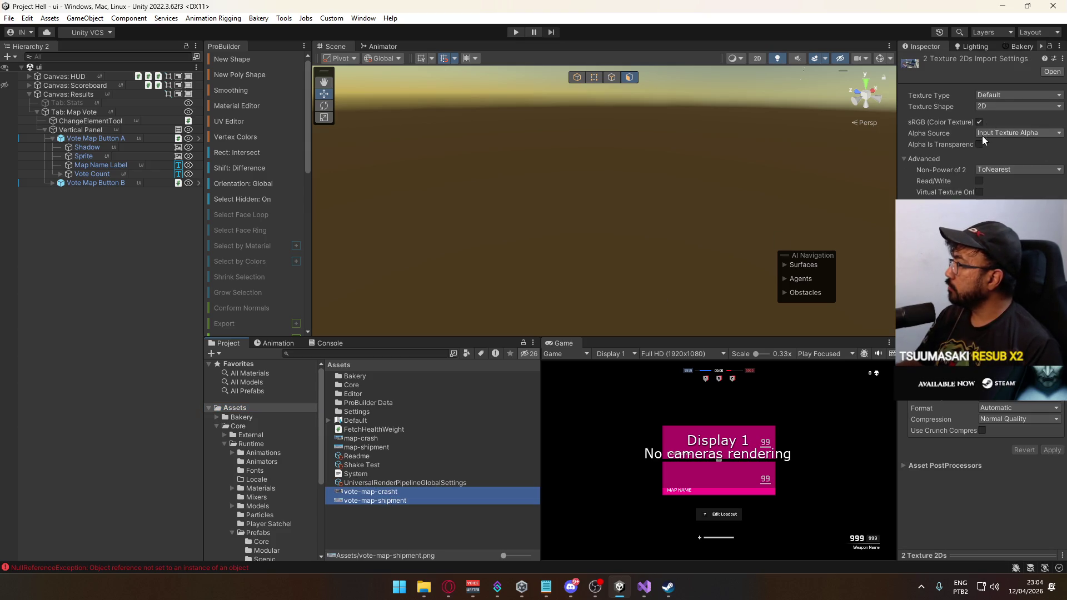
pyautogui.click(996, 113)
pyautogui.click(1006, 96)
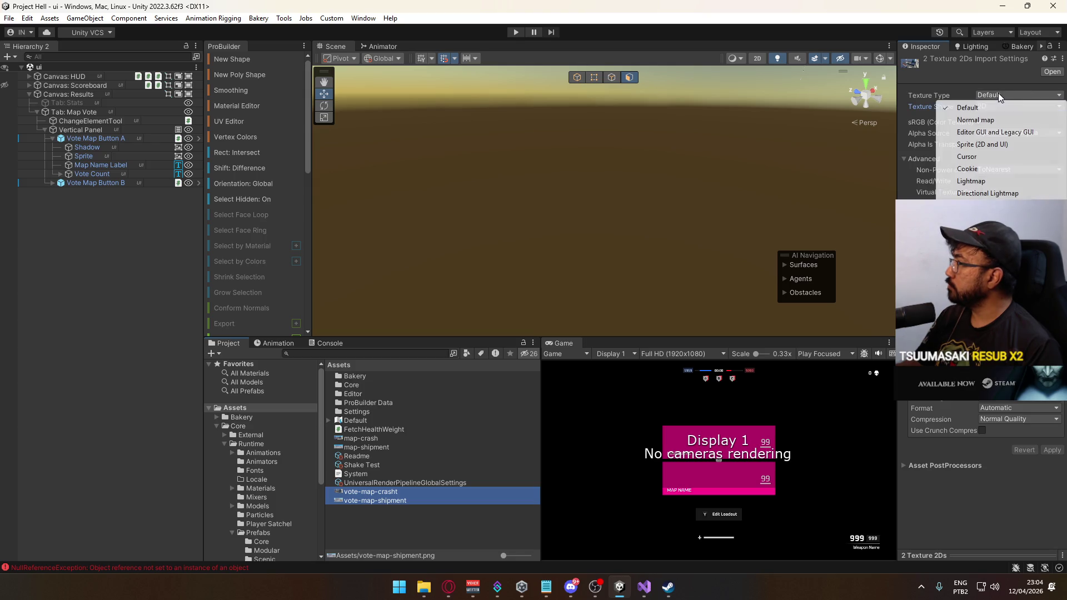
pyautogui.click(1004, 144)
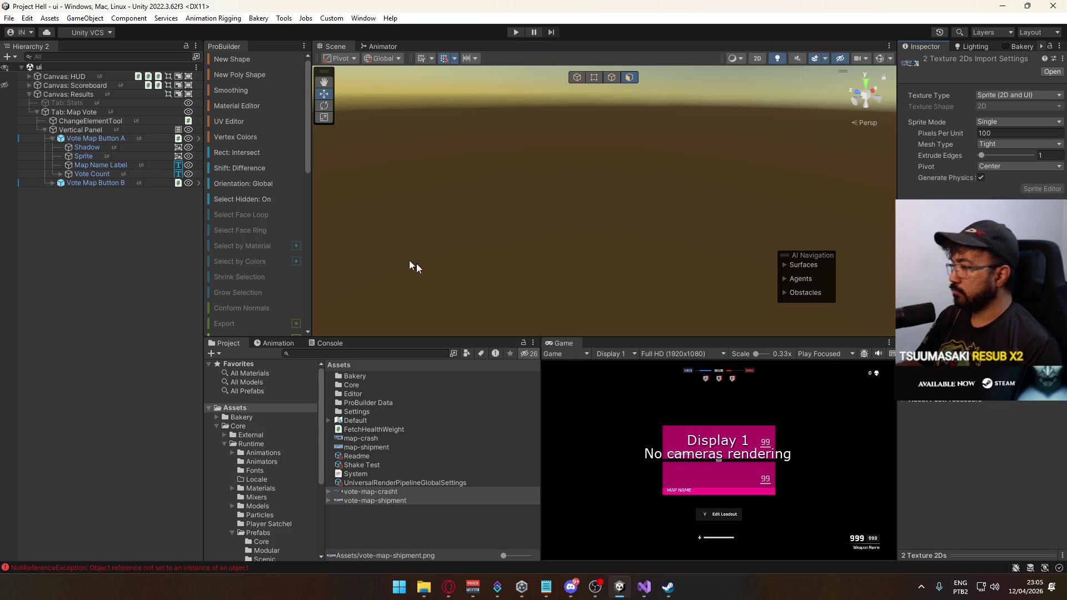
pyautogui.click(81, 159)
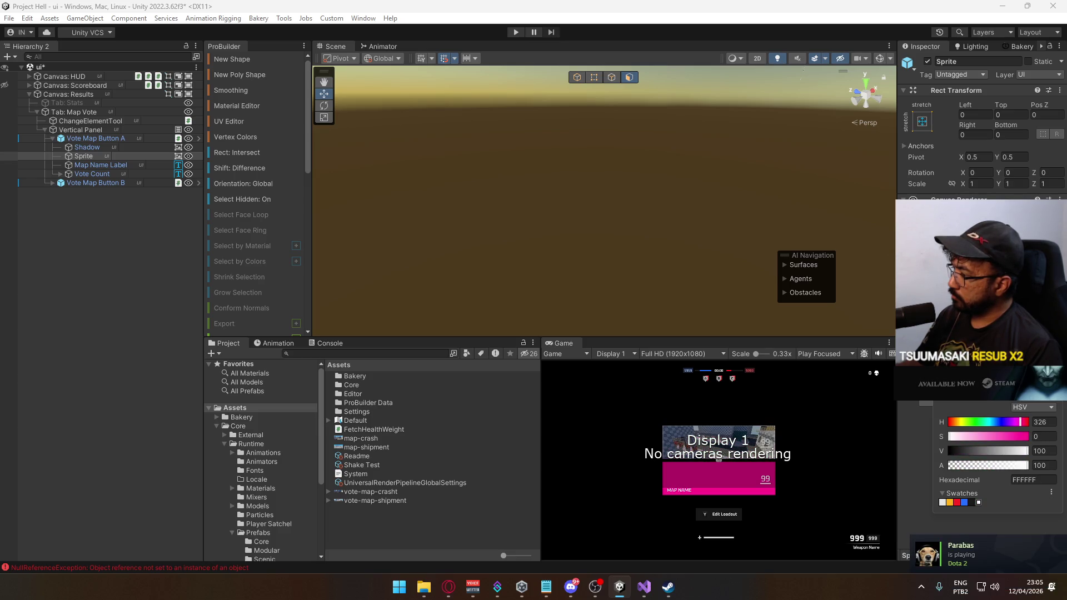
# Rename the vote-map-crasht texture to vote-map-crash.
pyautogui.press('Escape')
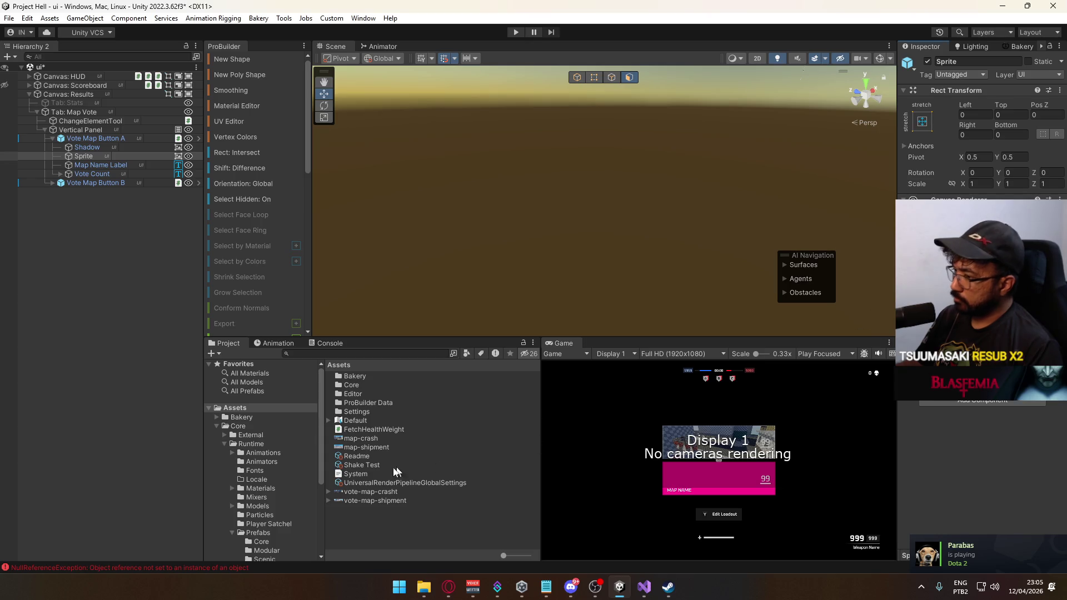
pyautogui.click(392, 493)
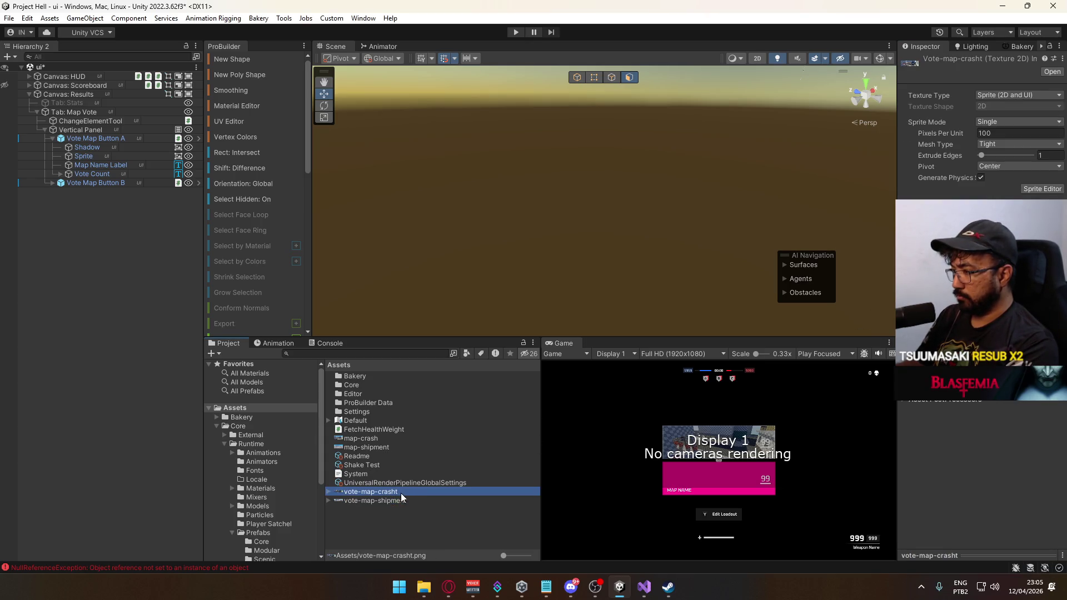
pyautogui.press('F2')
pyautogui.press('End')
pyautogui.press('BackSpace')
pyautogui.press('Return')
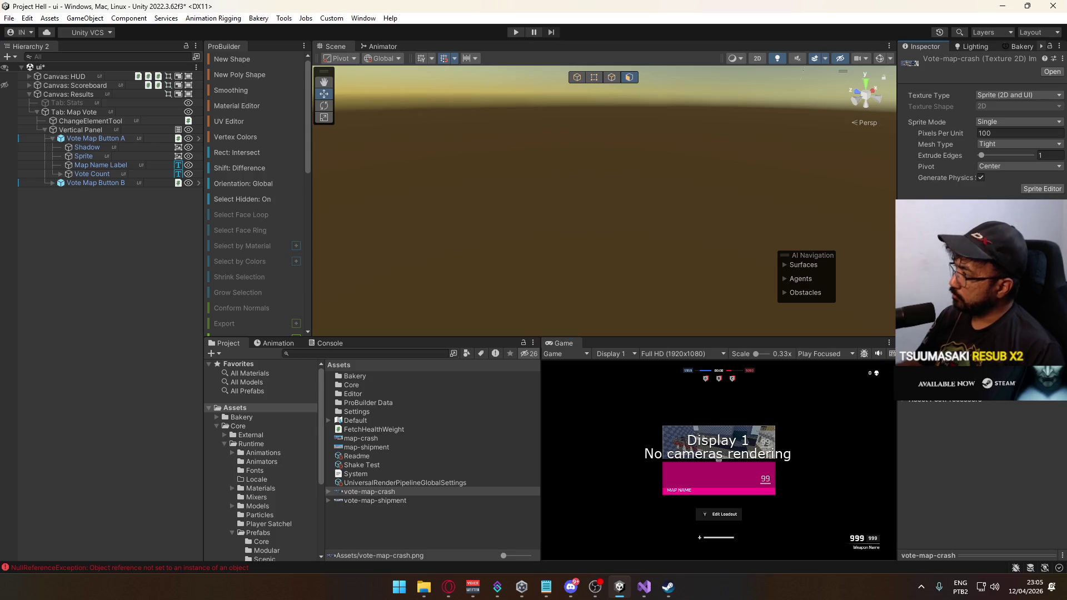
# Set vote-map-shipment as the Source Image of Vote Map Button A's Sprite and frame it in 2D.
pyautogui.click(99, 171)
pyautogui.click(112, 139)
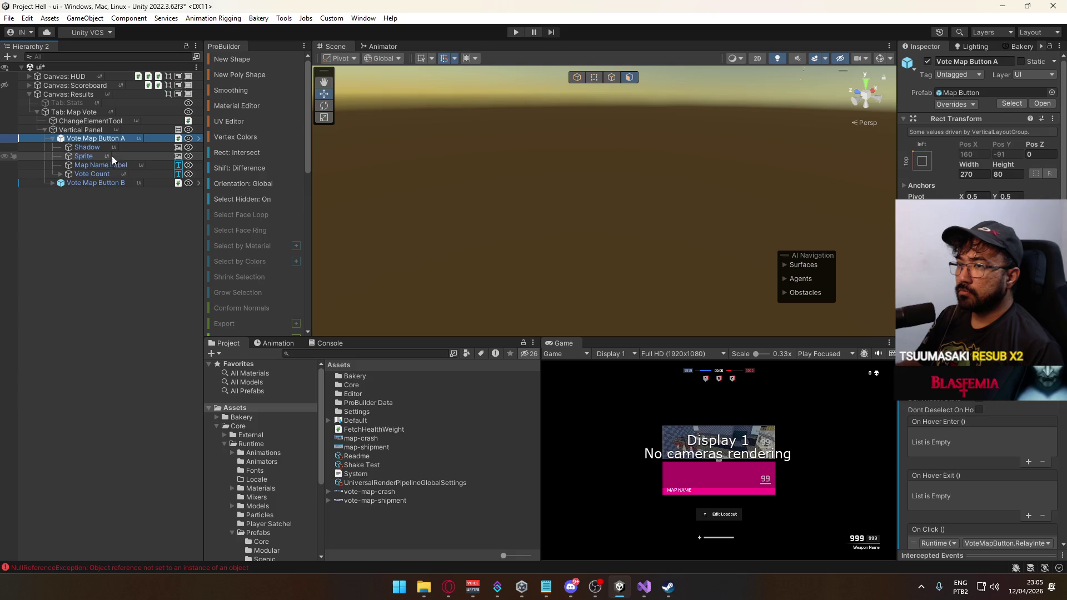
pyautogui.click(108, 156)
pyautogui.moveTo(398, 503); pyautogui.dragTo(452, 483)
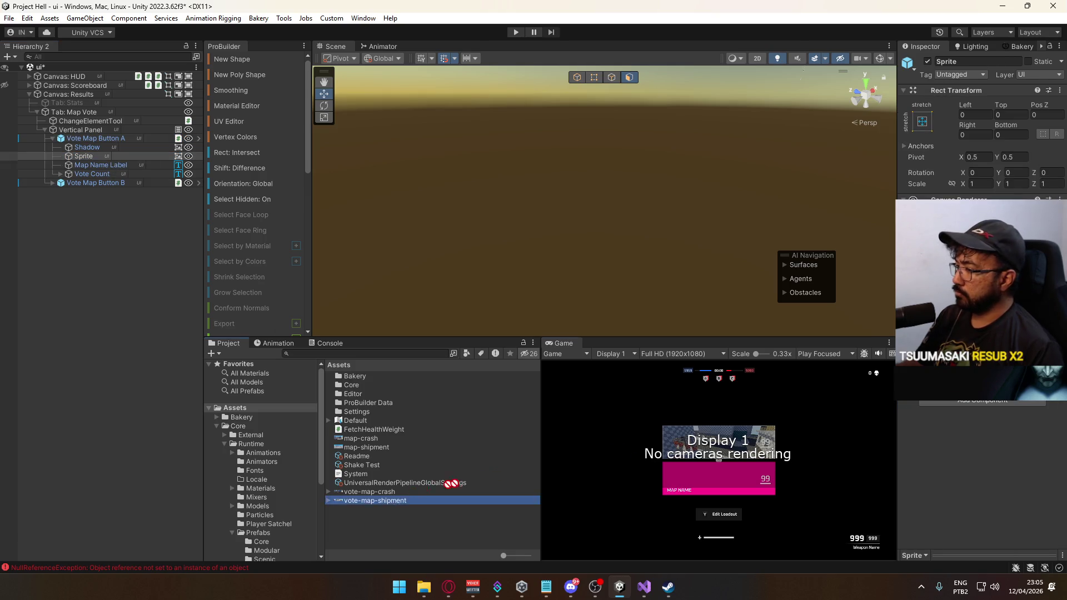
pyautogui.moveTo(945, 250); pyautogui.dragTo(984, 228)
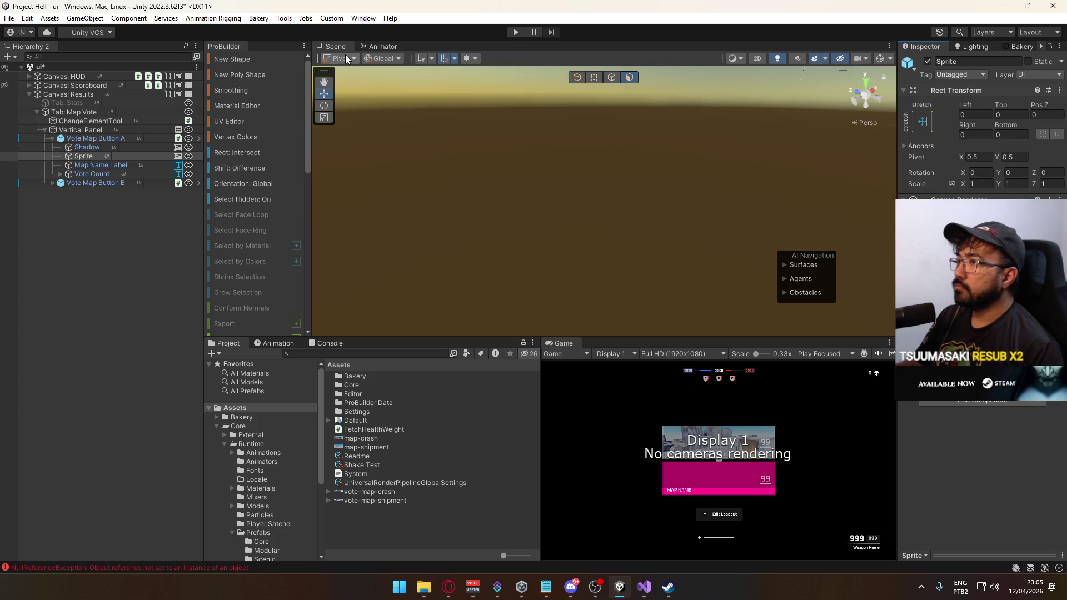
pyautogui.click(86, 138)
pyautogui.click(757, 58)
pyautogui.press('f')
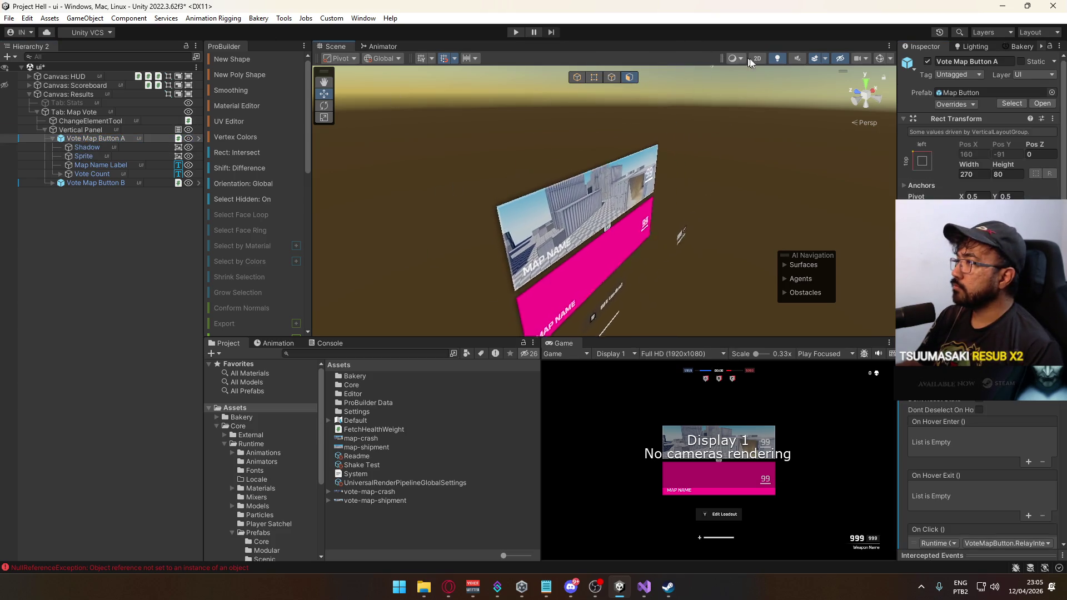
pyautogui.scroll(2, 611, 227)
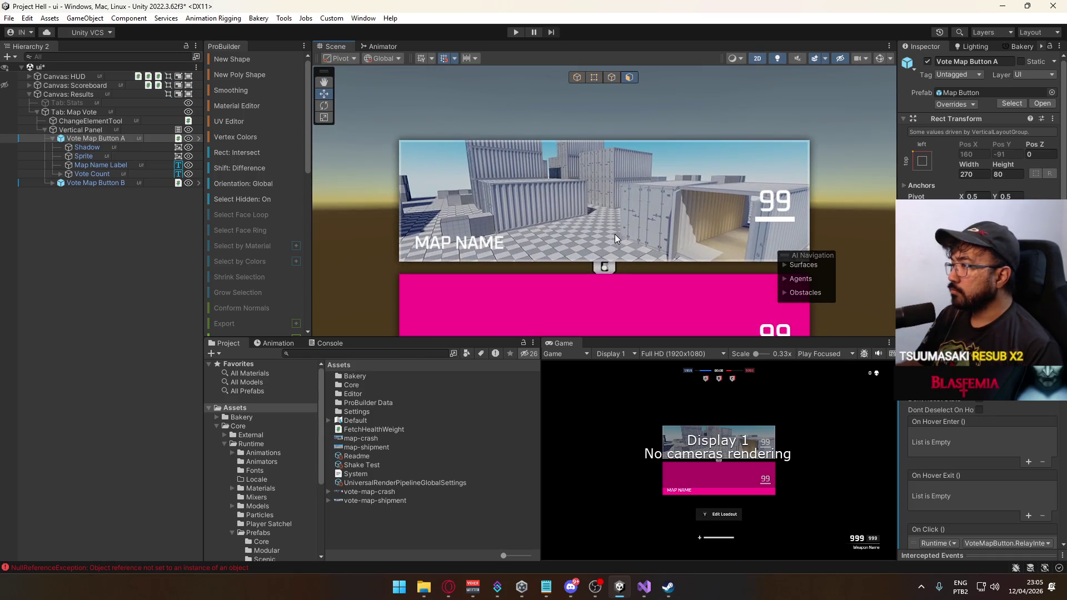
pyautogui.scroll(-2, 541, 184)
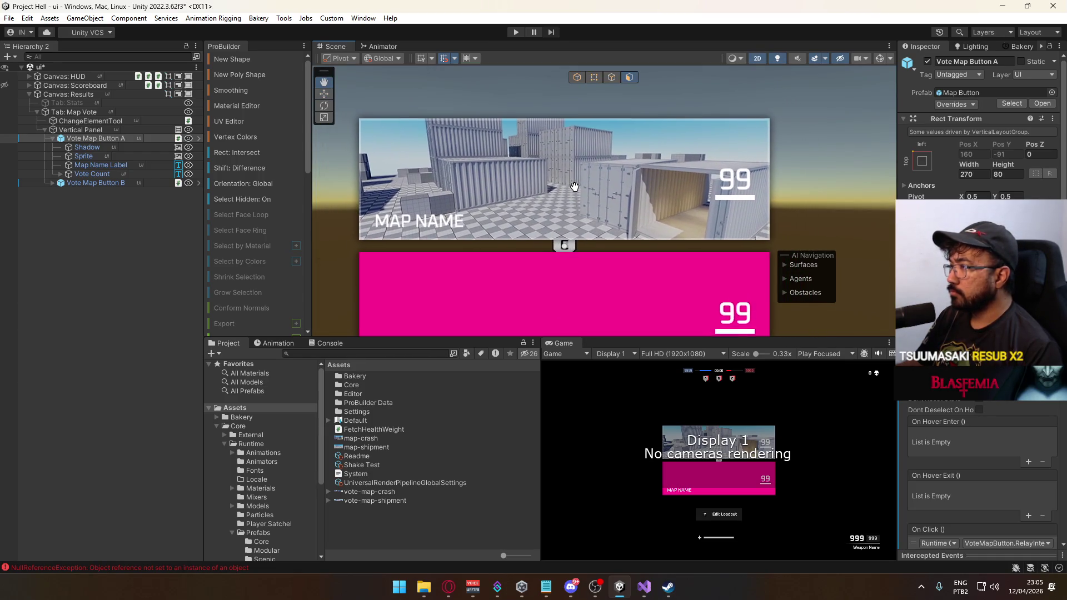
pyautogui.rightClick(99, 157)
# Add a UI Image under Sprite and reorder it to draw in front of the map.
pyautogui.moveTo(139, 377)
pyautogui.click(324, 378)
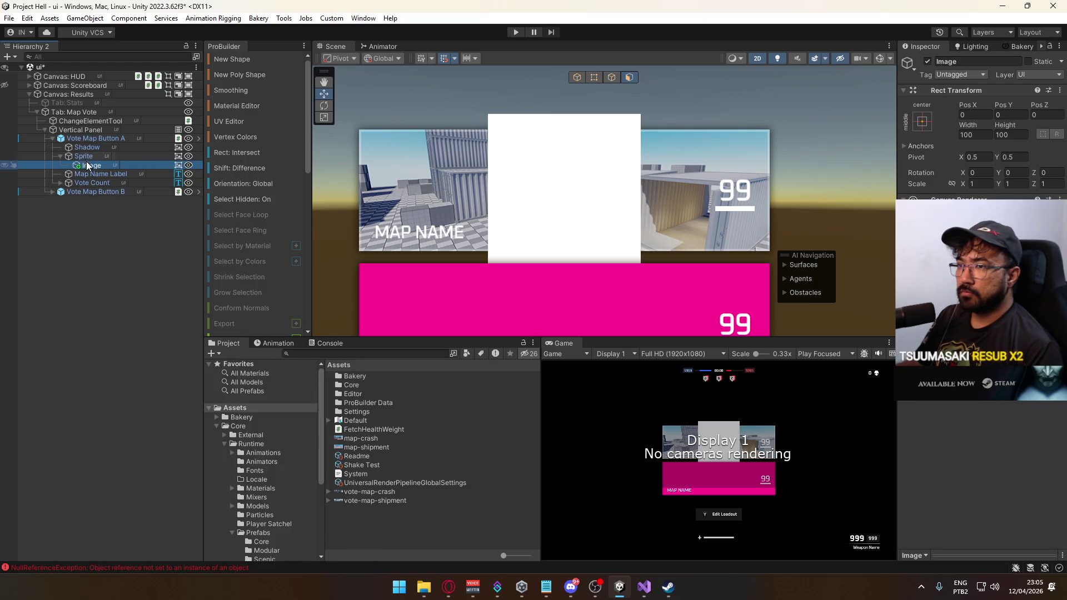
pyautogui.moveTo(95, 154); pyautogui.dragTo(103, 173)
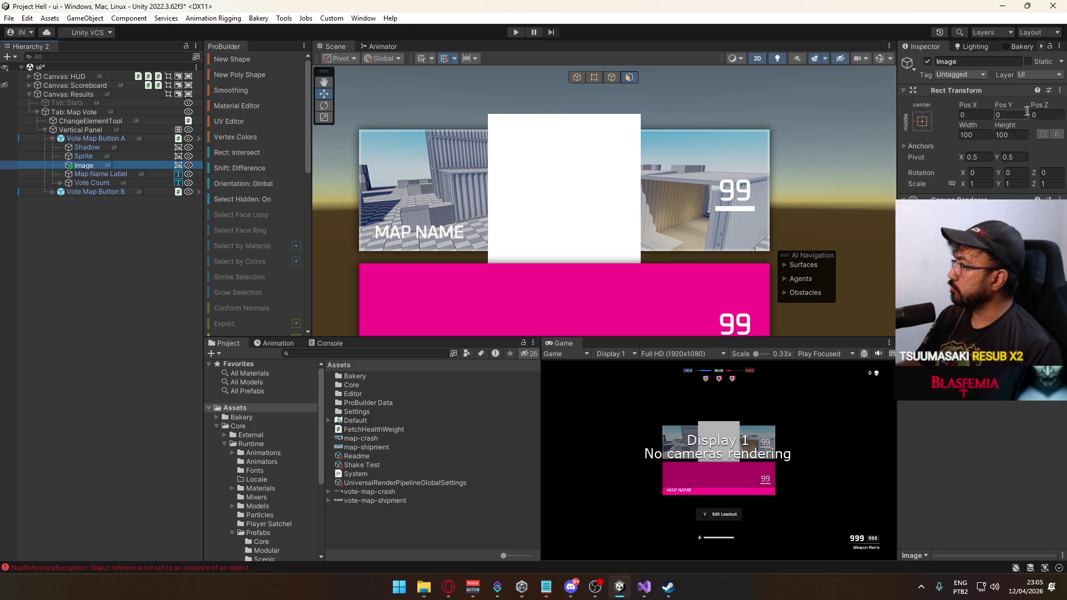
pyautogui.click(924, 121)
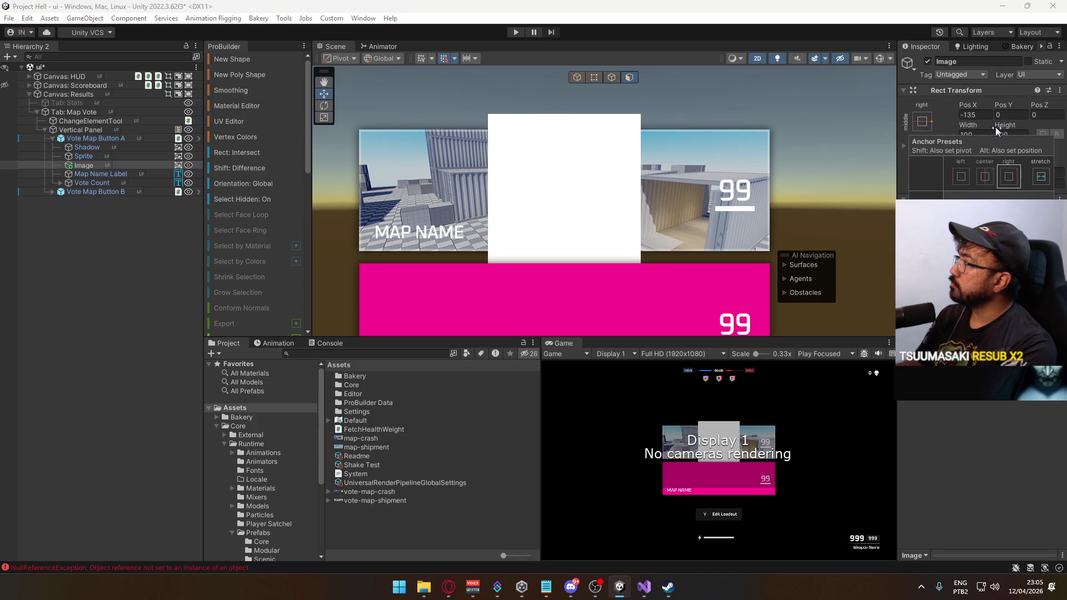
# Anchor the Image right-stretch with pivot X 1 and Pos X 0.
pyautogui.click(1009, 177)
pyautogui.click(991, 117)
pyautogui.click(922, 122)
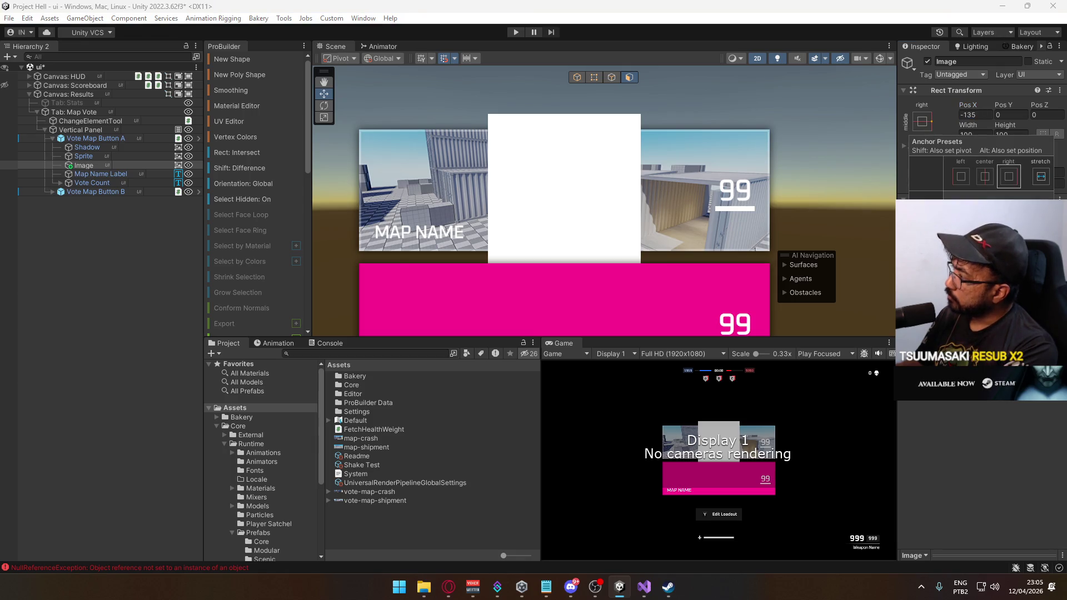
pyautogui.click(1009, 225)
pyautogui.click(976, 114)
pyautogui.write('0')
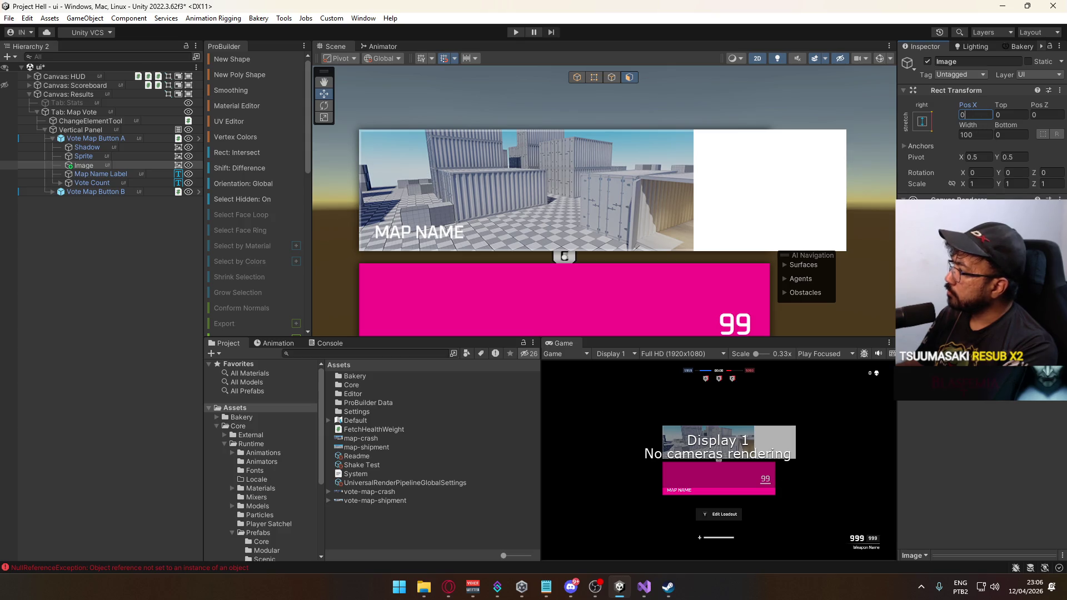
pyautogui.click(977, 156)
pyautogui.write('1')
pyautogui.click(1009, 134)
pyautogui.click(986, 114)
pyautogui.write('0')
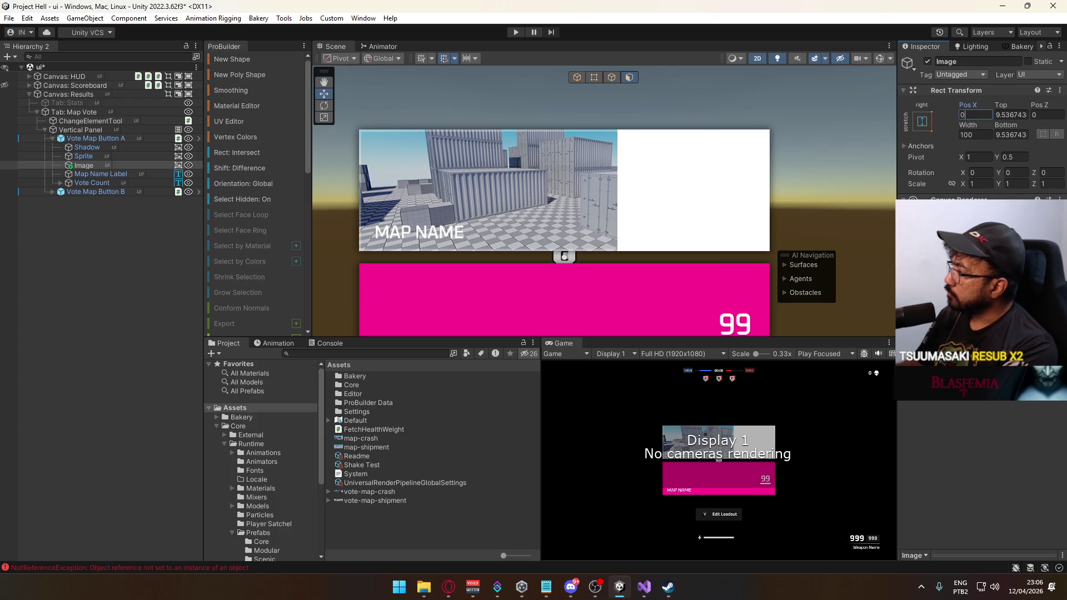
# Give the Image the Gradient Separator sprite and a black colour.
pyautogui.click(1058, 223)
pyautogui.write('grad')
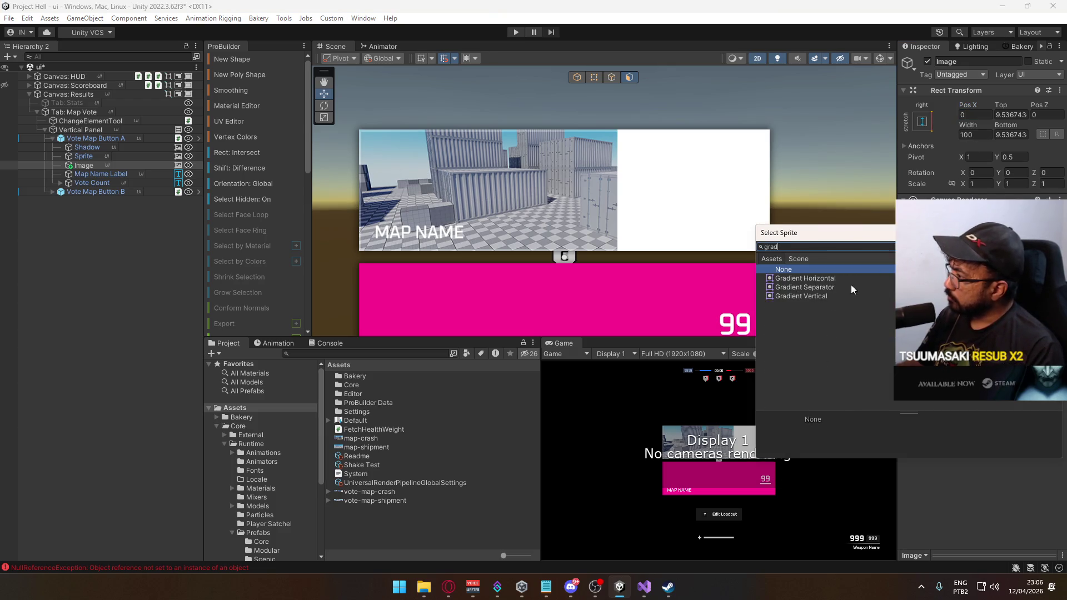
pyautogui.doubleClick(833, 286)
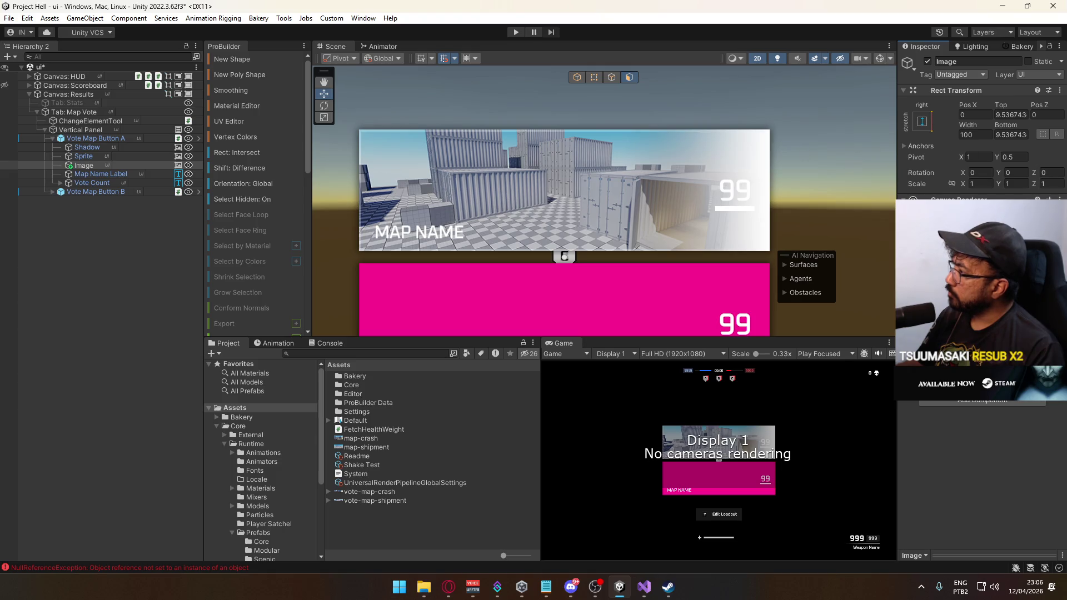
pyautogui.click(989, 235)
pyautogui.click(978, 507)
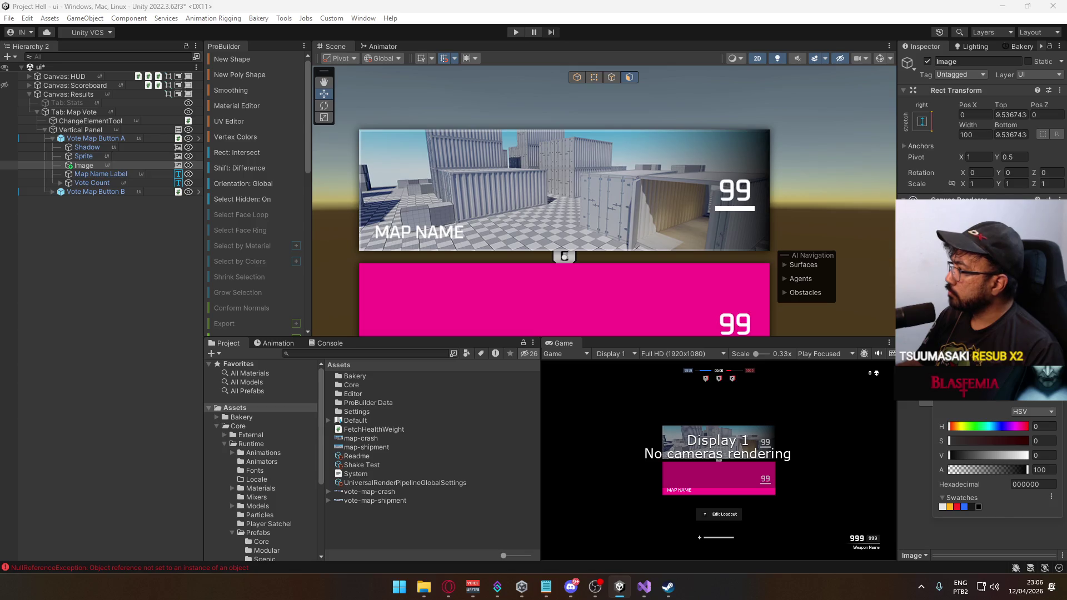
pyautogui.press('Return')
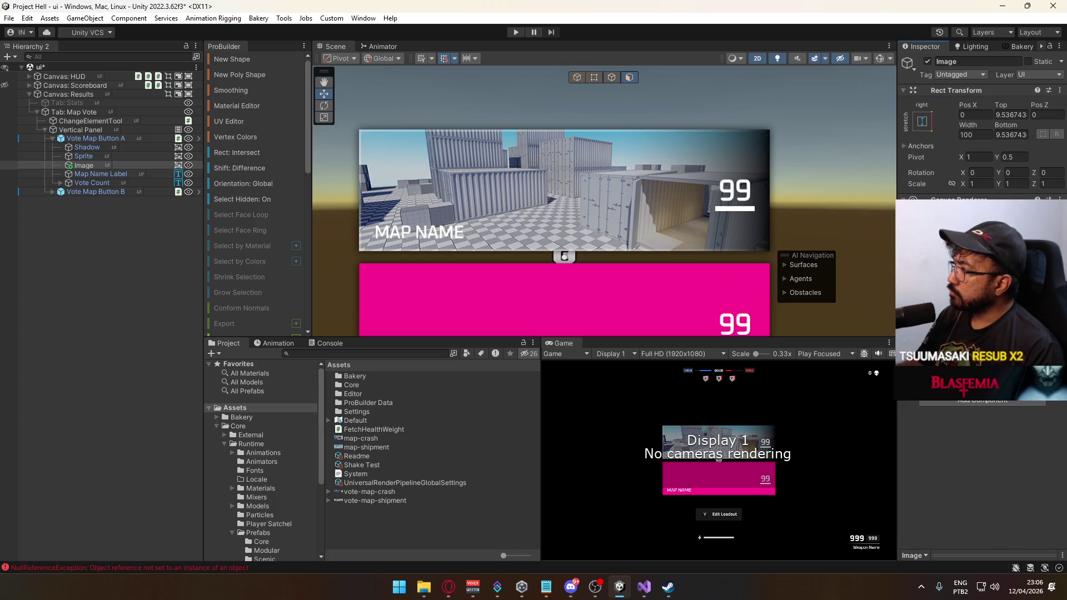
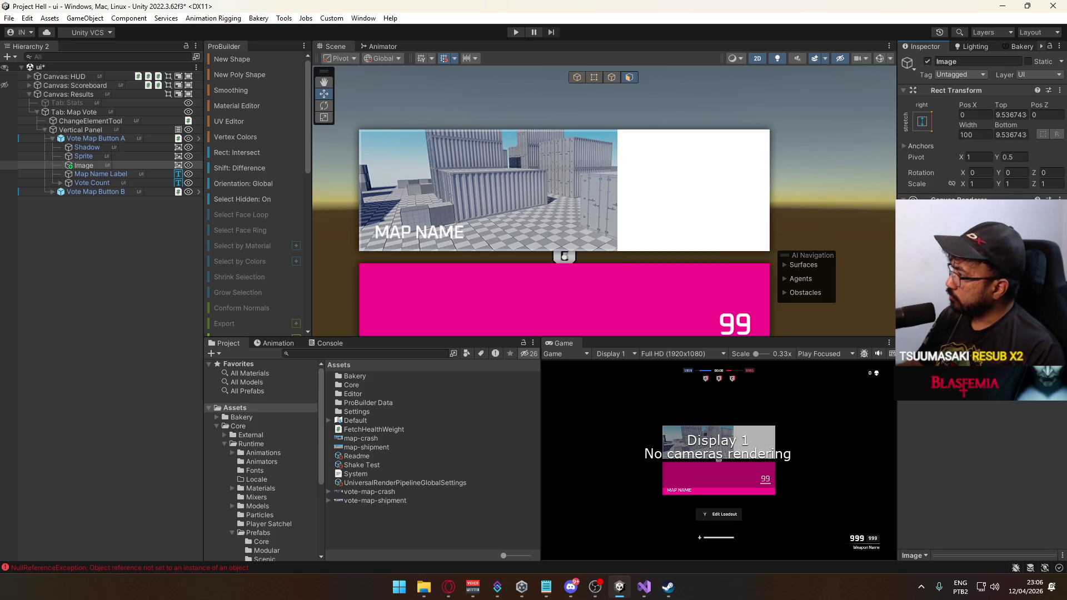
# Give the backdrop Image the Square Blur sprite instead of Round Blur.
pyautogui.write('ro')
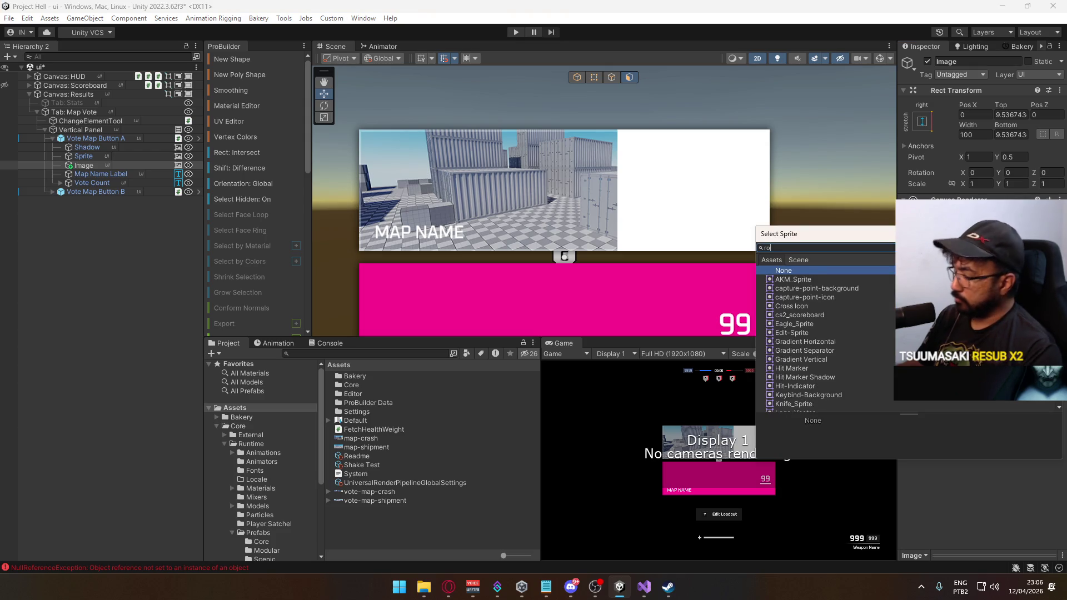
pyautogui.doubleClick(813, 318)
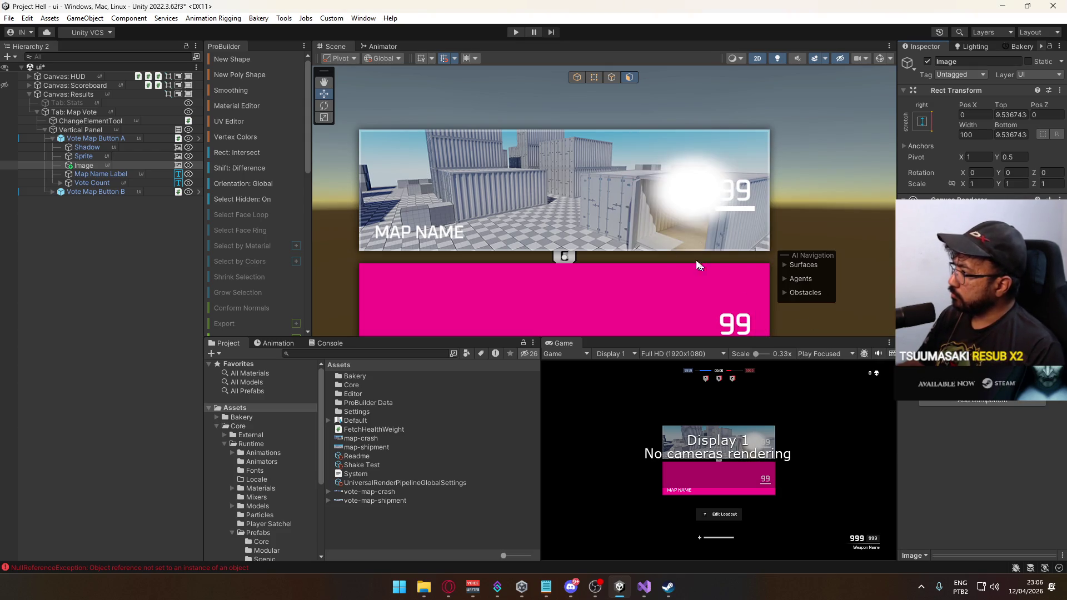
pyautogui.click(1058, 225)
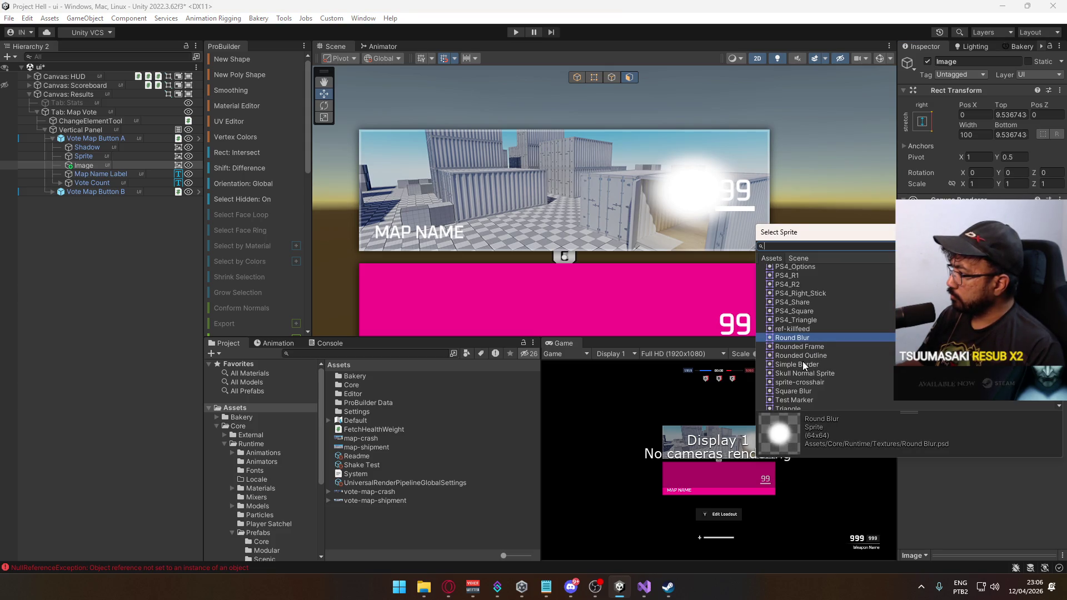
pyautogui.doubleClick(806, 392)
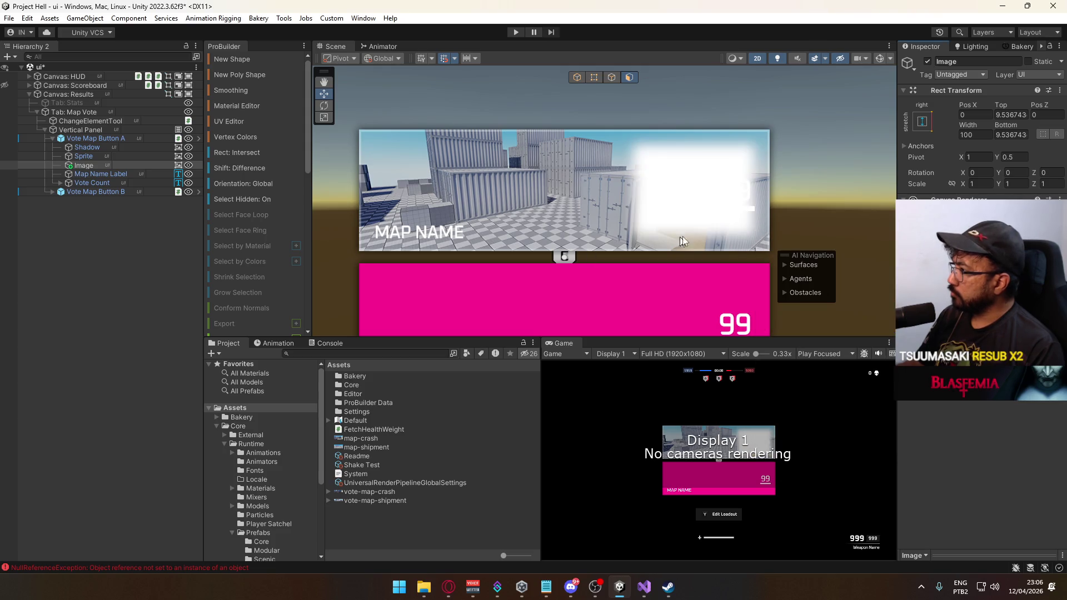
# Tint the blur black with reduced alpha so it is semi-transparent.
pyautogui.click(1001, 238)
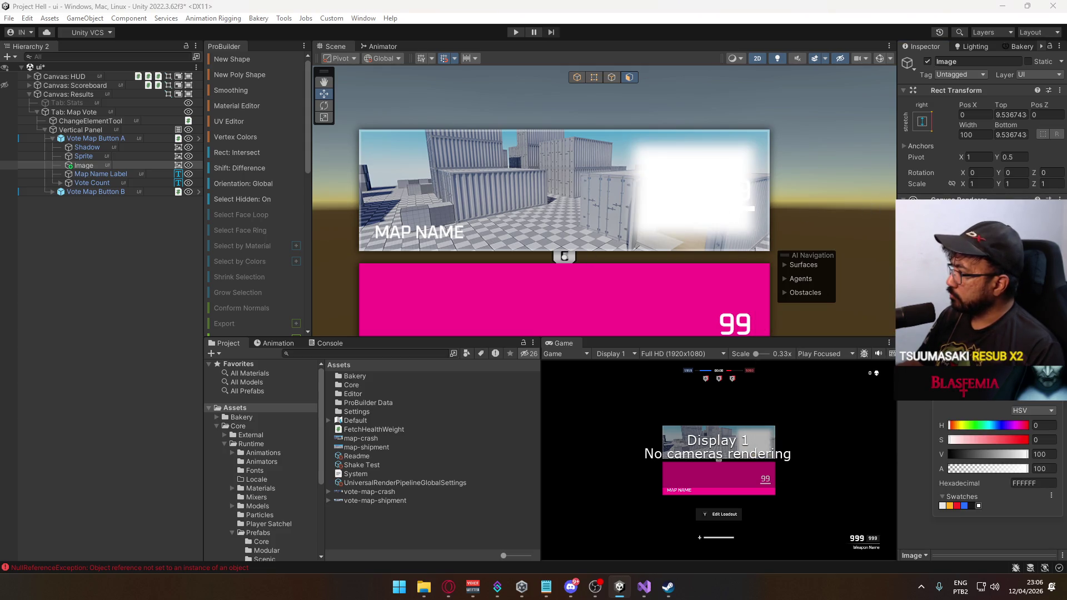
pyautogui.click(978, 506)
pyautogui.moveTo(989, 473)
pyautogui.mouseDown()
pyautogui.moveTo(1017, 465)
pyautogui.moveTo(984, 469)
pyautogui.mouseUp()
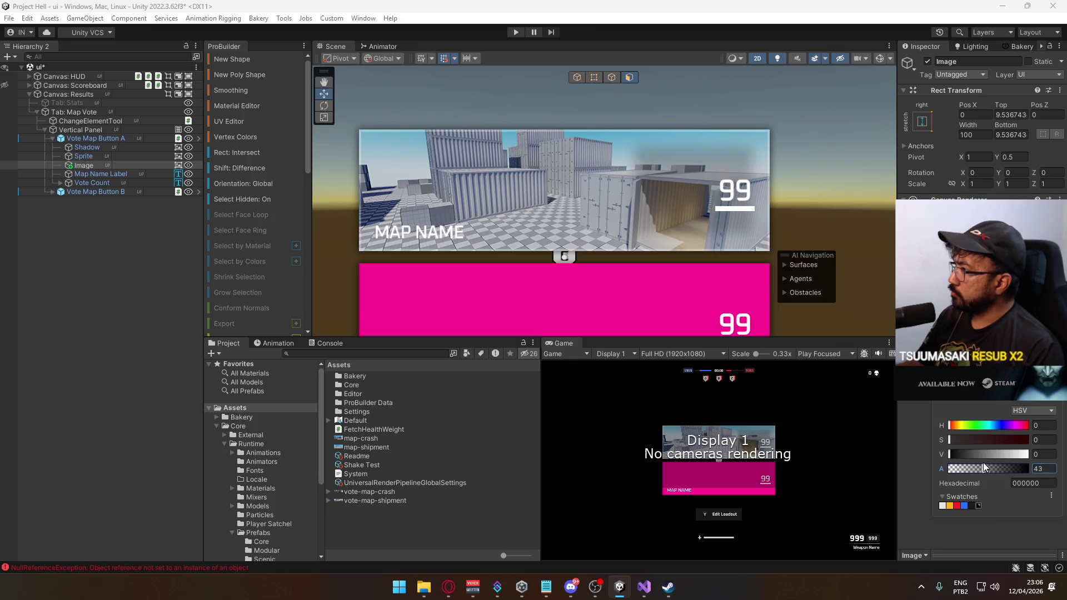
pyautogui.press('Return')
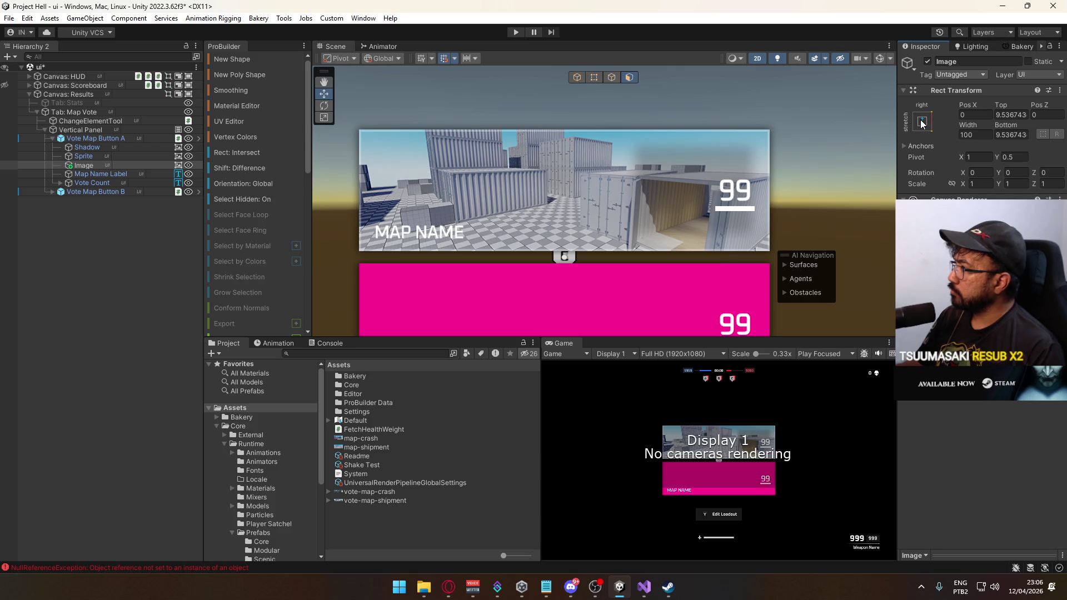
# Set the blur's width to 59.61, then delete the Image object.
pyautogui.click(976, 135)
pyautogui.write('66.15')
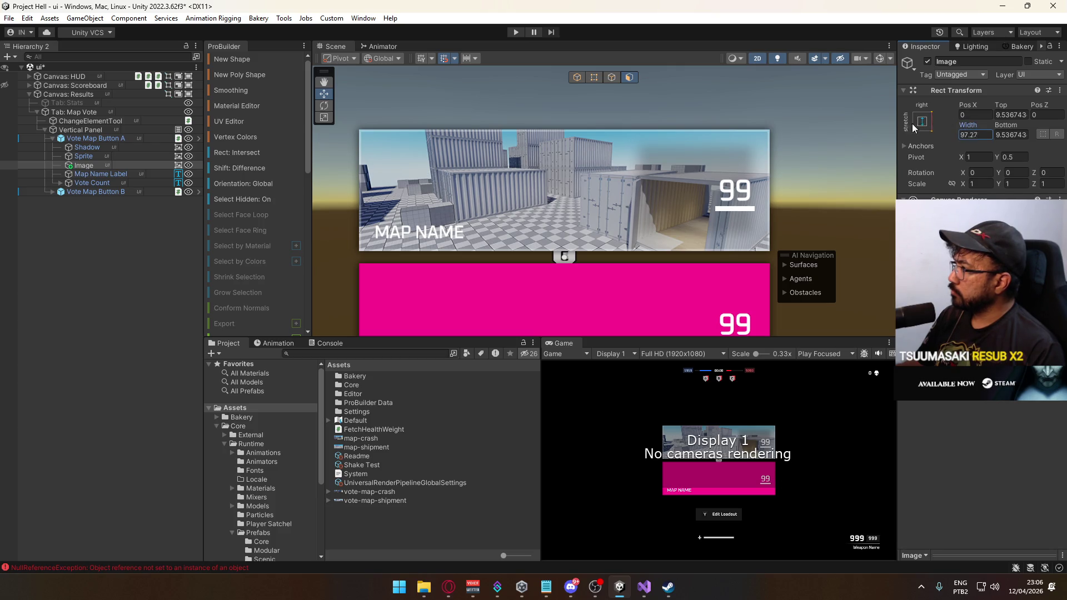
pyautogui.write('59.61')
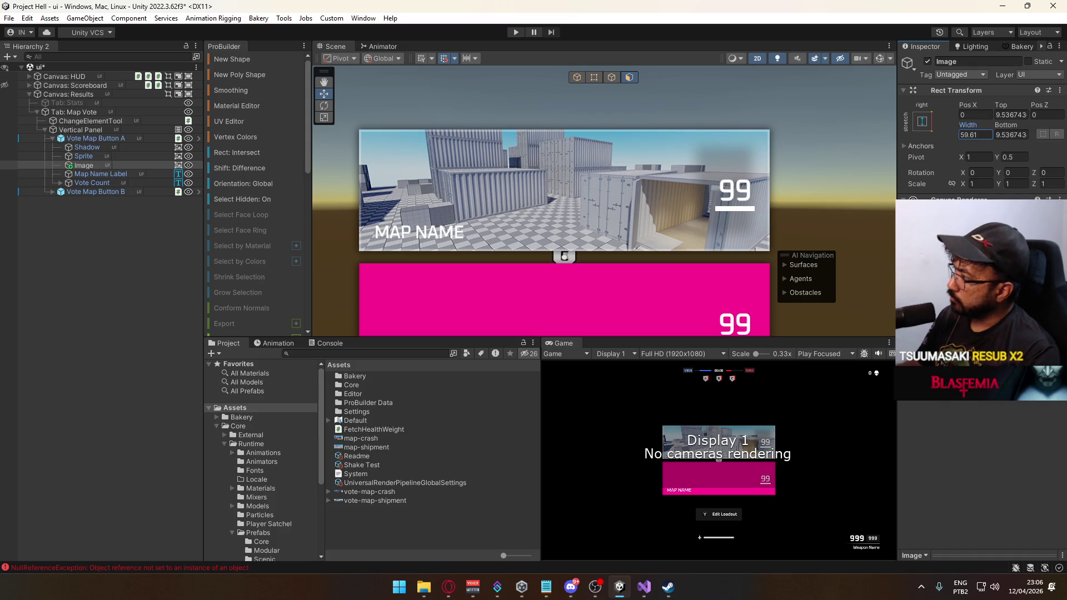
pyautogui.press('Return')
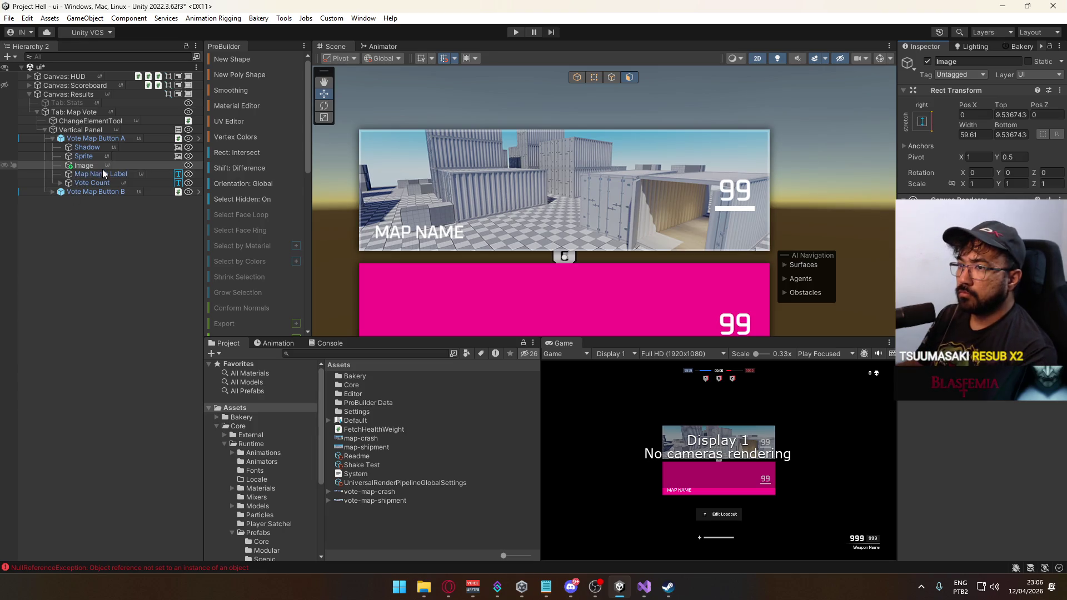
pyautogui.press('Delete')
# Inspect the Map Name Label's font without changing it.
pyautogui.click(98, 167)
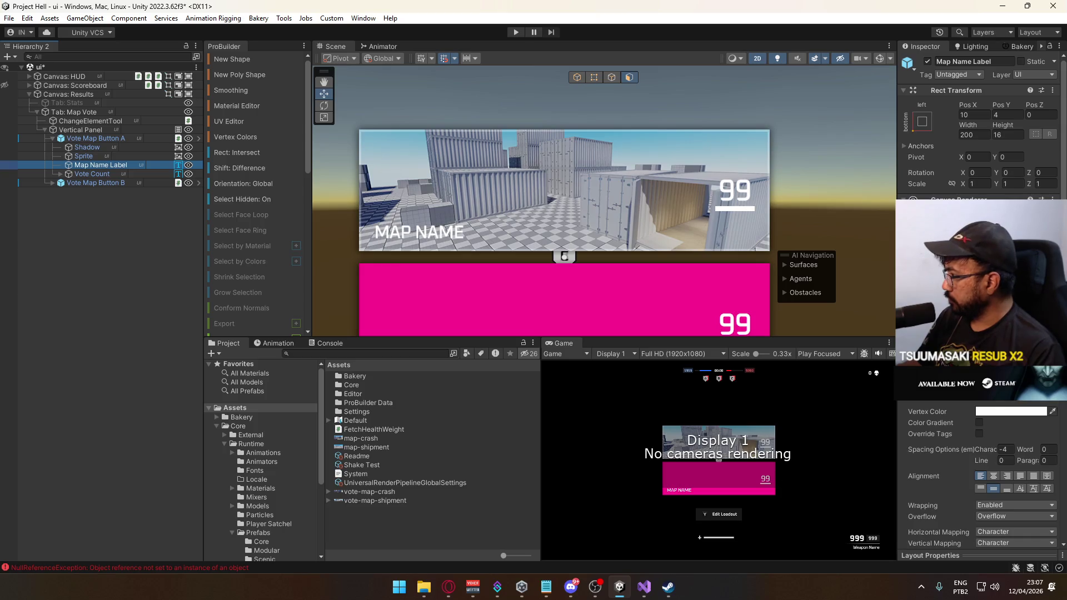
pyautogui.click(1054, 344)
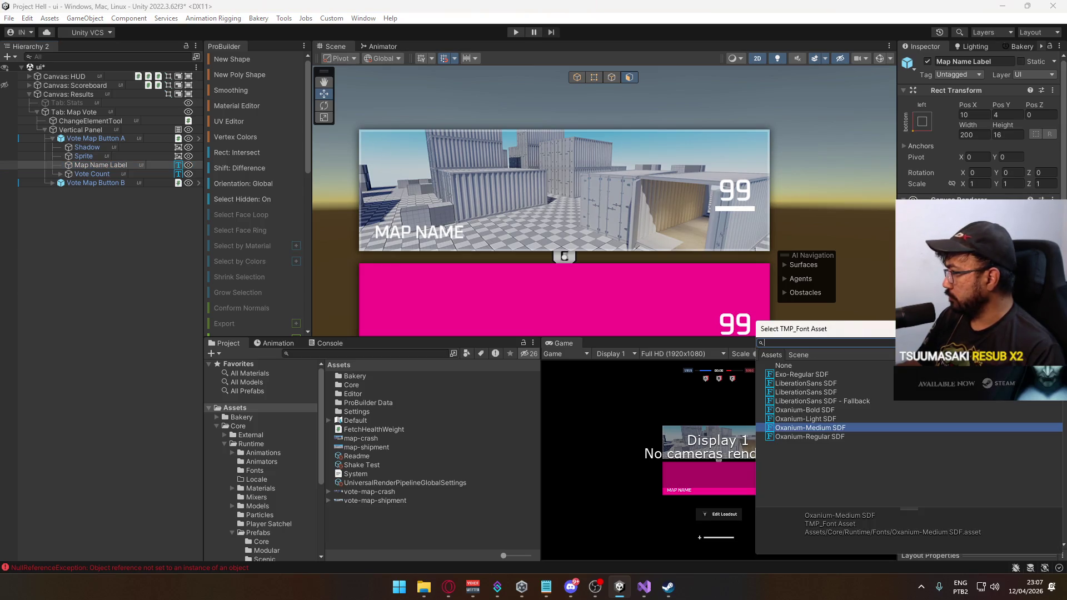
pyautogui.press('Escape')
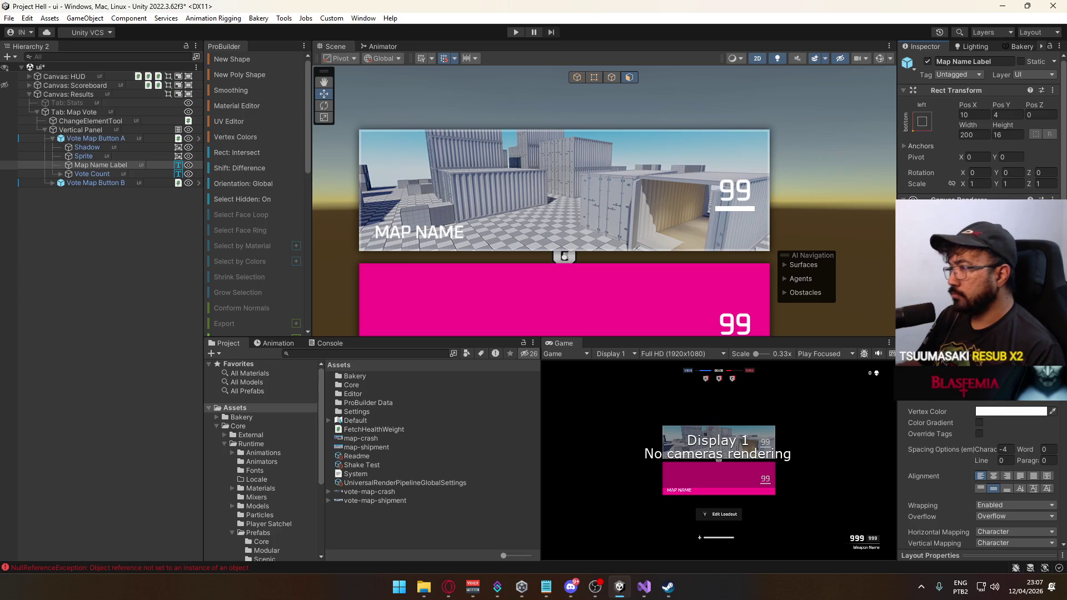
# Review the Vote Count's Rect Transform layout, then select the Sprite map image.
pyautogui.click(109, 175)
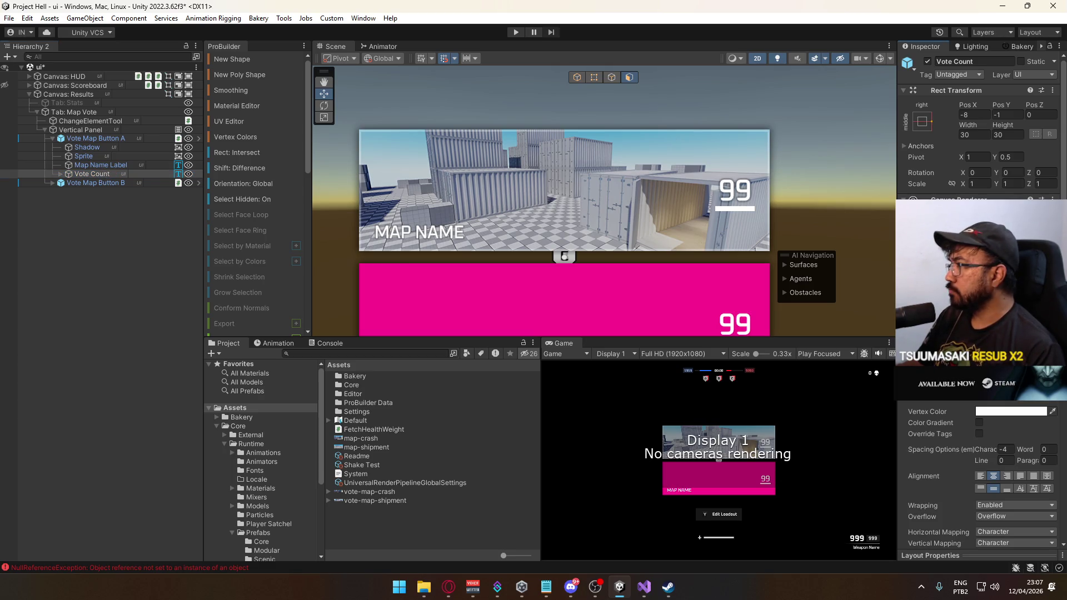
pyautogui.scroll(-5, 649, 225)
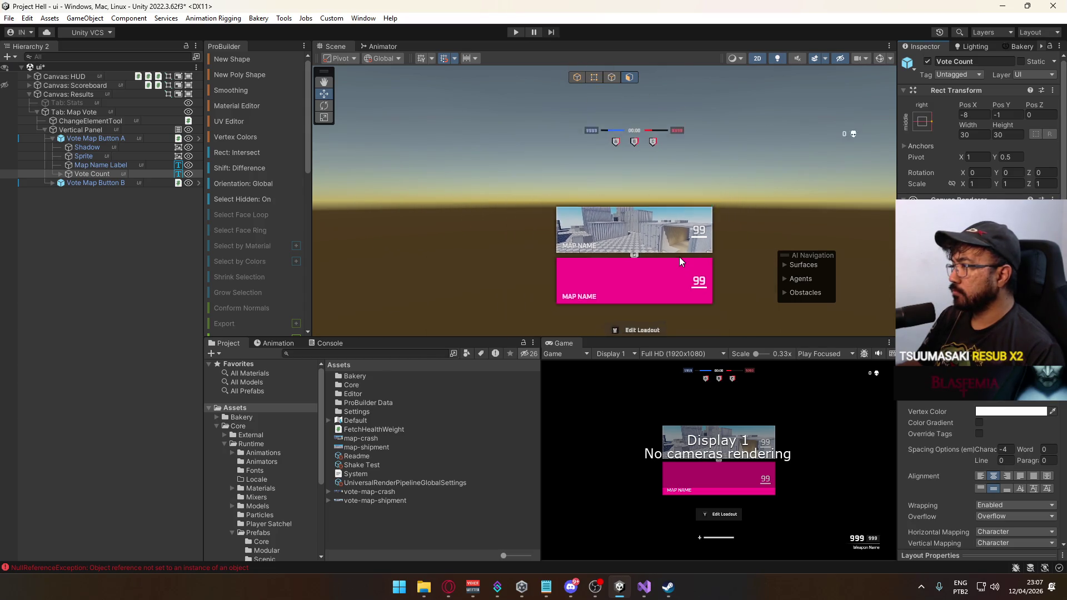
pyautogui.scroll(5, 675, 265)
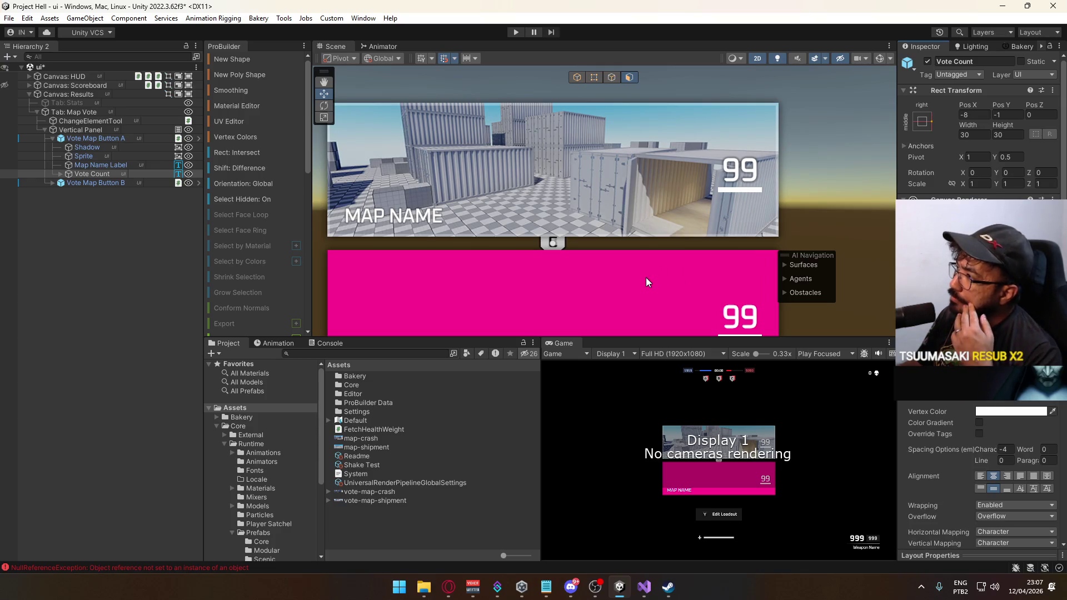
pyautogui.scroll(-3, 642, 281)
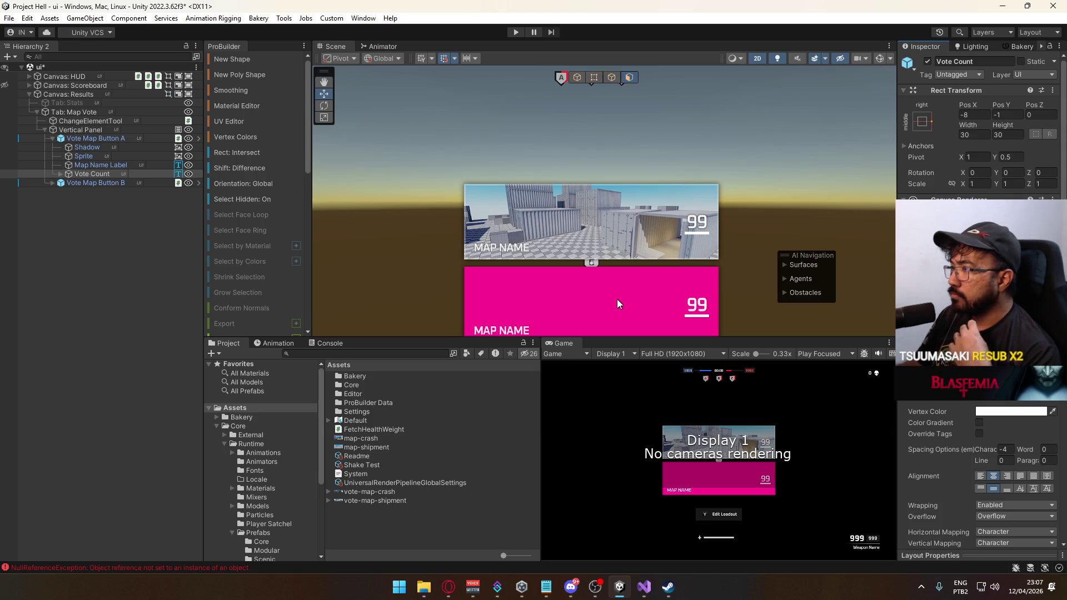
pyautogui.click(84, 156)
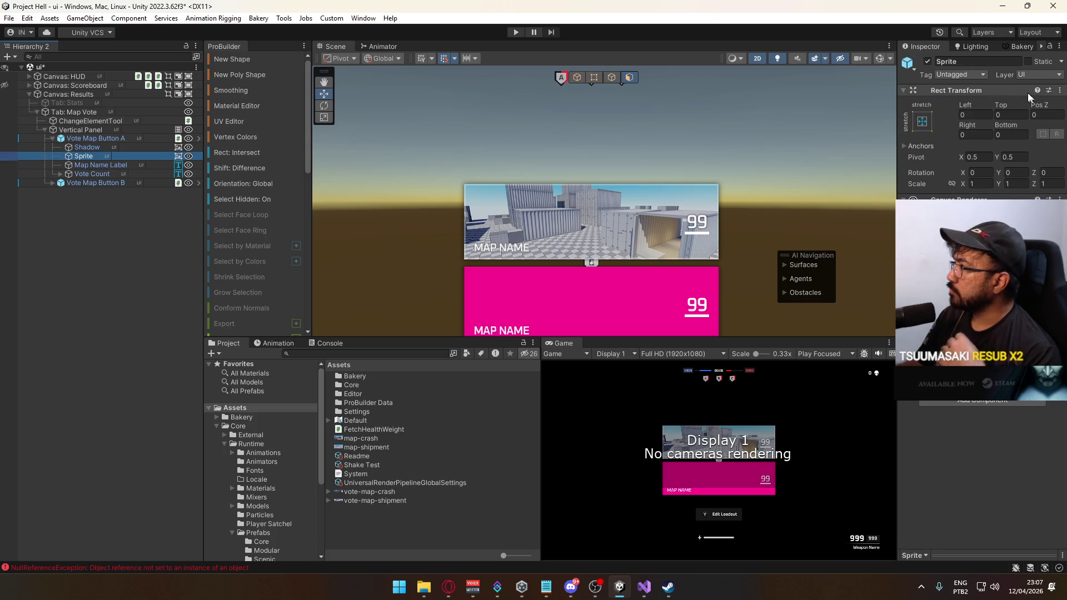
pyautogui.moveTo(1015, 123); pyautogui.dragTo(1050, 129)
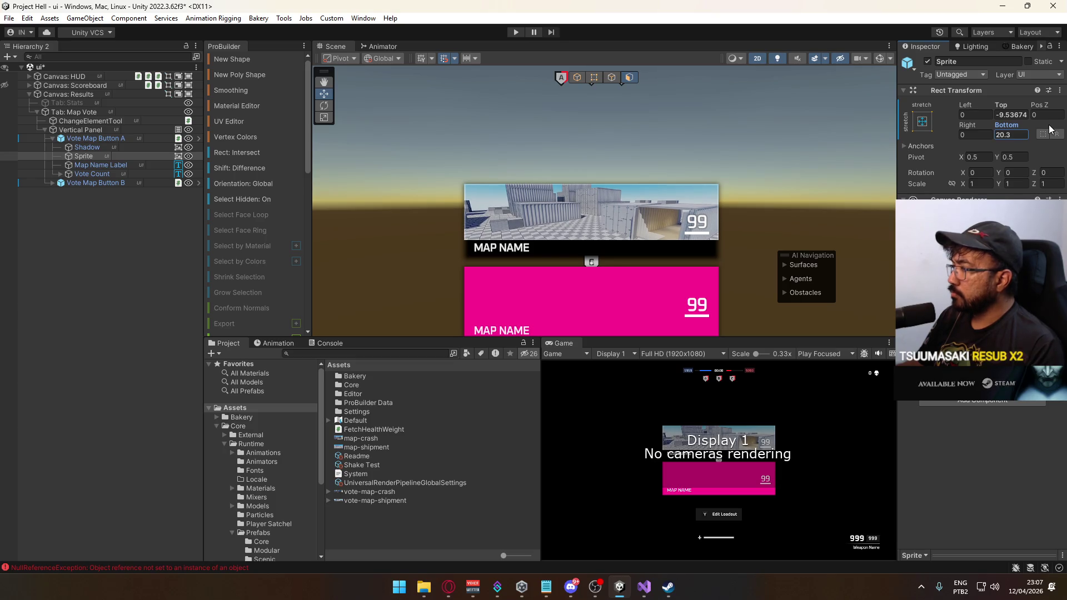
pyautogui.hotkey('ctrl', 'z')
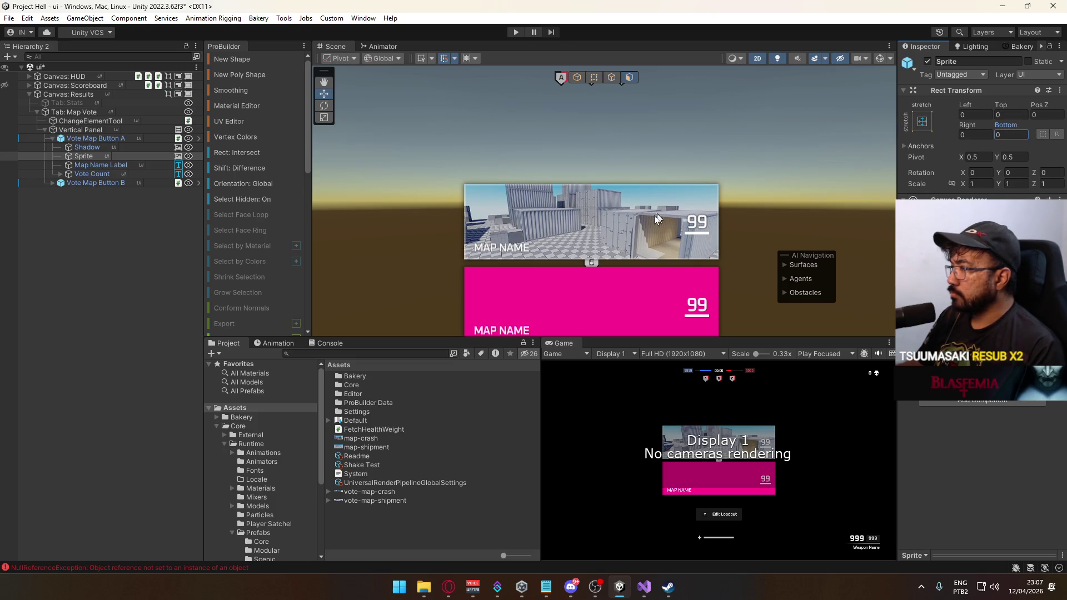
pyautogui.scroll(3, 638, 228)
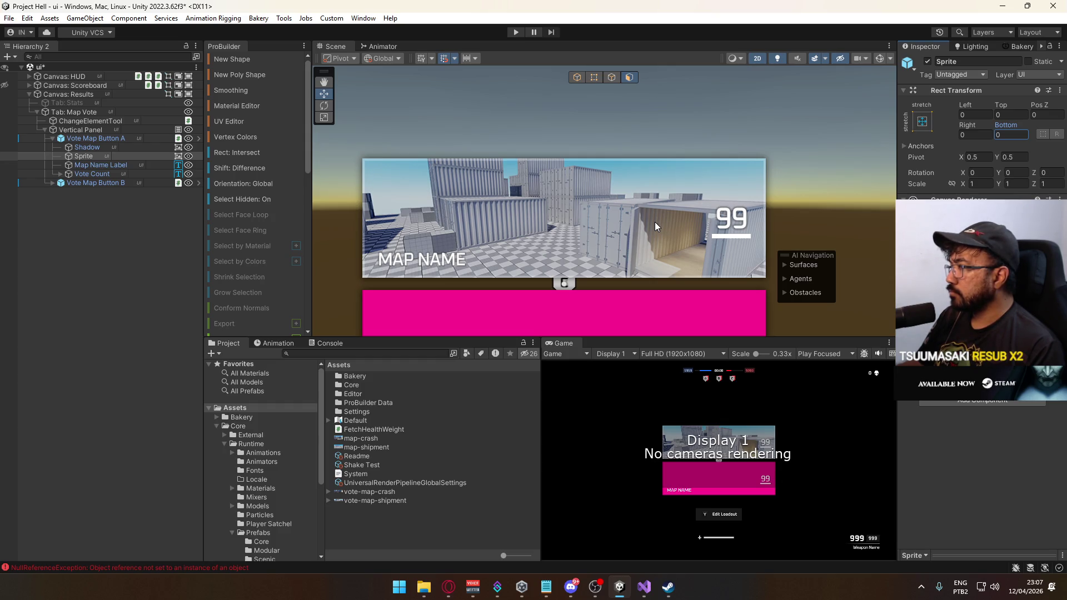
pyautogui.click(77, 140)
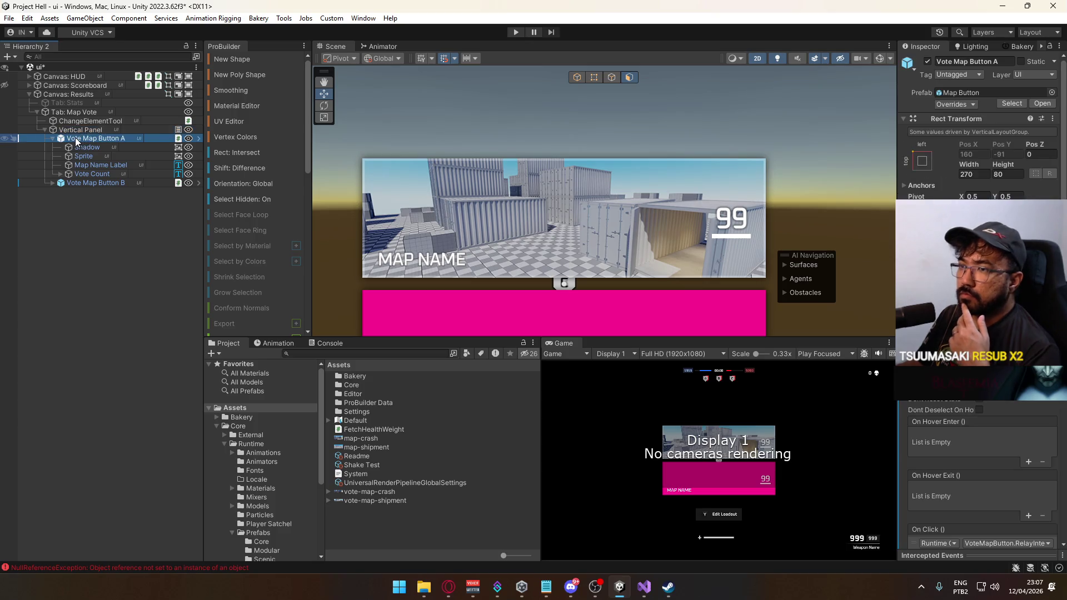
# Add a new Image child to Vote Map Button A, anchored bottom-left.
pyautogui.rightClick(76, 140)
pyautogui.moveTo(151, 363)
pyautogui.click(262, 365)
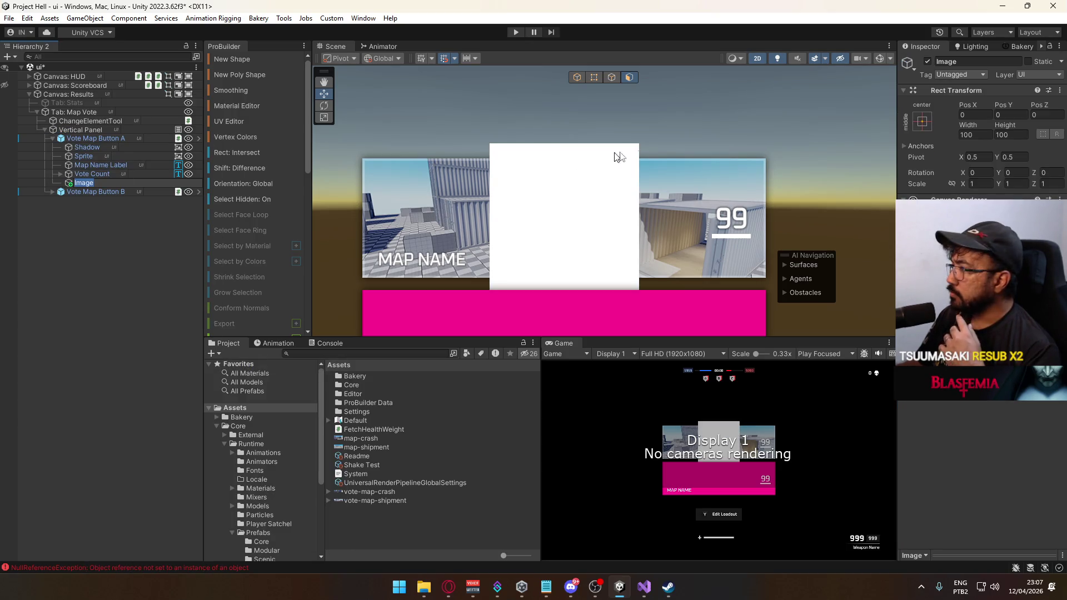
pyautogui.click(922, 122)
pyautogui.click(960, 224)
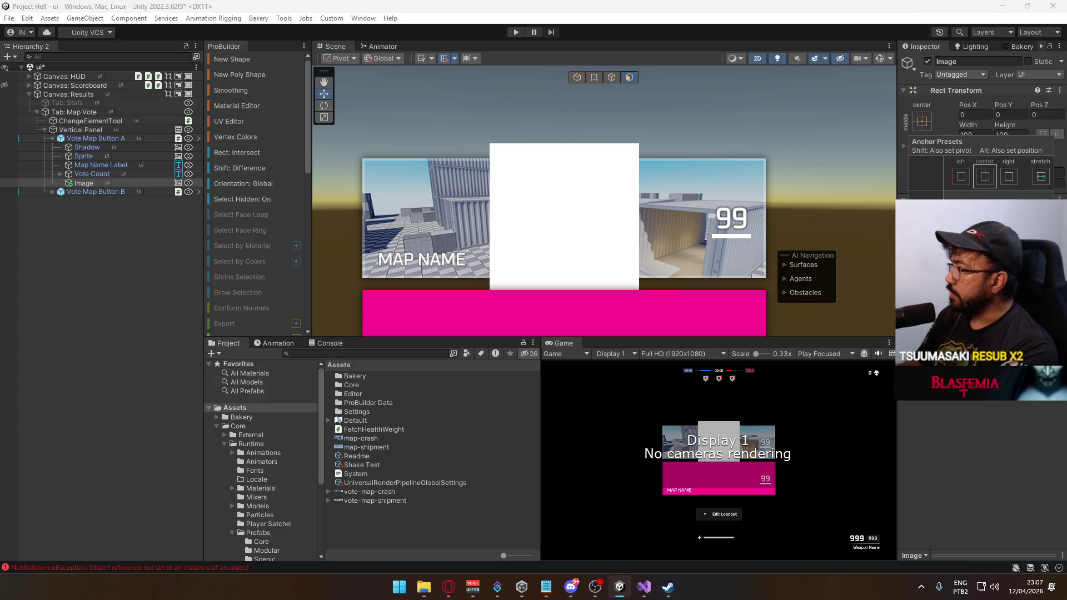
# Set the Image's pivot to 0, 0 and zero its position offsets.
pyautogui.click(965, 116)
pyautogui.write('185')
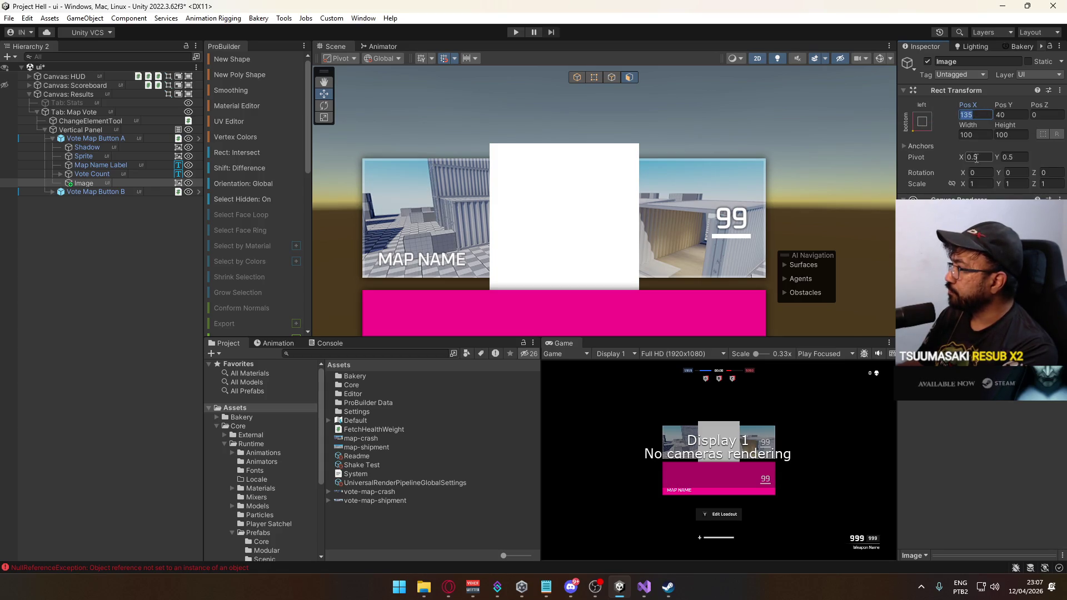
pyautogui.click(978, 156)
pyautogui.write('1')
pyautogui.press('BackSpace')
pyautogui.write('0')
pyautogui.press('Return')
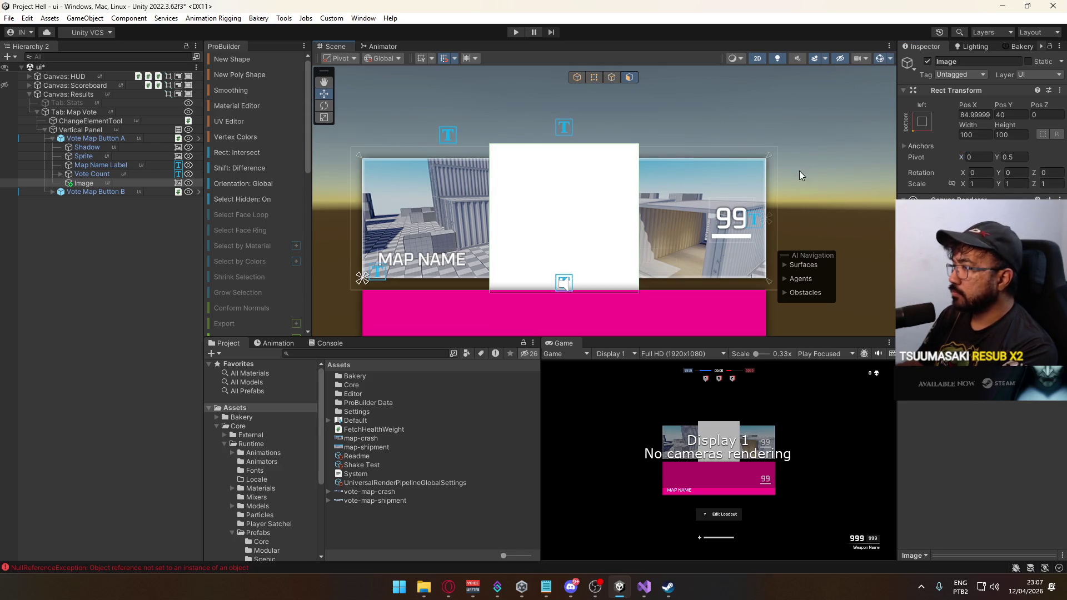
pyautogui.click(1020, 158)
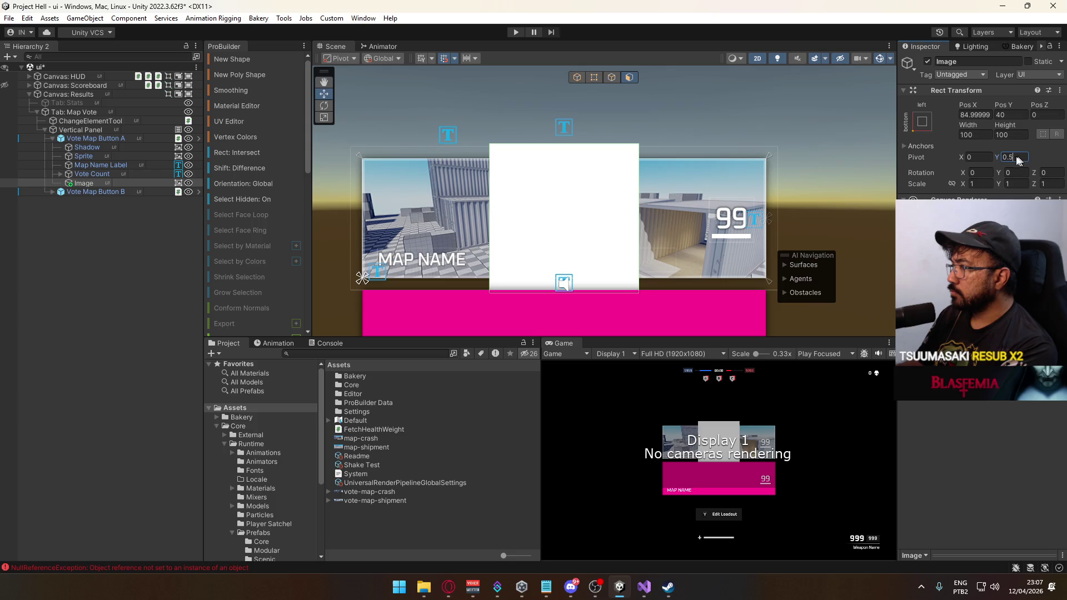
pyautogui.write('0')
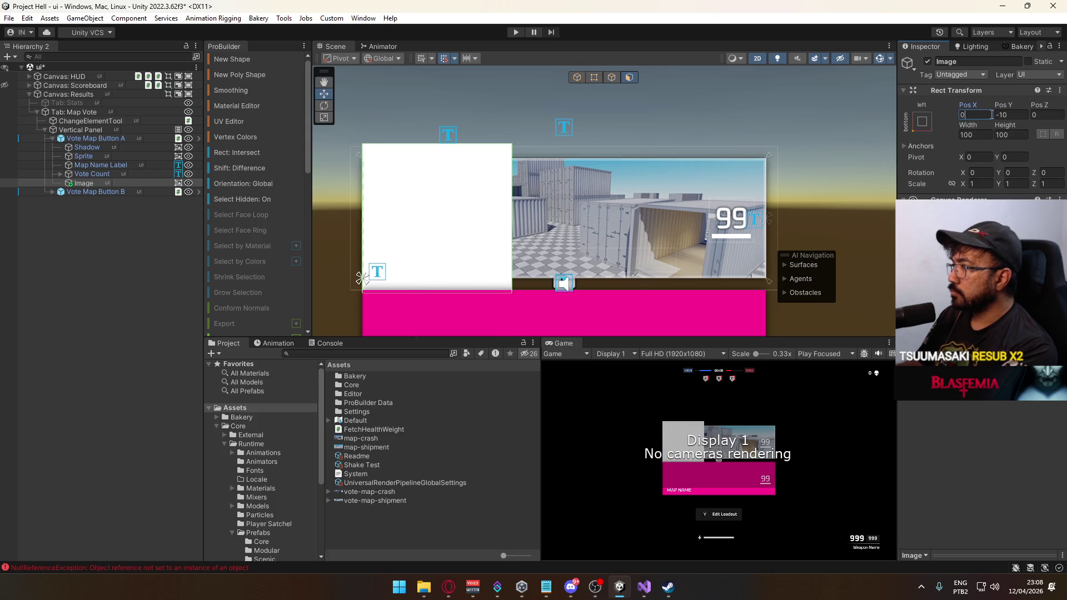
pyautogui.press('Tab')
pyautogui.write('0')
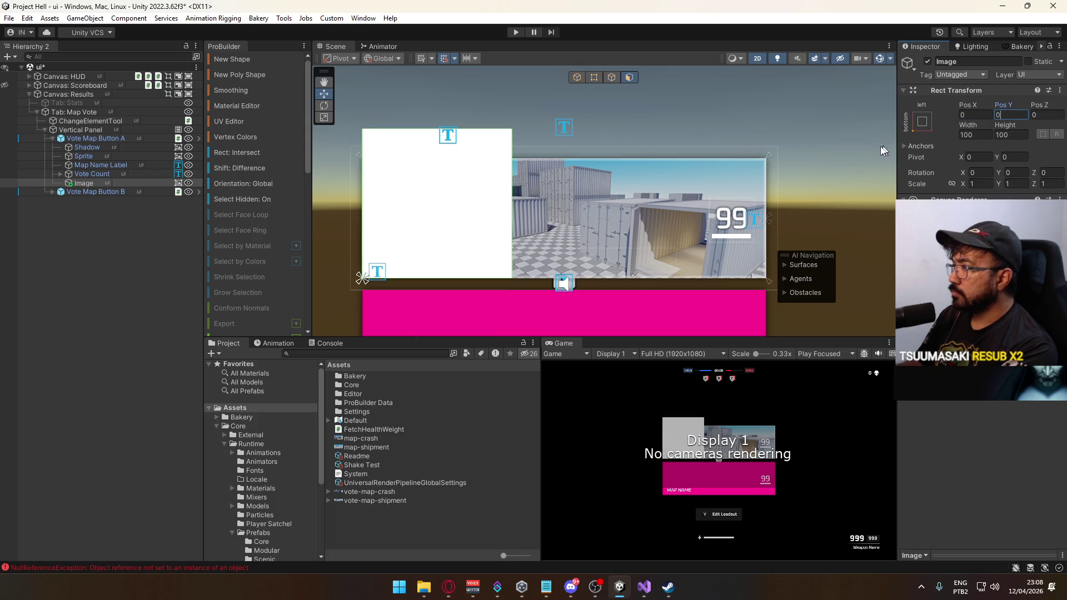
# Size the Image to 160 by 20 with the Gradient Horizontal sprite.
pyautogui.moveTo(1009, 129)
pyautogui.mouseDown()
pyautogui.moveTo(81, 194)
pyautogui.moveTo(694, 218)
pyautogui.mouseUp()
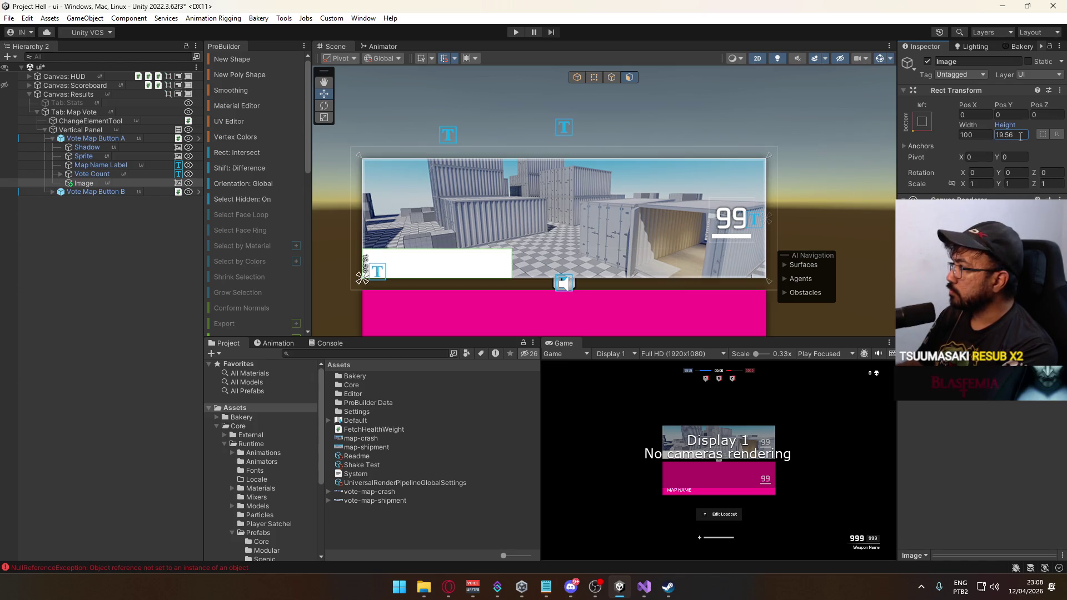
pyautogui.write('20')
pyautogui.click(976, 135)
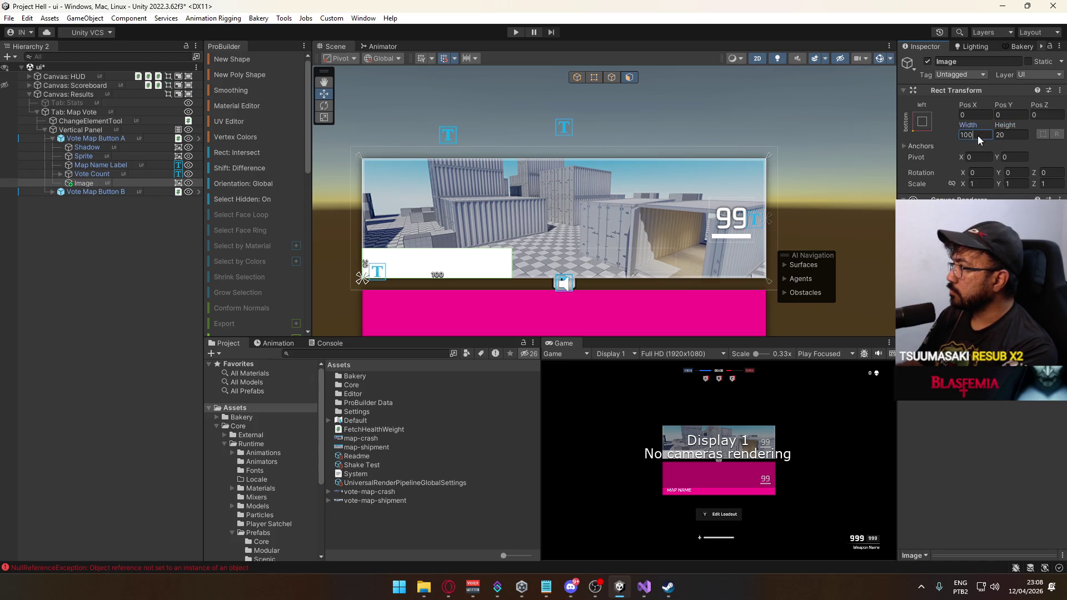
pyautogui.write('16')
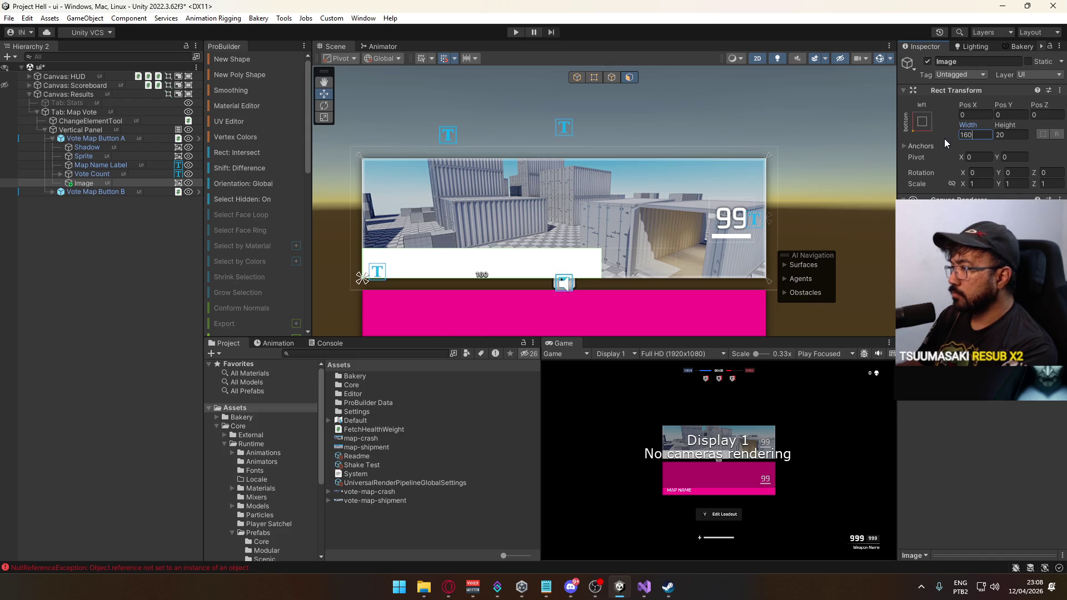
pyautogui.click(1058, 229)
pyautogui.write('grad')
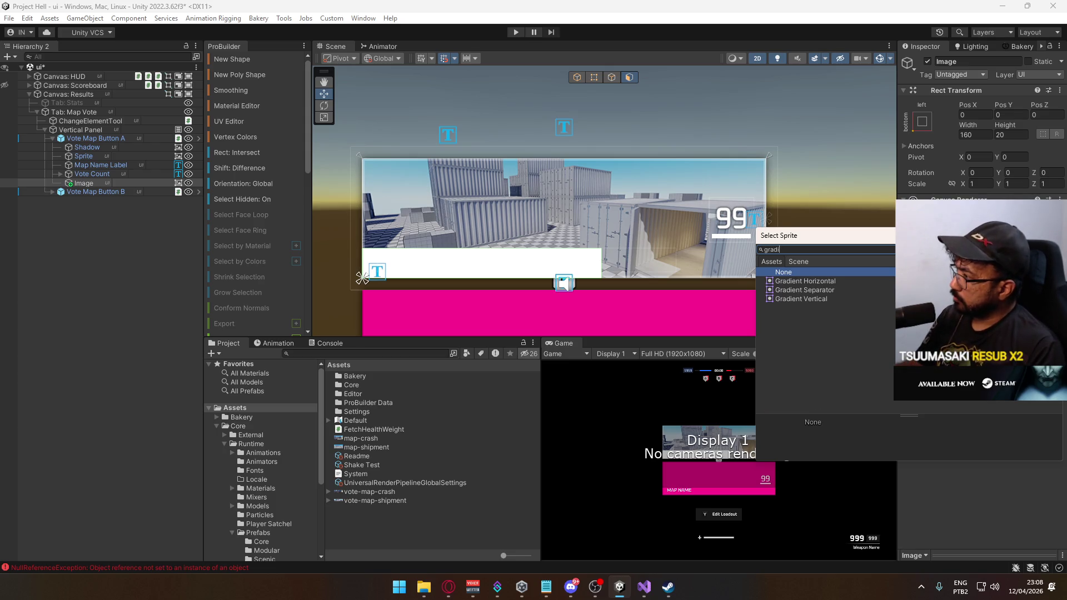
pyautogui.click(826, 282)
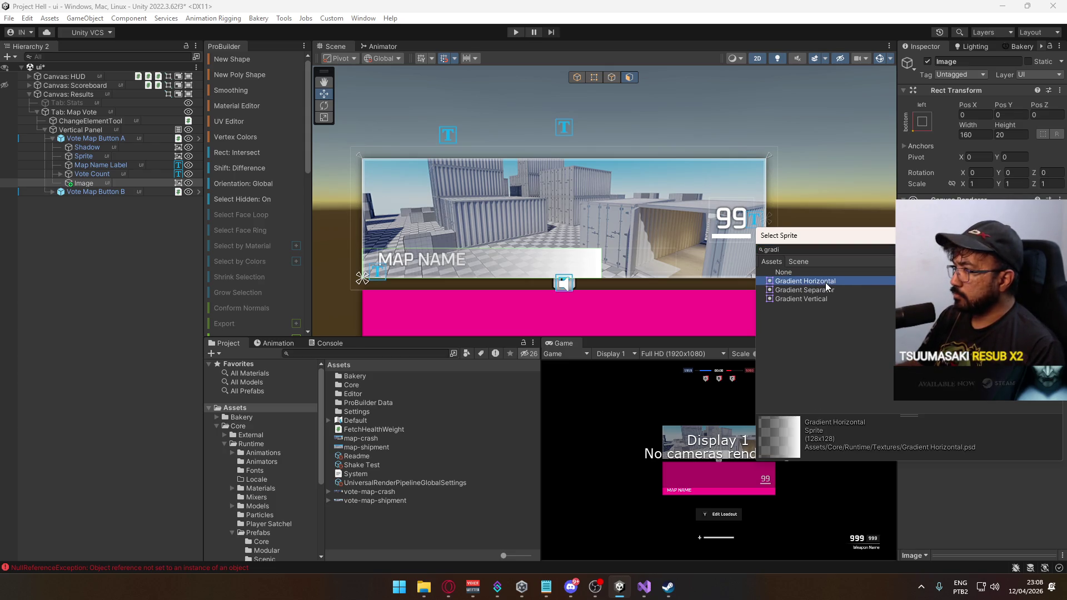
pyautogui.doubleClick(825, 282)
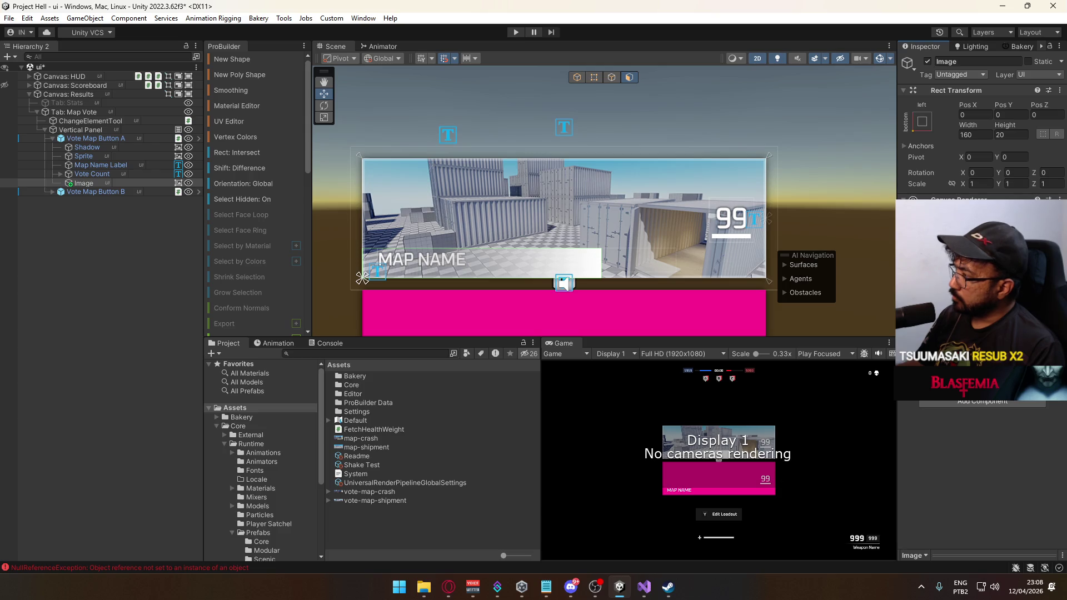
# Flip the gradient Image by setting its Y rotation to 180.
pyautogui.click(1057, 224)
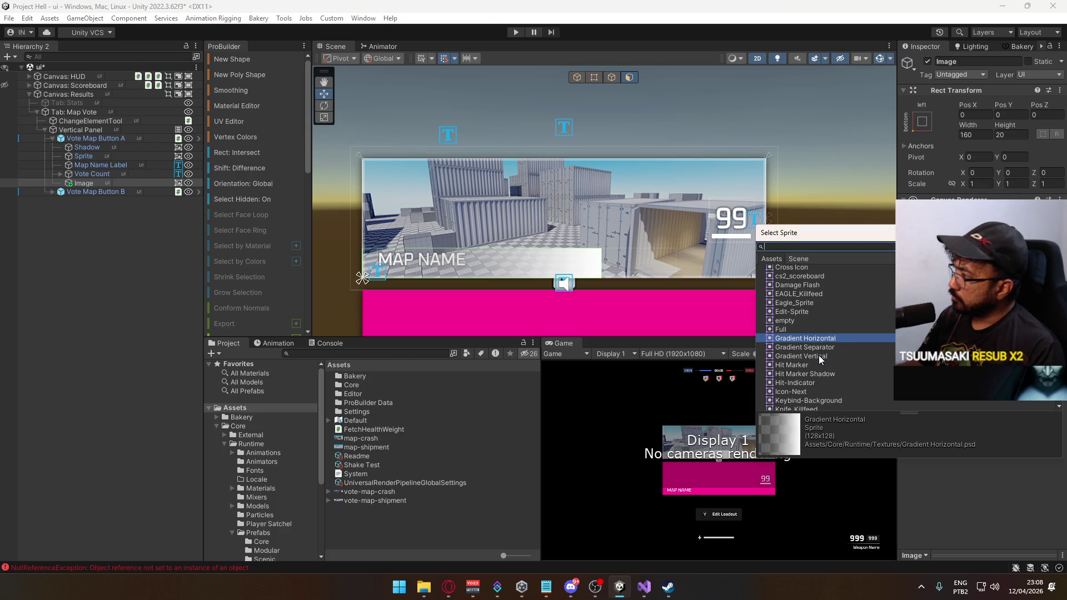
pyautogui.press('Escape')
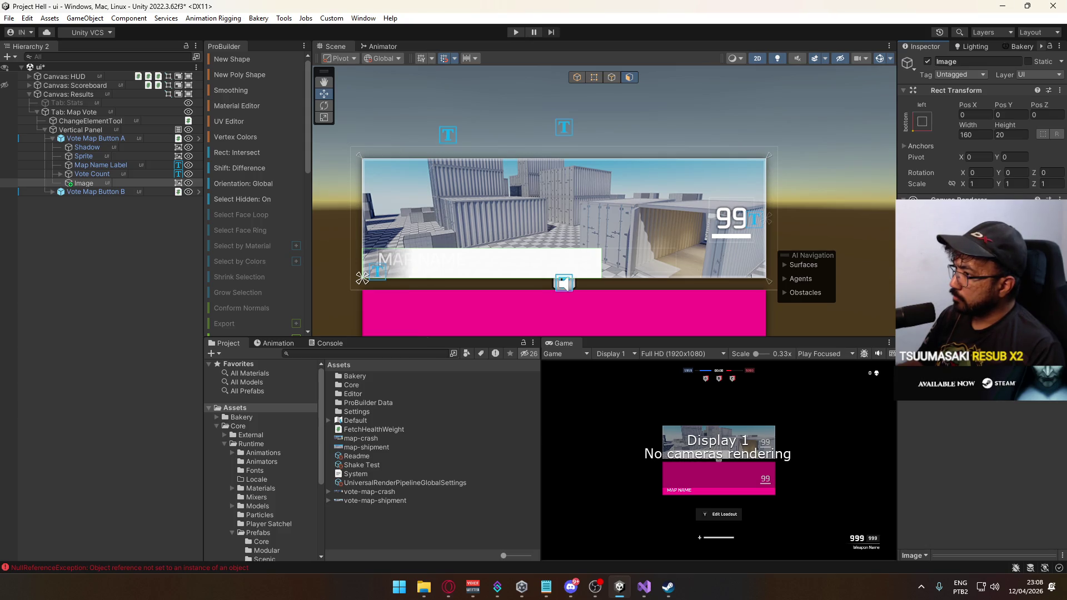
pyautogui.click(1009, 173)
pyautogui.write('180')
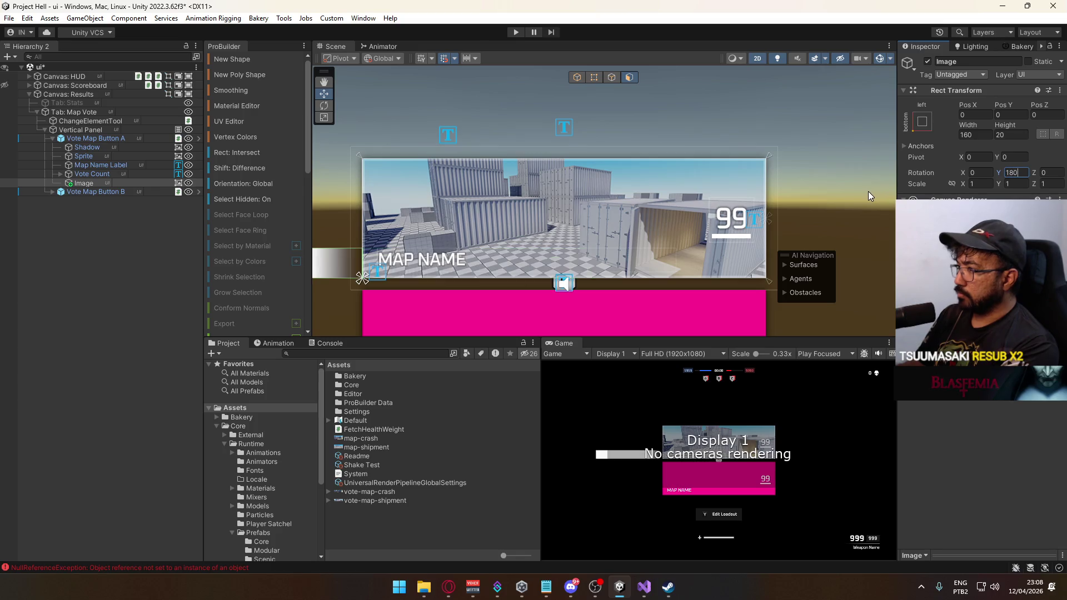
pyautogui.scroll(-3, 412, 283)
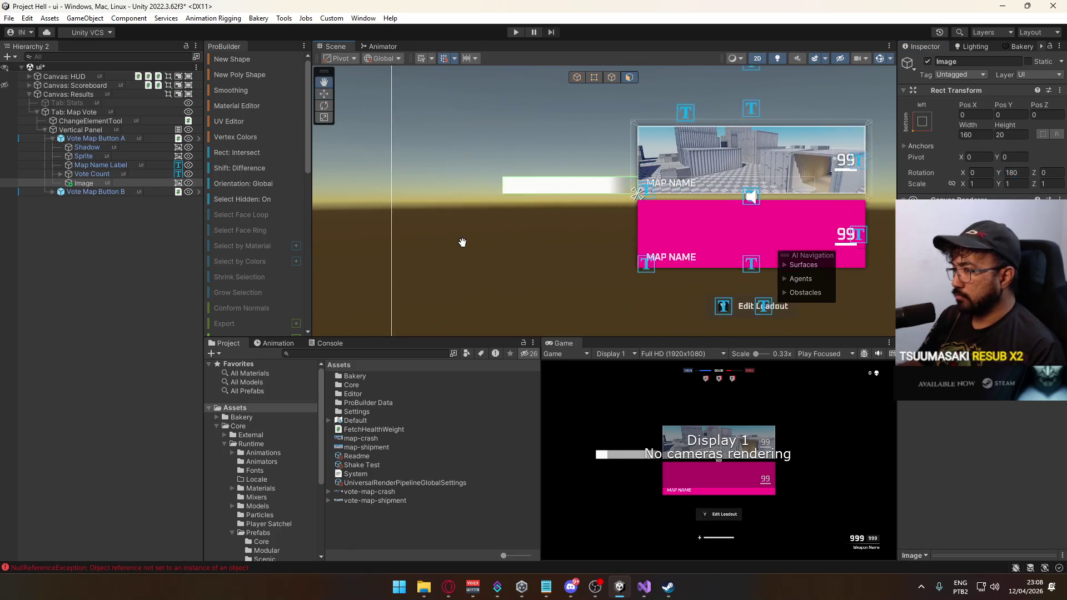
pyautogui.hotkey('ctrl', 'z')
pyautogui.hotkey('ctrl', 'z')
pyautogui.press('f')
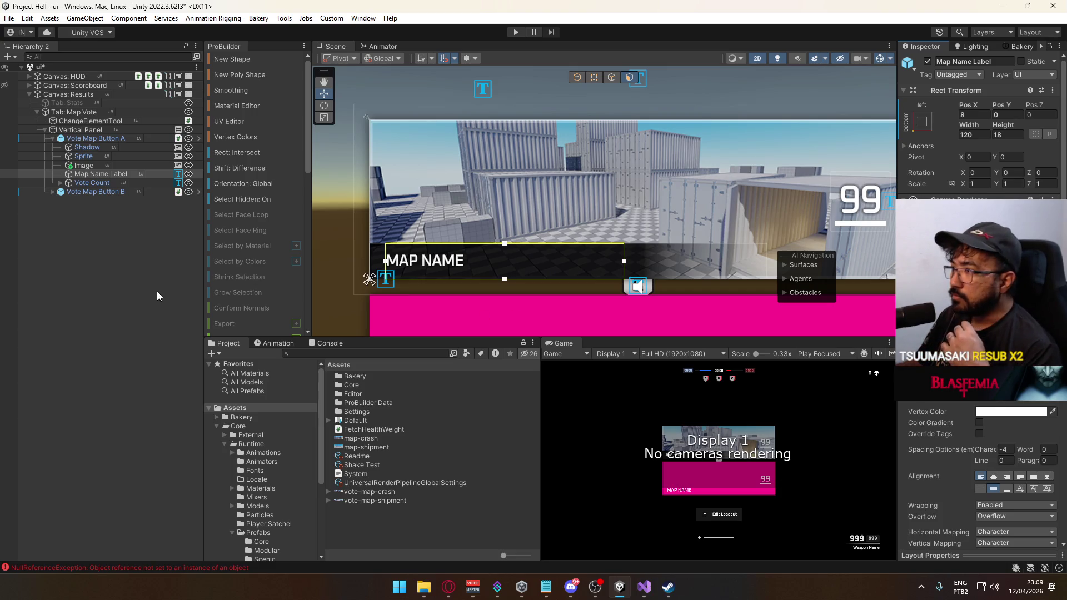
# Anchor the Image top-left with pivot Y 1 and position X 0, Y 0.
pyautogui.click(127, 243)
pyautogui.scroll(-10, 593, 296)
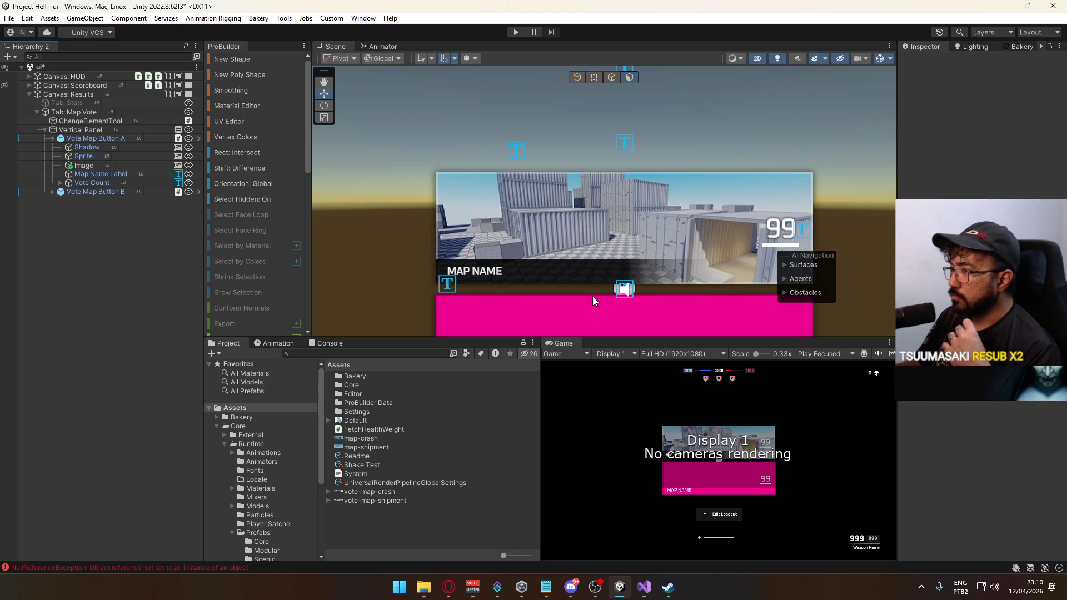
pyautogui.scroll(8, 526, 291)
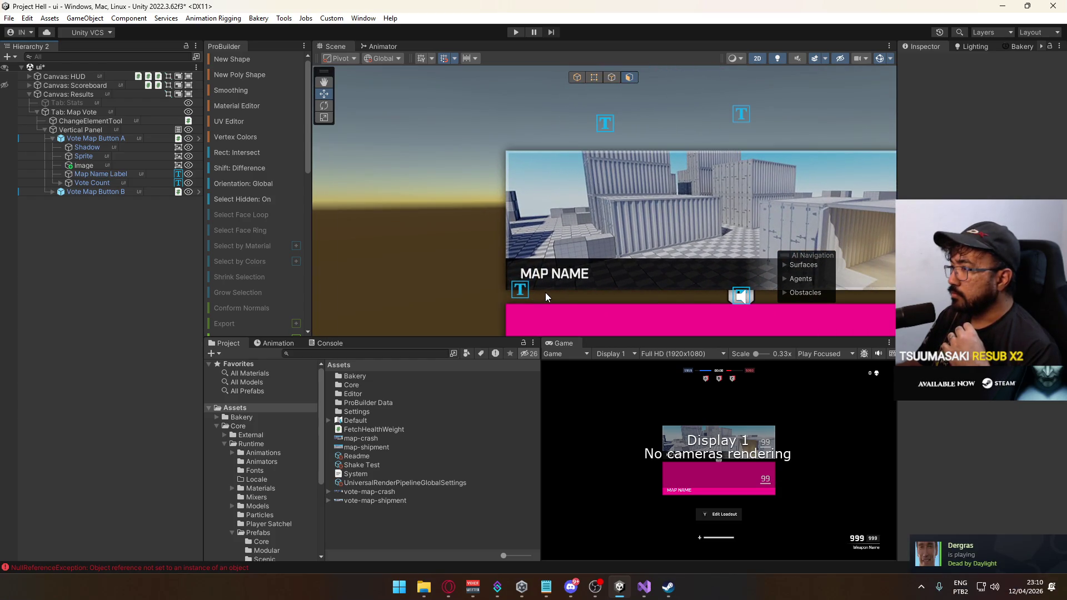
pyautogui.click(88, 165)
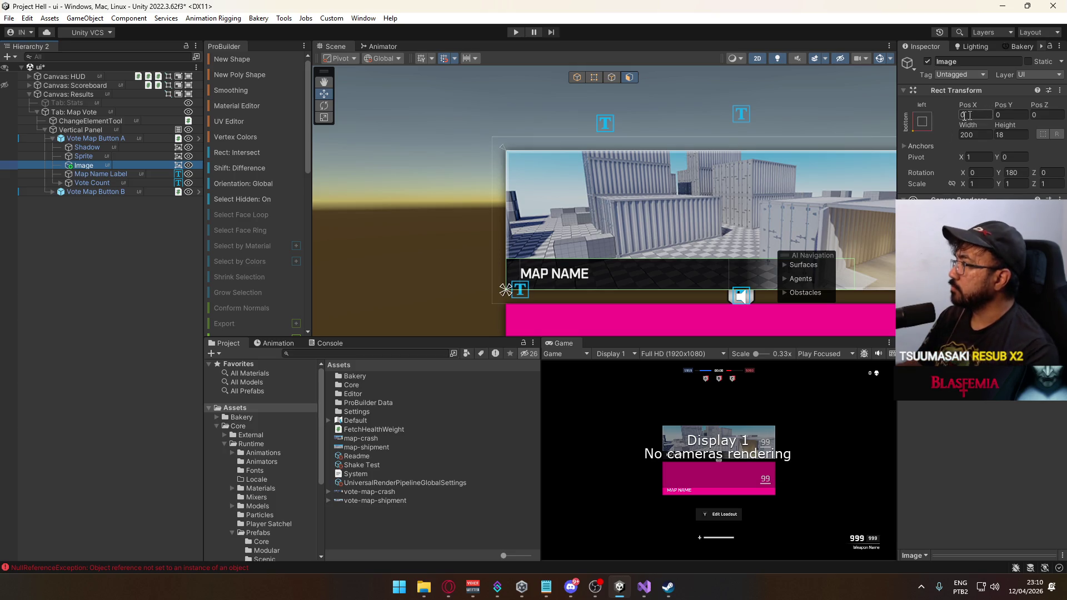
pyautogui.click(922, 121)
pyautogui.click(961, 177)
pyautogui.click(1000, 116)
pyautogui.write('0')
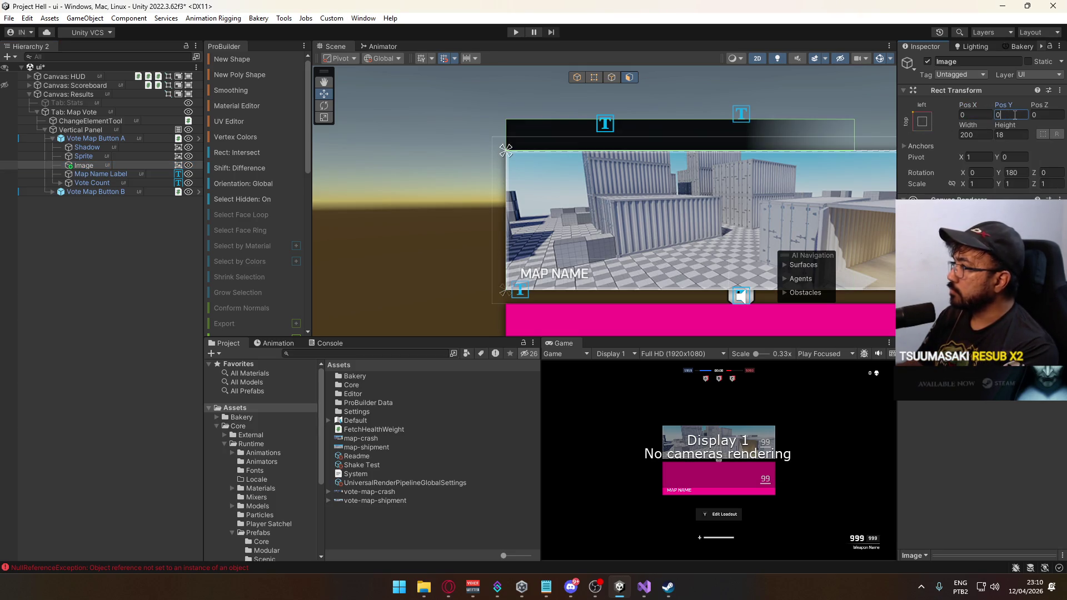
pyautogui.click(1012, 157)
pyautogui.write('1')
pyautogui.press('Return')
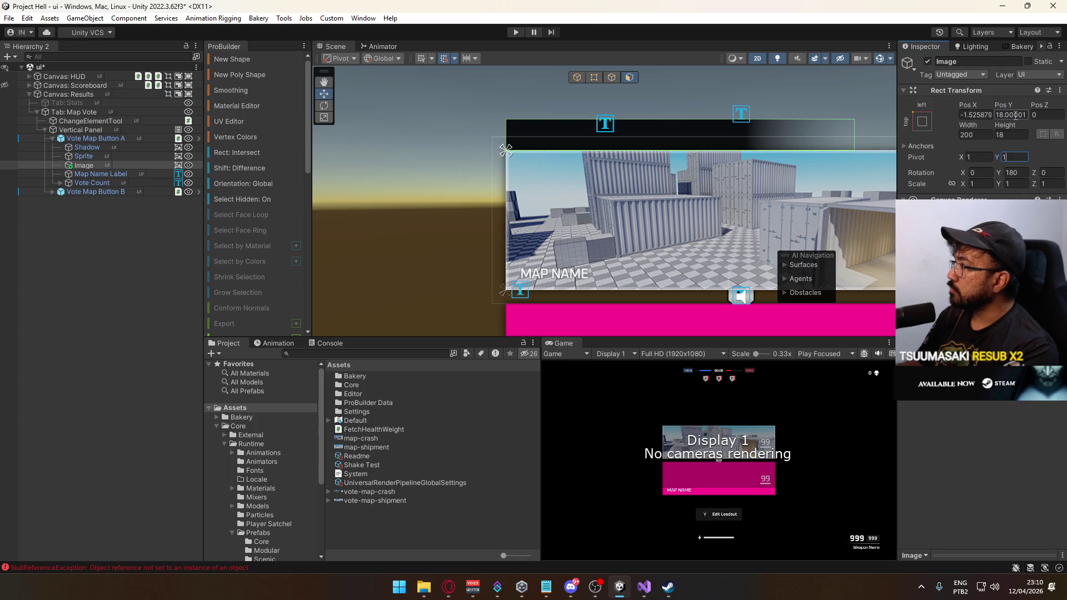
pyautogui.click(984, 115)
pyautogui.write('0')
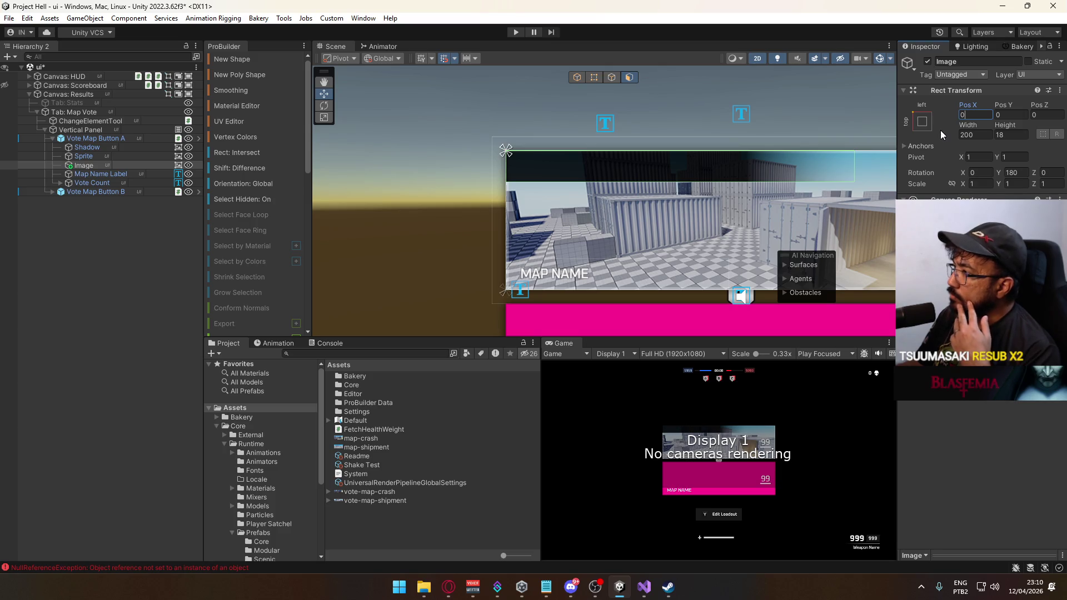
# Give the Image the Square Blur sprite.
pyautogui.click(1057, 228)
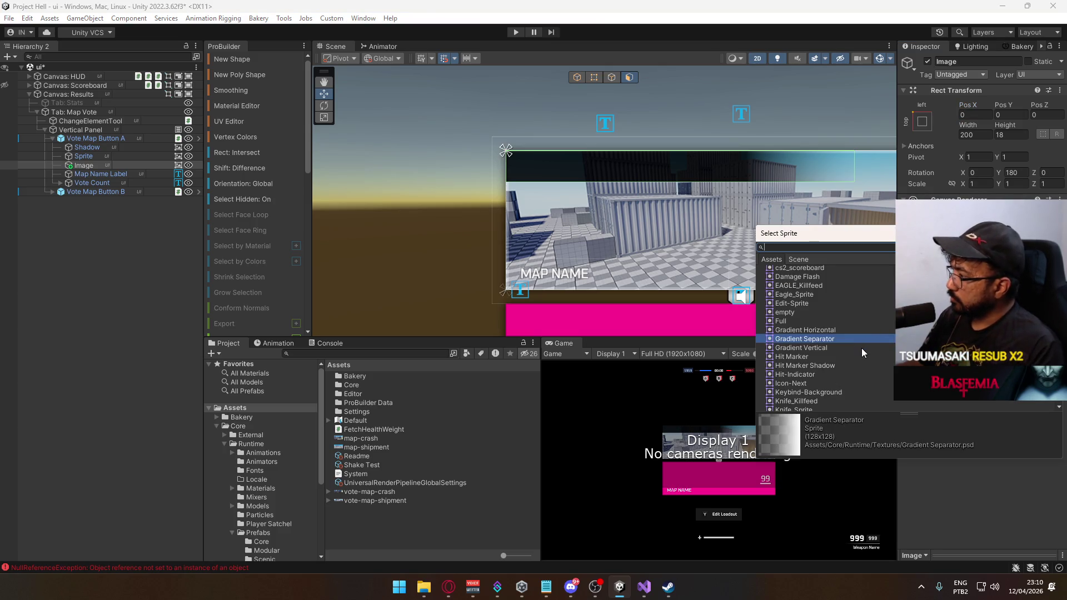
pyautogui.write('sq')
pyautogui.click(808, 287)
pyautogui.click(808, 287)
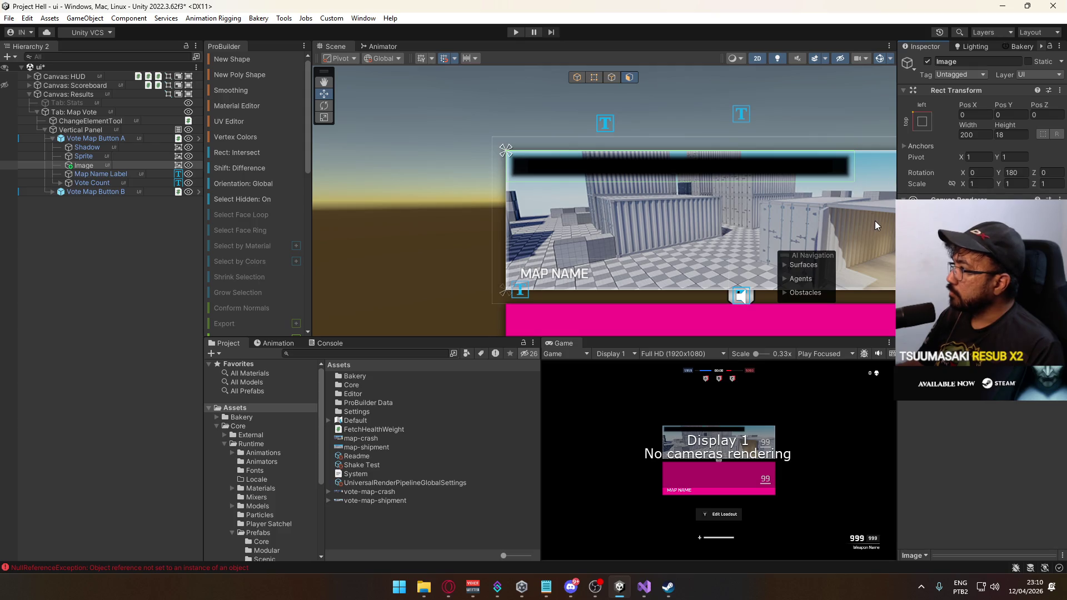
# Resize the top bar to 120 by 20 and set its black alpha to 66.
pyautogui.click(975, 135)
pyautogui.write('120')
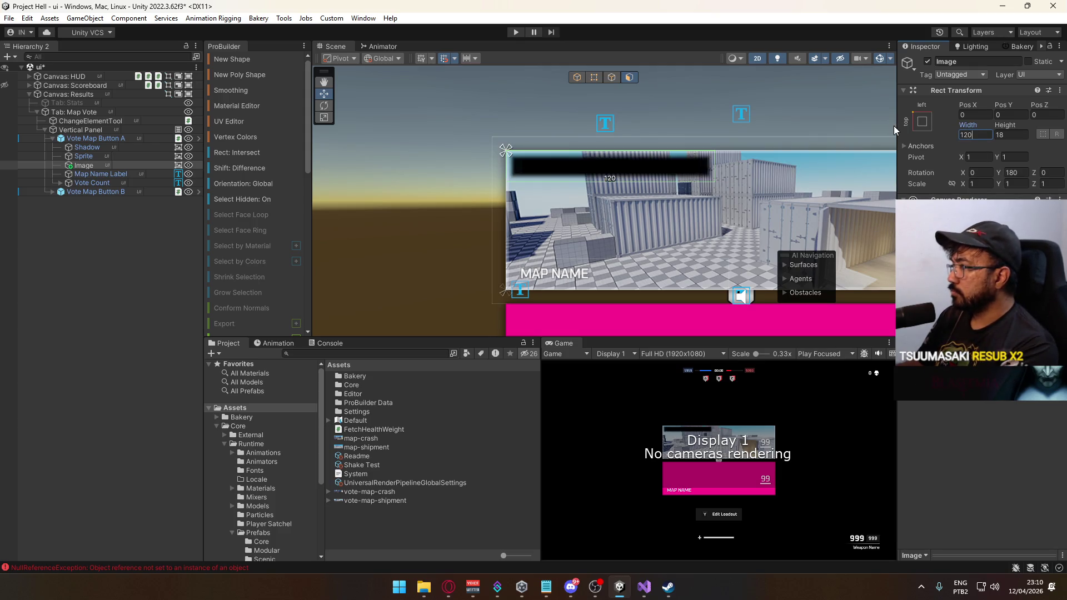
pyautogui.click(1010, 135)
pyautogui.write('20')
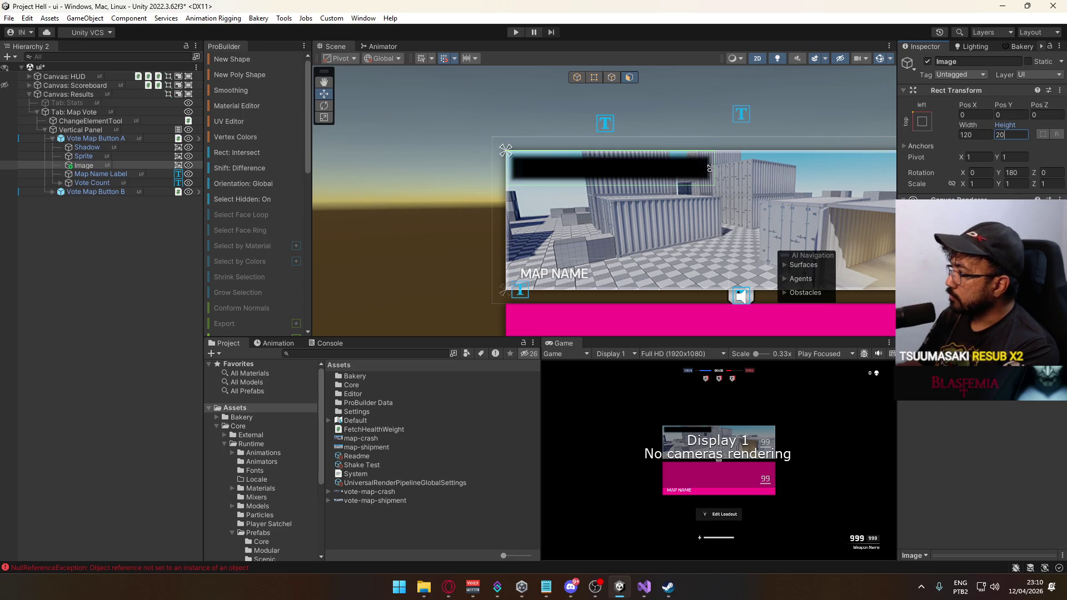
pyautogui.click(1000, 222)
pyautogui.moveTo(988, 467); pyautogui.dragTo(1000, 464)
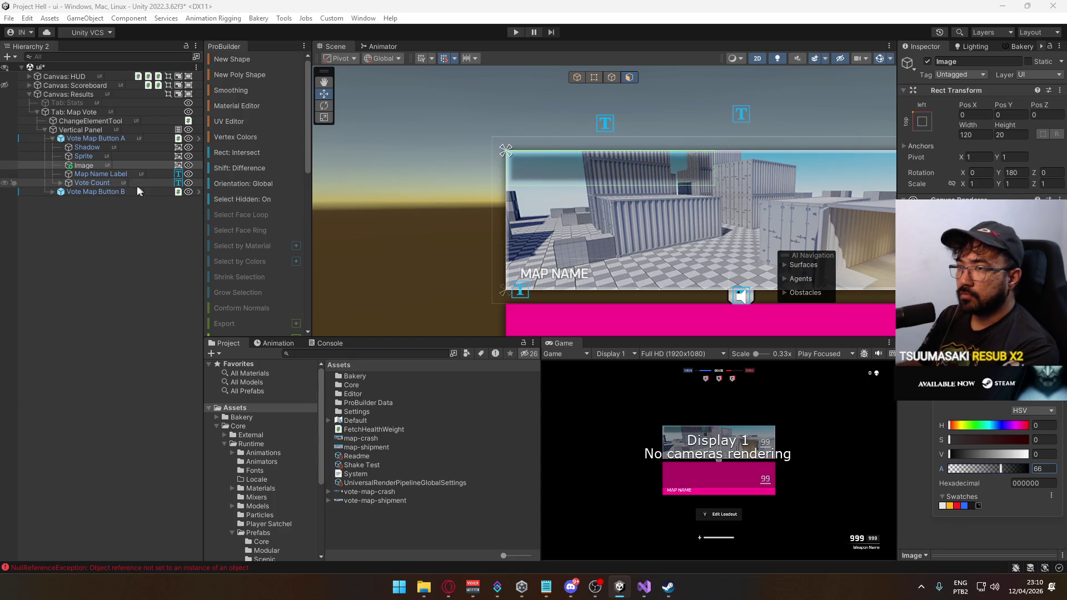
pyautogui.click(101, 174)
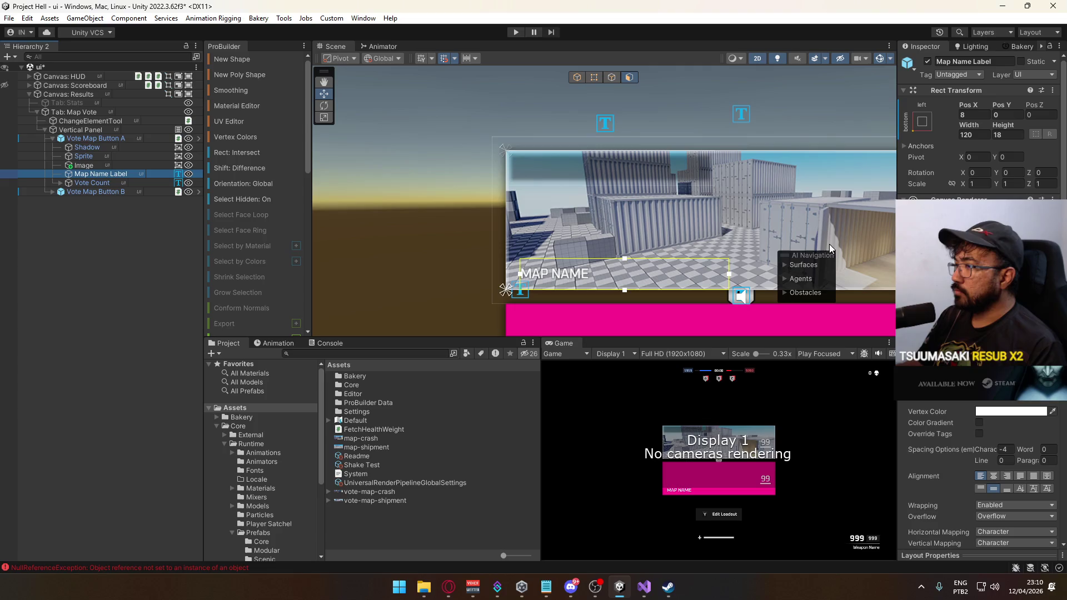
# Anchor the Map Name Label to the top-left preset.
pyautogui.click(922, 121)
pyautogui.click(961, 176)
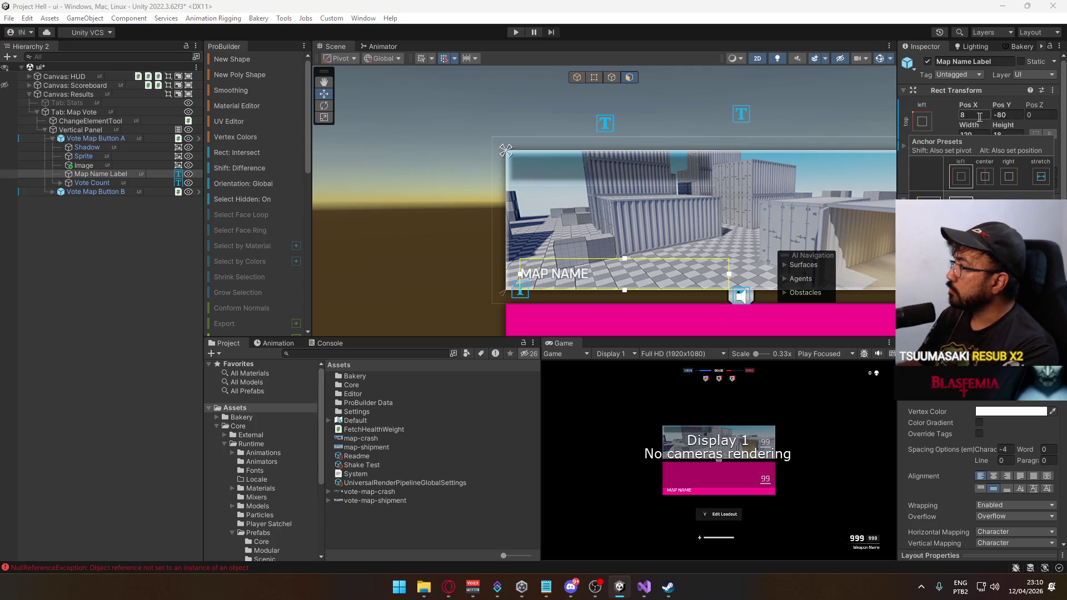
pyautogui.click(457, 590)
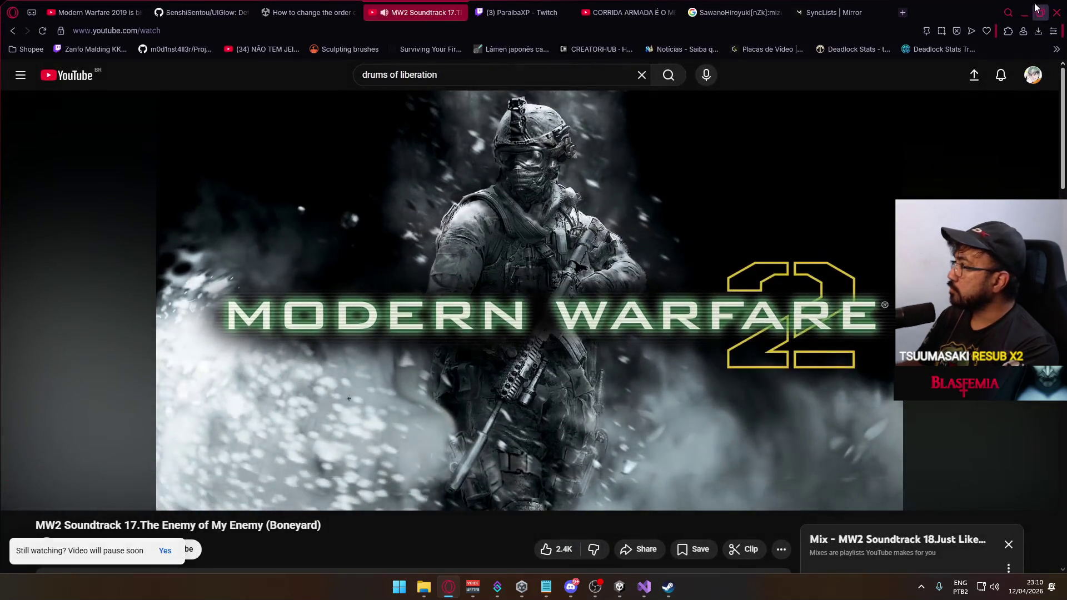
pyautogui.click(449, 586)
# Set the label's pivot Y to 1 and its position to X 8, Y -1.
pyautogui.click(1004, 159)
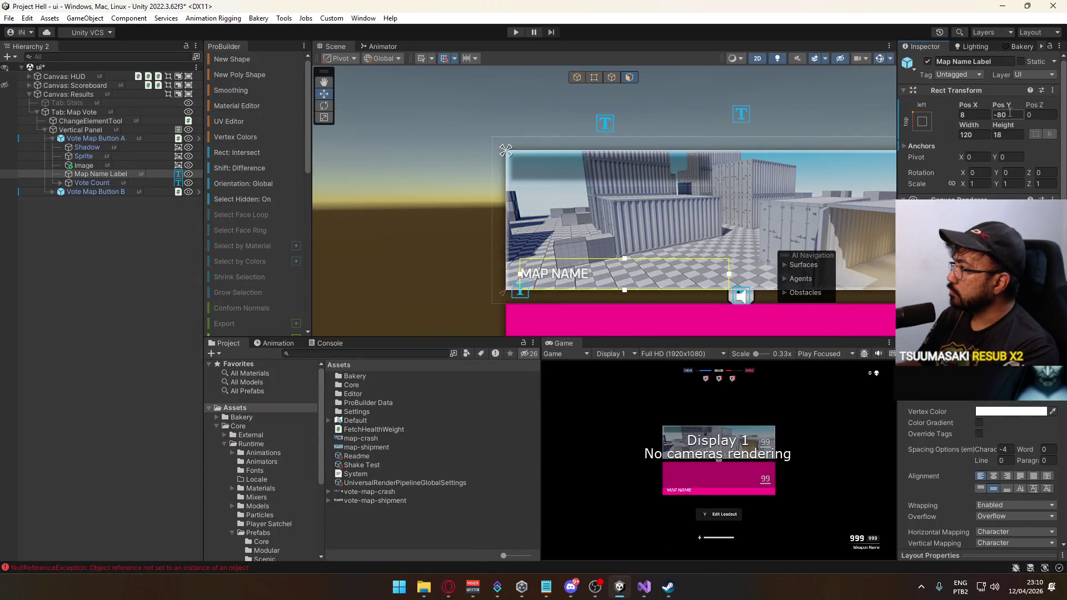
pyautogui.write('01')
pyautogui.click(1016, 114)
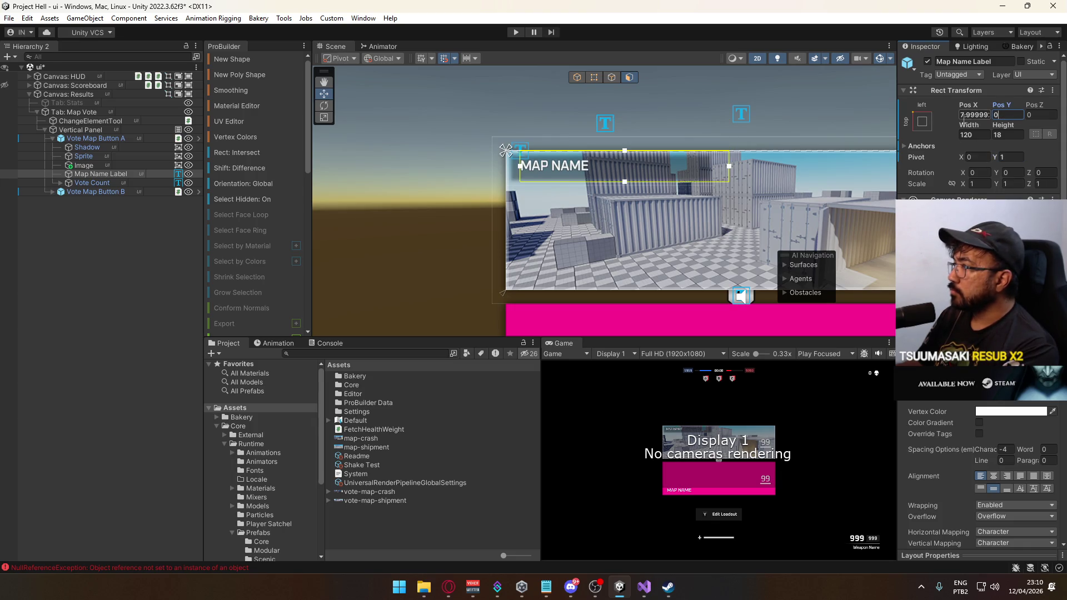
pyautogui.hotkey('shift', 'Tab')
pyautogui.write('8')
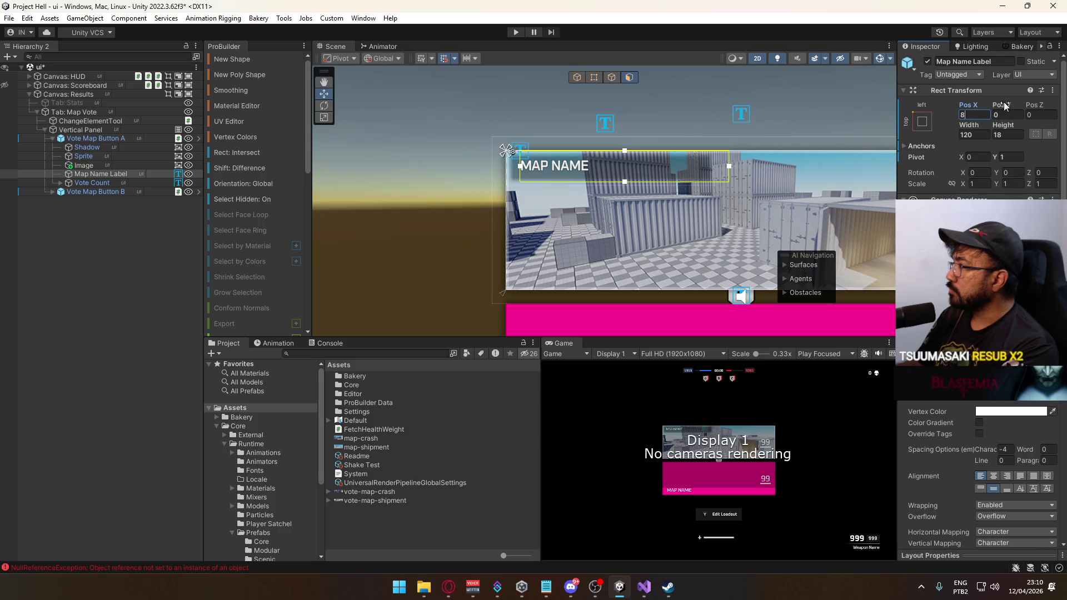
pyautogui.moveTo(1006, 105); pyautogui.dragTo(1004, 105)
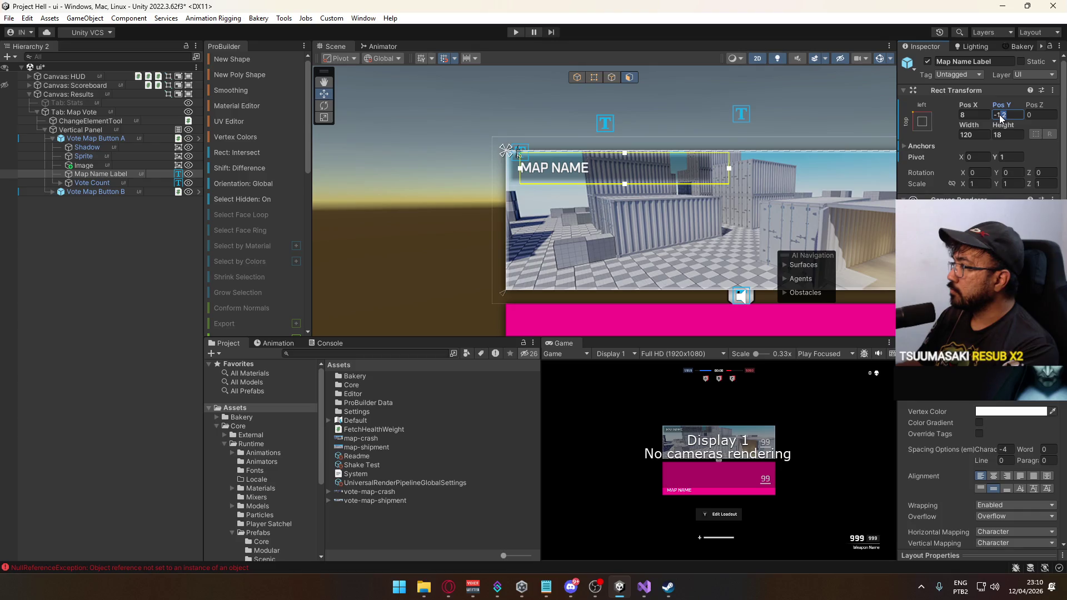
pyautogui.write('-1')
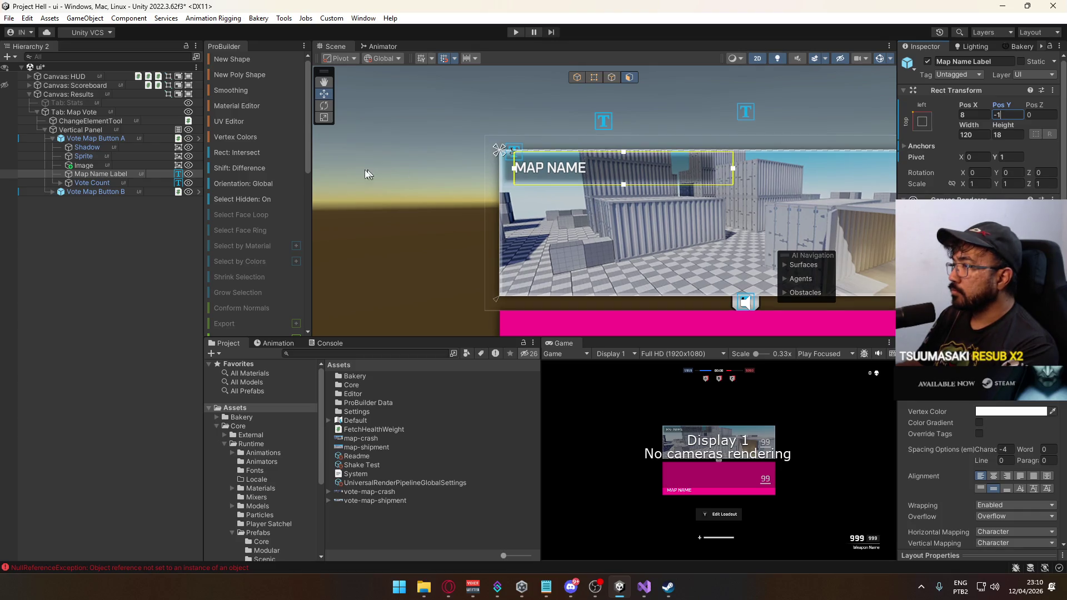
pyautogui.click(365, 169)
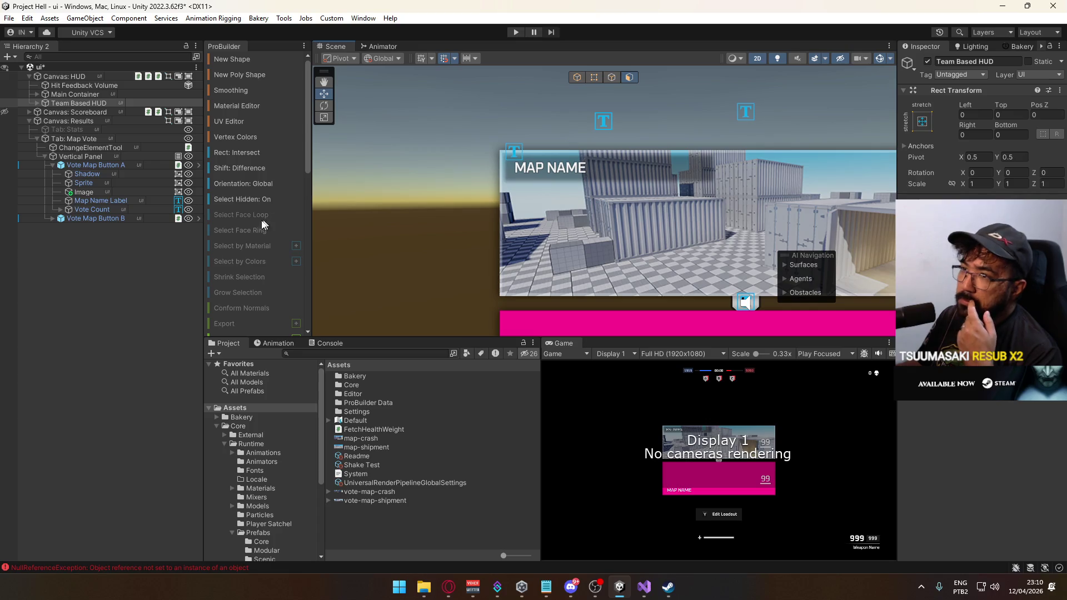
pyautogui.click(122, 200)
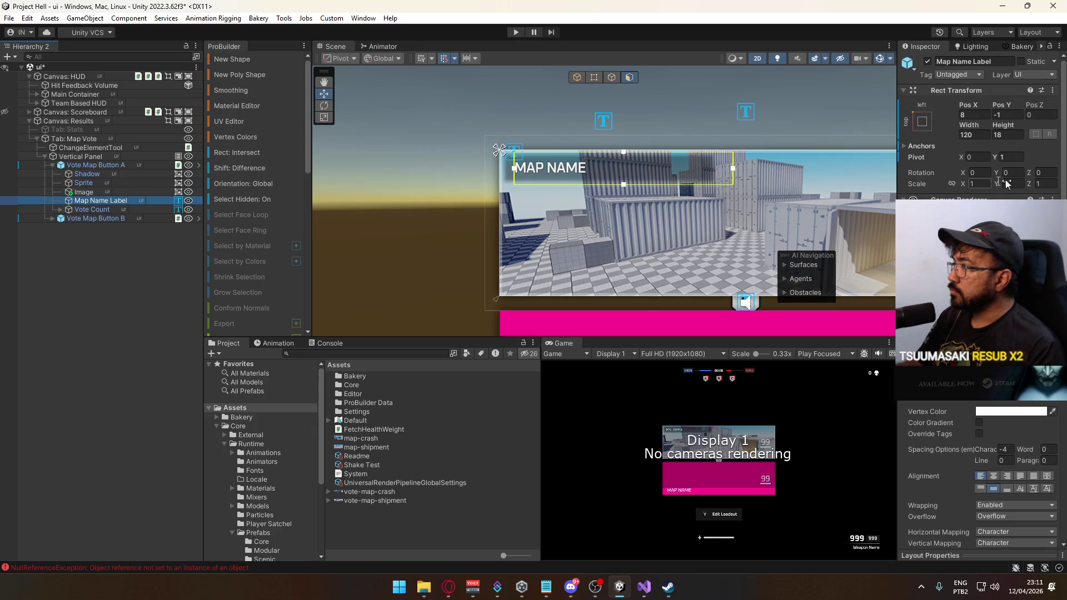
pyautogui.click(978, 129)
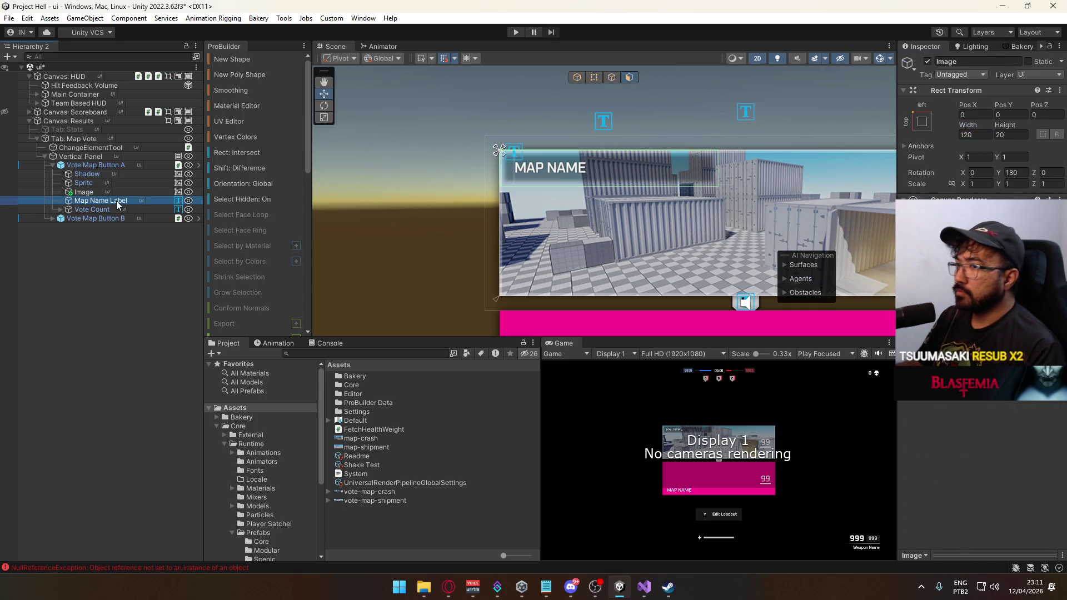
# Change the Map Name Label's horizontal position to 46.
pyautogui.click(973, 116)
pyautogui.press('BackSpace')
pyautogui.write('4')
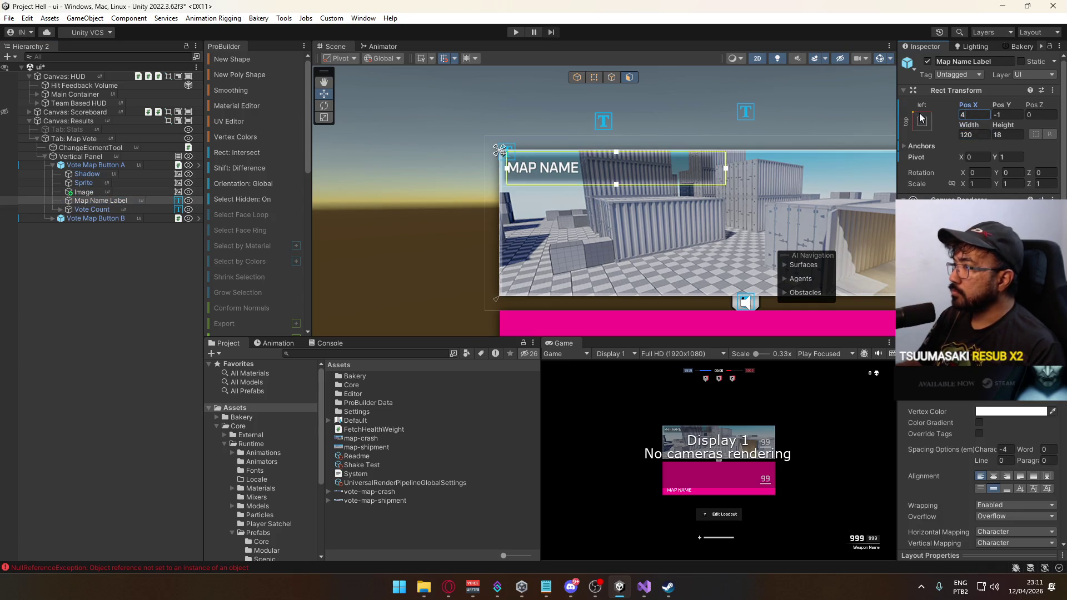
pyautogui.write('6')
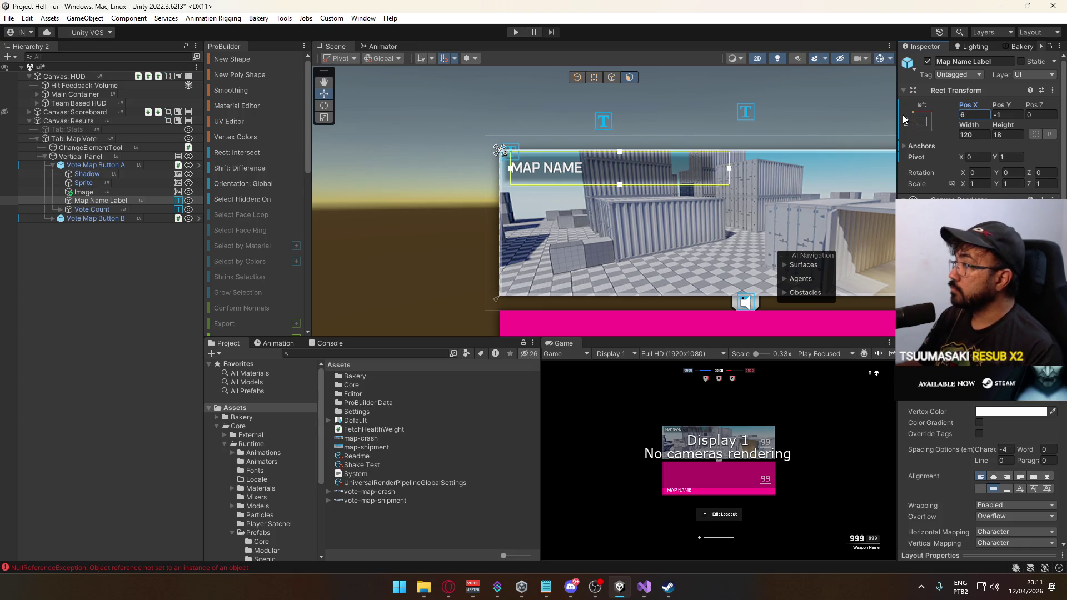
# Narrow the Image to about 78 wide, then delete the Image object.
pyautogui.click(139, 191)
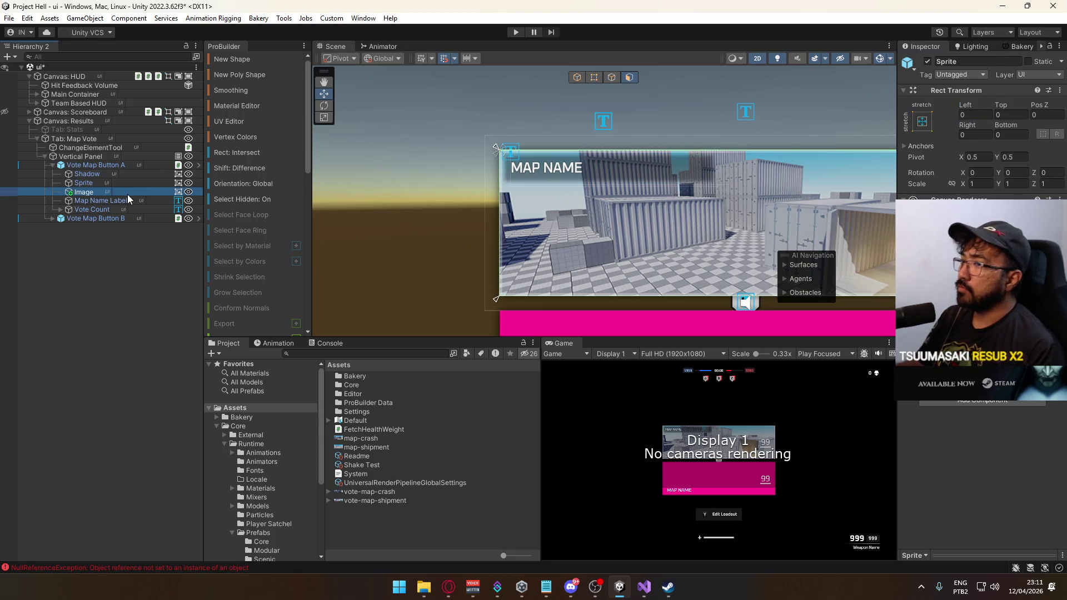
pyautogui.moveTo(994, 123); pyautogui.dragTo(911, 128)
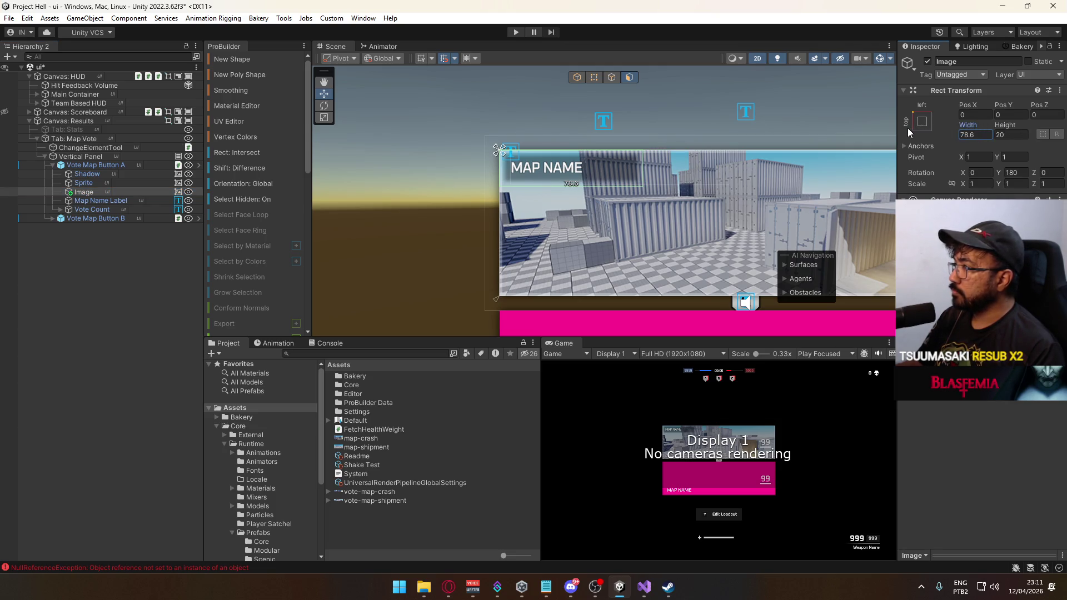
pyautogui.press('BackSpace')
pyautogui.press('BackSpace')
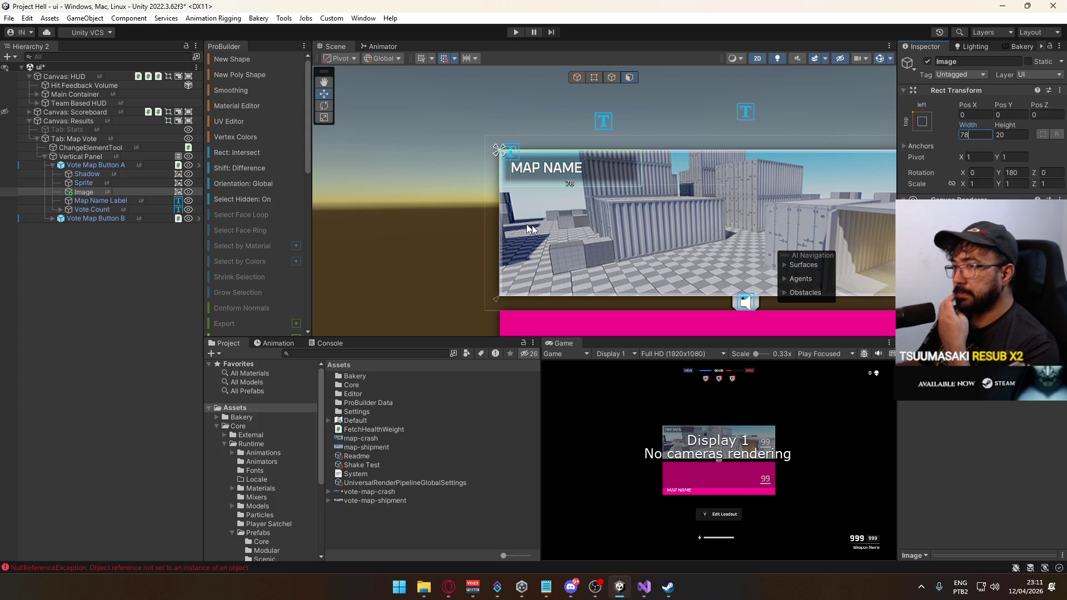
pyautogui.click(101, 191)
pyautogui.press('Delete')
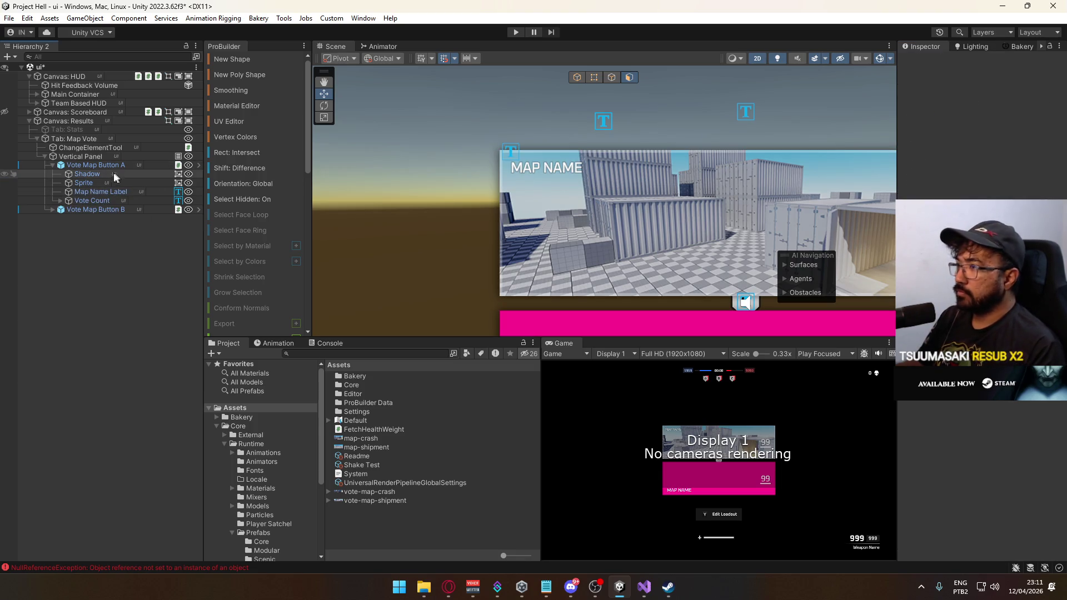
# Frame the map card and tint its Sprite picture grey CDCDCD.
pyautogui.click(103, 201)
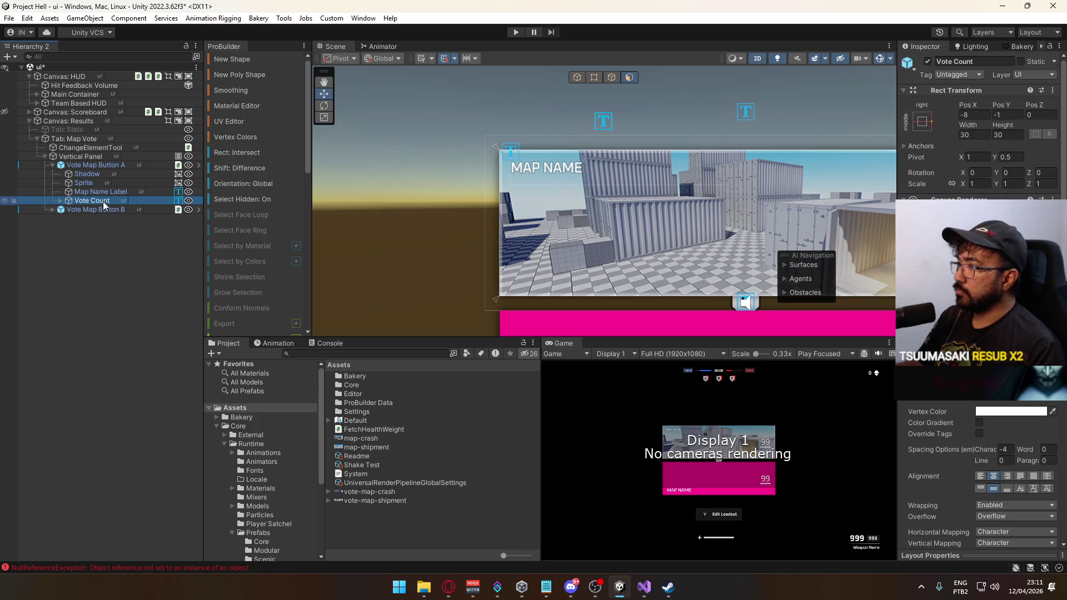
pyautogui.press('f')
pyautogui.scroll(5, 546, 243)
pyautogui.moveTo(605, 220)
pyautogui.mouseDown()
pyautogui.moveTo(505, 218)
pyautogui.moveTo(475, 200)
pyautogui.moveTo(501, 223)
pyautogui.moveTo(482, 216)
pyautogui.mouseUp()
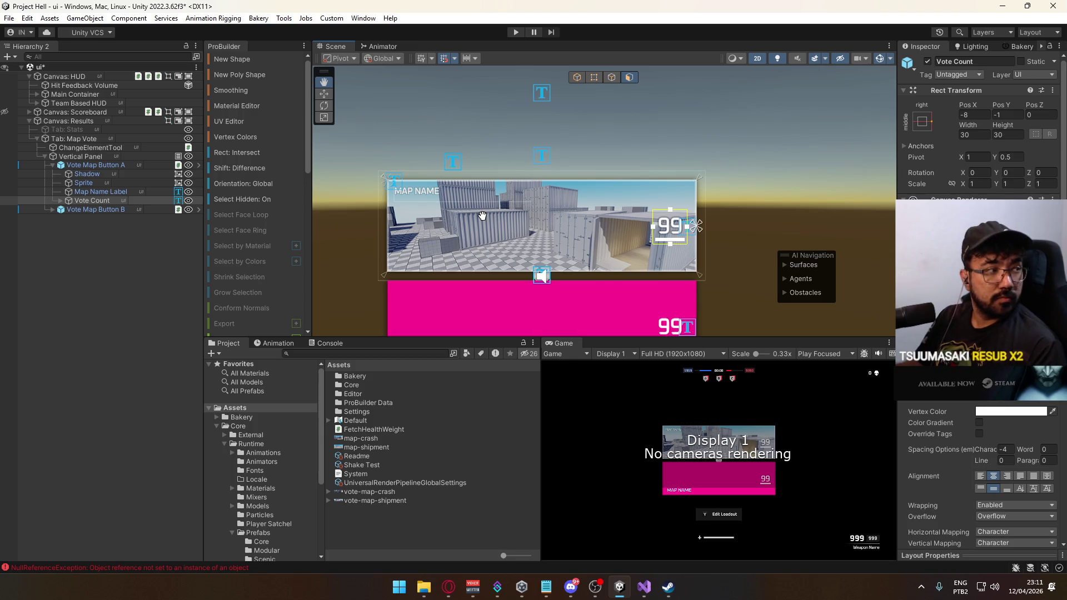
pyautogui.click(112, 192)
pyautogui.click(117, 182)
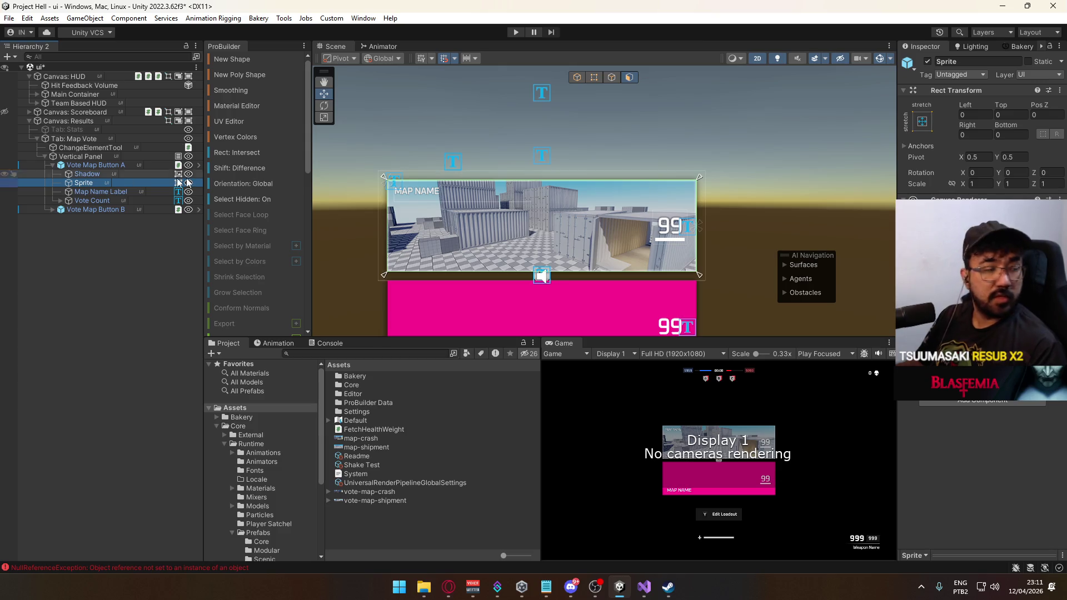
pyautogui.click(972, 387)
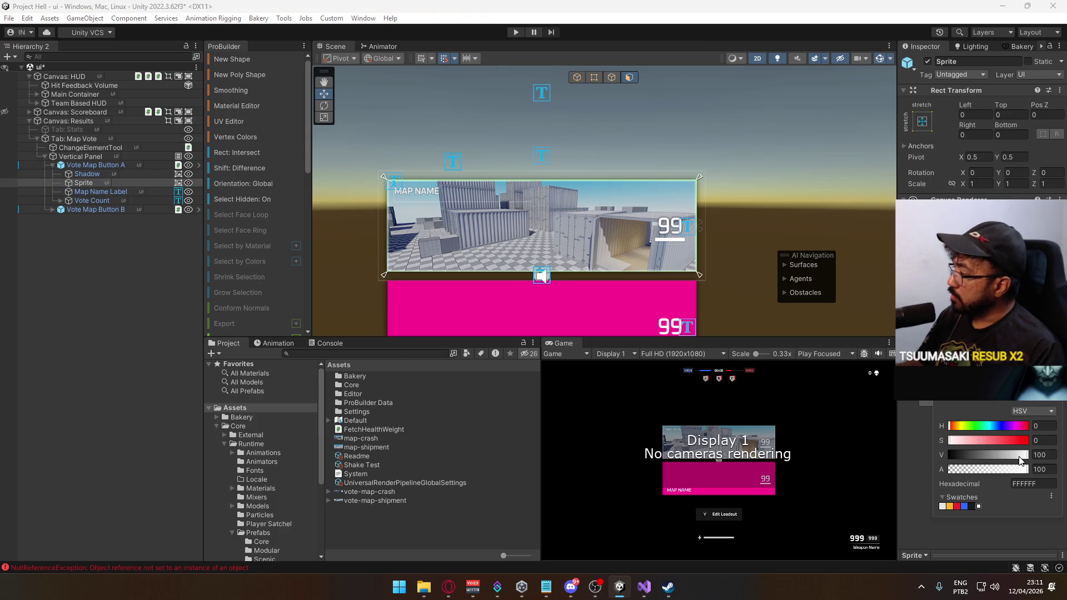
pyautogui.click(1020, 460)
pyautogui.moveTo(1019, 454)
pyautogui.mouseDown()
pyautogui.moveTo(1003, 454)
pyautogui.moveTo(1012, 453)
pyautogui.mouseUp()
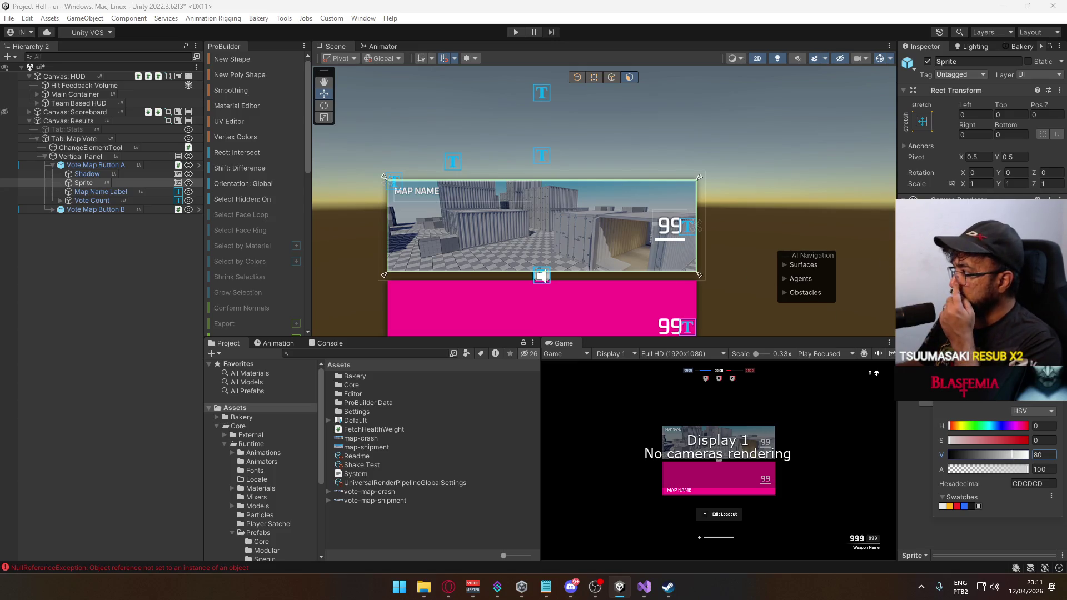
pyautogui.click(518, 258)
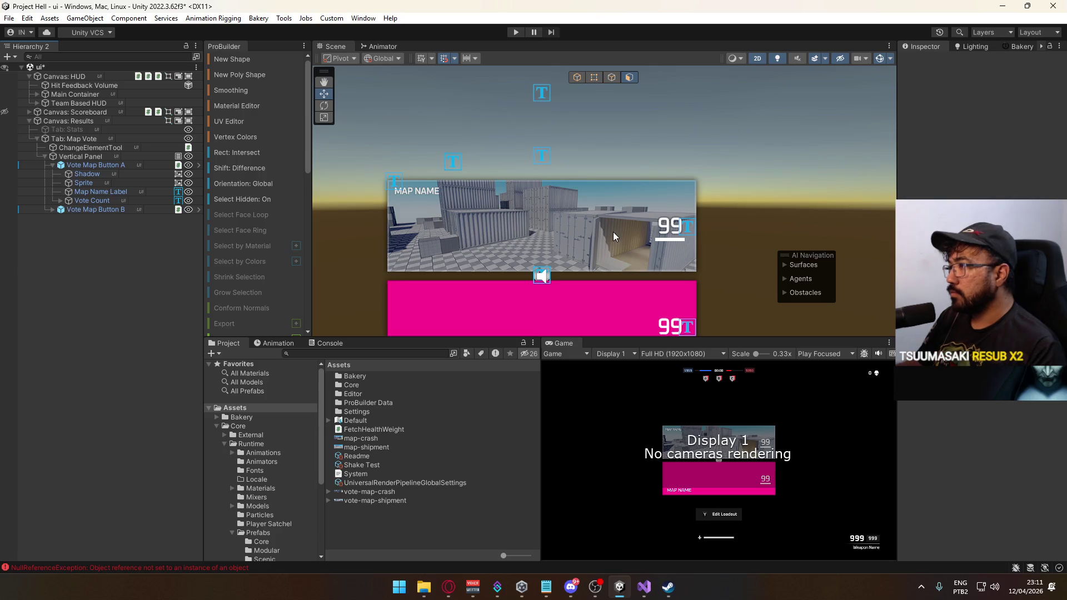
pyautogui.scroll(3, 612, 231)
pyautogui.moveTo(684, 229)
pyautogui.mouseDown()
pyautogui.moveTo(660, 251)
pyautogui.moveTo(631, 255)
pyautogui.moveTo(519, 227)
pyautogui.moveTo(543, 234)
pyautogui.moveTo(555, 220)
pyautogui.mouseUp()
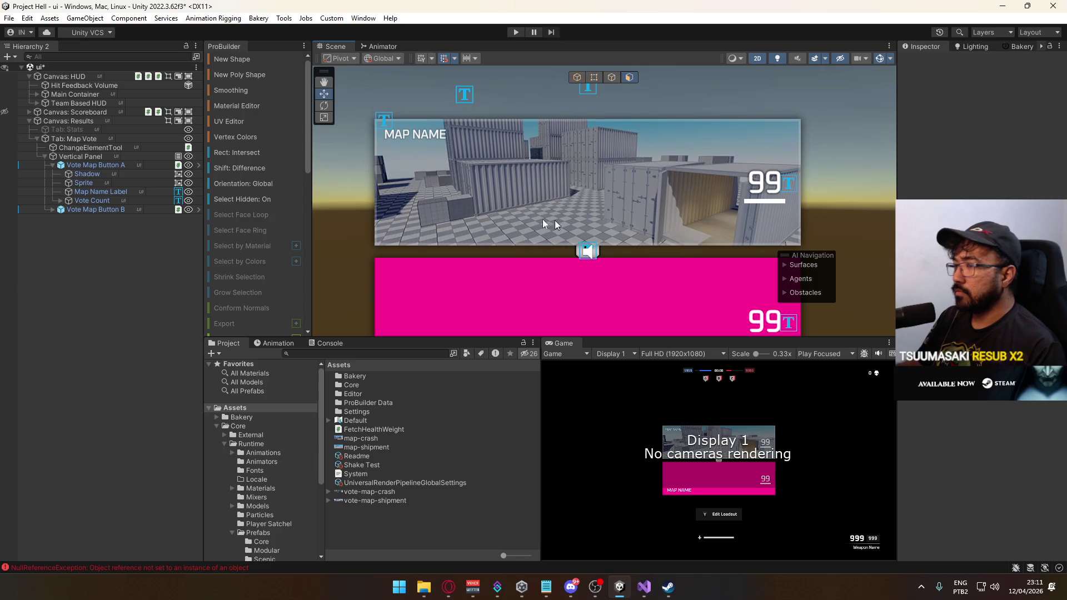
pyautogui.click(93, 183)
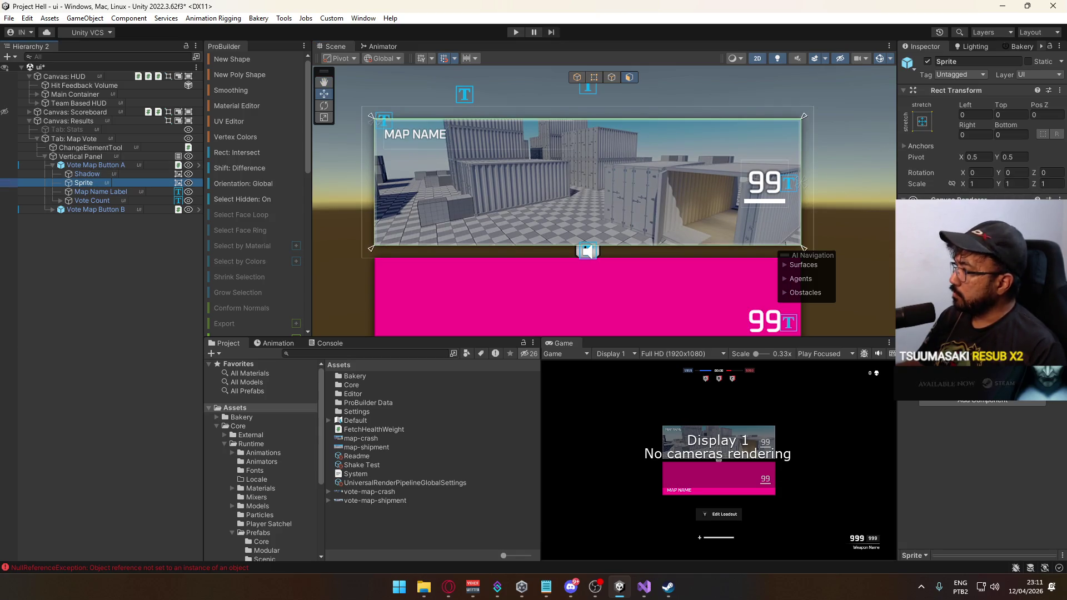
pyautogui.click(1057, 227)
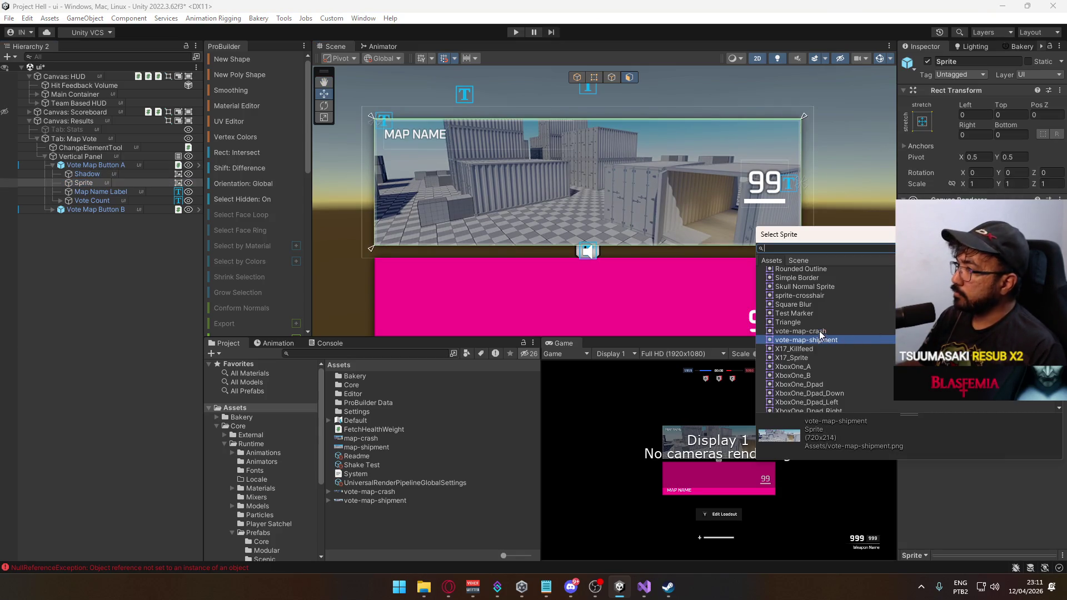
pyautogui.click(821, 333)
pyautogui.click(820, 340)
pyautogui.click(821, 332)
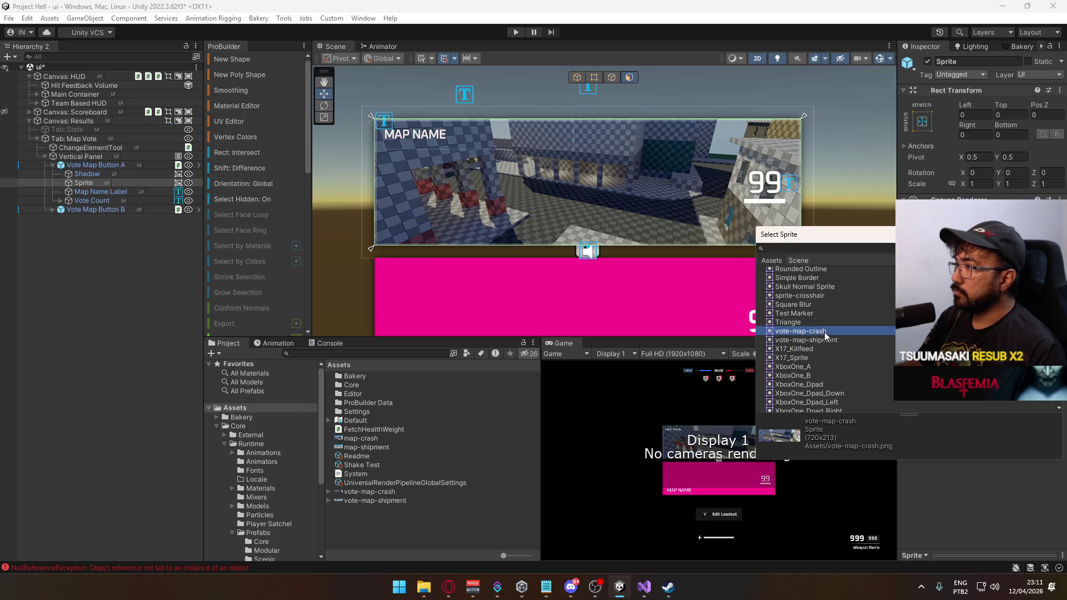
pyautogui.click(826, 340)
pyautogui.doubleClick(826, 340)
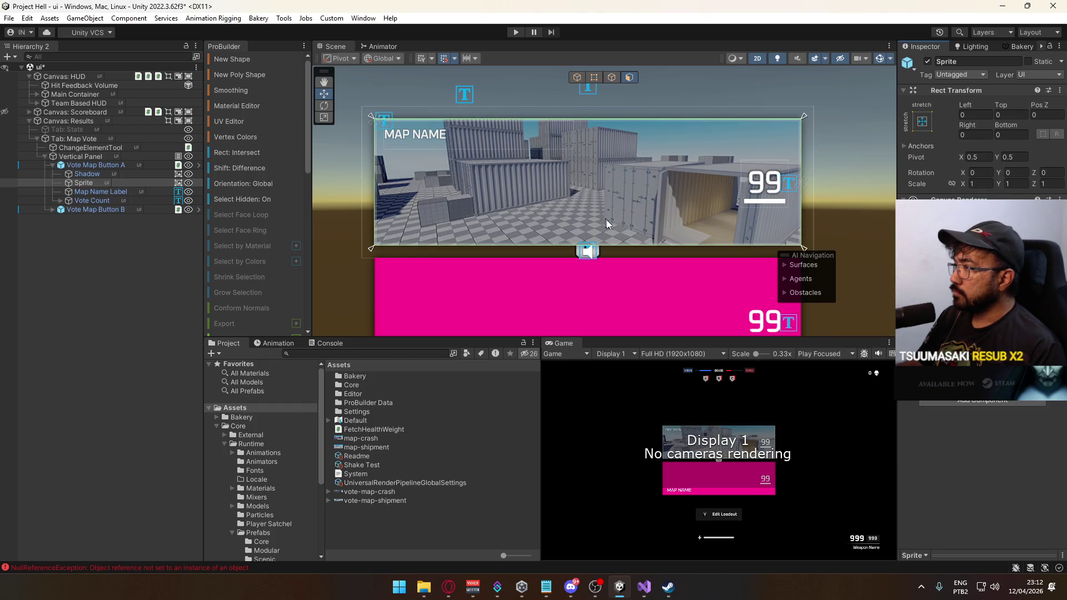
pyautogui.scroll(-5, 627, 259)
pyautogui.click(111, 311)
pyautogui.moveTo(534, 242)
pyautogui.mouseDown()
pyautogui.moveTo(562, 201)
pyautogui.moveTo(546, 218)
pyautogui.mouseUp()
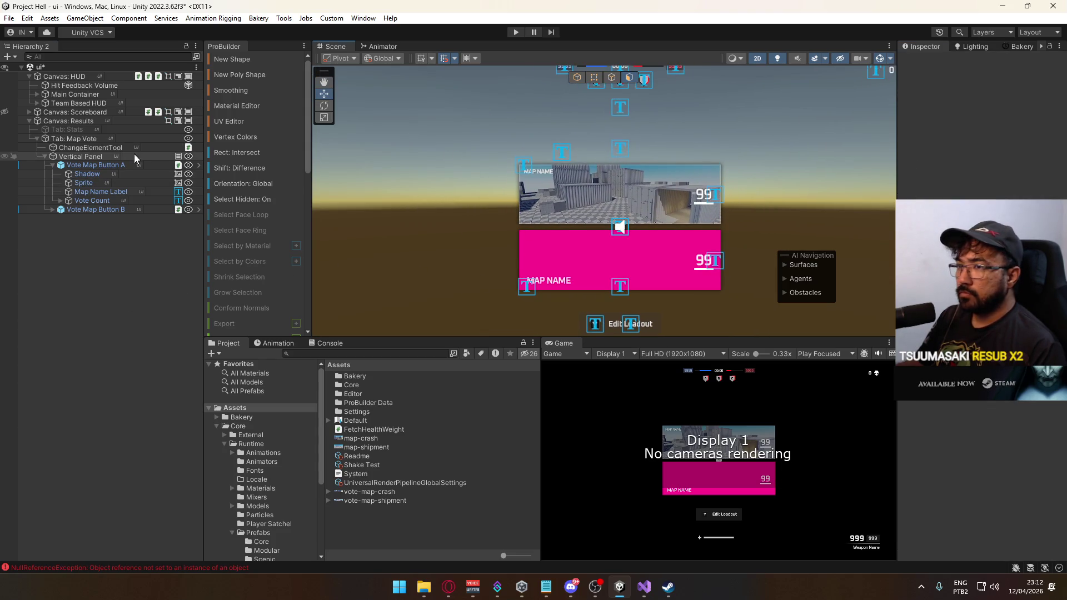
pyautogui.click(93, 165)
# Apply the map name text's font size 8 override to the Map Button prefab.
pyautogui.click(946, 104)
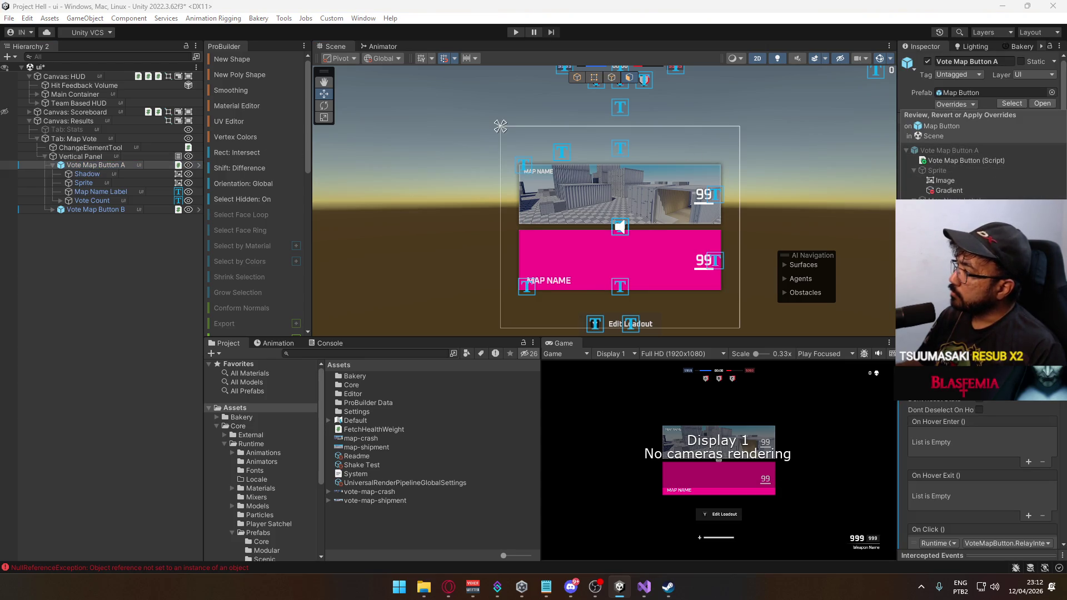
pyautogui.click(937, 171)
pyautogui.click(956, 210)
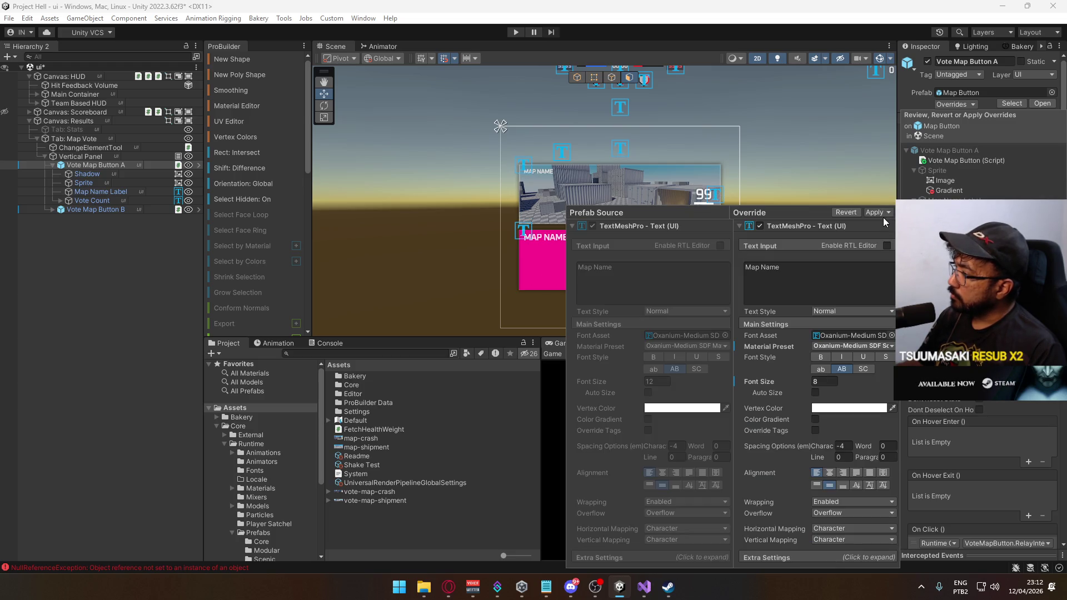
pyautogui.rightClick(762, 383)
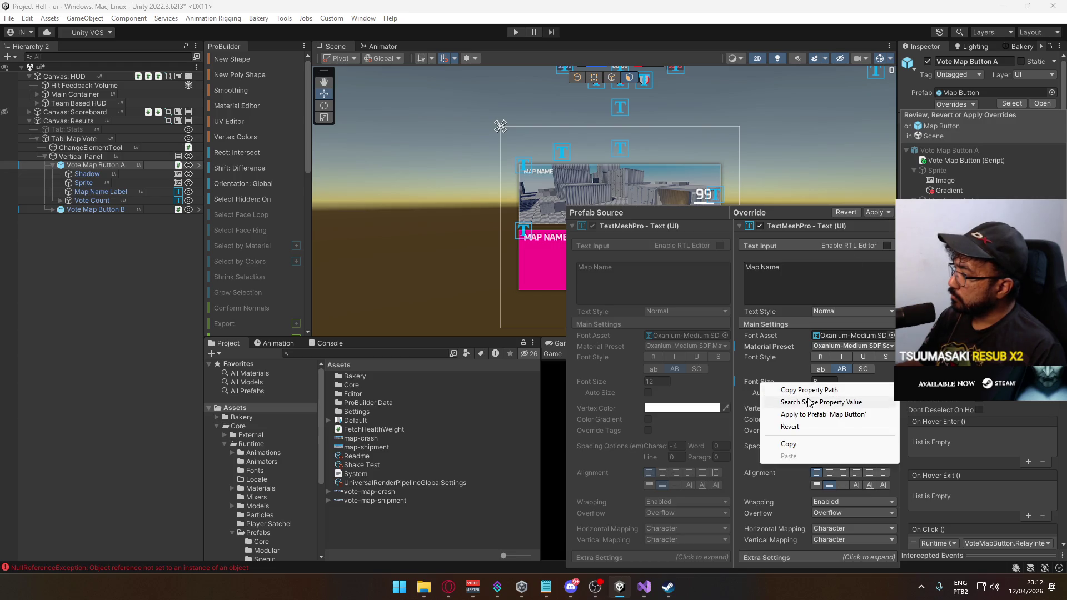
pyautogui.click(824, 414)
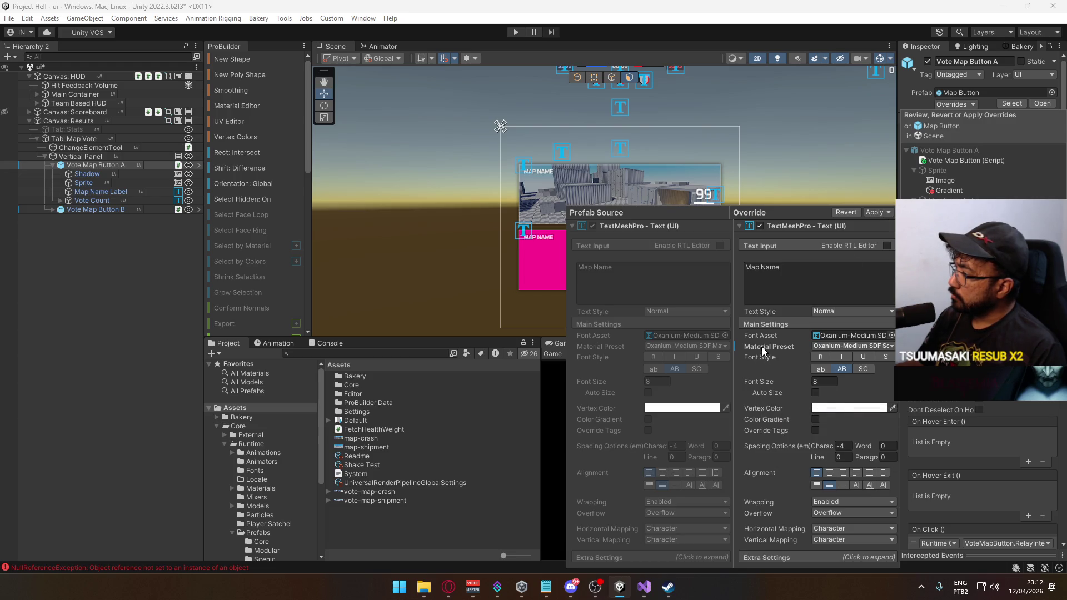
# Apply the map name and vote count Material Preset overrides to the Map Button prefab.
pyautogui.rightClick(756, 347)
pyautogui.click(824, 391)
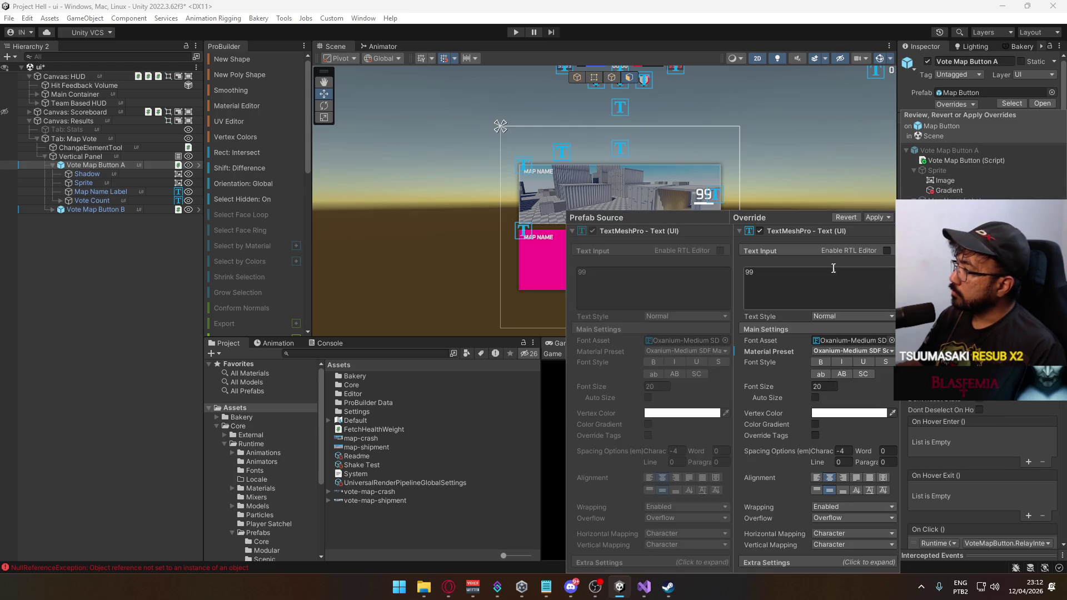
pyautogui.rightClick(766, 353)
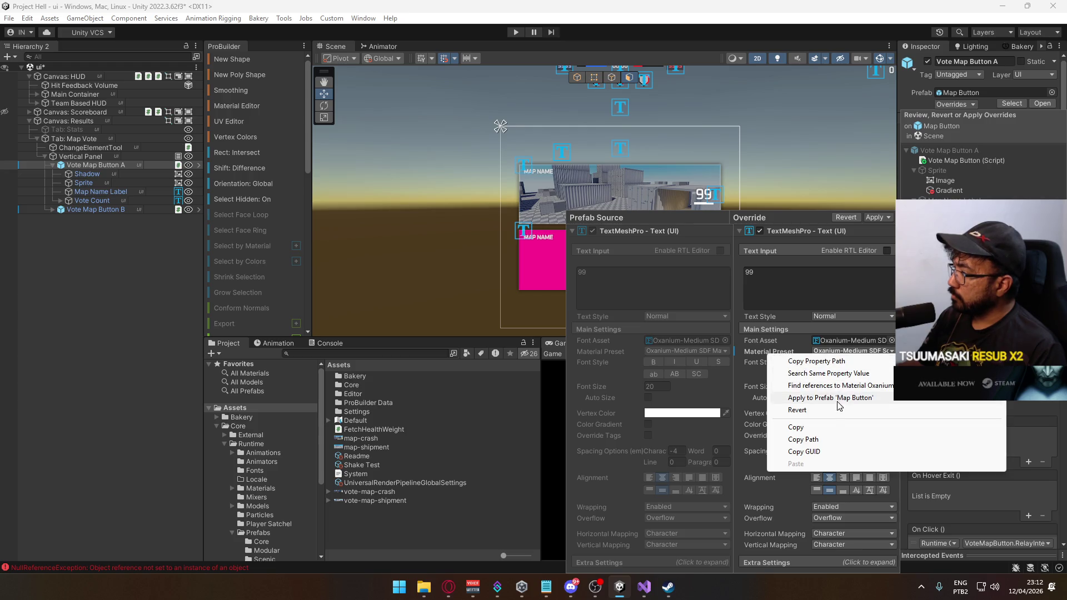
pyautogui.click(831, 397)
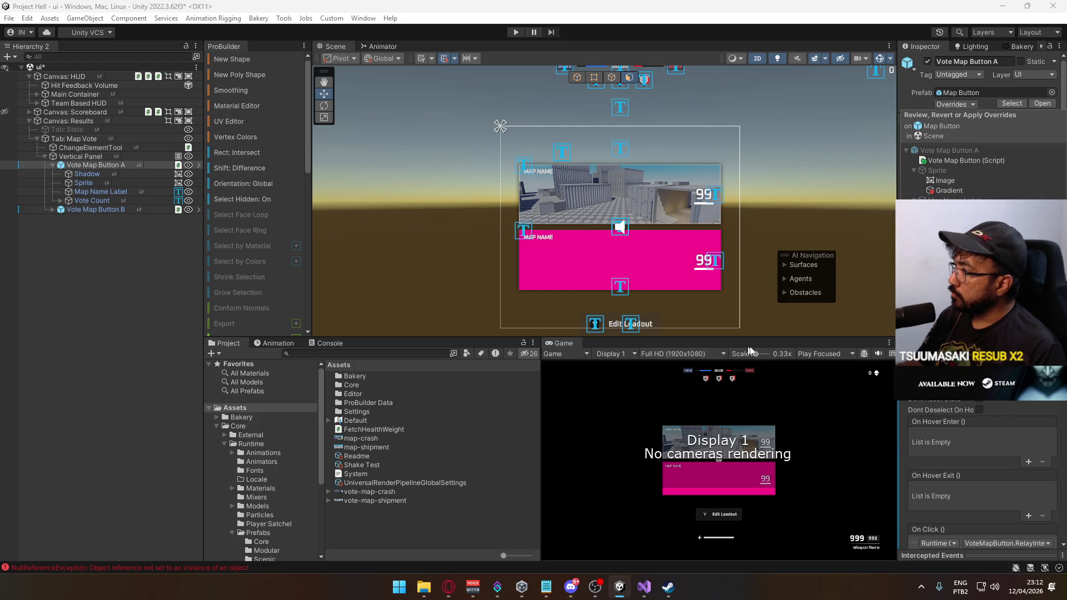
pyautogui.click(956, 209)
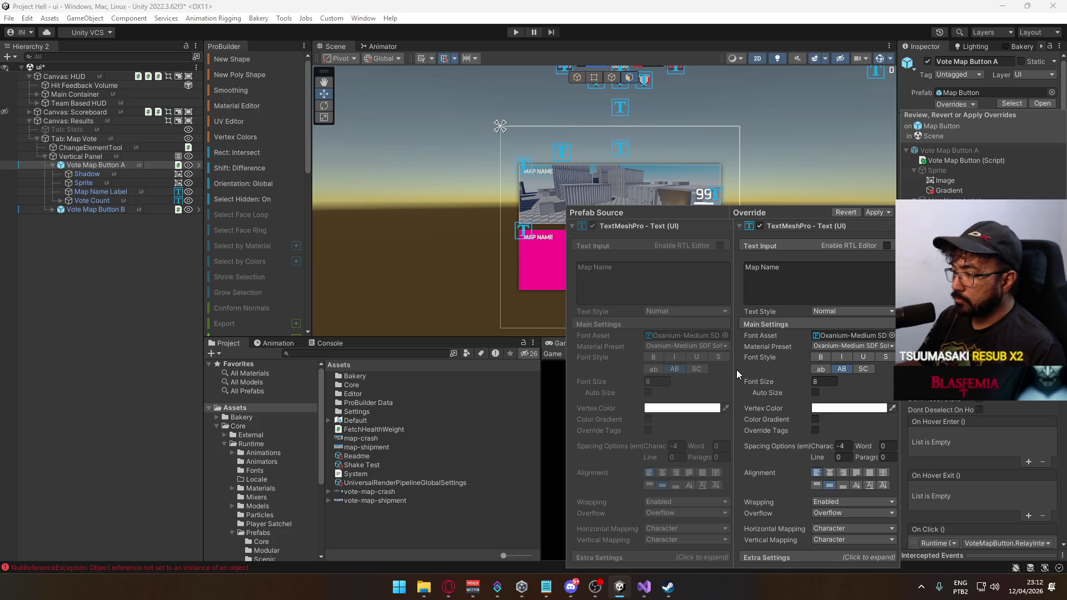
pyautogui.press('Escape')
# Apply the Gradient component's removal from Vote Map Button A to the Map Button prefab.
pyautogui.click(947, 190)
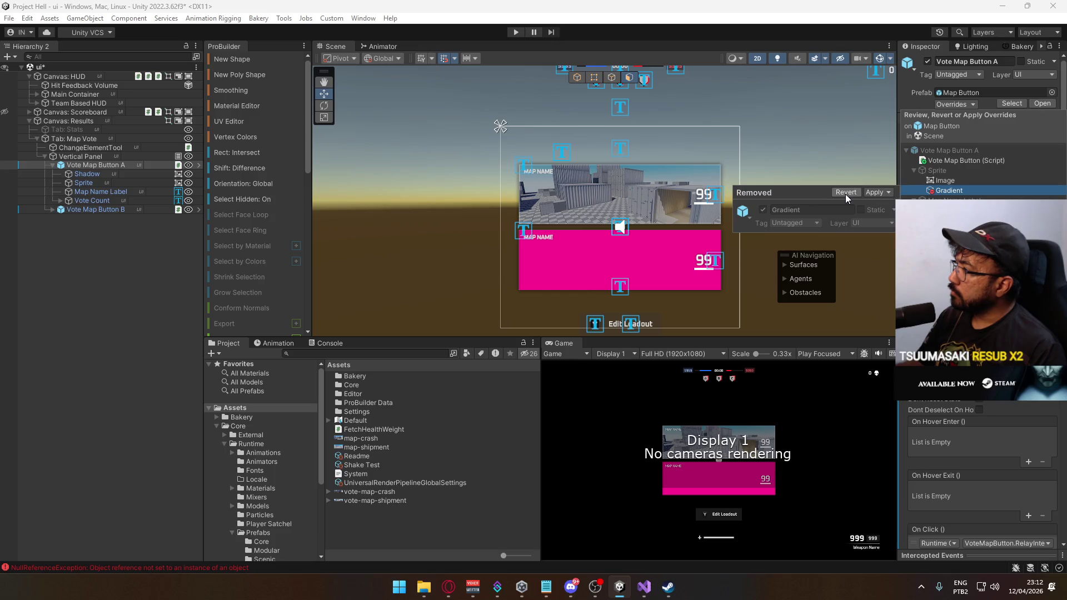
pyautogui.click(883, 192)
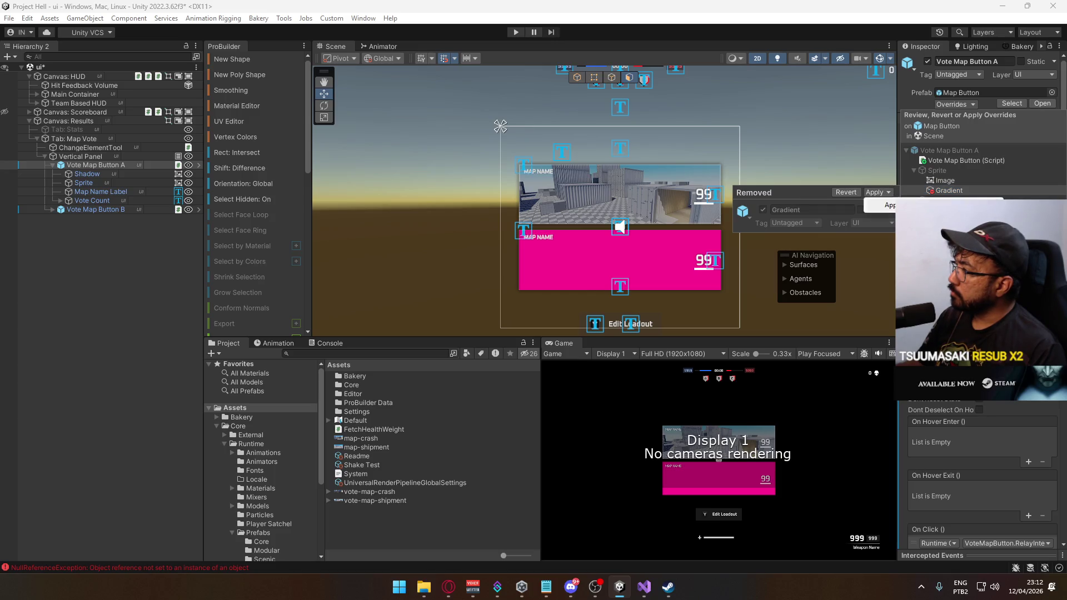
pyautogui.click(888, 205)
# Apply the Sprite image's colour override to the Map Button prefab, undoing an accidental revert first.
pyautogui.click(945, 180)
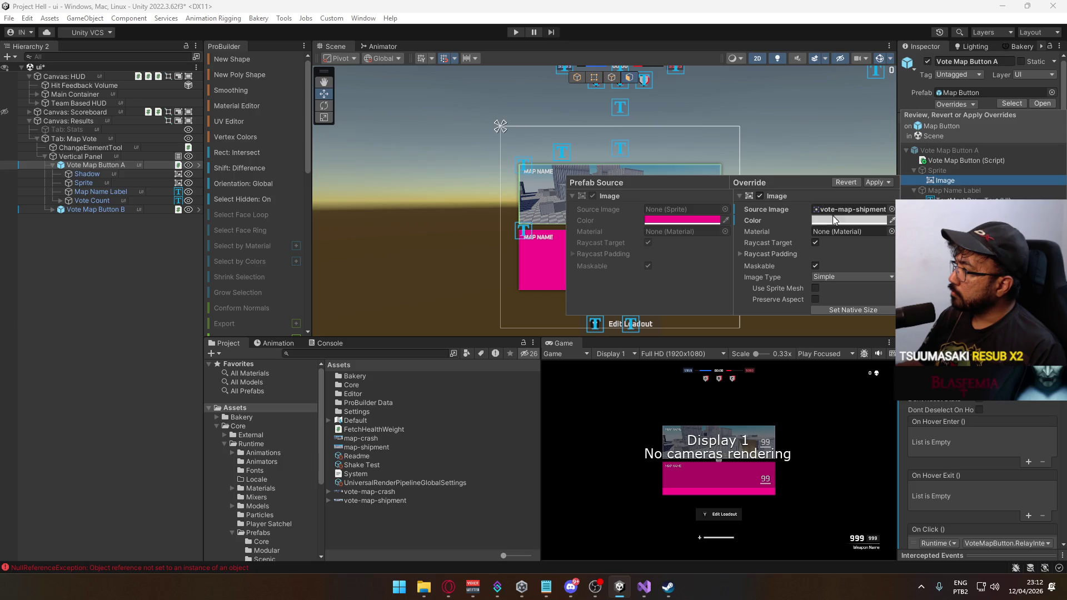
pyautogui.rightClick(759, 223)
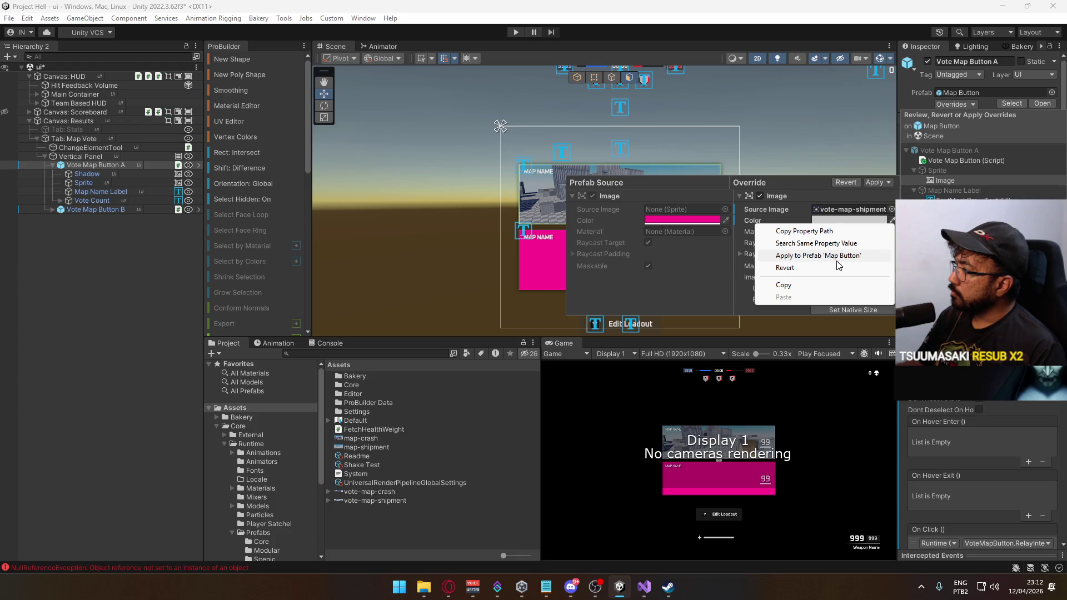
pyautogui.click(823, 267)
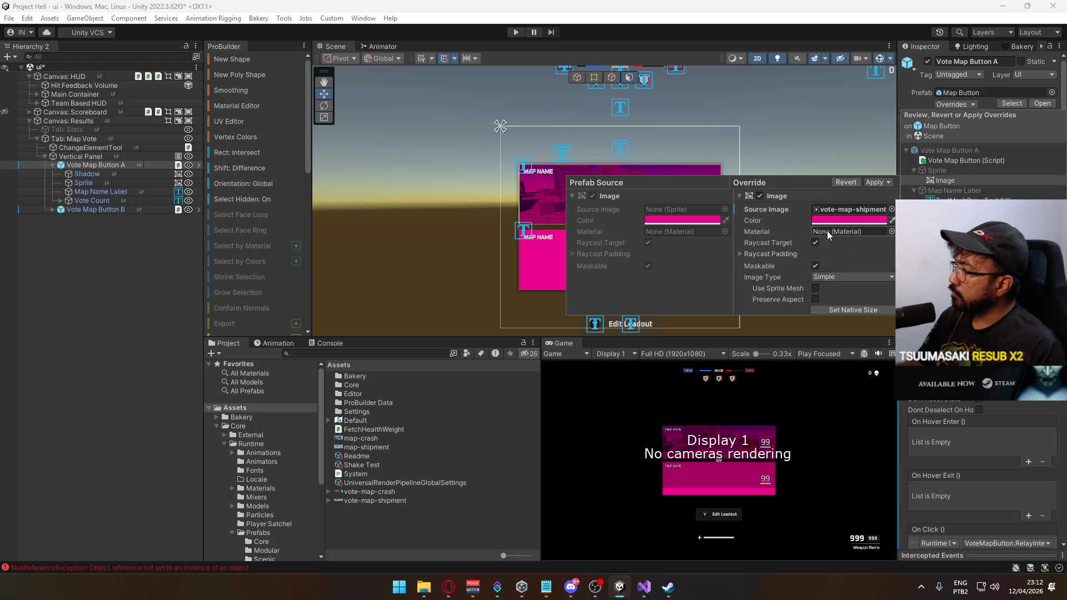
pyautogui.hotkey('ctrl', 'z')
pyautogui.rightClick(755, 222)
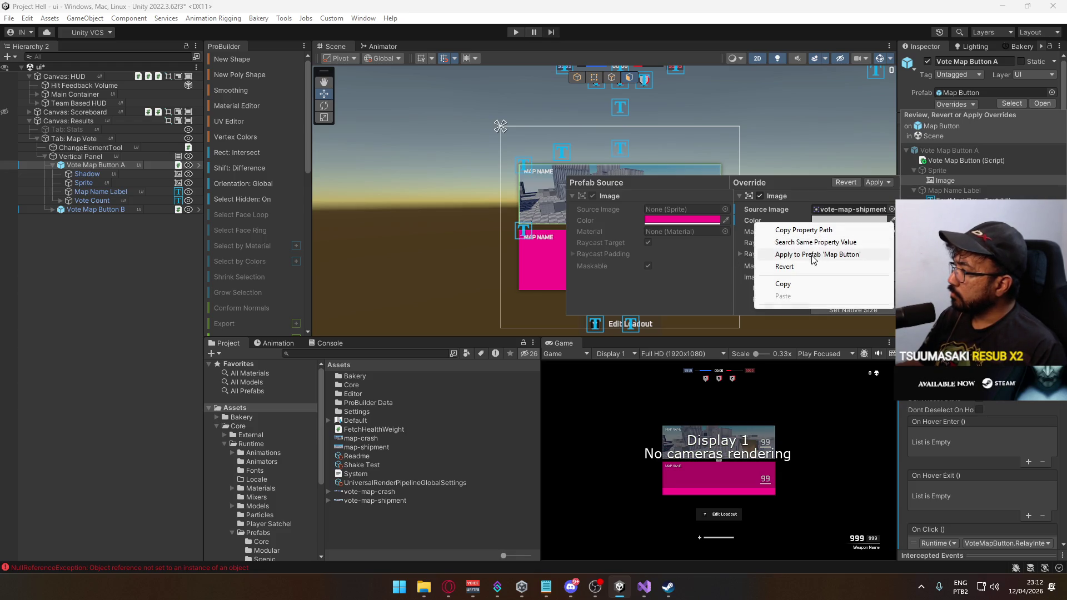
pyautogui.click(817, 254)
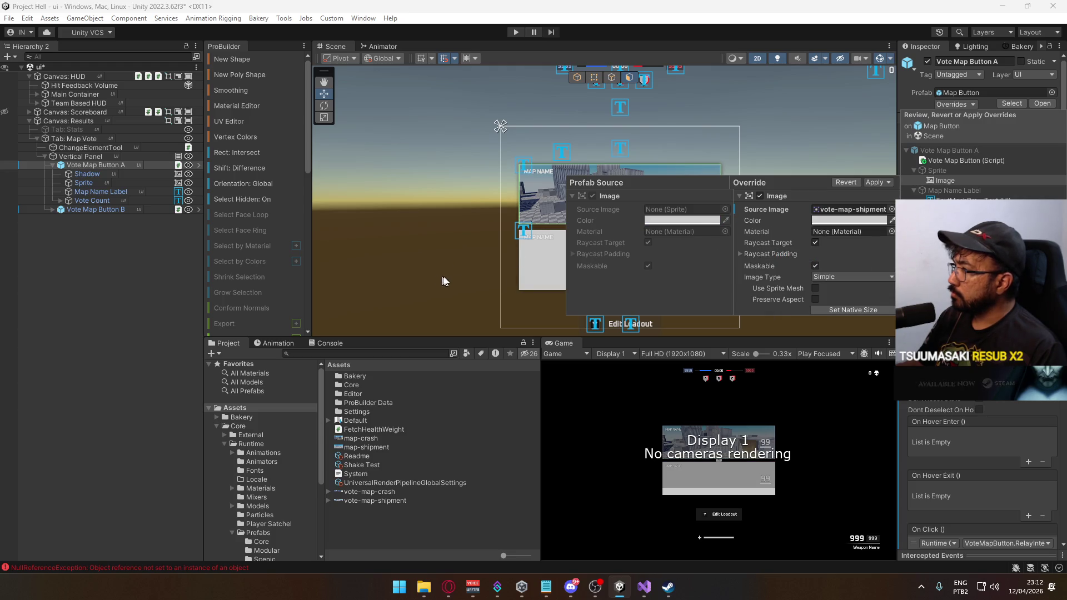
pyautogui.click(552, 268)
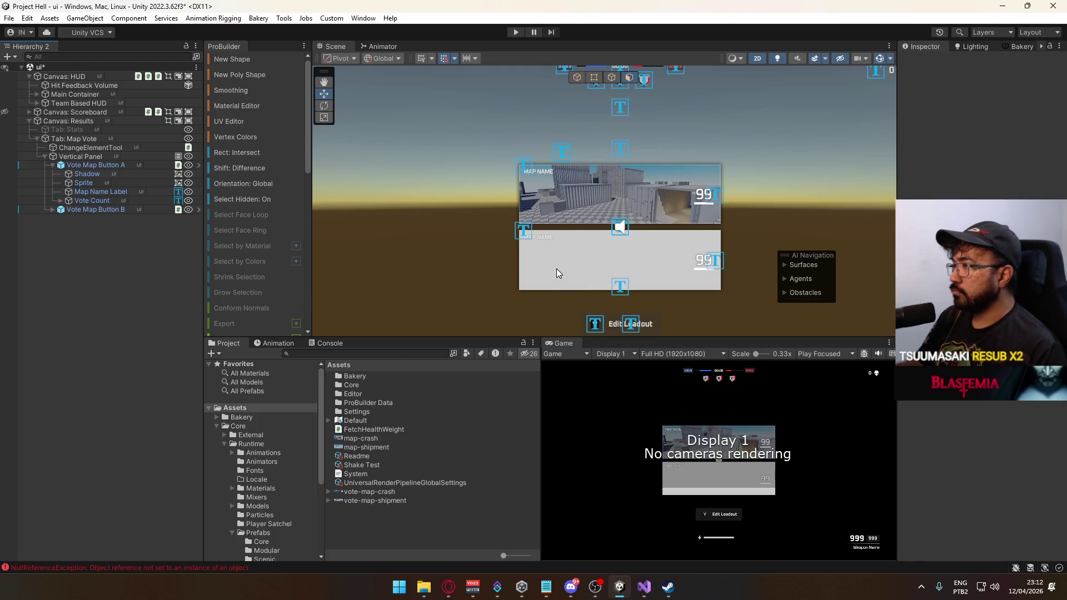
pyautogui.scroll(2, 645, 287)
pyautogui.scroll(2, 645, 287)
pyautogui.moveTo(571, 188); pyautogui.dragTo(549, 254)
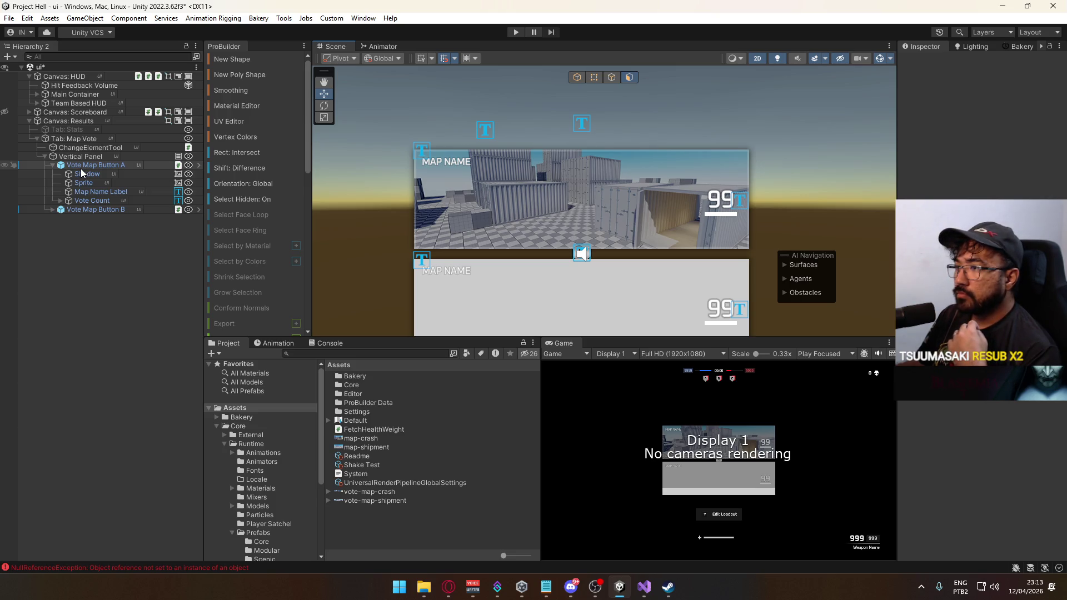
pyautogui.click(82, 166)
pyautogui.rightClick(85, 166)
# Add a UI Image under Vote Map Button A, stretched to fill the card with all offsets 0.
pyautogui.moveTo(160, 368)
pyautogui.click(257, 365)
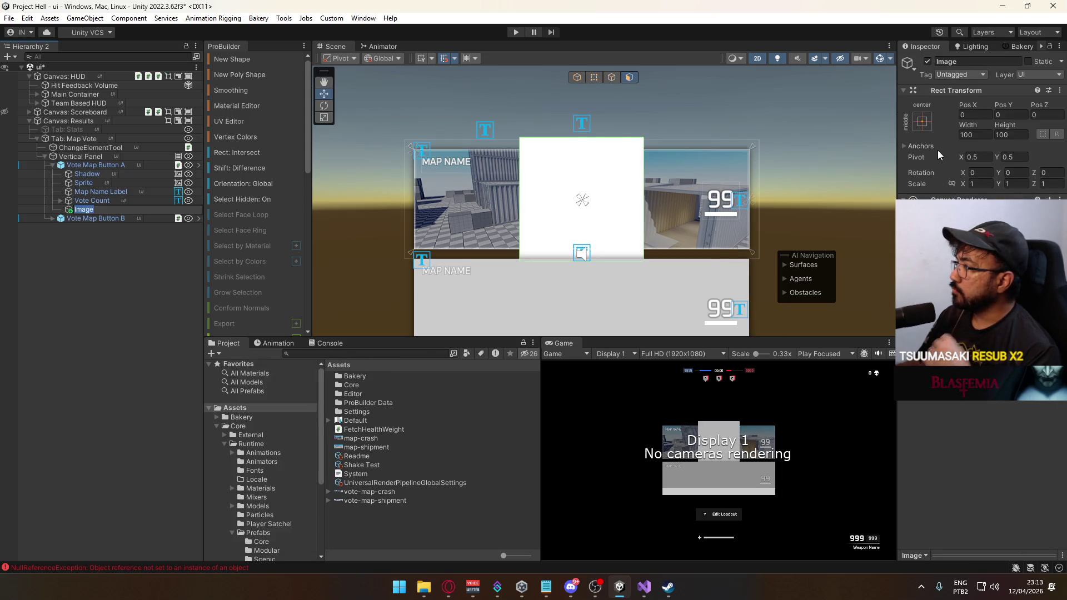
pyautogui.click(922, 122)
pyautogui.click(983, 126)
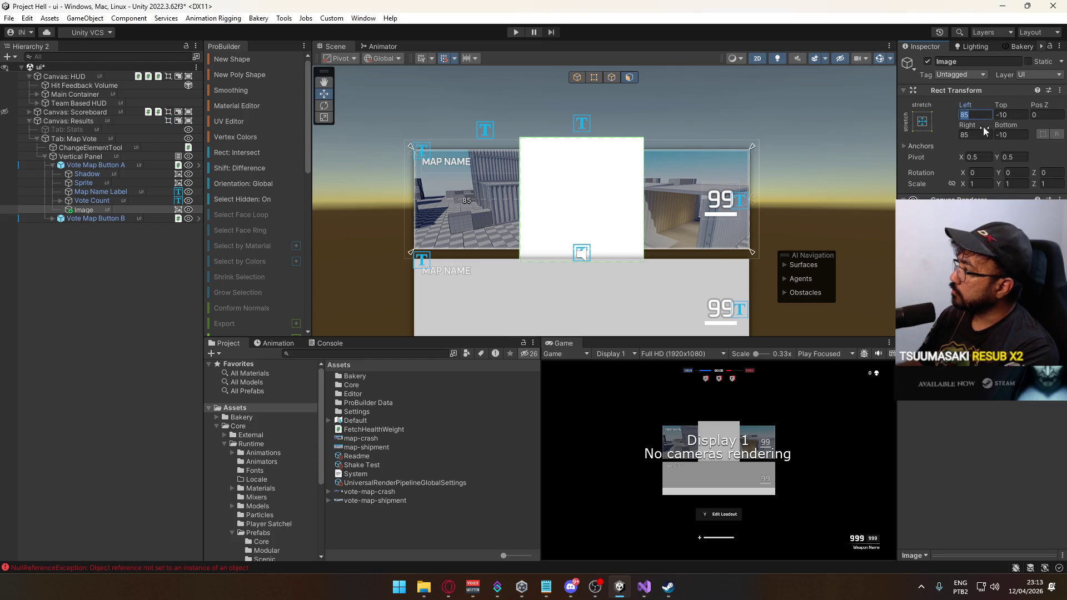
pyautogui.write('0')
pyautogui.click(982, 134)
pyautogui.write('0')
pyautogui.click(1019, 135)
pyautogui.write('0')
pyautogui.click(1015, 115)
# Set the new image's Source Image to the Simple Border sprite.
pyautogui.write('0')
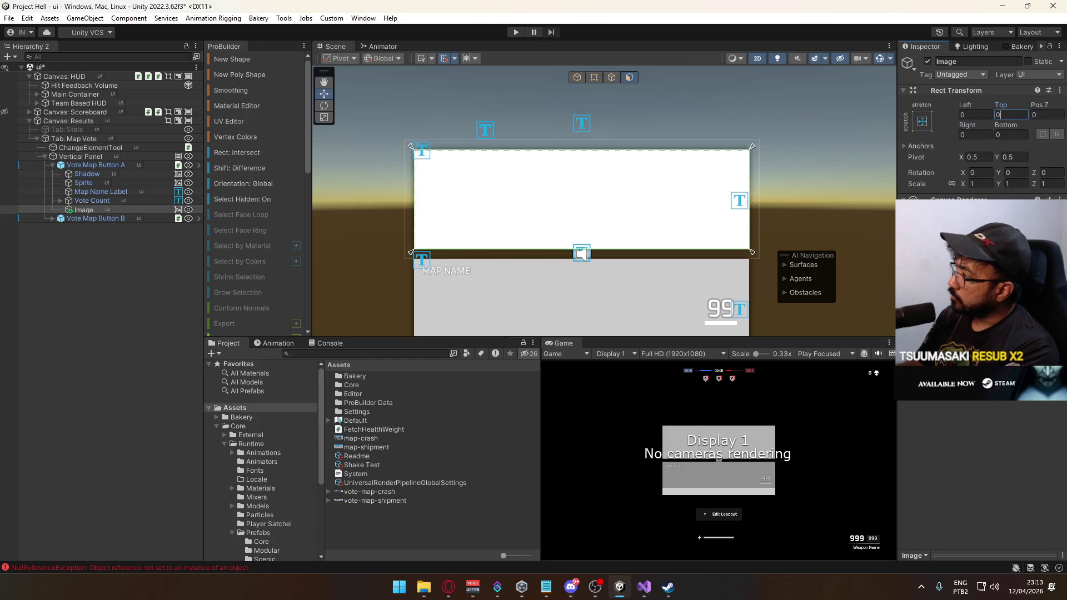
pyautogui.write('bor')
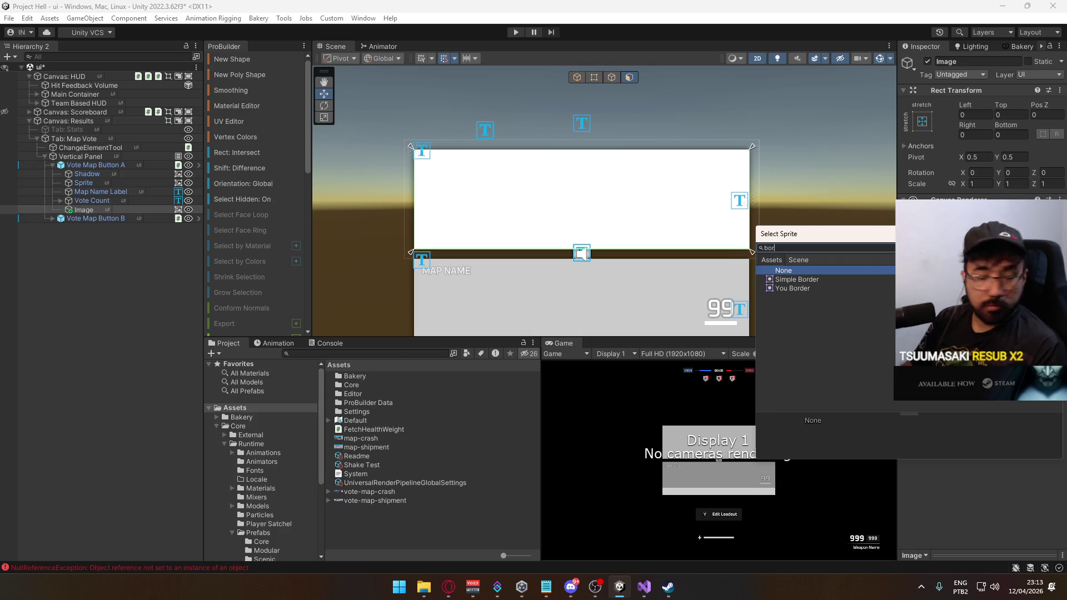
pyautogui.write('der')
pyautogui.click(812, 280)
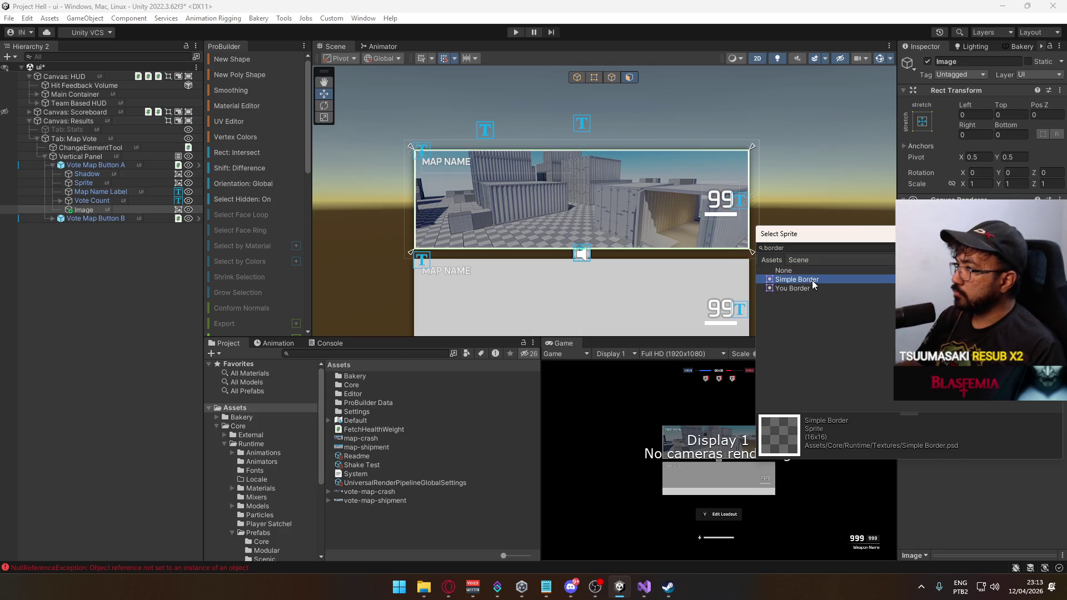
pyautogui.doubleClick(811, 280)
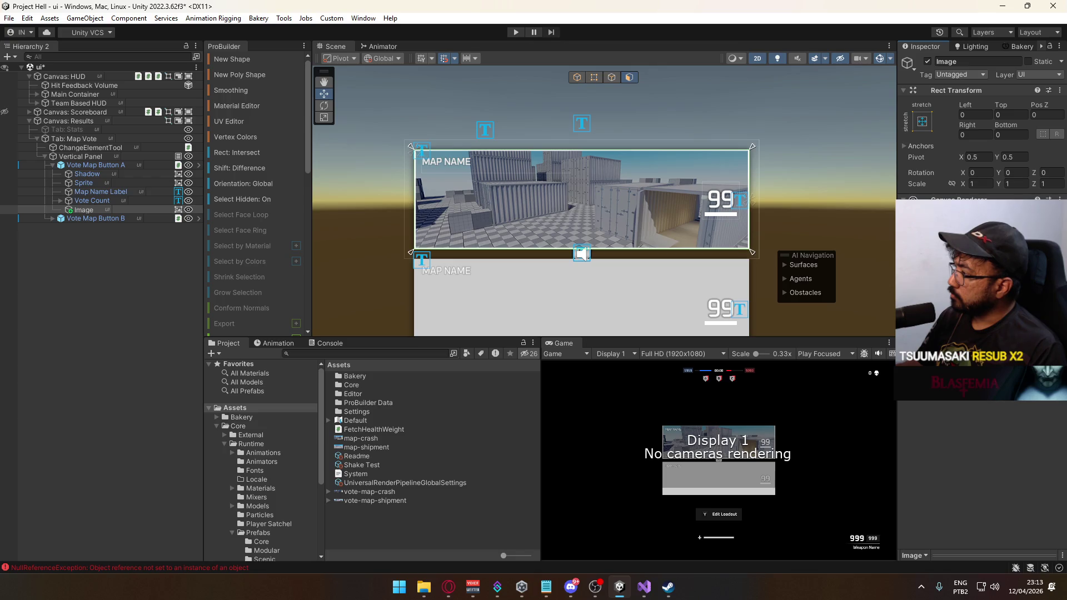
# Frame the bordered card and set the border's Left, Right, Bottom and Top offsets to -1.
pyautogui.scroll(5, 548, 236)
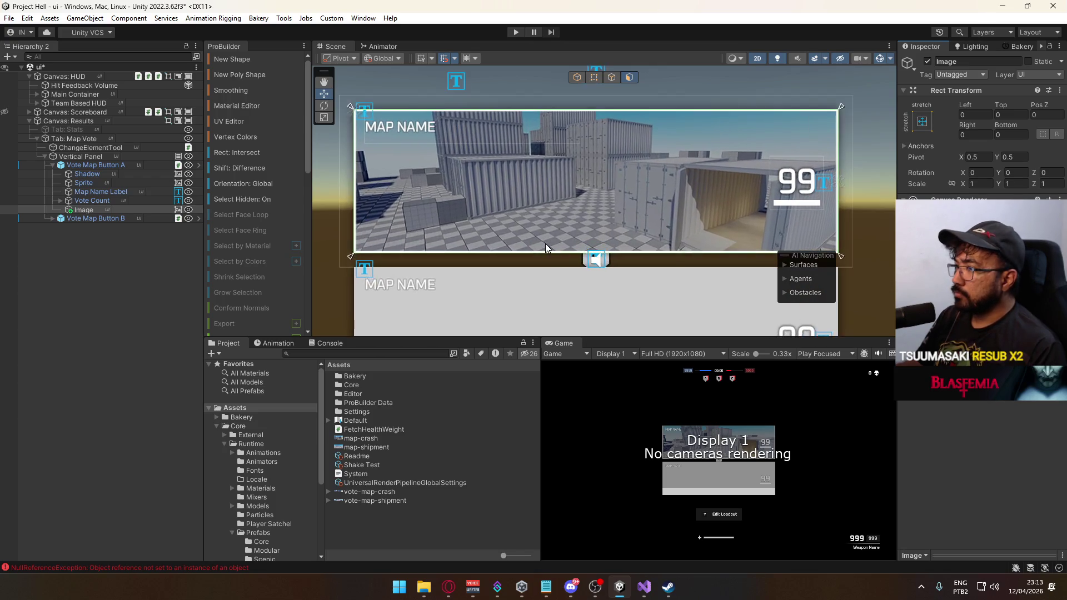
pyautogui.moveTo(559, 223); pyautogui.dragTo(569, 232)
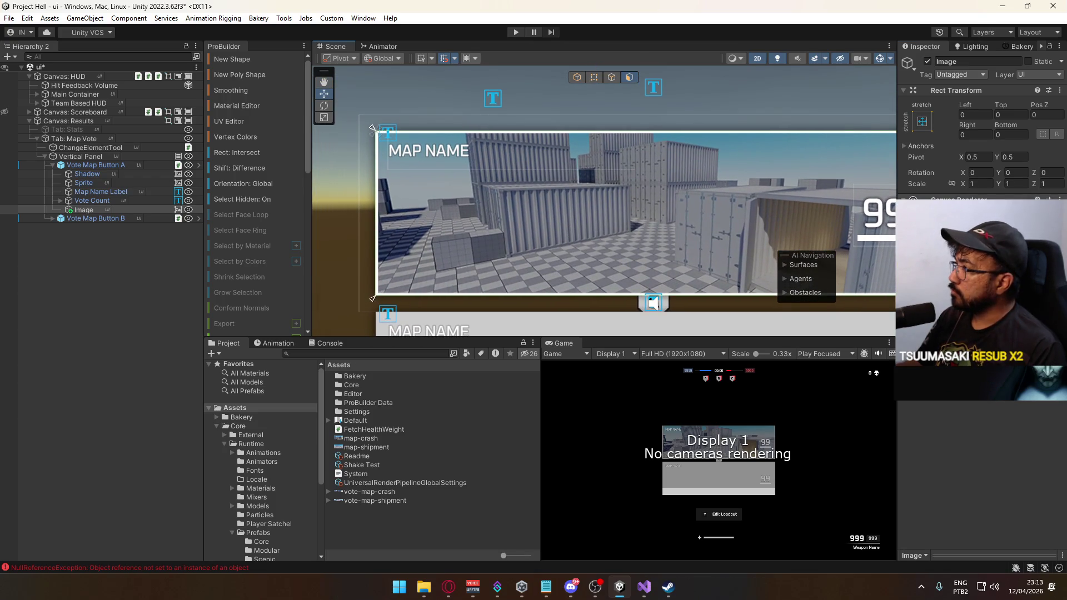
pyautogui.click(975, 114)
pyautogui.write('1')
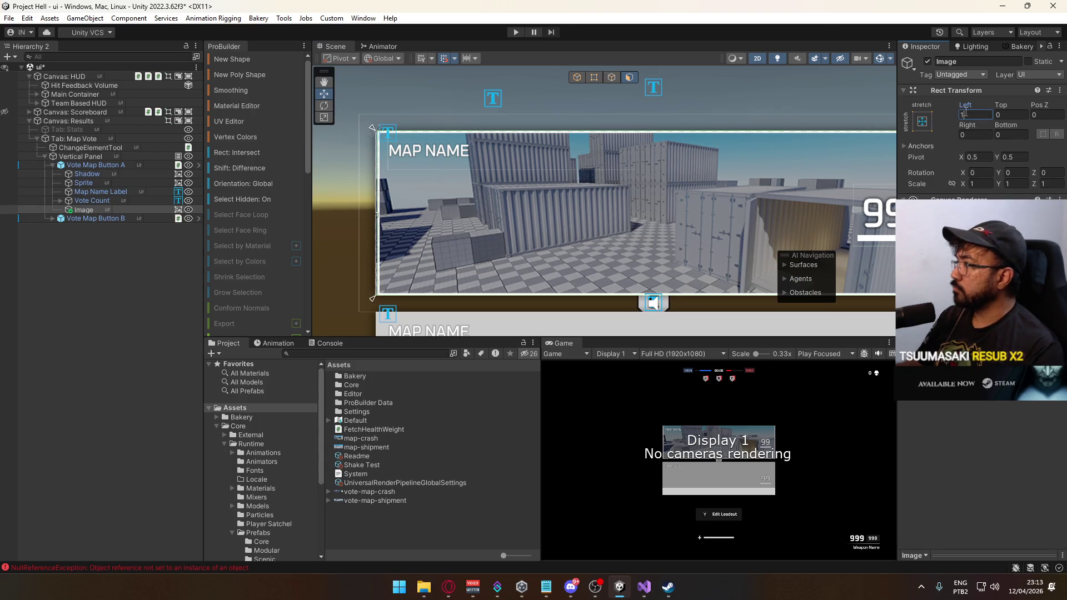
pyautogui.write('1')
pyautogui.click(970, 135)
pyautogui.write('-1')
pyautogui.click(1011, 134)
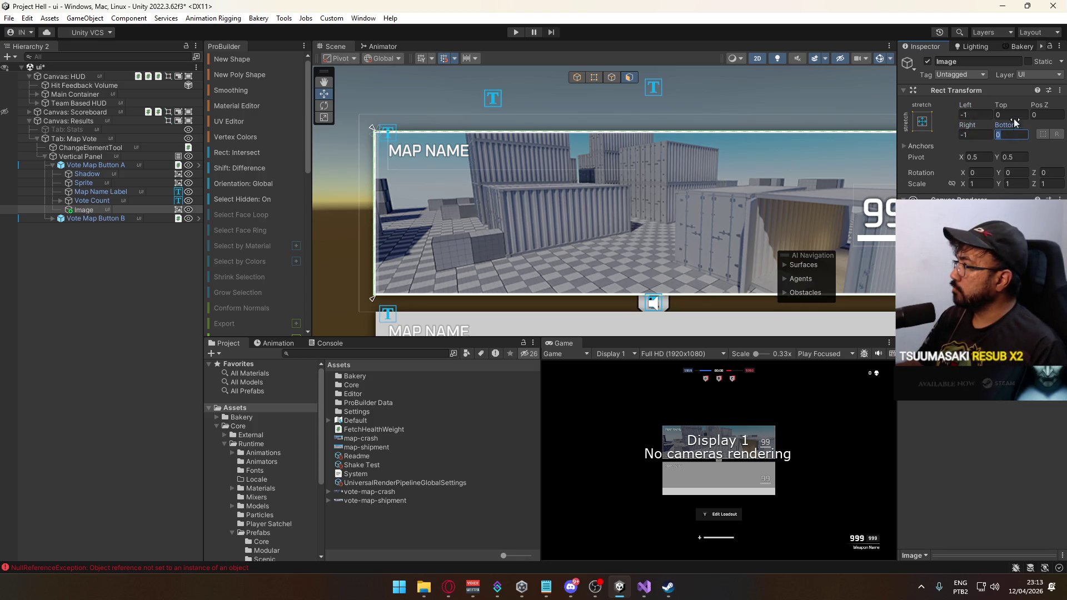
pyautogui.write('-1')
pyautogui.click(1009, 115)
pyautogui.write('-1')
# Tint the border image orange, FFB31A.
pyautogui.scroll(-2, 642, 211)
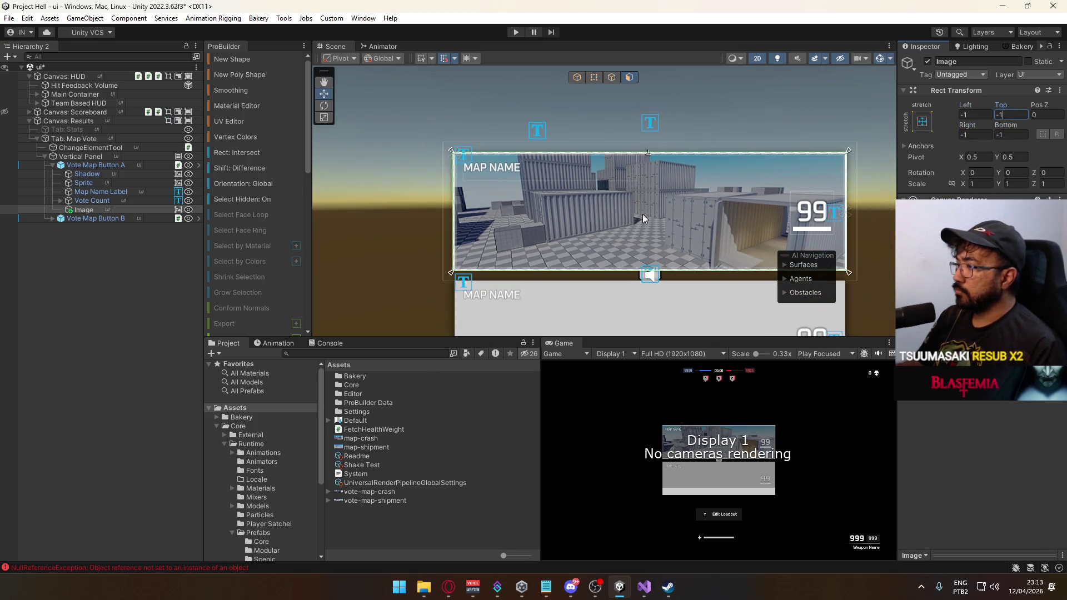
pyautogui.scroll(2, 643, 214)
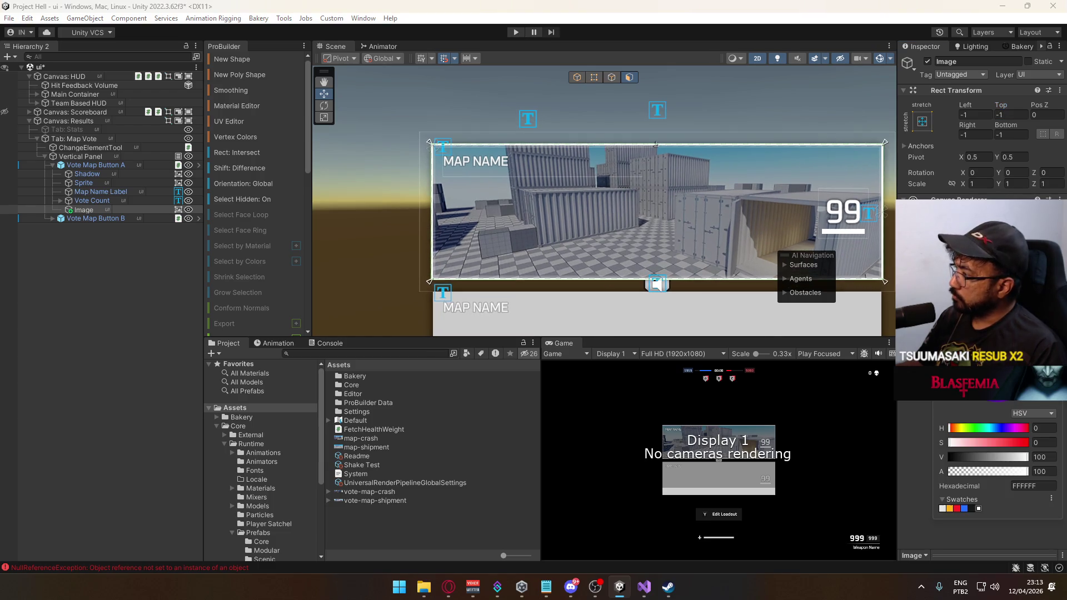
pyautogui.click(944, 508)
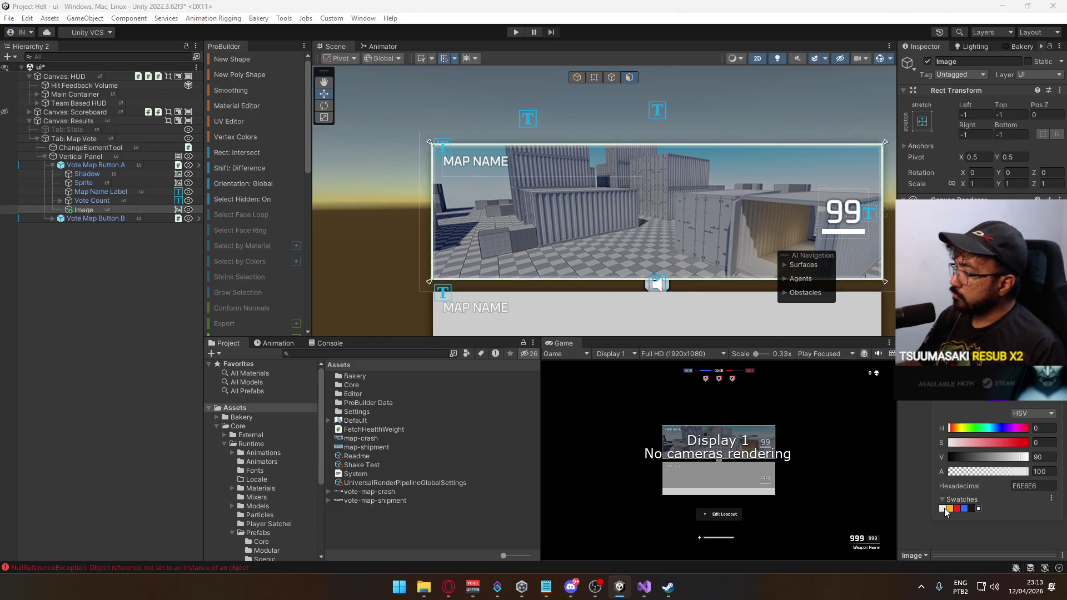
pyautogui.click(950, 508)
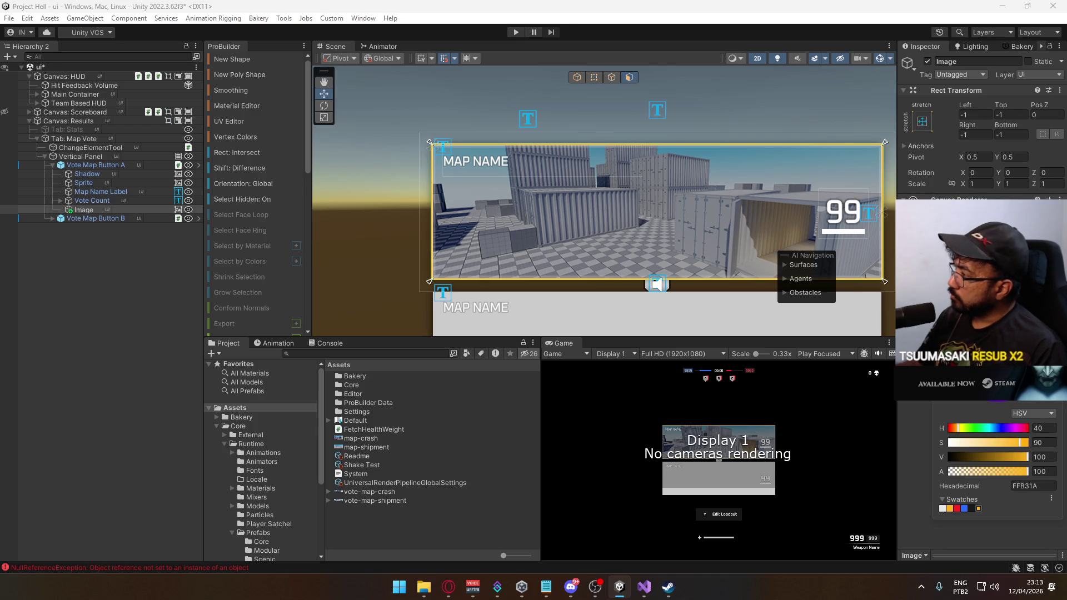
pyautogui.press('Escape')
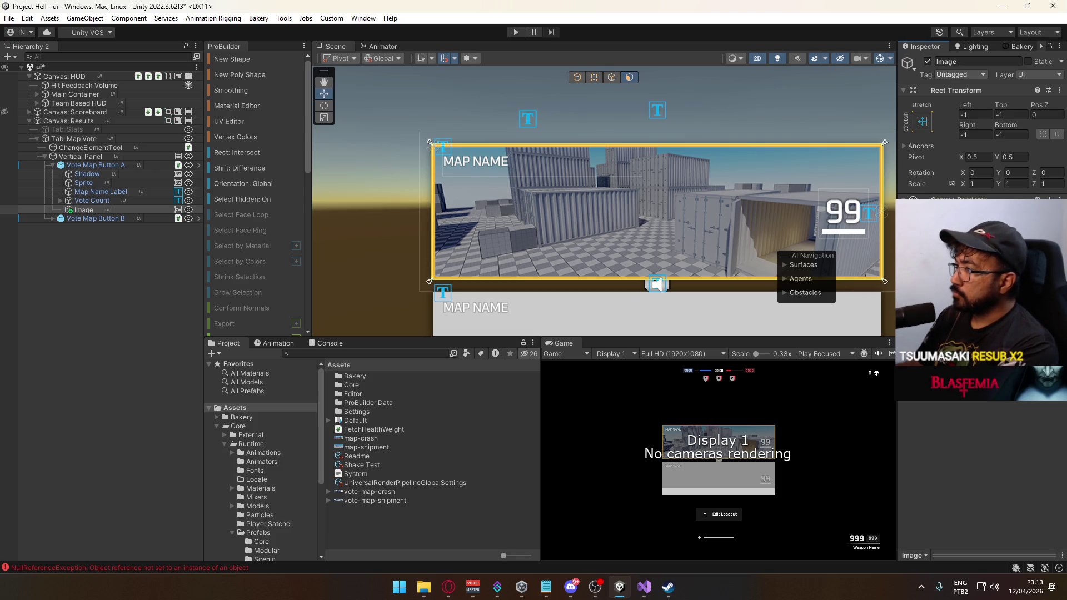
# Set the border's offsets to -2 so it extends 2 units past every card edge.
pyautogui.write('2')
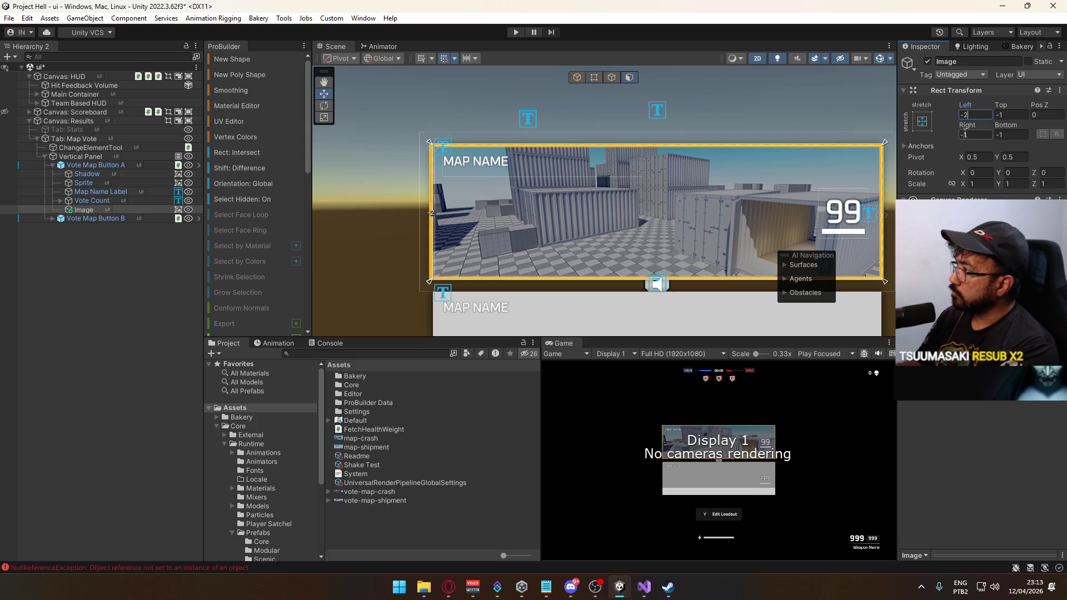
pyautogui.write('2')
pyautogui.press('Tab')
pyautogui.write('-2')
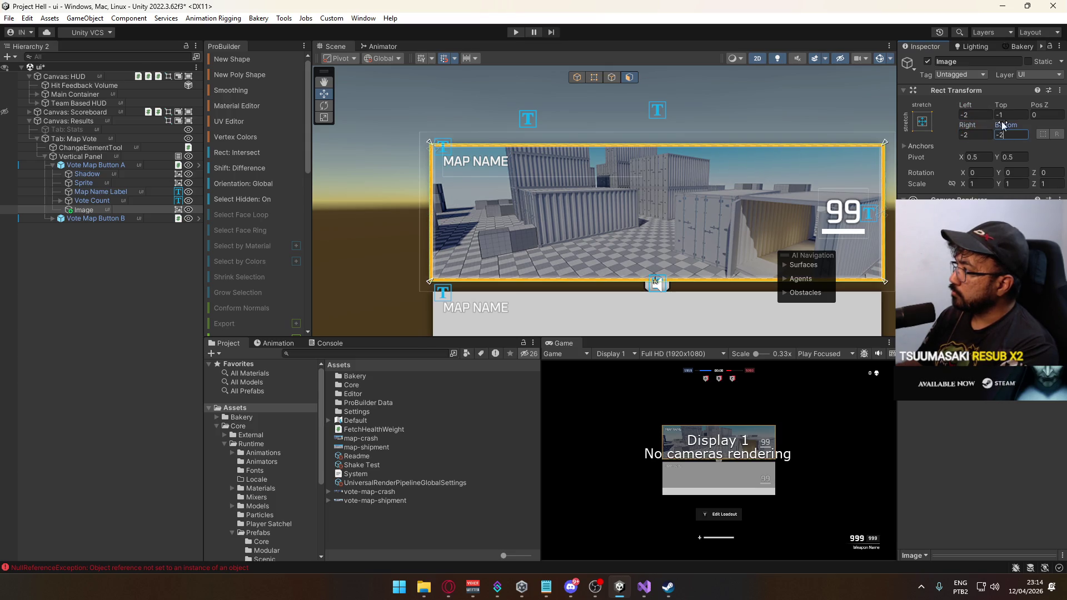
pyautogui.click(1003, 115)
pyautogui.write('-2')
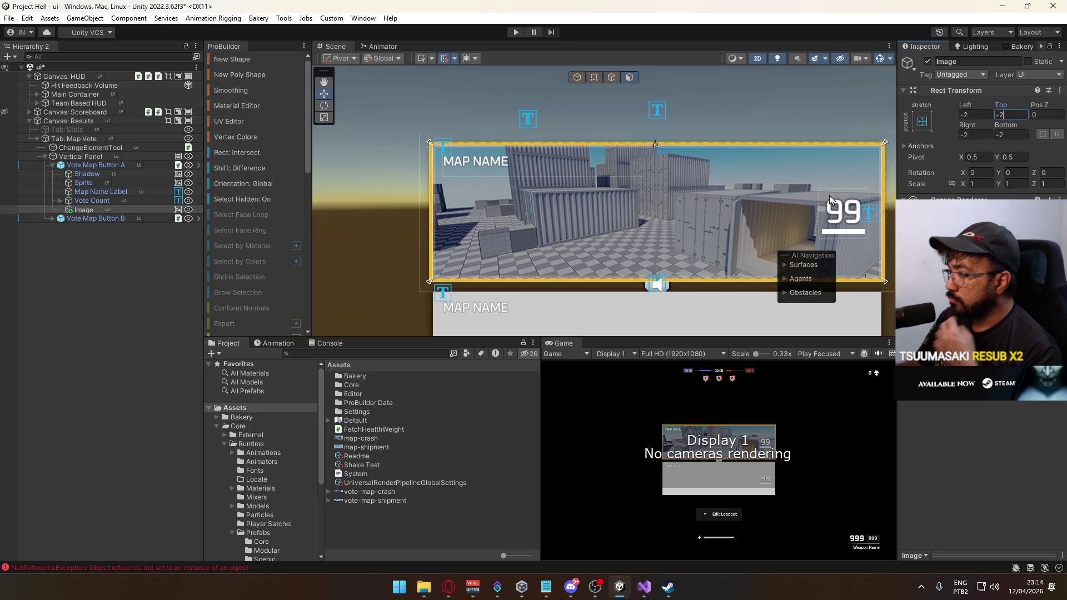
# Preview the cards in a maximized Game view, then set all four border offsets to -4.
pyautogui.rightClick(562, 344)
pyautogui.click(609, 383)
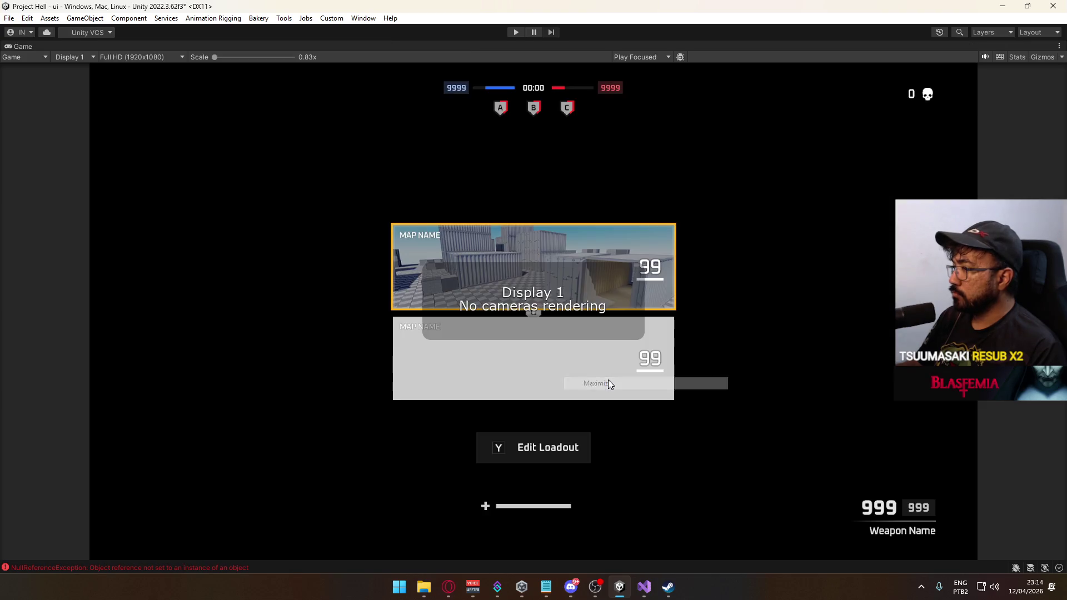
pyautogui.rightClick(610, 46)
pyautogui.click(671, 79)
pyautogui.click(969, 115)
pyautogui.write('-4')
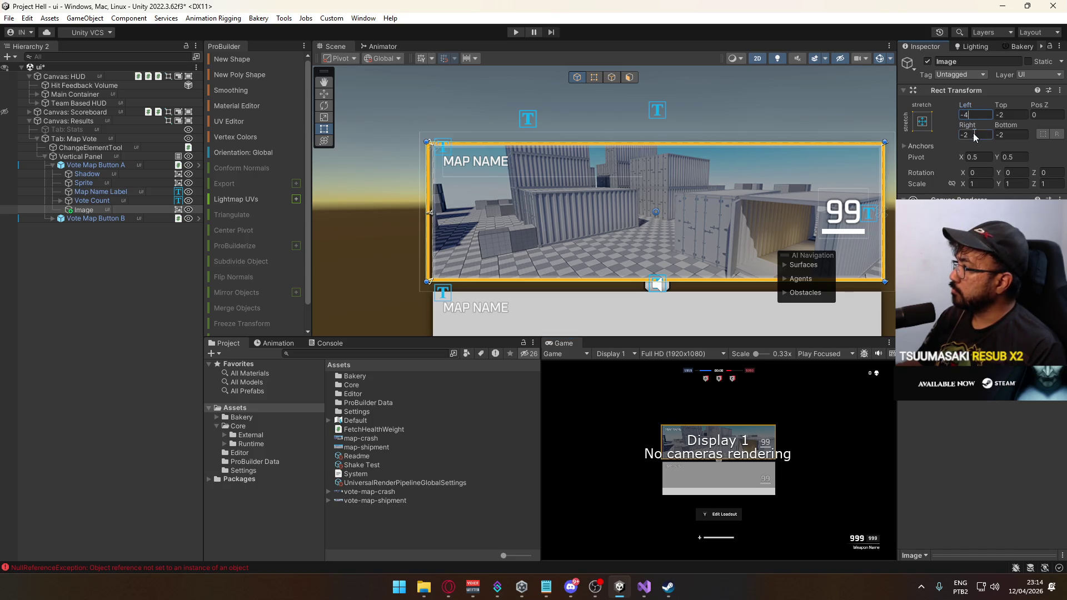
pyautogui.write('-4')
pyautogui.click(1004, 135)
pyautogui.write('-4')
pyautogui.click(1001, 115)
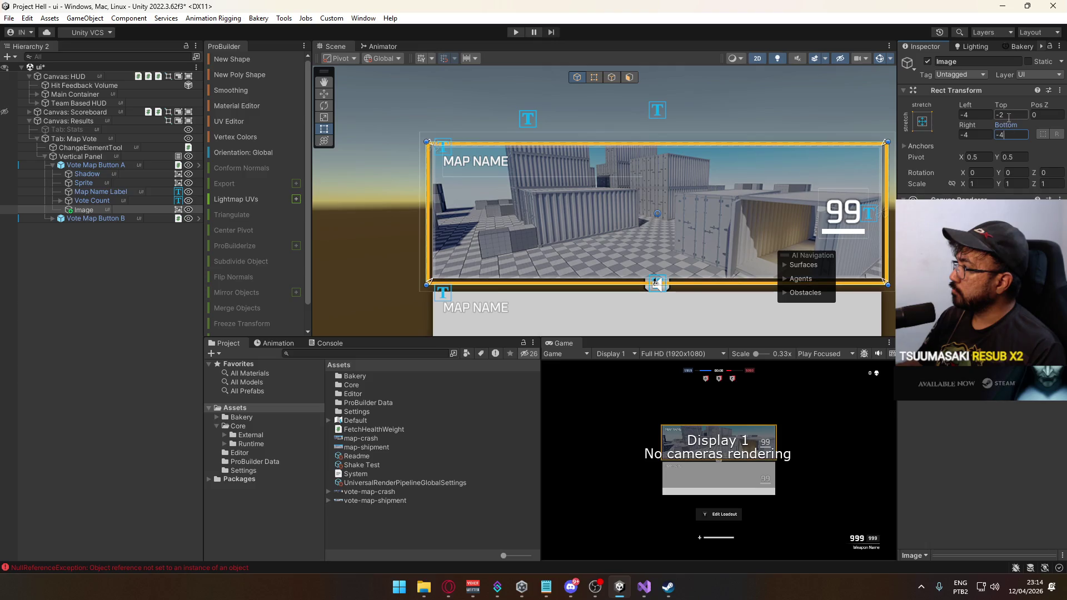
pyautogui.write('-4')
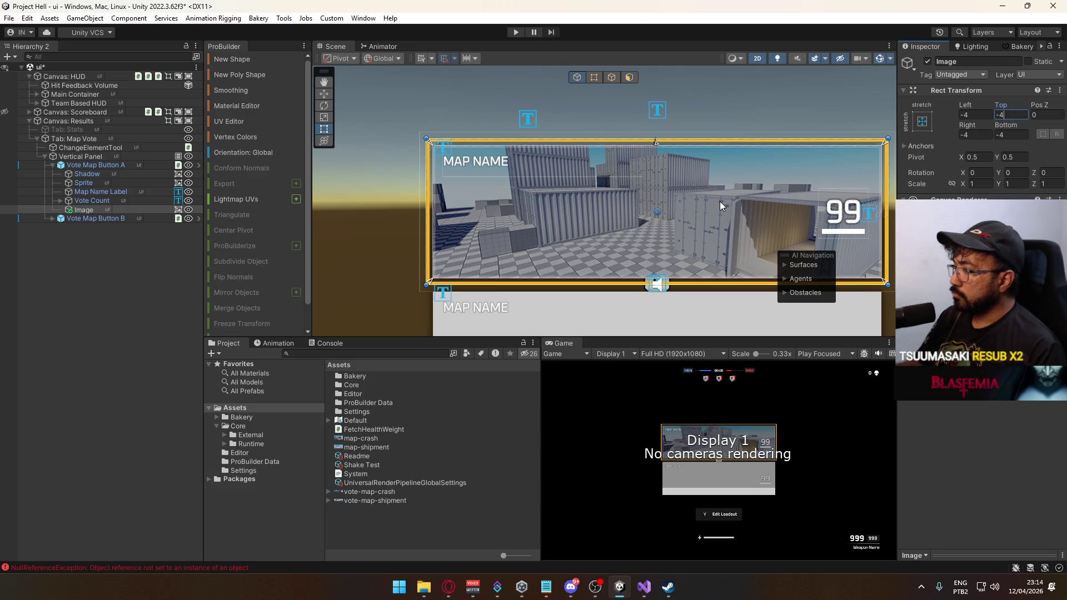
# Check the thicker border in the maximized Game view and inspect the Canvas: Results settings.
pyautogui.rightClick(550, 339)
pyautogui.click(575, 378)
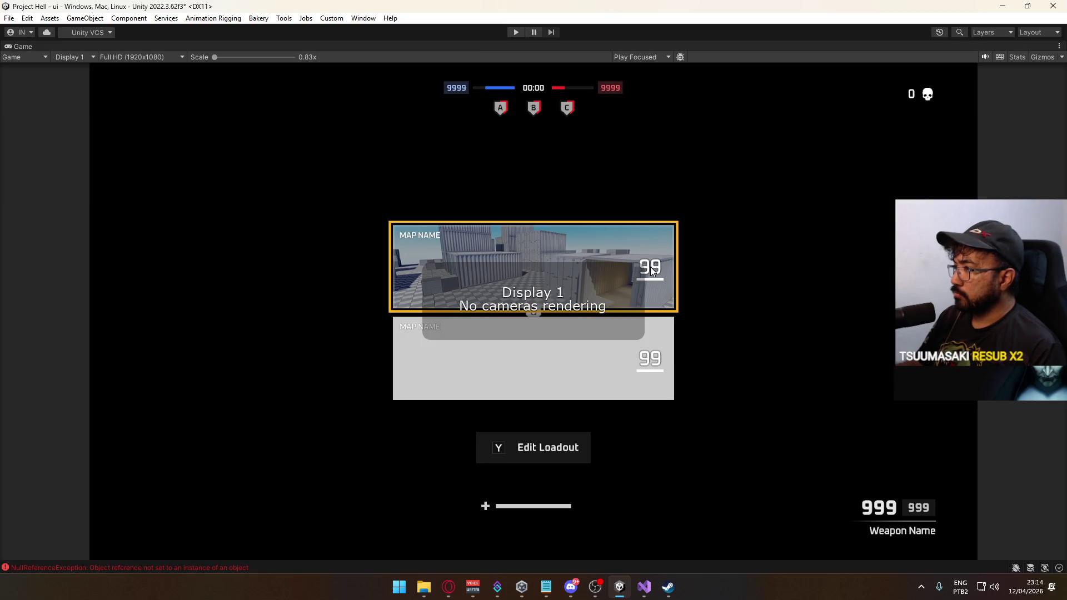
pyautogui.rightClick(627, 49)
pyautogui.click(757, 85)
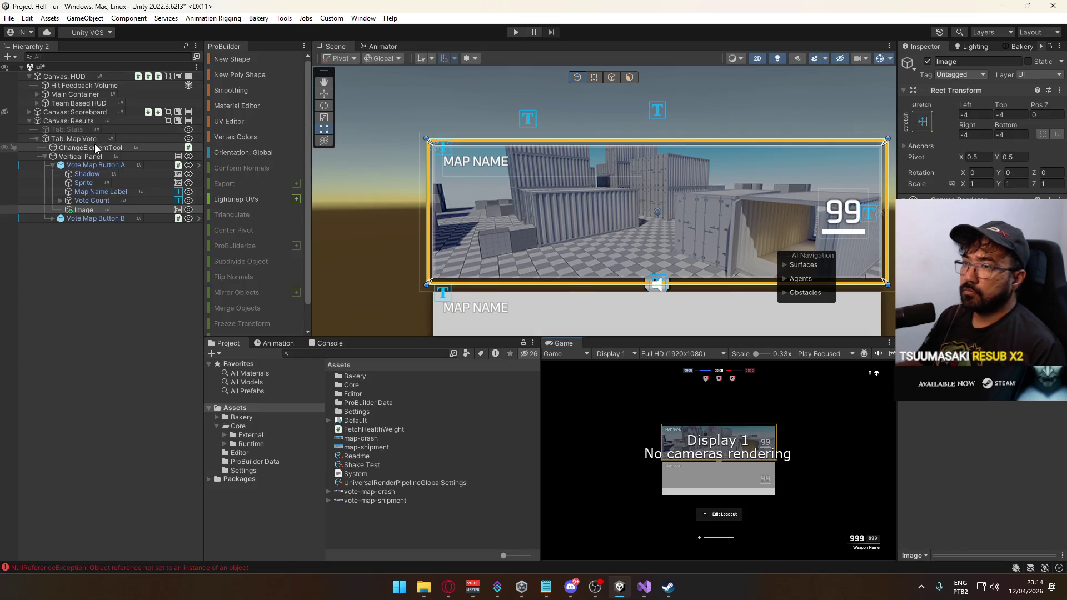
pyautogui.click(72, 122)
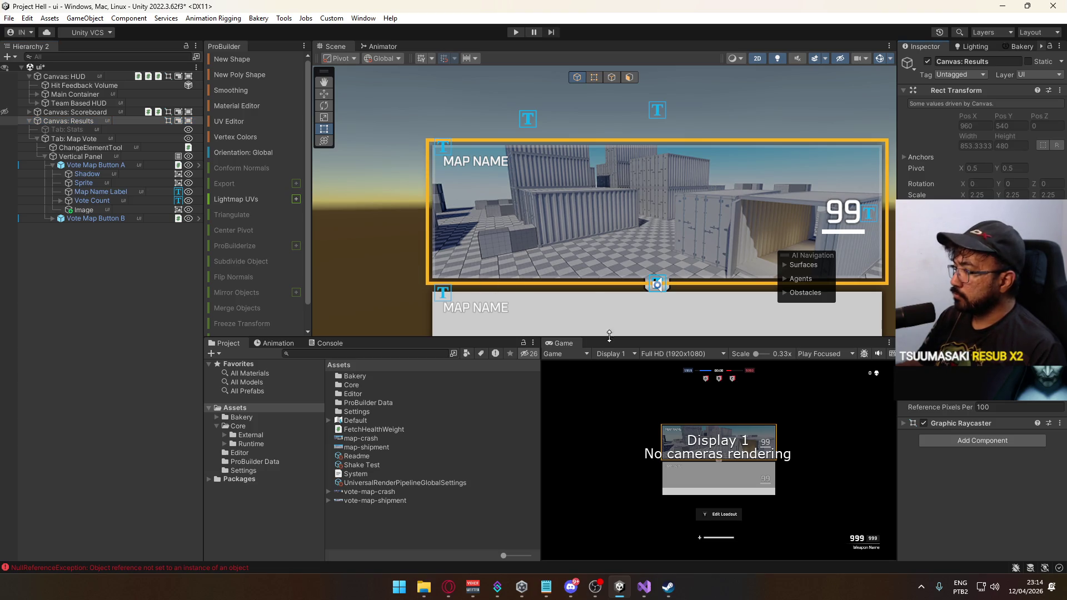
pyautogui.rightClick(563, 348)
pyautogui.click(605, 380)
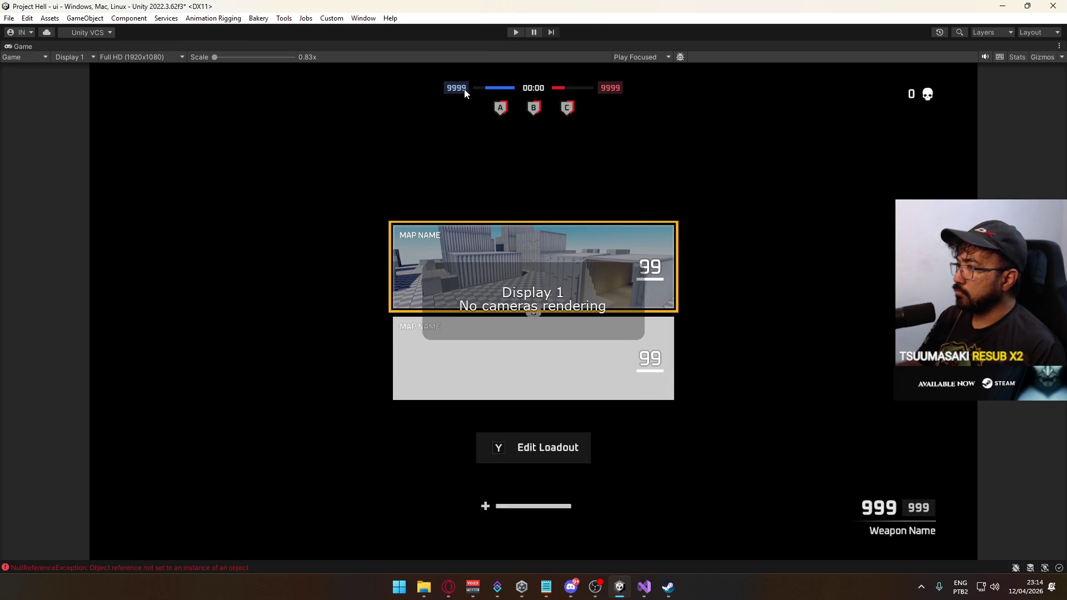
pyautogui.rightClick(504, 48)
pyautogui.click(554, 85)
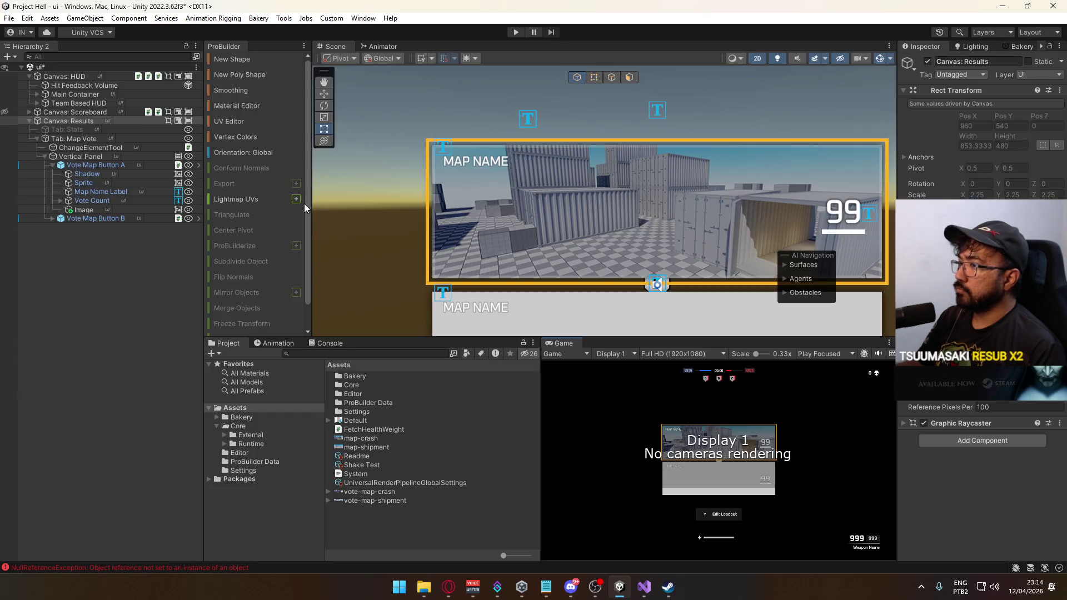
# Select the border image under Vote Map Button A and set its offsets to -2.
pyautogui.click(104, 200)
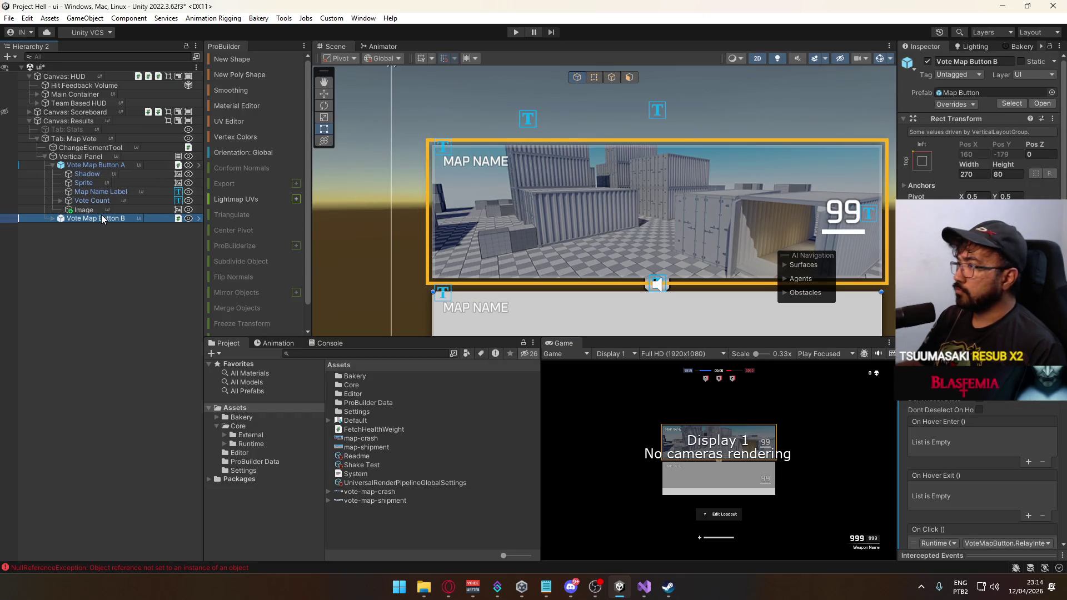
pyautogui.click(111, 209)
pyautogui.click(970, 115)
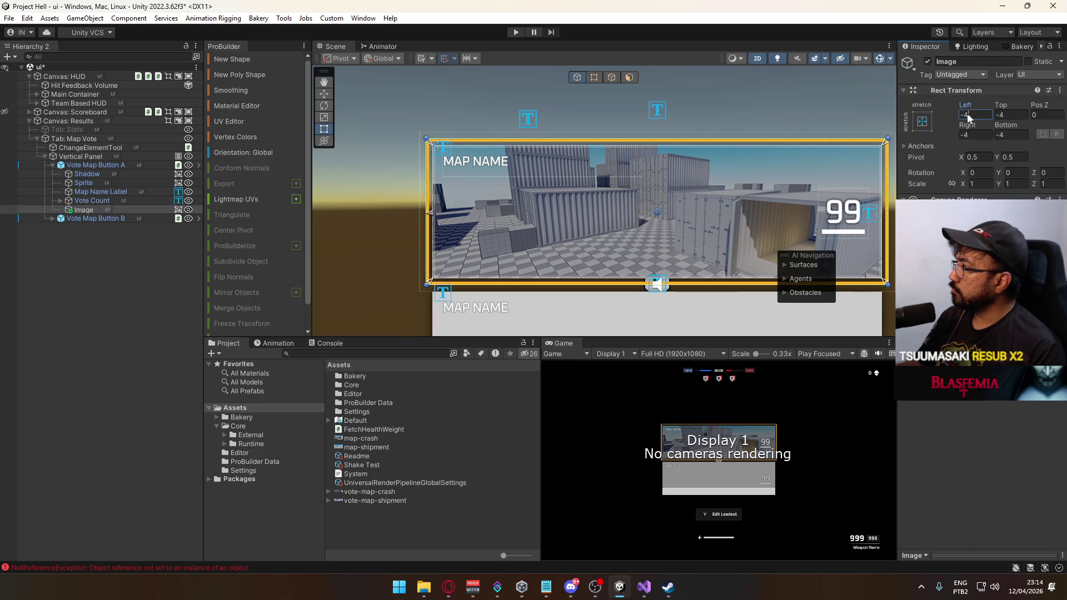
pyautogui.write('-2')
pyautogui.click(970, 135)
pyautogui.write('-2')
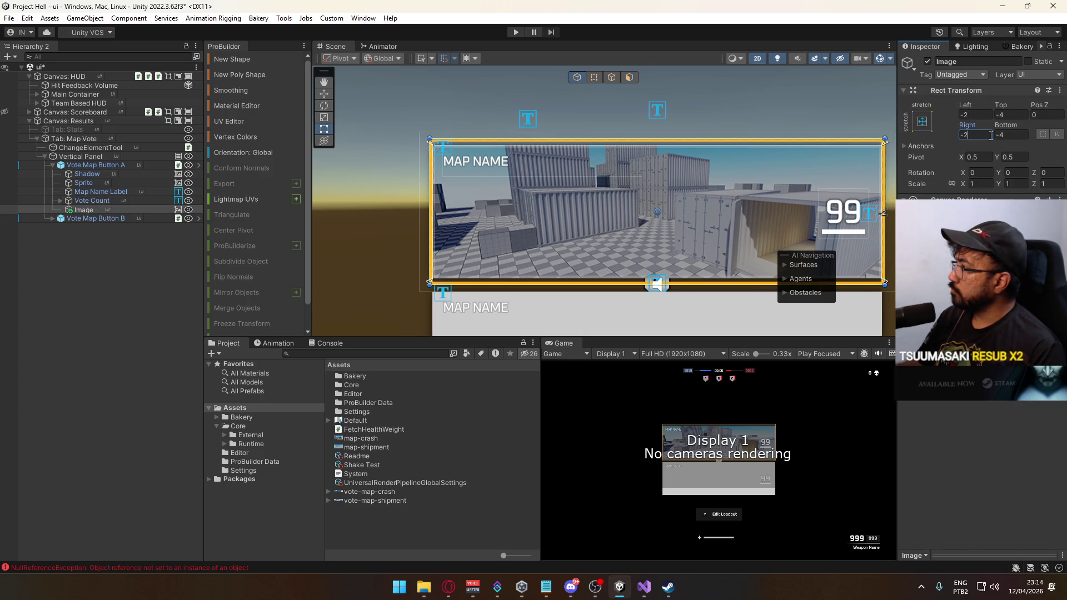
pyautogui.click(1003, 135)
pyautogui.write('-2')
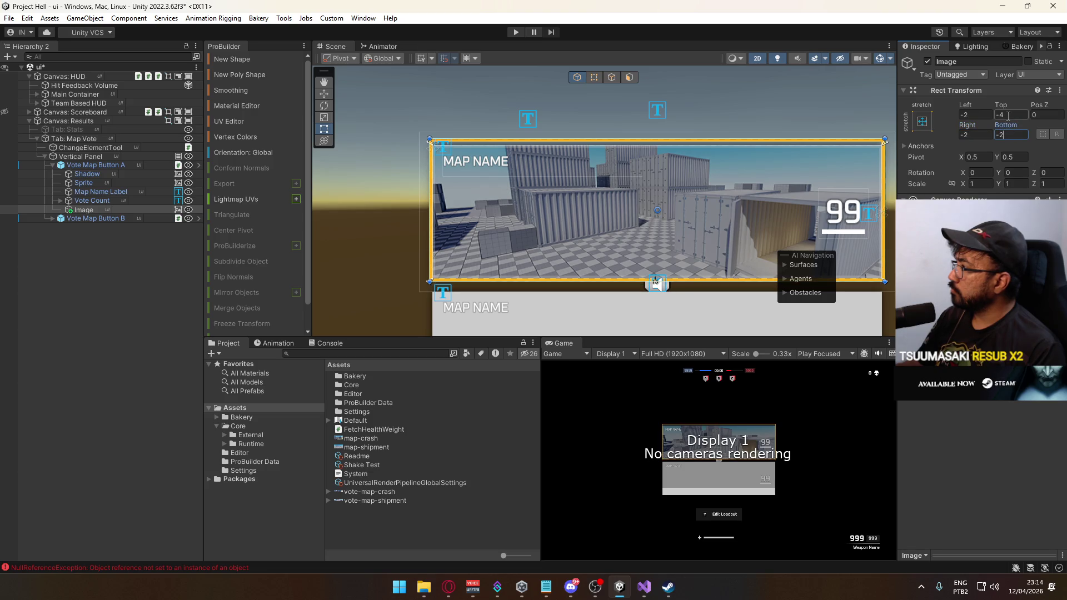
pyautogui.write('-2')
# Make the border white (FFFFFF) and set its Left, Top, Bottom and Right offsets to -3.
pyautogui.click(978, 238)
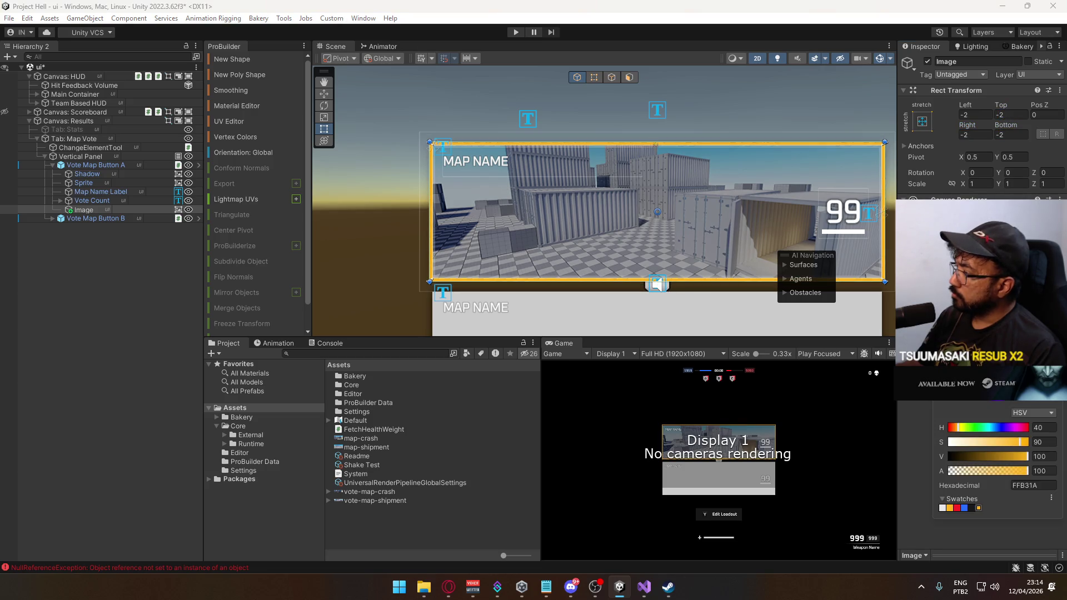
pyautogui.click(943, 507)
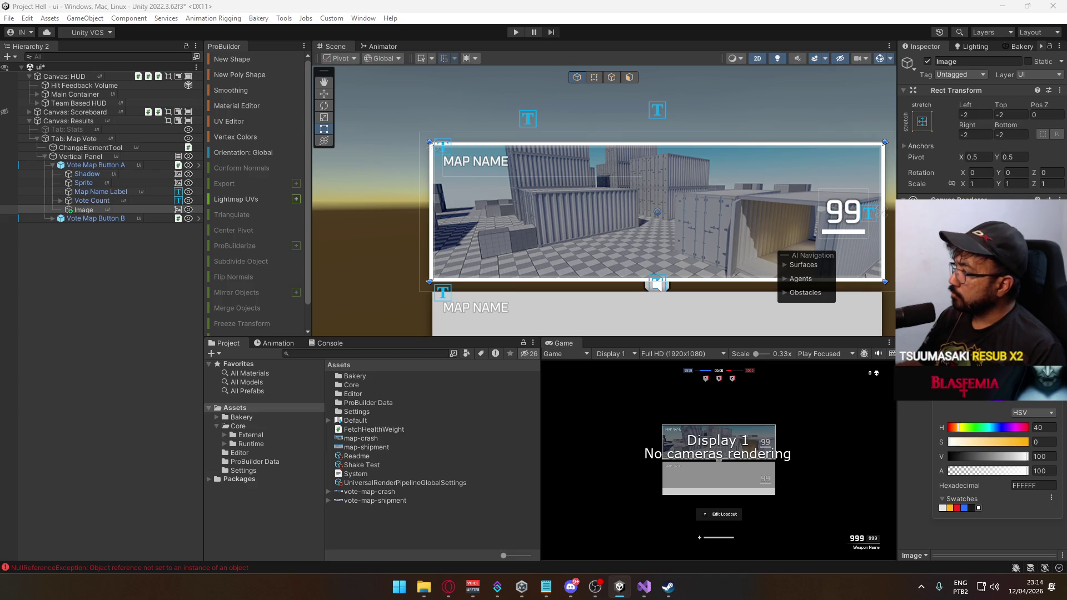
pyautogui.click(967, 114)
pyautogui.write('-3')
pyautogui.click(1004, 116)
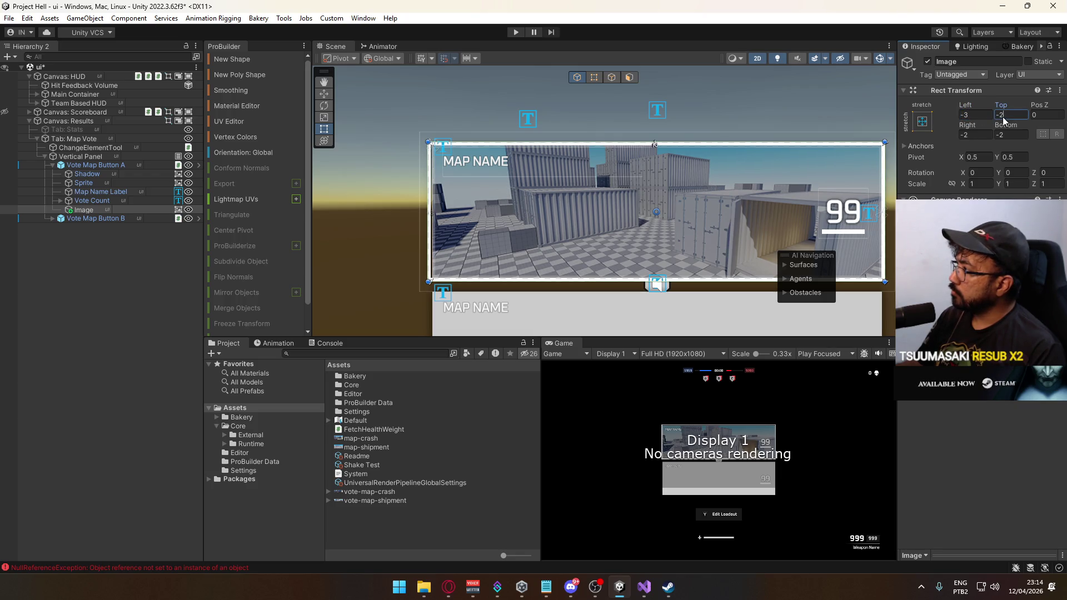
pyautogui.write('-3')
pyautogui.click(1002, 135)
pyautogui.write('-3')
pyautogui.click(966, 136)
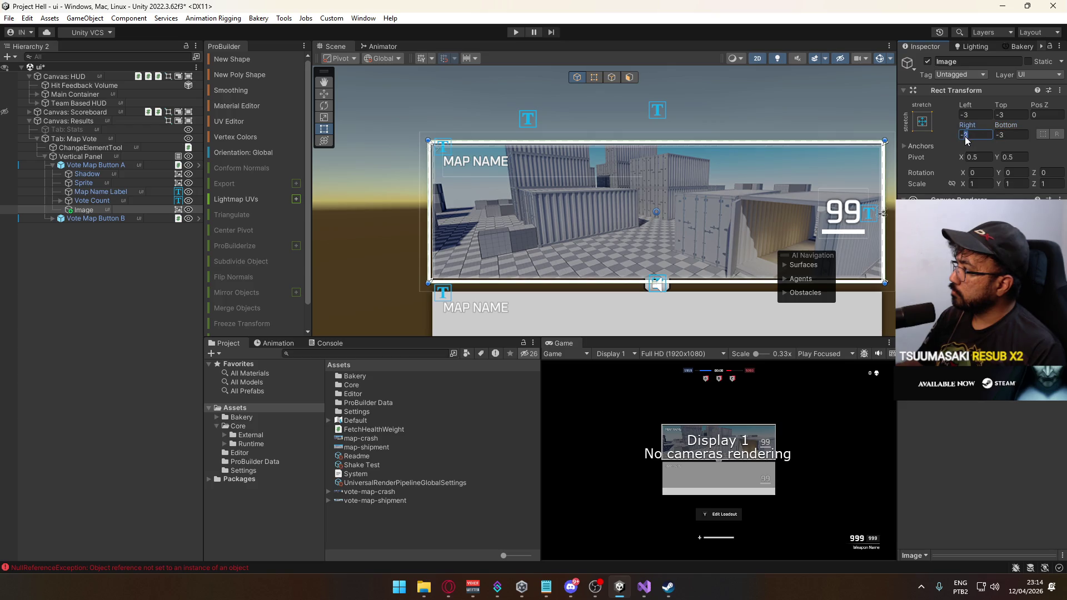
pyautogui.write('-3')
pyautogui.click(85, 212)
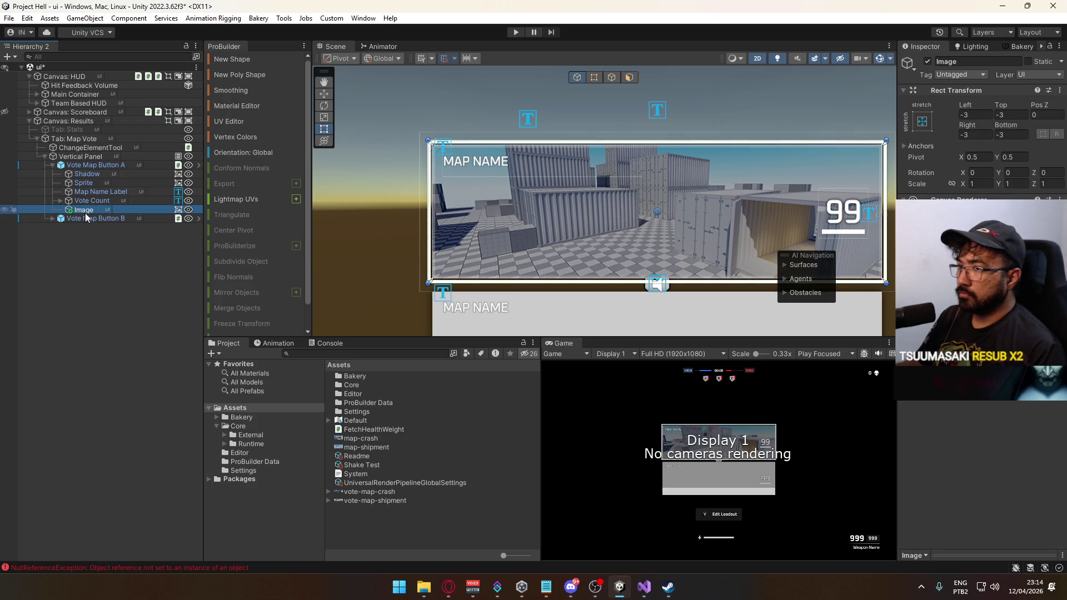
# Move the Image under Sprite in the Hierarchy and rename it Border.
pyautogui.moveTo(98, 214); pyautogui.dragTo(85, 183)
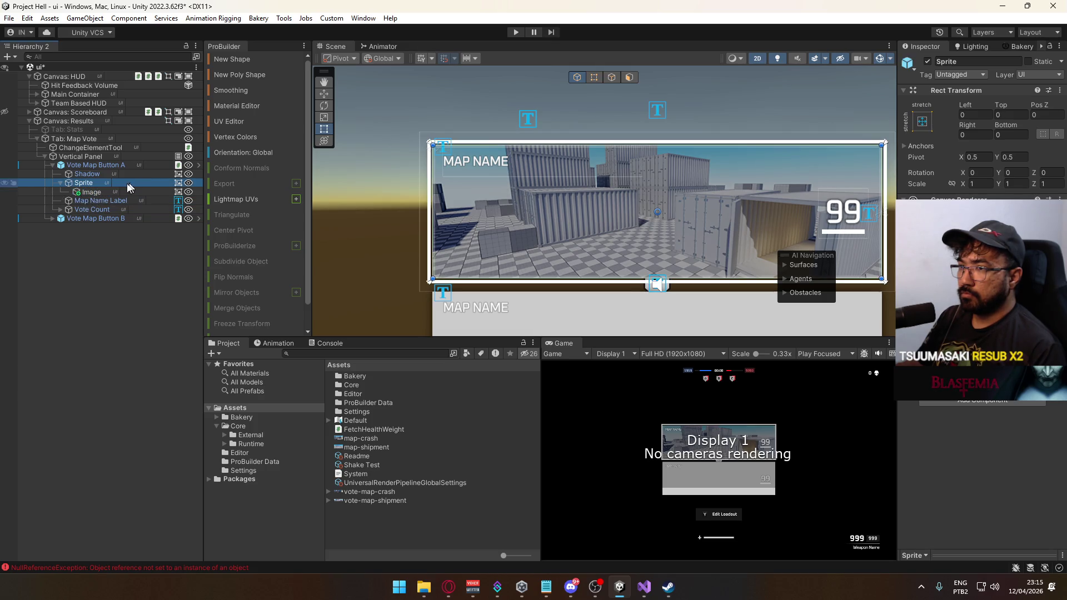
pyautogui.click(82, 191)
pyautogui.write('Bl')
pyautogui.press('Return')
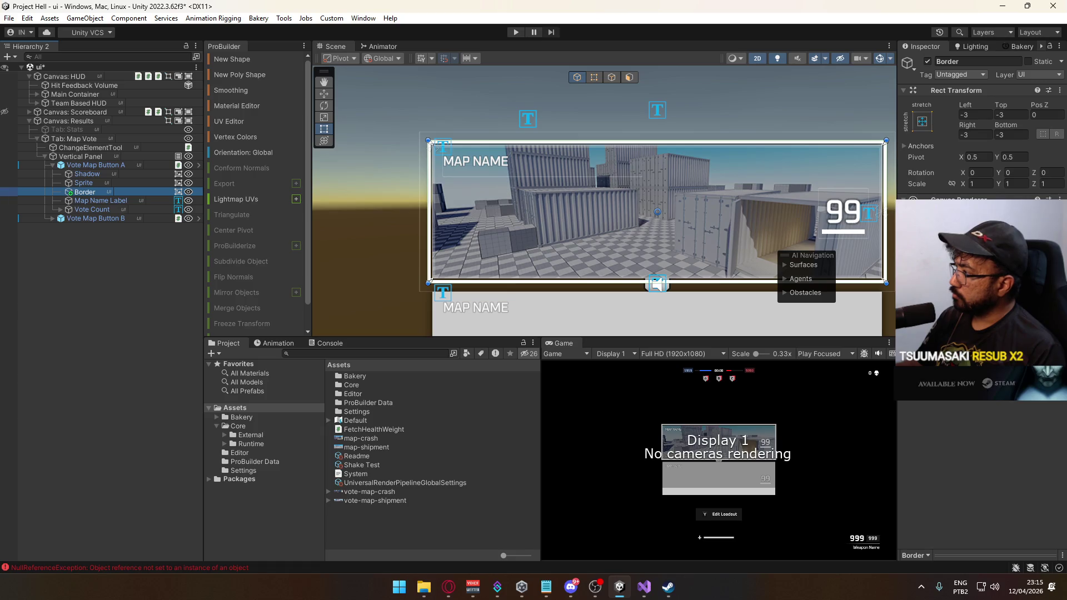
# Set the Border's colour alpha to 0 so the frame becomes fully transparent.
pyautogui.click(1015, 403)
pyautogui.moveTo(990, 473); pyautogui.dragTo(945, 473)
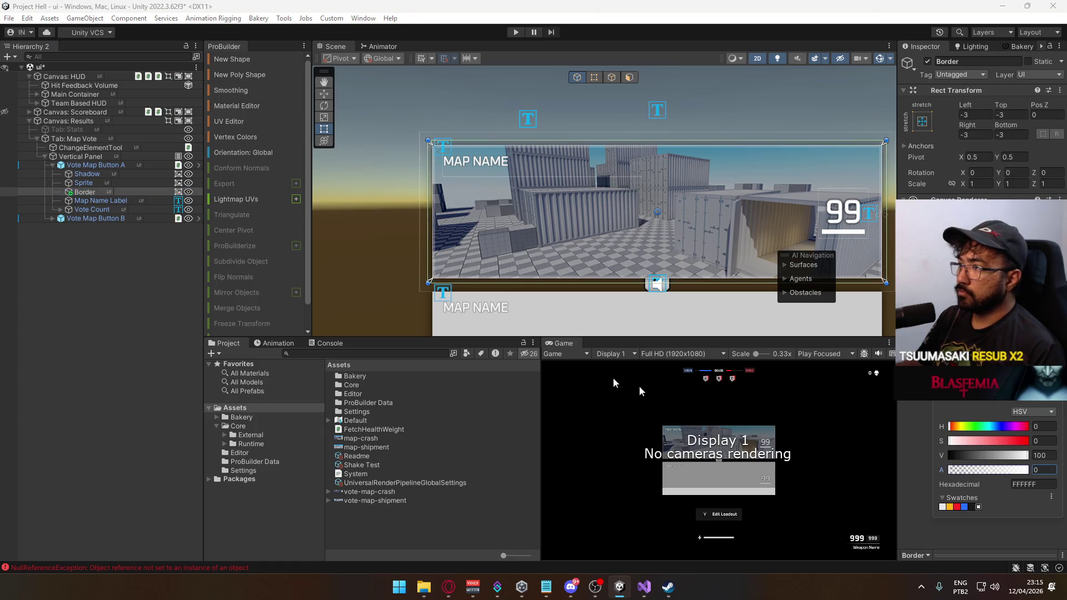
pyautogui.rightClick(80, 194)
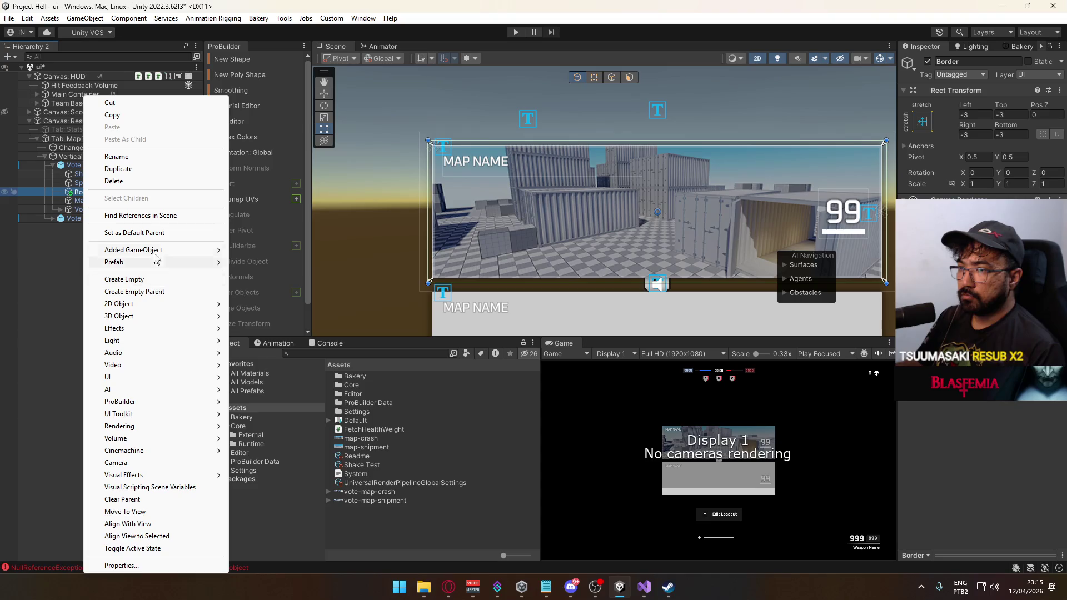
pyautogui.moveTo(149, 262)
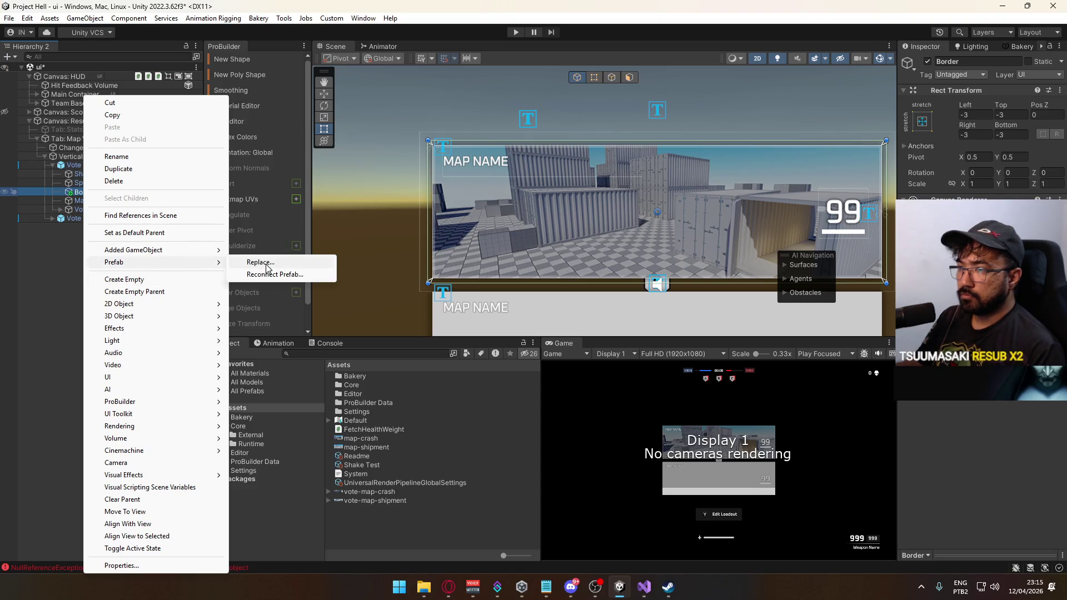
pyautogui.press('Escape')
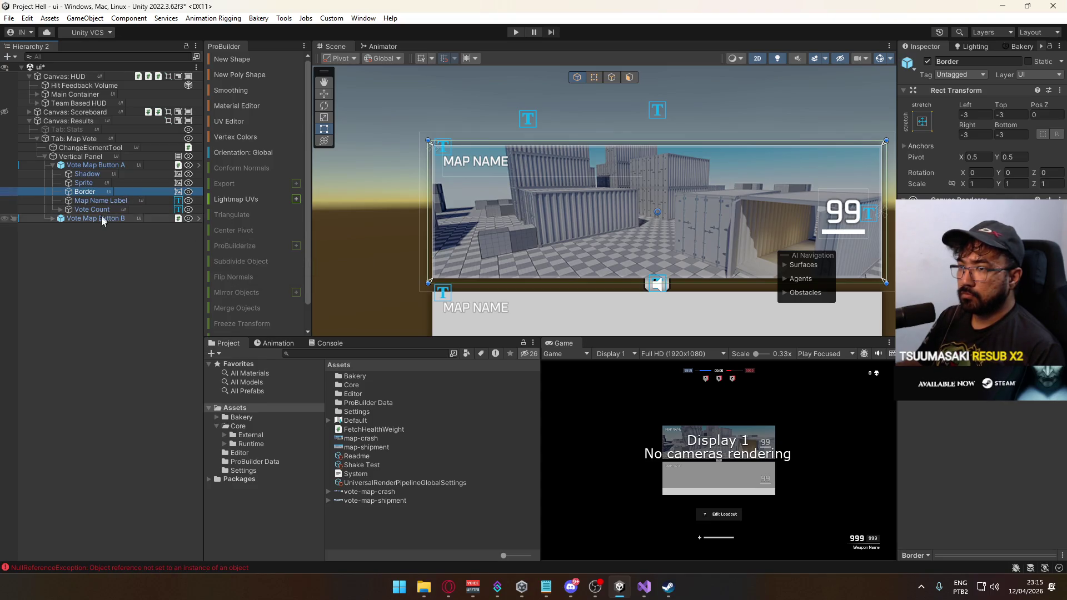
pyautogui.click(121, 242)
pyautogui.scroll(-4, 521, 246)
pyautogui.moveTo(489, 200)
pyautogui.mouseDown()
pyautogui.moveTo(460, 143)
pyautogui.moveTo(451, 181)
pyautogui.moveTo(421, 215)
pyautogui.mouseUp()
# Inspect Map Name Label, Vote Count, Border and Shadow, then select the Vote Indicator under Vote Count.
pyautogui.click(100, 201)
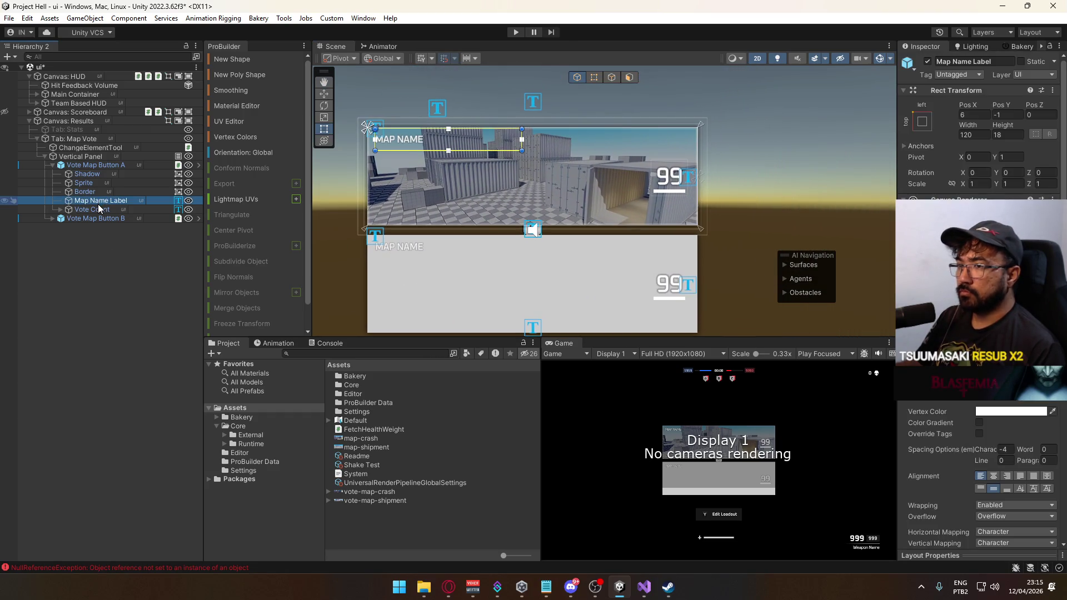
pyautogui.click(100, 209)
pyautogui.moveTo(90, 200); pyautogui.dragTo(85, 209)
pyautogui.click(85, 209)
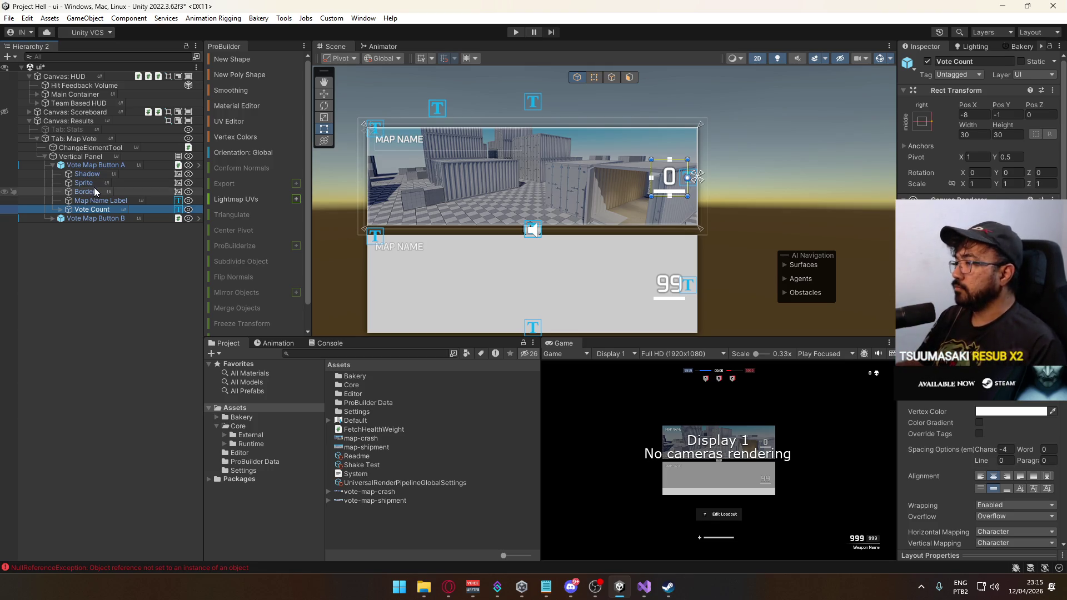
pyautogui.click(95, 187)
pyautogui.moveTo(118, 172); pyautogui.dragTo(111, 185)
pyautogui.click(108, 201)
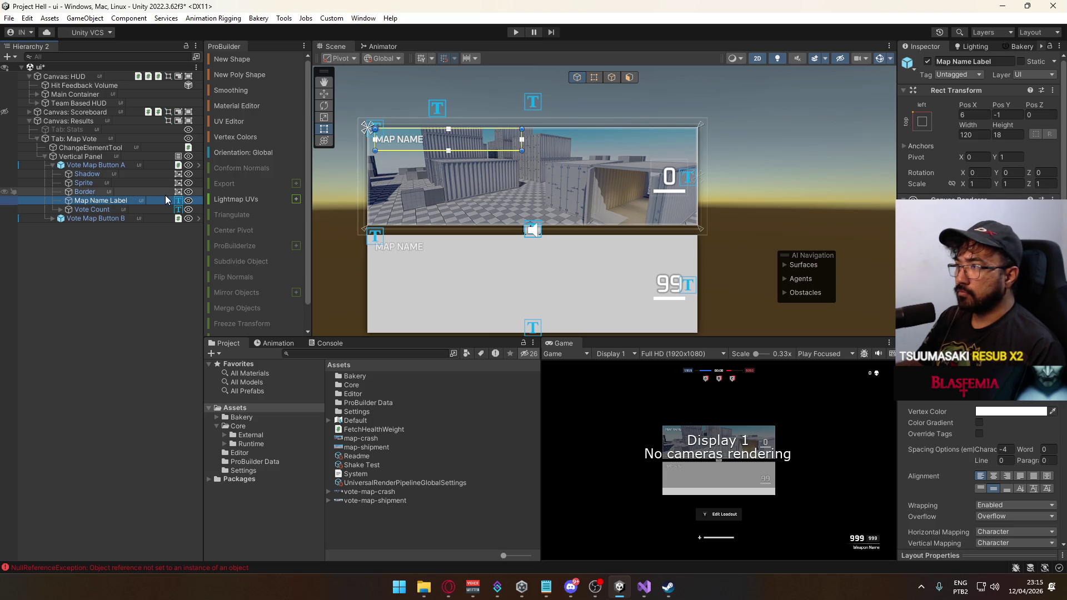
pyautogui.moveTo(99, 210); pyautogui.dragTo(98, 218)
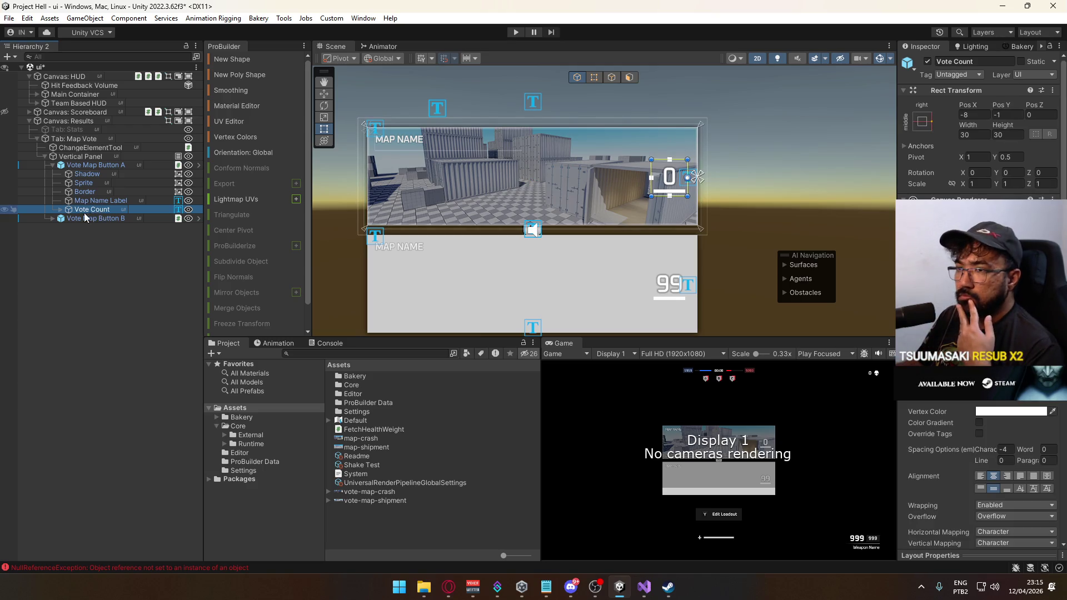
pyautogui.click(60, 210)
pyautogui.click(59, 218)
# Set the Vote Indicator's colour alpha to 0 after toggling it off and back on.
pyautogui.click(927, 61)
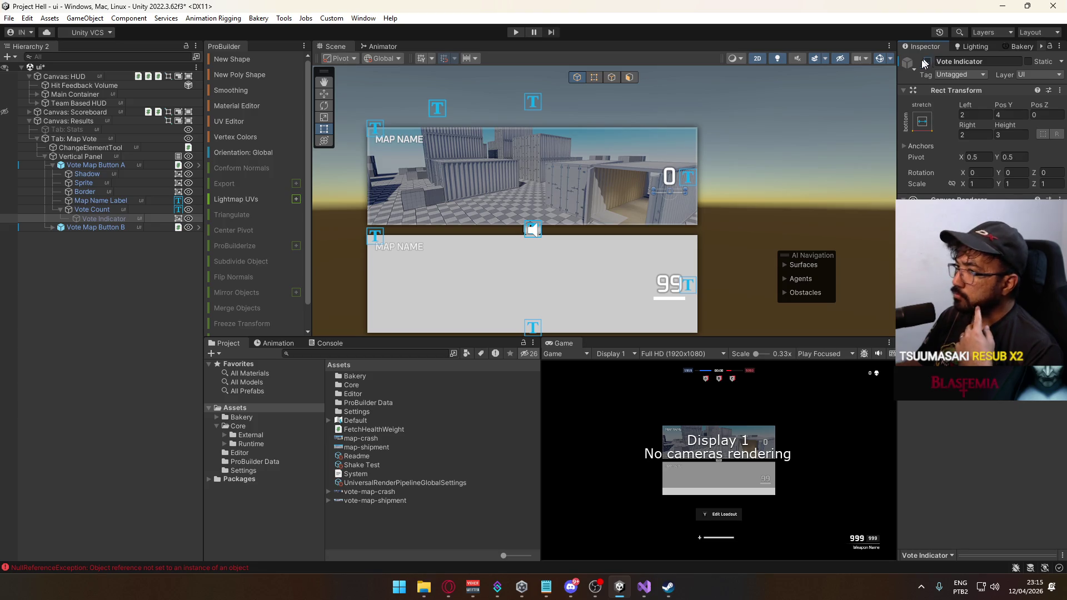
pyautogui.click(927, 62)
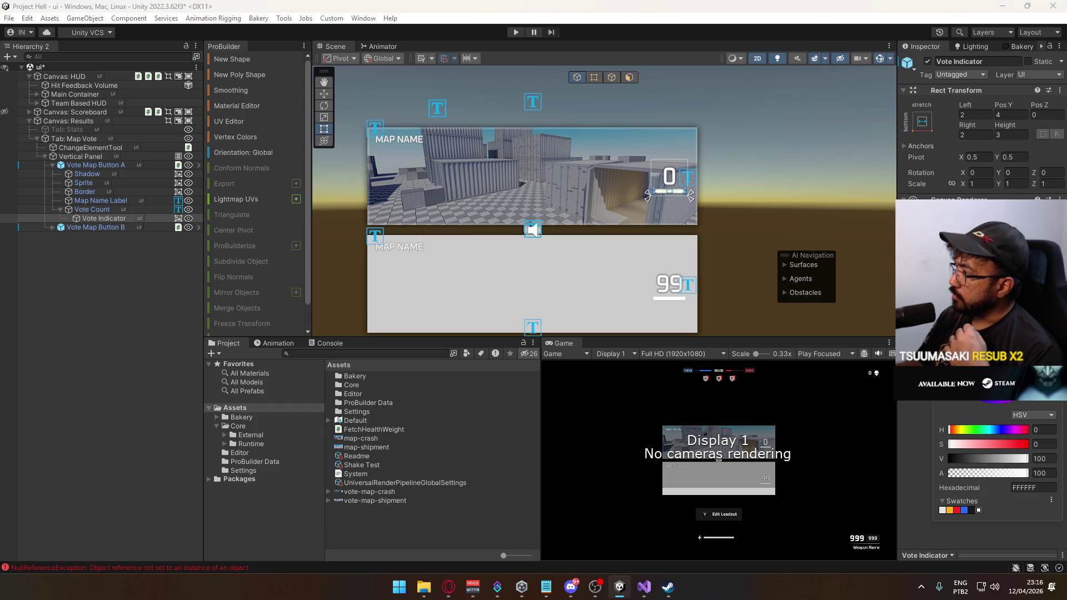
pyautogui.write('0')
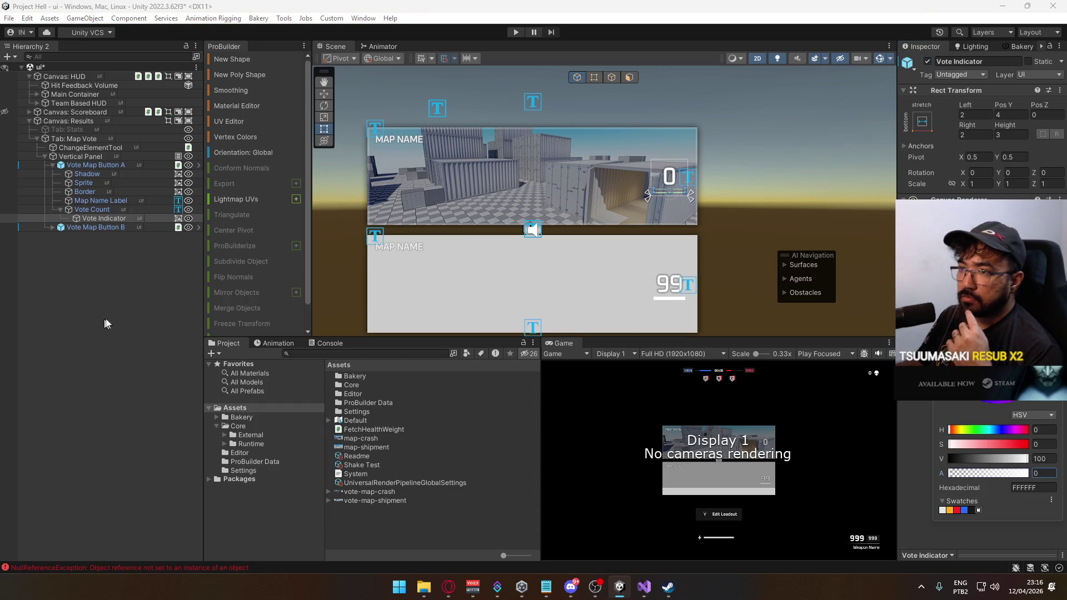
pyautogui.click(108, 324)
pyautogui.moveTo(545, 243)
pyautogui.mouseDown()
pyautogui.moveTo(584, 225)
pyautogui.moveTo(596, 249)
pyautogui.moveTo(559, 291)
pyautogui.moveTo(455, 278)
pyautogui.moveTo(544, 246)
pyautogui.moveTo(536, 281)
pyautogui.moveTo(572, 272)
pyautogui.moveTo(582, 255)
pyautogui.moveTo(555, 278)
pyautogui.moveTo(600, 266)
pyautogui.moveTo(564, 269)
pyautogui.moveTo(578, 277)
pyautogui.mouseUp()
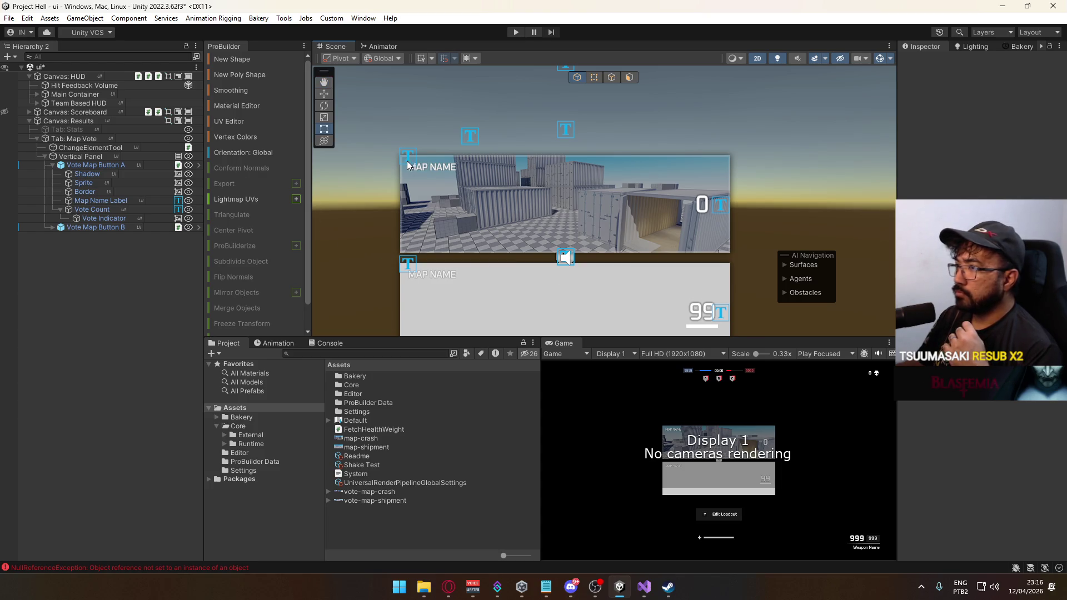
# Give Map Name Label and Vote Count the light grey vertex colour E6E6E6.
pyautogui.click(100, 200)
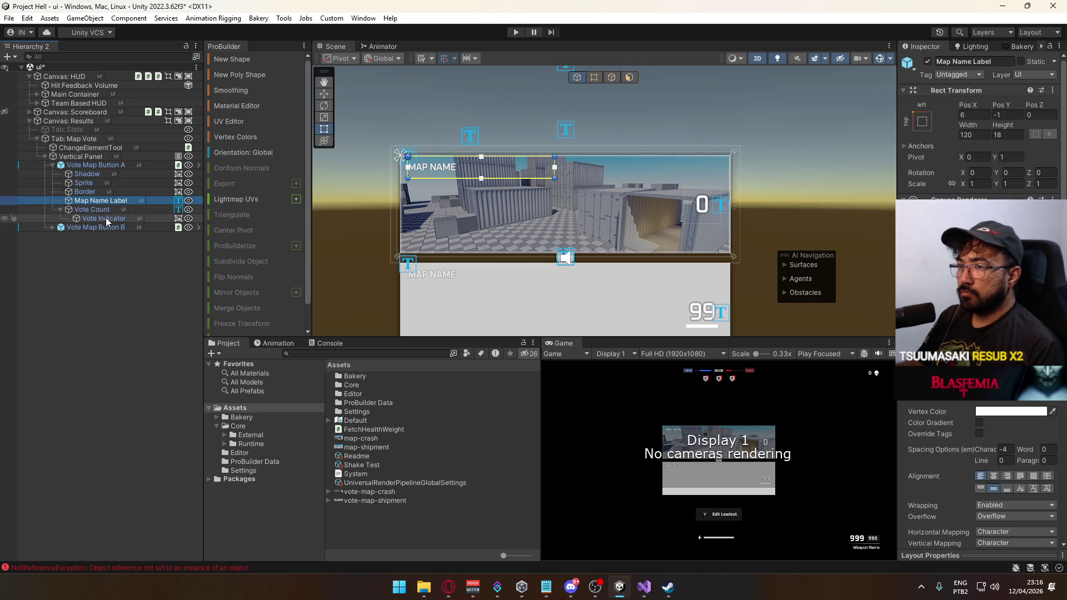
pyautogui.keyDown('ctrl'); pyautogui.click(91, 210); pyautogui.keyUp('ctrl')
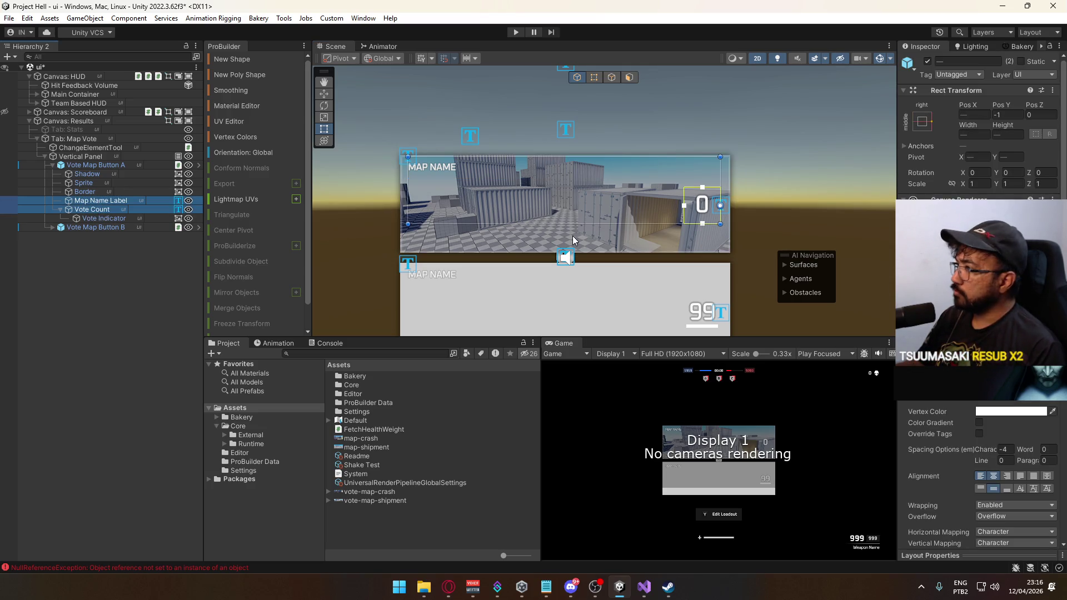
pyautogui.click(1011, 414)
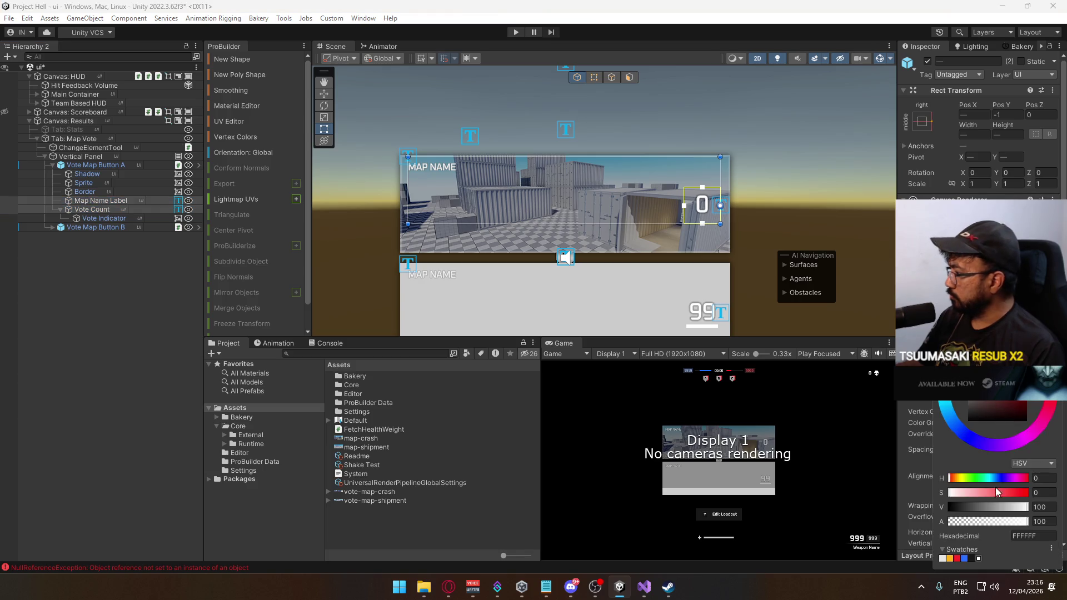
pyautogui.click(942, 558)
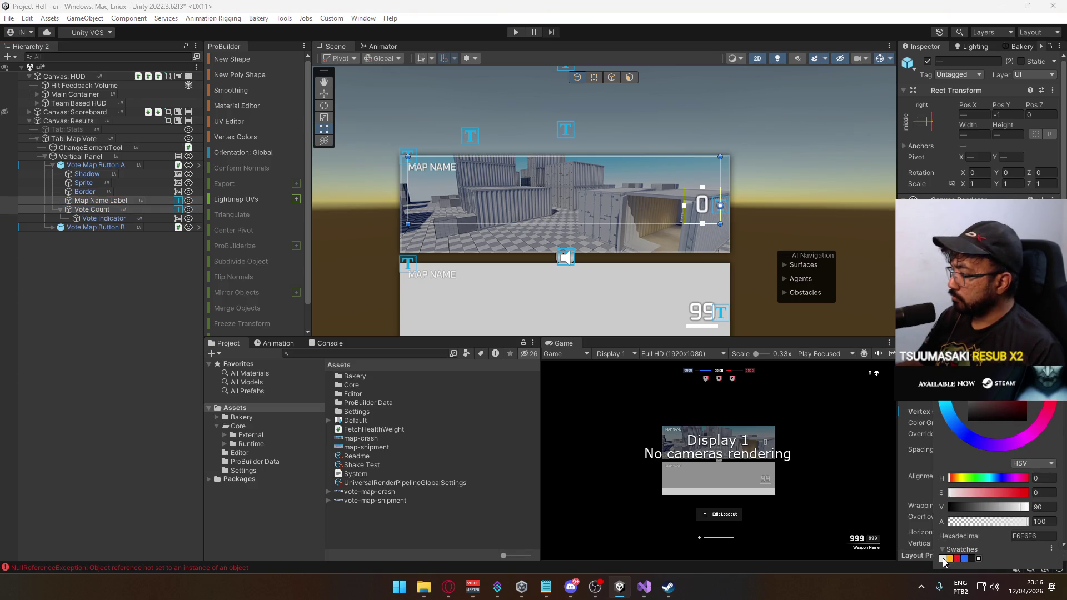
pyautogui.click(569, 268)
pyautogui.scroll(-2, 569, 268)
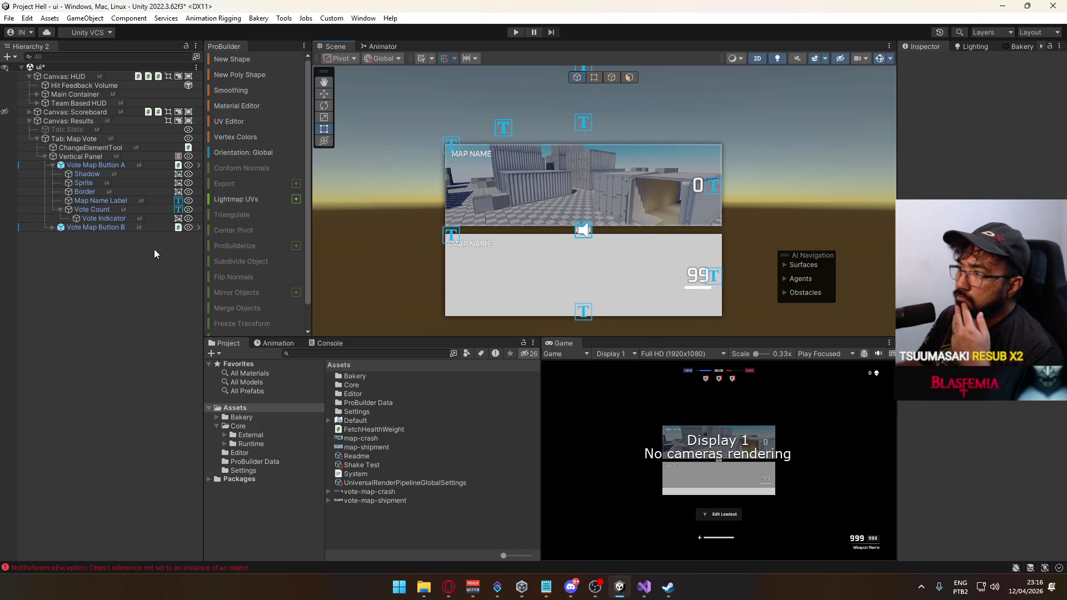
pyautogui.click(92, 165)
# Create a new animation controller for the button and browse to the Animations/UI folder.
pyautogui.scroll(-5, 973, 506)
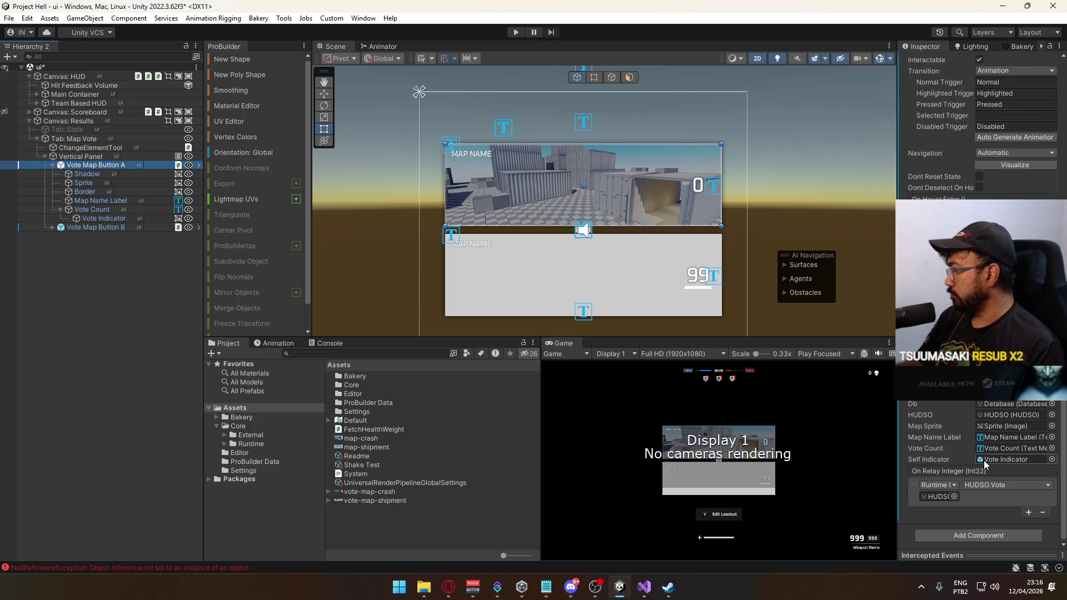
pyautogui.scroll(3, 982, 460)
pyautogui.scroll(3, 983, 459)
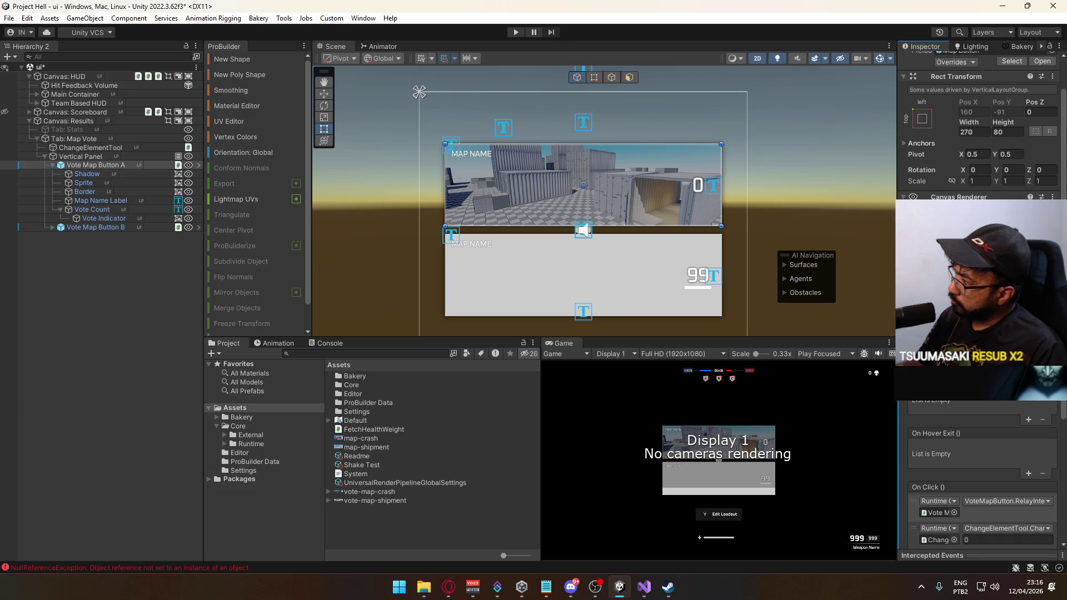
pyautogui.click(981, 334)
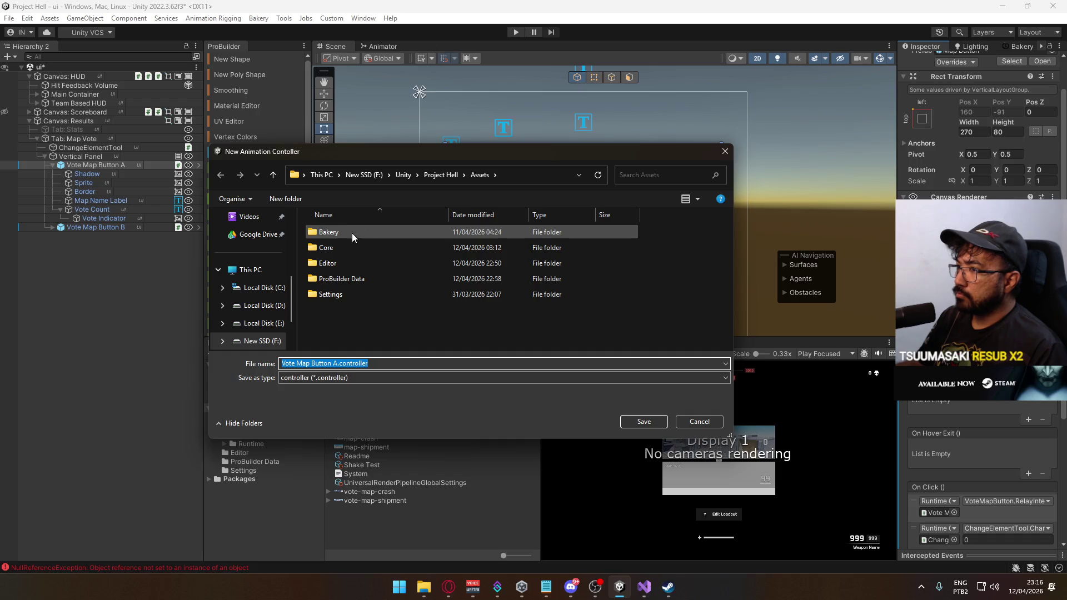
pyautogui.doubleClick(341, 248)
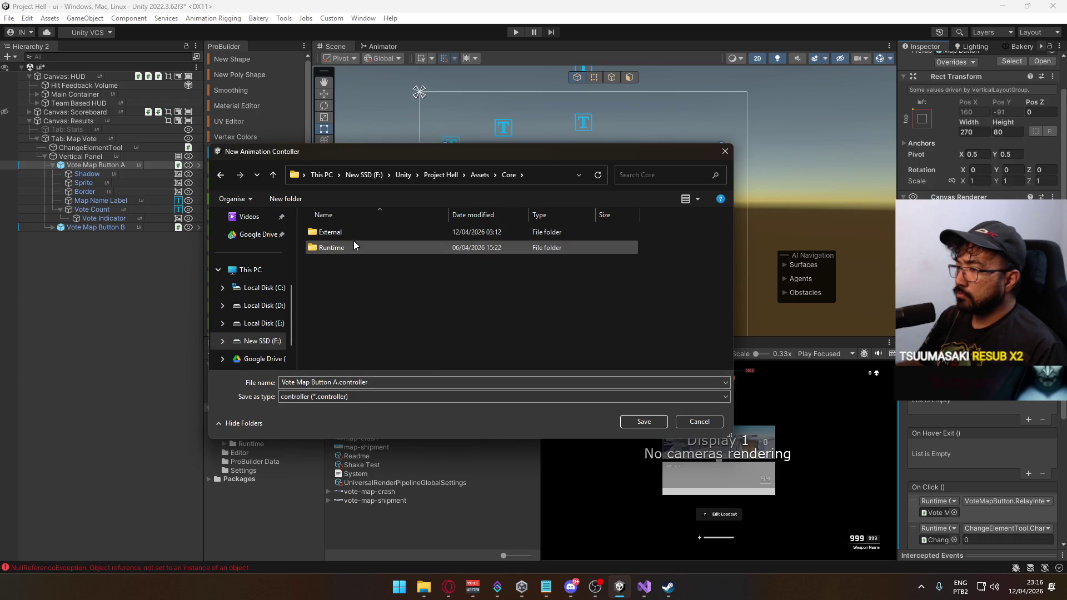
pyautogui.doubleClick(348, 245)
pyautogui.doubleClick(355, 237)
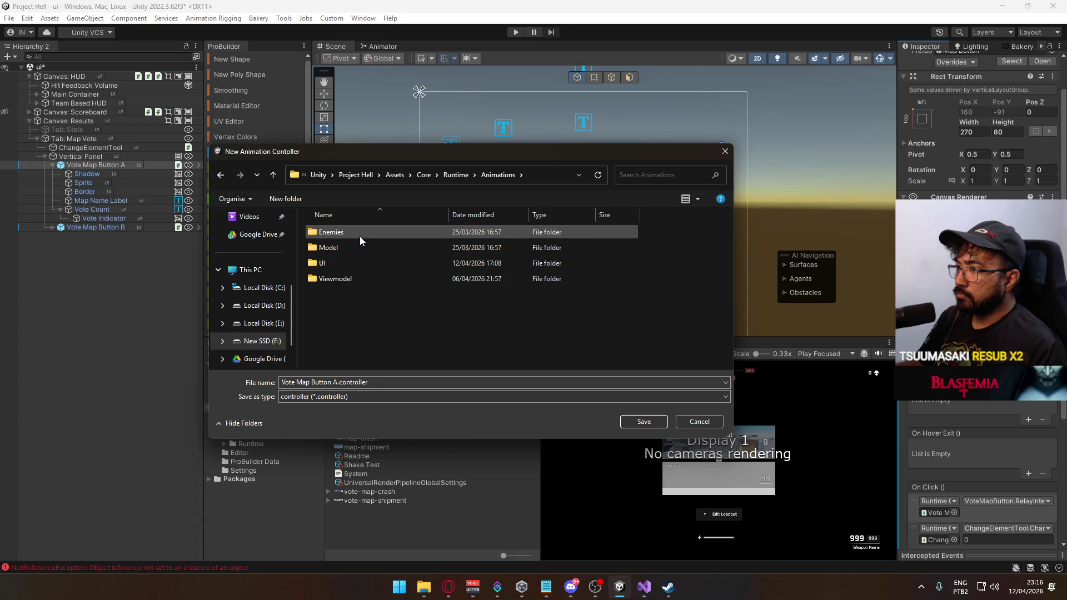
pyautogui.doubleClick(355, 245)
pyautogui.click(503, 175)
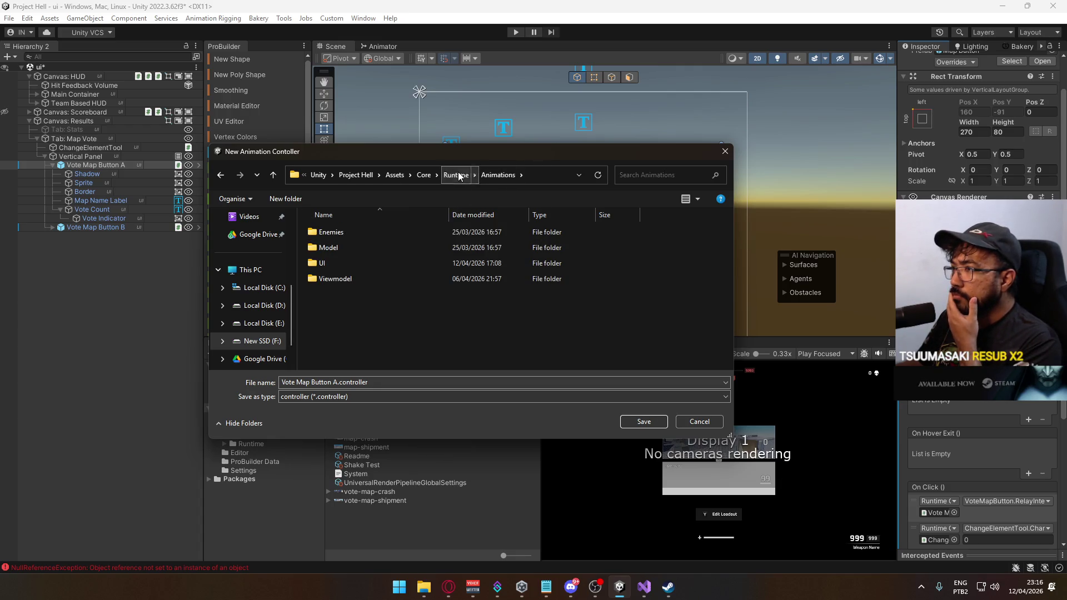
pyautogui.click(456, 175)
pyautogui.doubleClick(362, 237)
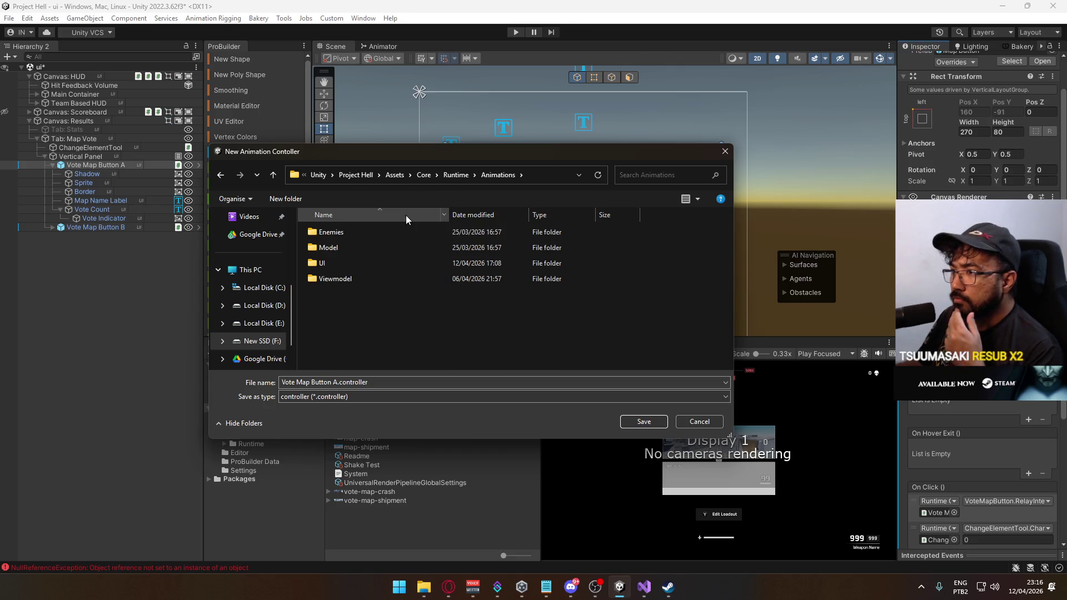
pyautogui.doubleClick(354, 261)
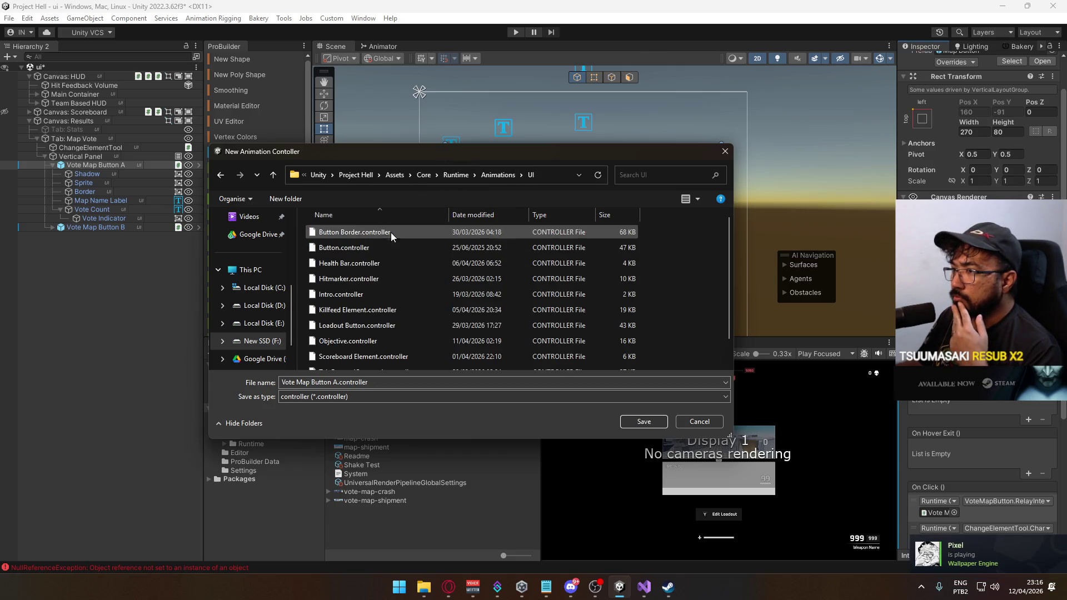
# Save it as Vote Map Button.controller and show its state graph in the Animator.
pyautogui.click(338, 382)
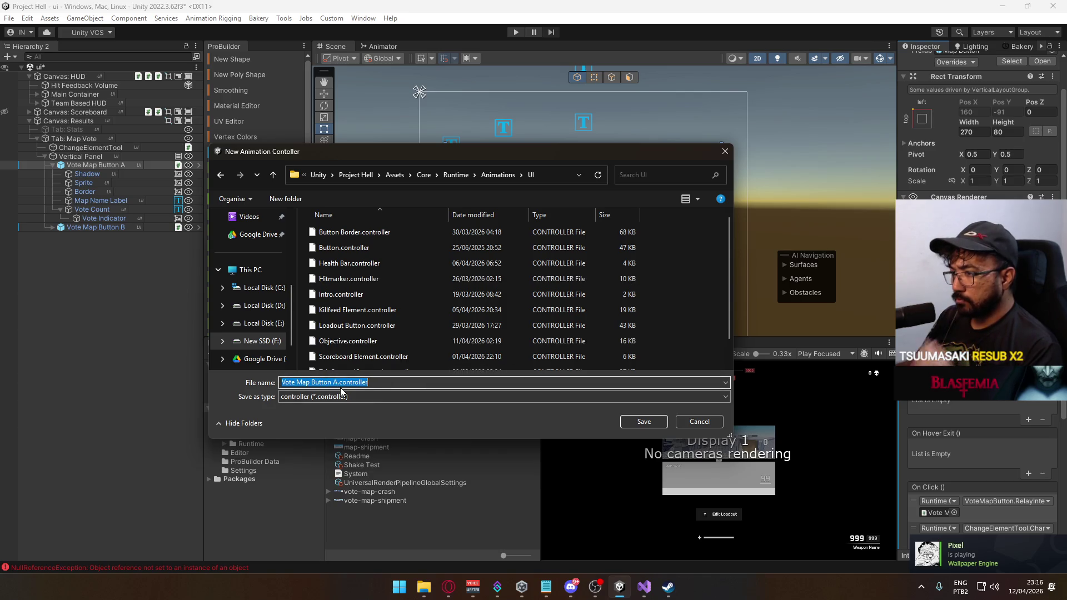
pyautogui.click(335, 382)
pyautogui.press('BackSpace')
pyautogui.press('BackSpace')
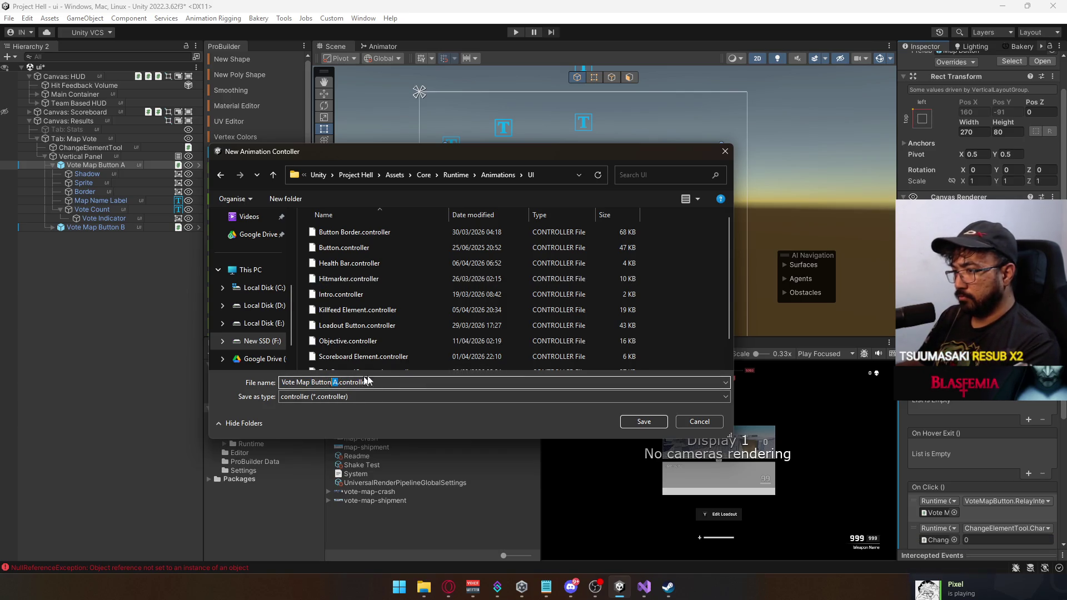
pyautogui.click(644, 422)
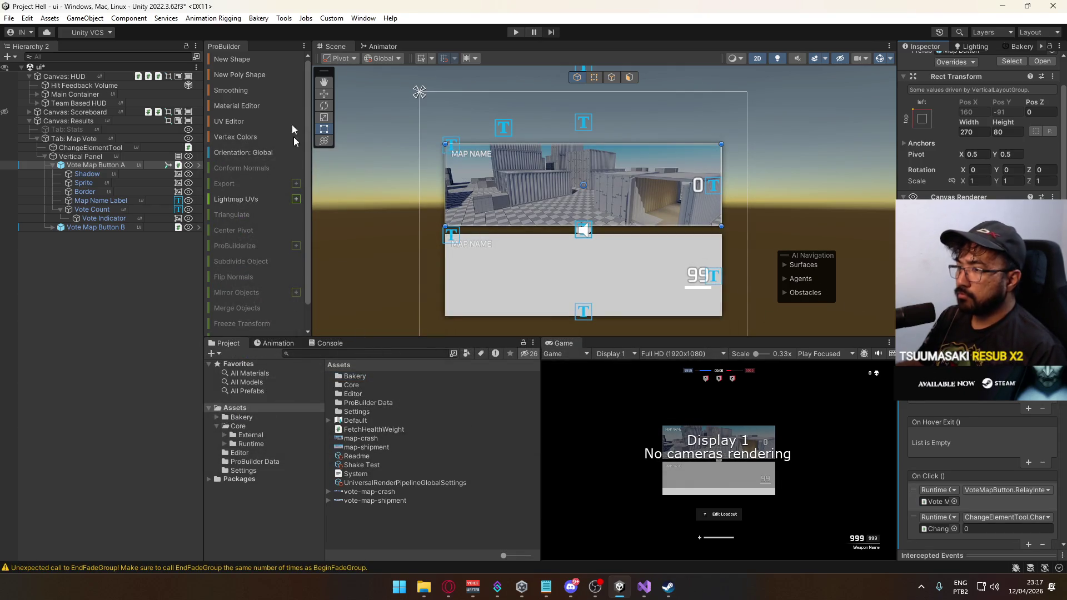
pyautogui.click(381, 46)
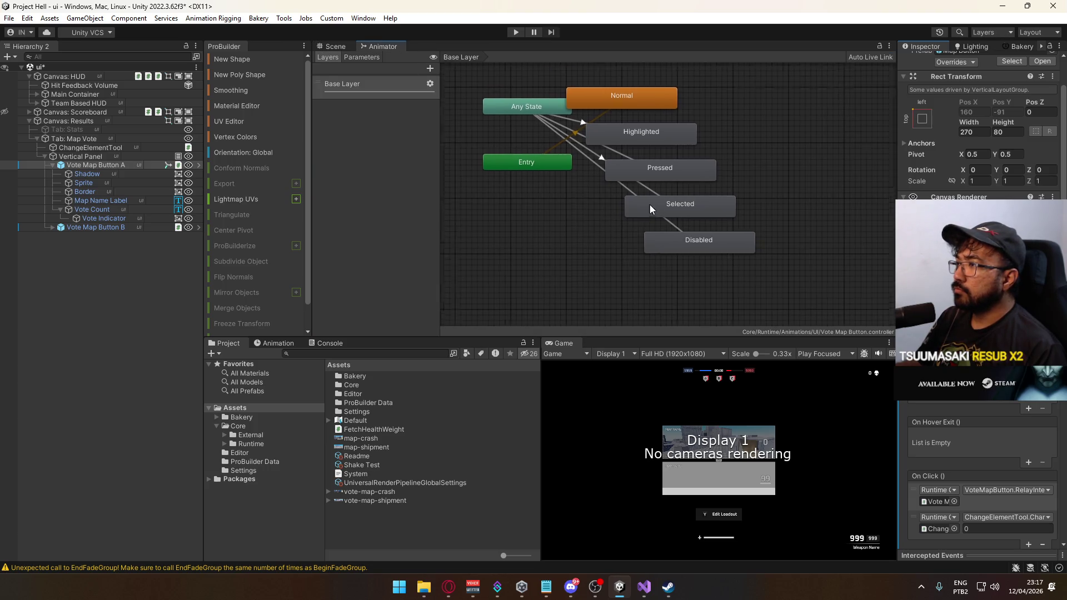
# Rearrange the Vote Map Button state graph with Entry above Normal and Any State beside it.
pyautogui.moveTo(555, 174)
pyautogui.mouseDown()
pyautogui.moveTo(555, 282)
pyautogui.moveTo(650, 175)
pyautogui.mouseUp()
pyautogui.moveTo(559, 226)
pyautogui.mouseDown()
pyautogui.moveTo(492, 169)
pyautogui.moveTo(422, 158)
pyautogui.mouseUp()
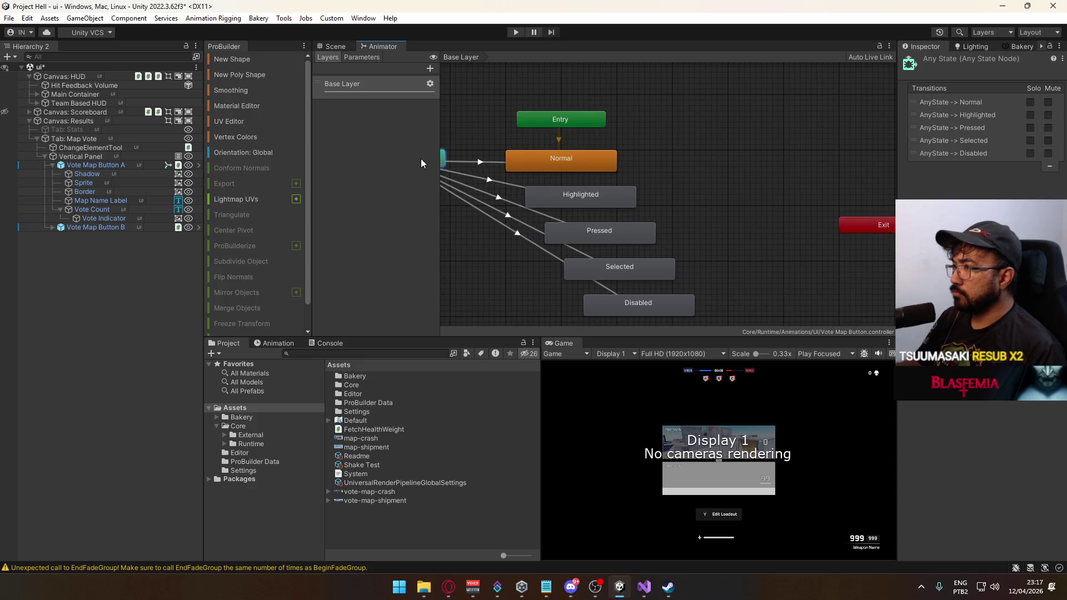
pyautogui.moveTo(692, 166); pyautogui.dragTo(634, 229)
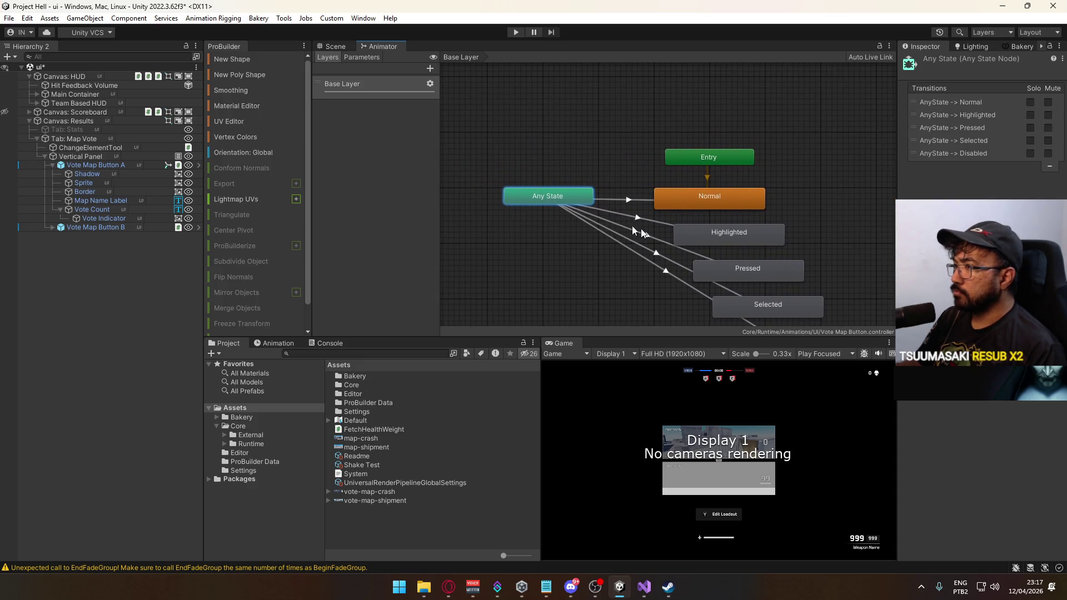
pyautogui.moveTo(568, 196); pyautogui.dragTo(563, 201)
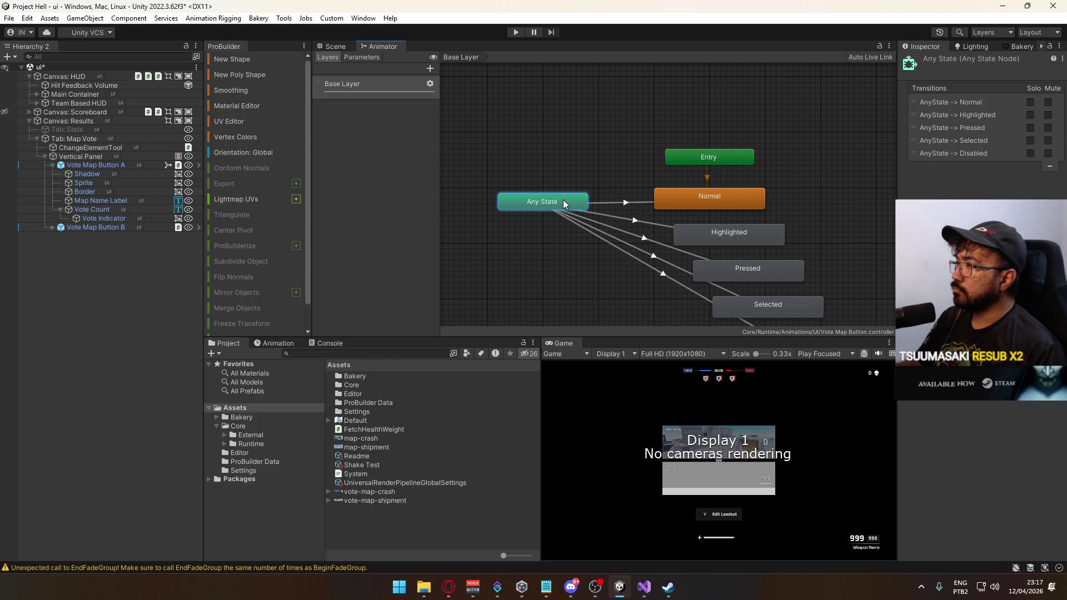
pyautogui.click(340, 70)
# Review the trigger parameters and the Any State transitions to Selected and Disabled.
pyautogui.click(336, 47)
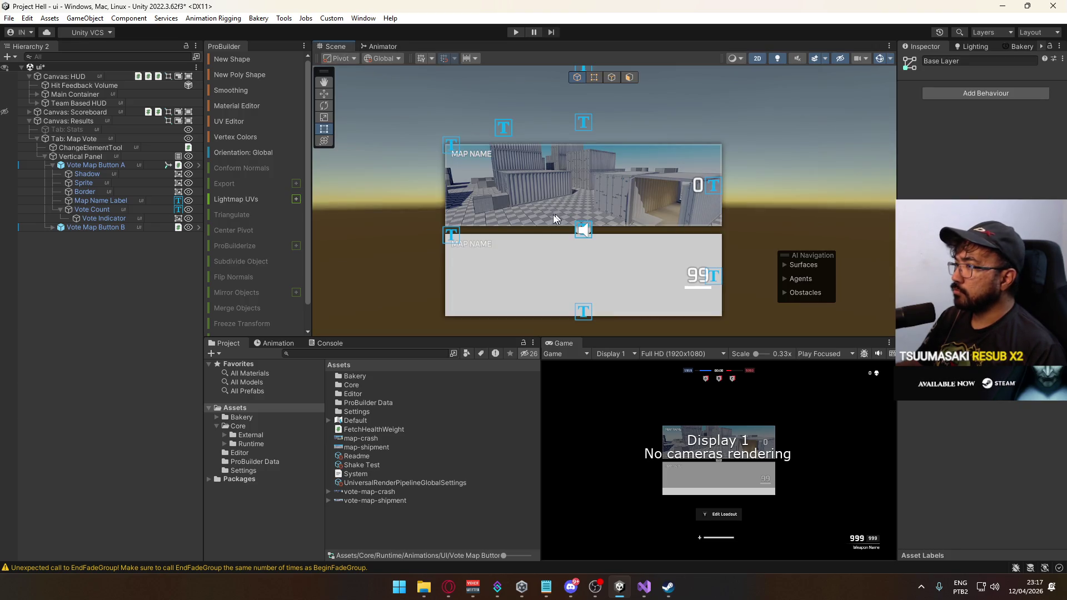
pyautogui.click(383, 47)
pyautogui.click(366, 57)
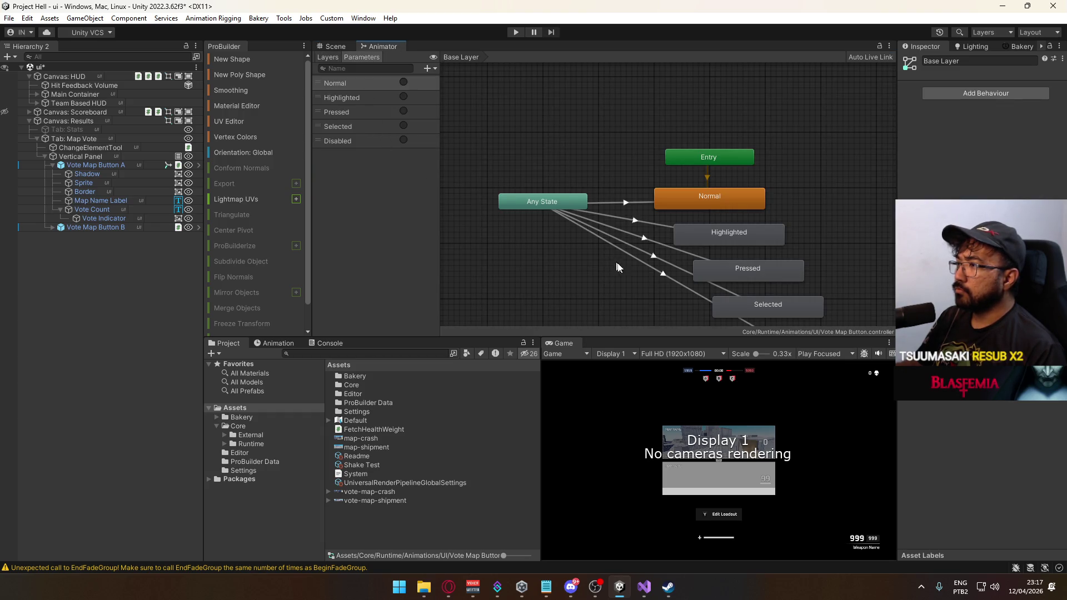
pyautogui.click(645, 251)
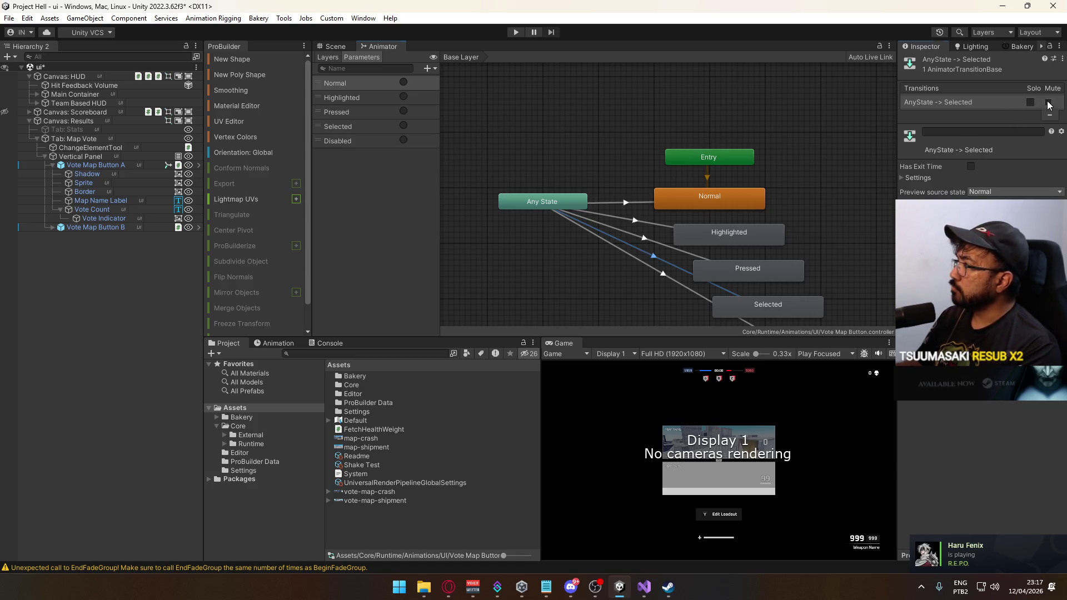
pyautogui.click(675, 282)
pyautogui.moveTo(730, 281); pyautogui.dragTo(691, 234)
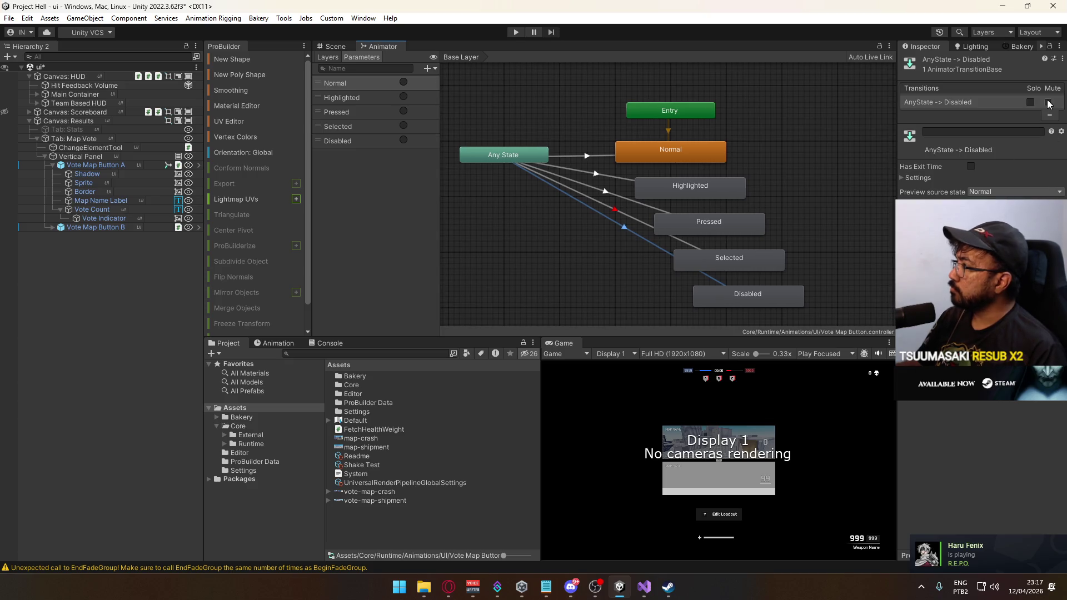
# Select Vote Map Button A and bring up its animation clips.
pyautogui.click(529, 103)
pyautogui.click(333, 47)
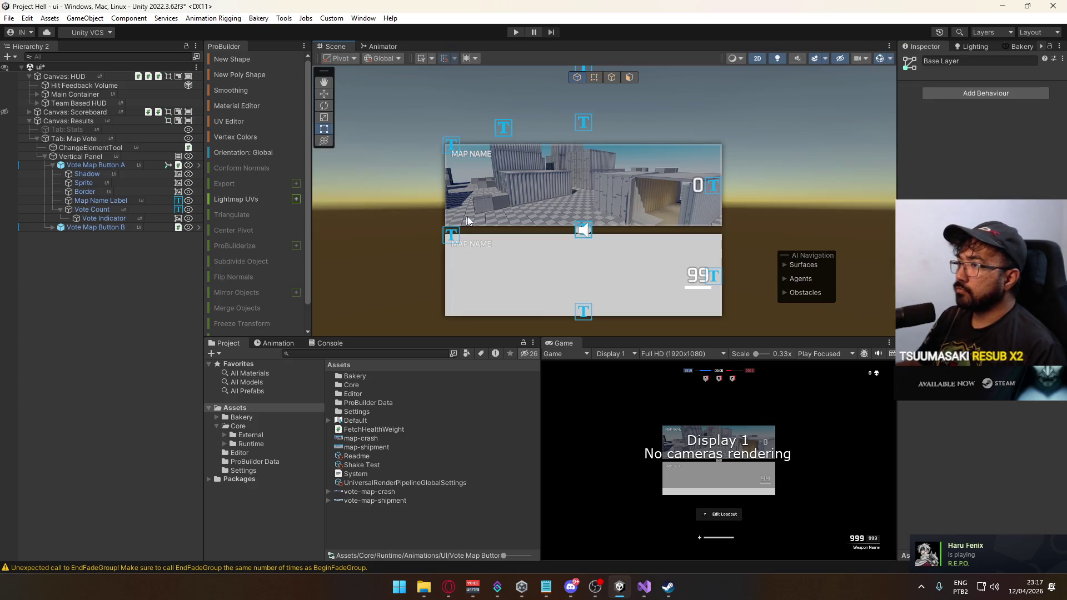
pyautogui.click(93, 165)
pyautogui.click(274, 342)
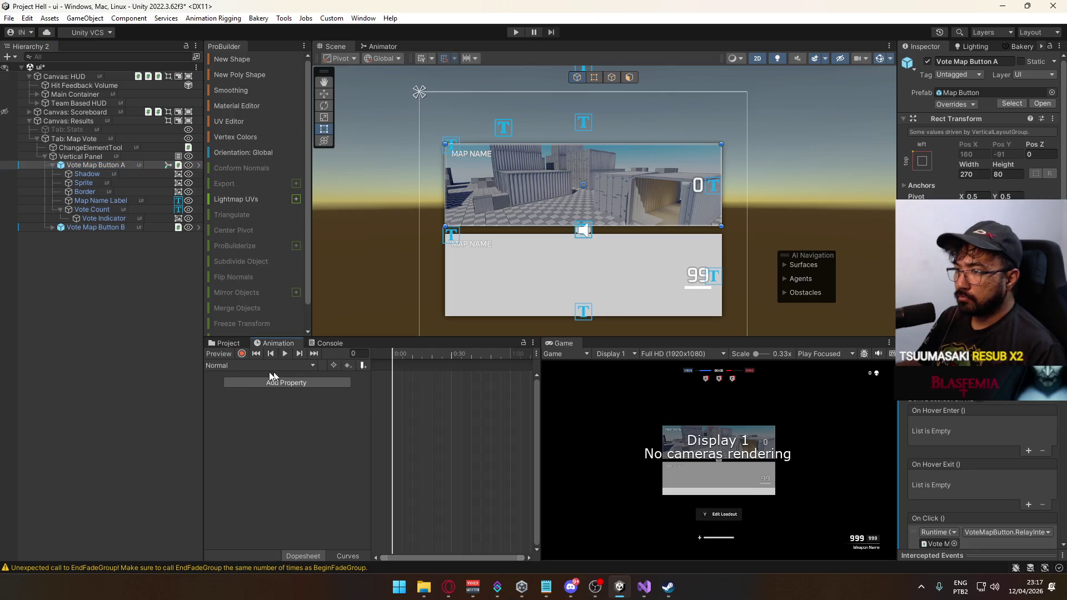
# With recording on in the Normal clip, set the Border colour alpha to 0.
pyautogui.click(240, 356)
pyautogui.click(246, 366)
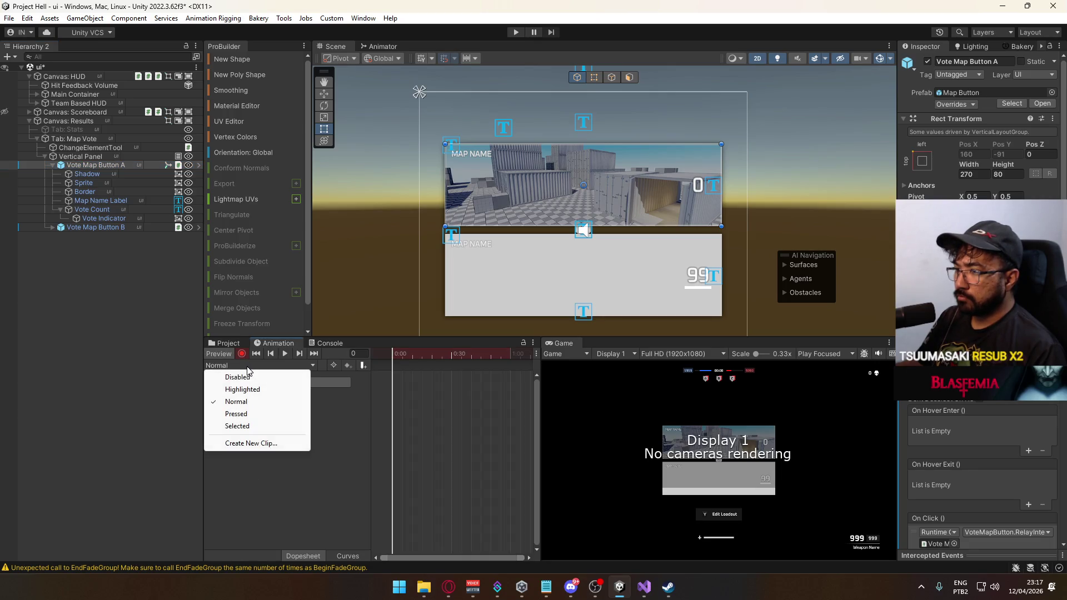
pyautogui.click(249, 403)
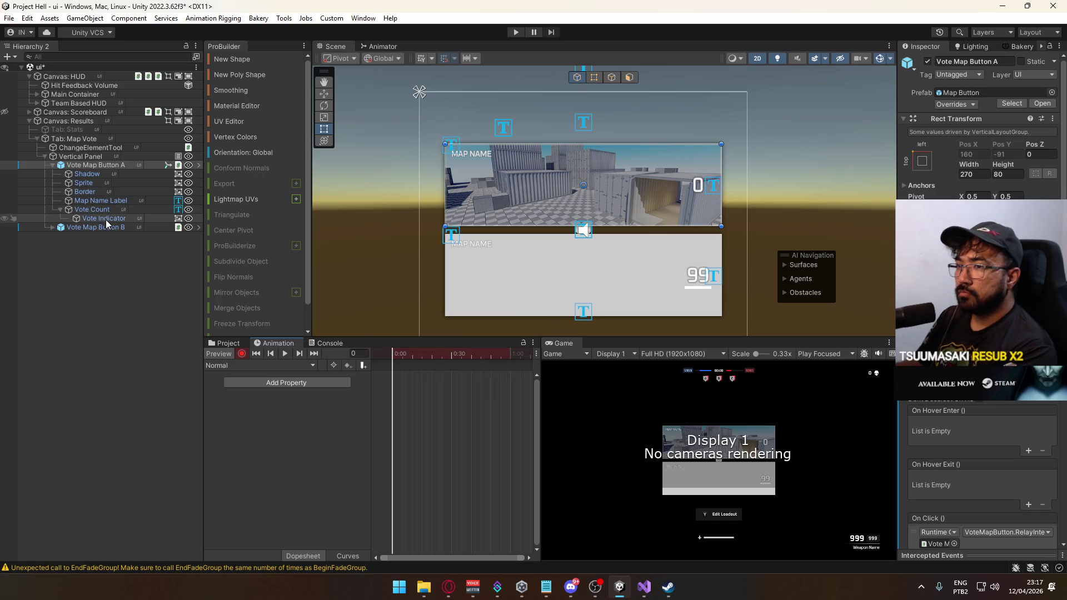
pyautogui.click(85, 192)
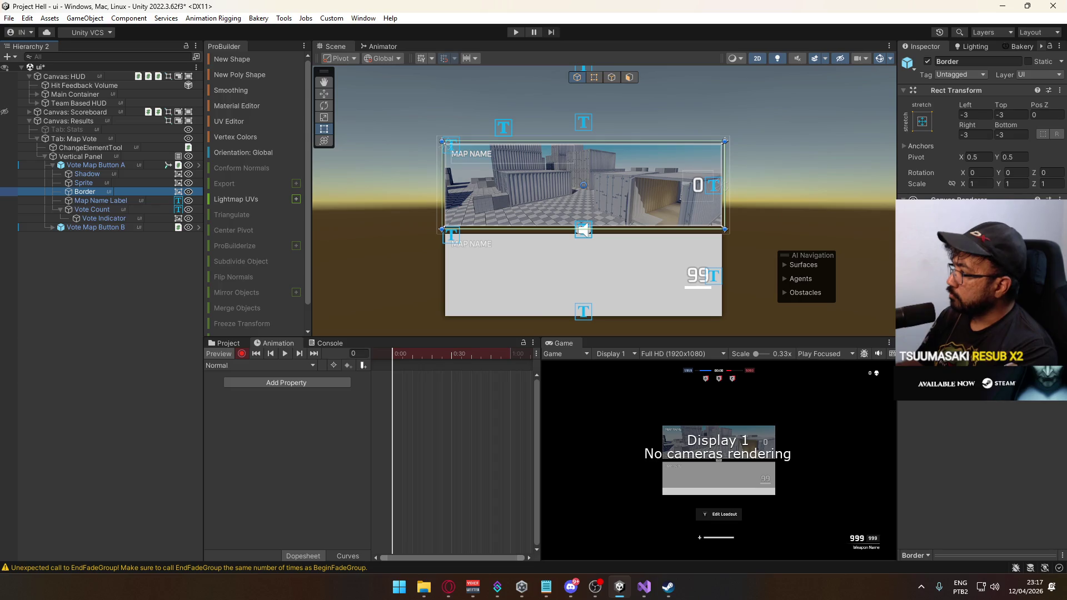
pyautogui.moveTo(966, 468); pyautogui.dragTo(952, 469)
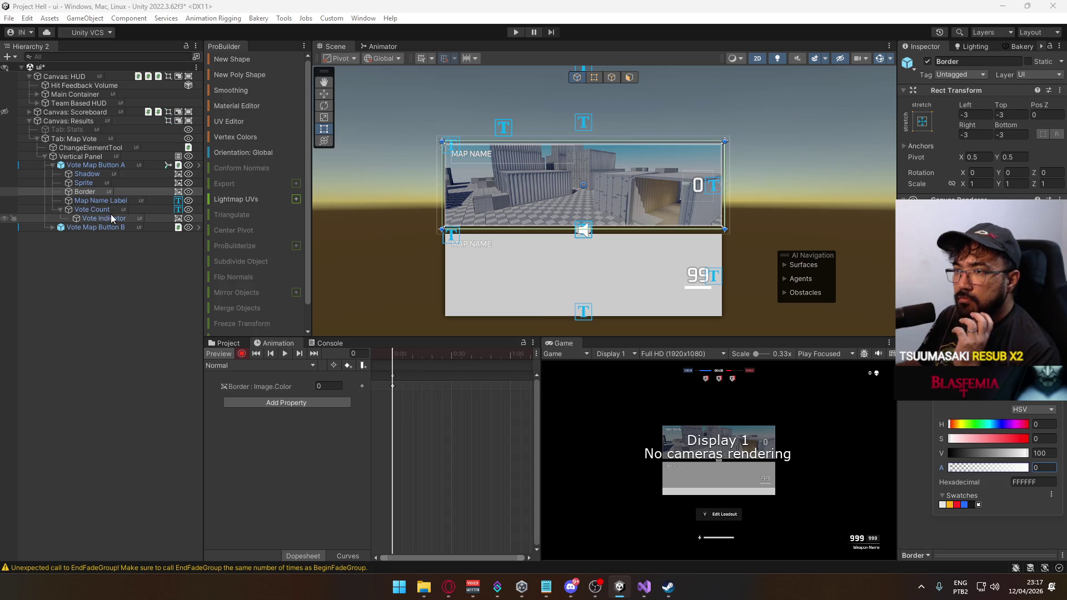
# Dim the Sprite colour to grey A7A7A7, then switch to the Highlighted clip.
pyautogui.click(112, 182)
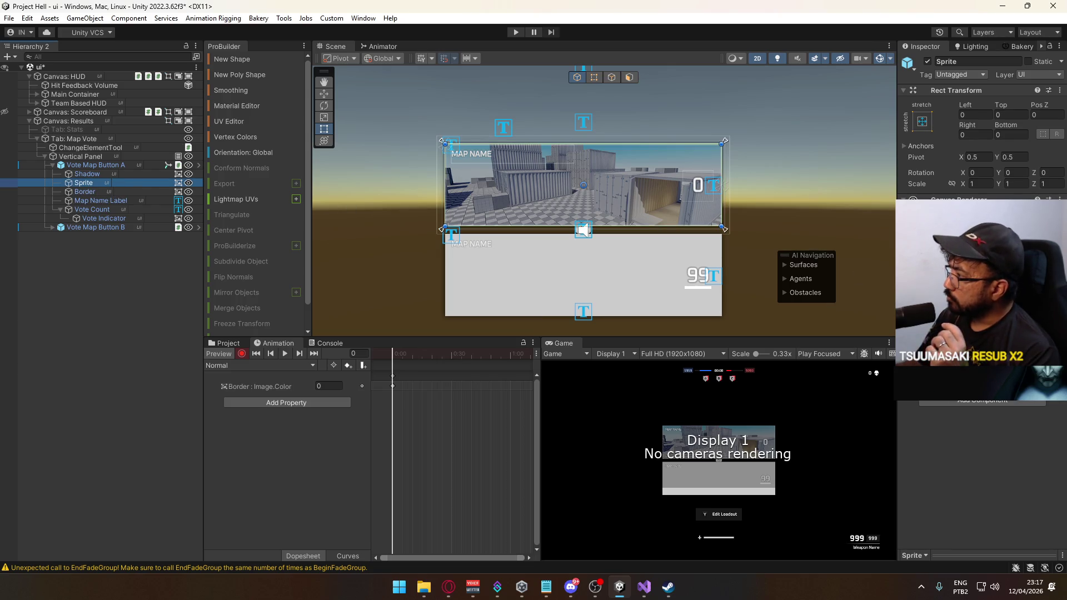
pyautogui.click(995, 289)
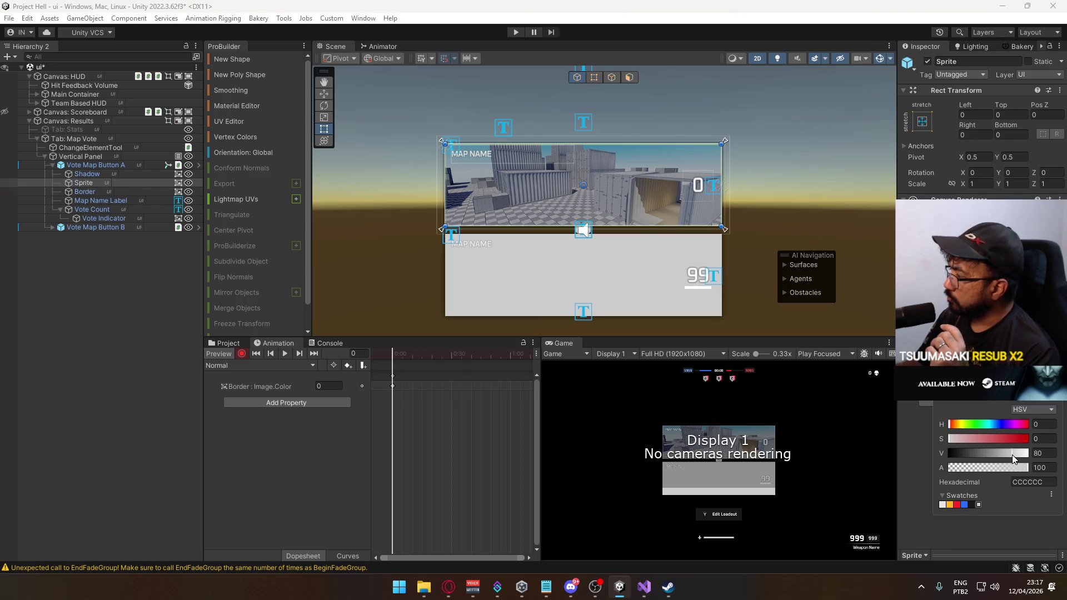
pyautogui.moveTo(1011, 454)
pyautogui.mouseDown()
pyautogui.moveTo(992, 455)
pyautogui.moveTo(1002, 455)
pyautogui.mouseUp()
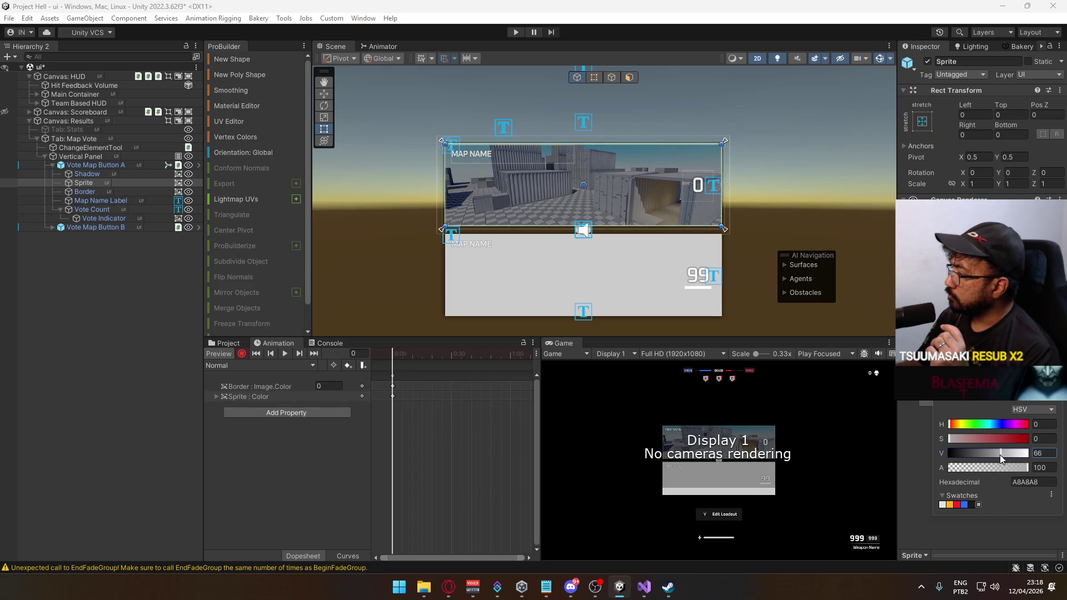
pyautogui.moveTo(999, 455); pyautogui.dragTo(999, 455)
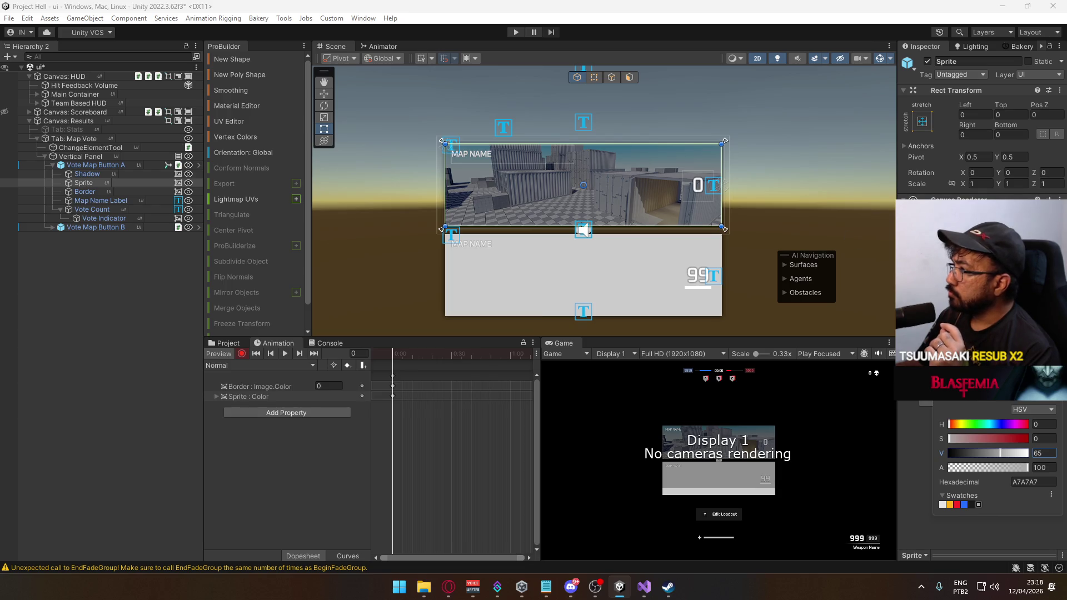
pyautogui.click(645, 269)
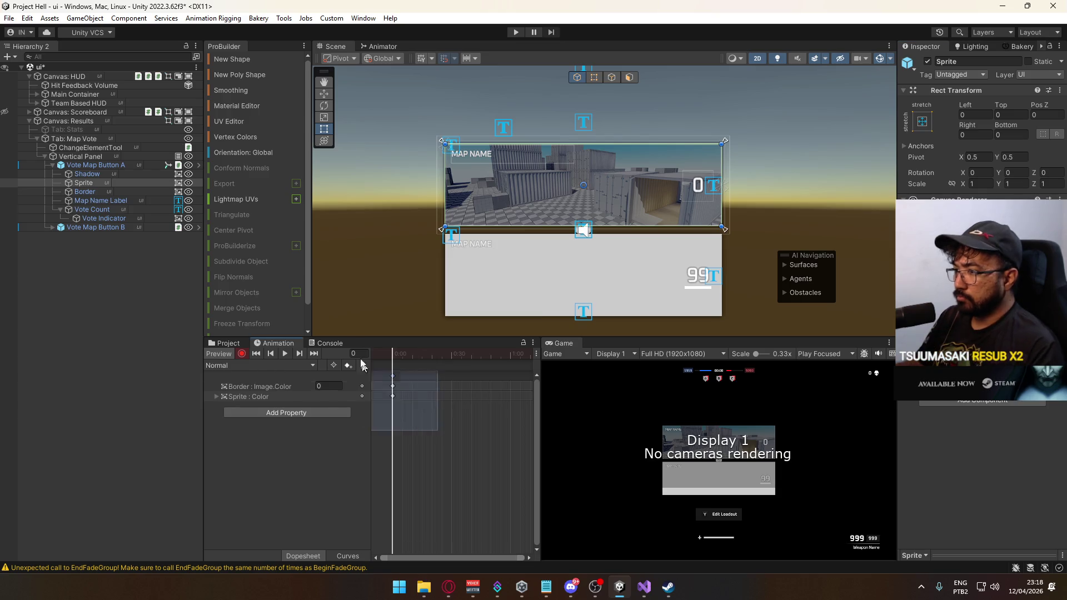
pyautogui.click(245, 366)
pyautogui.click(264, 390)
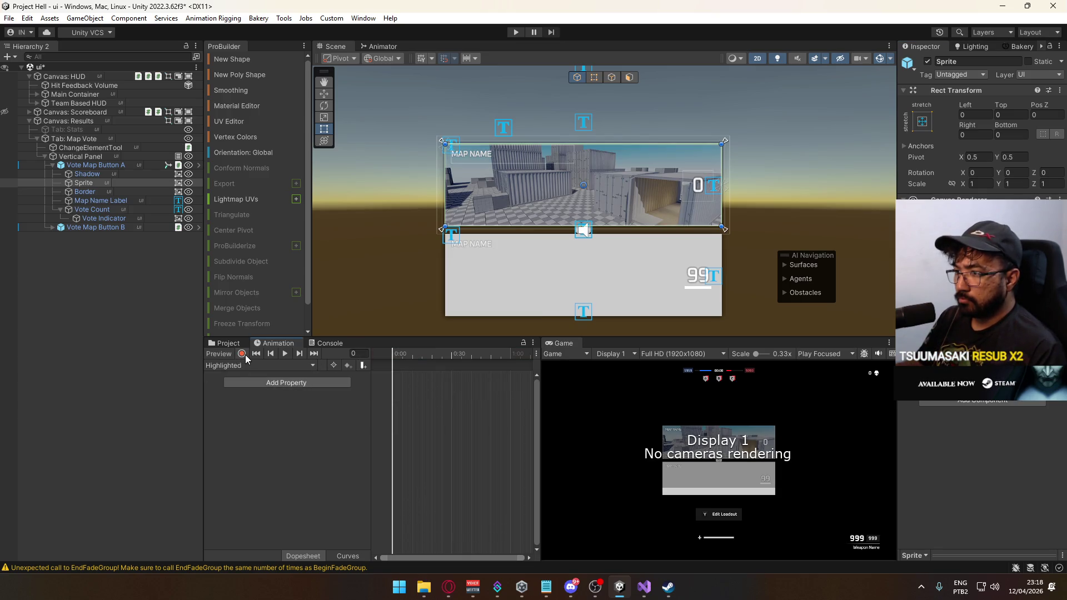
# Adjust the recorded Border and Sprite colour values, entering 1 for the border value.
pyautogui.click(267, 386)
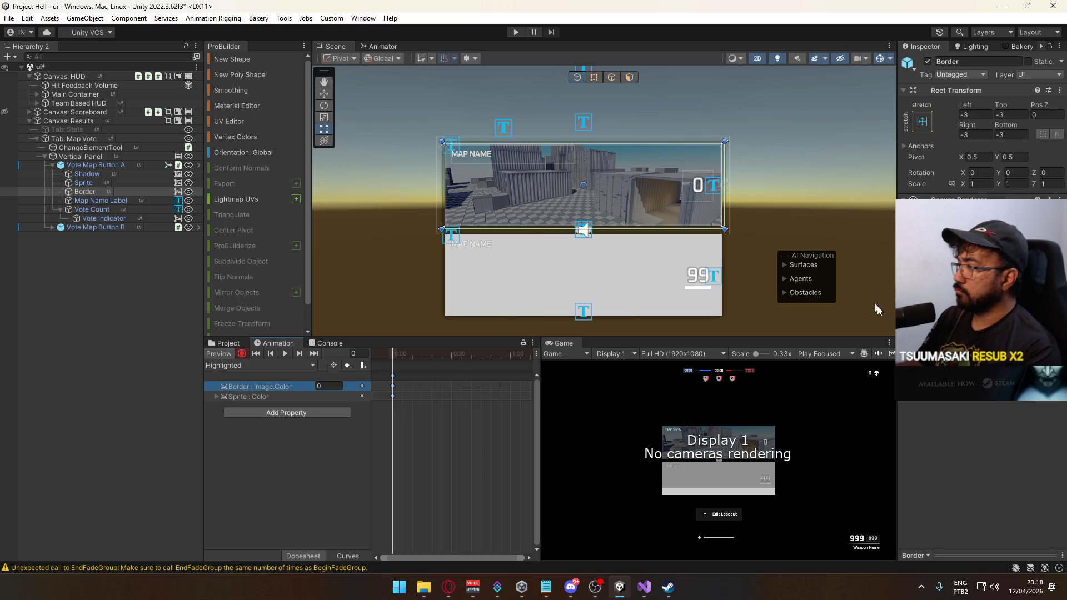
pyautogui.click(555, 395)
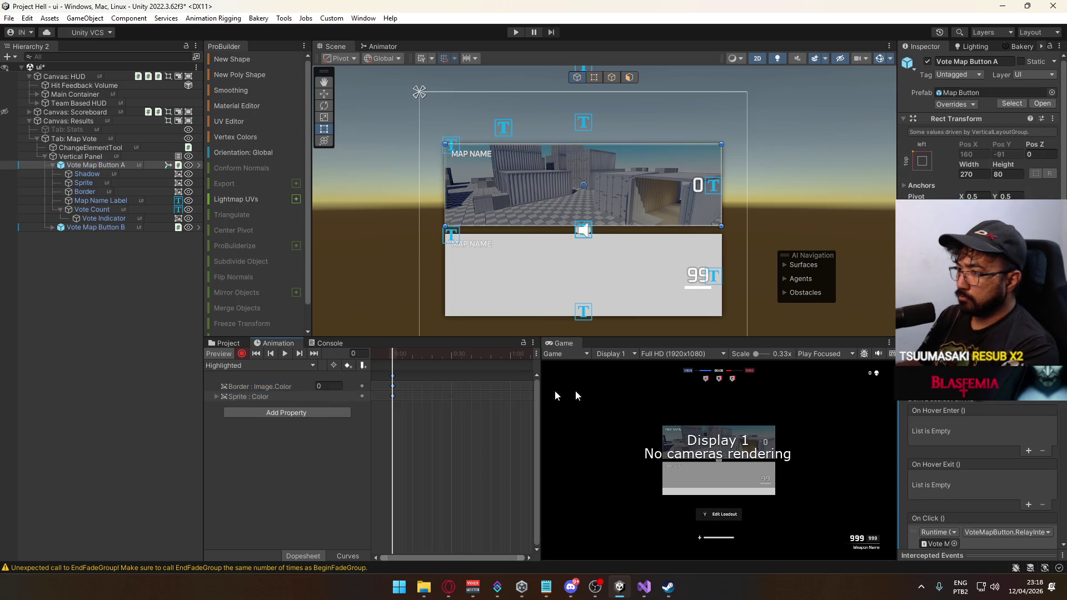
pyautogui.click(269, 396)
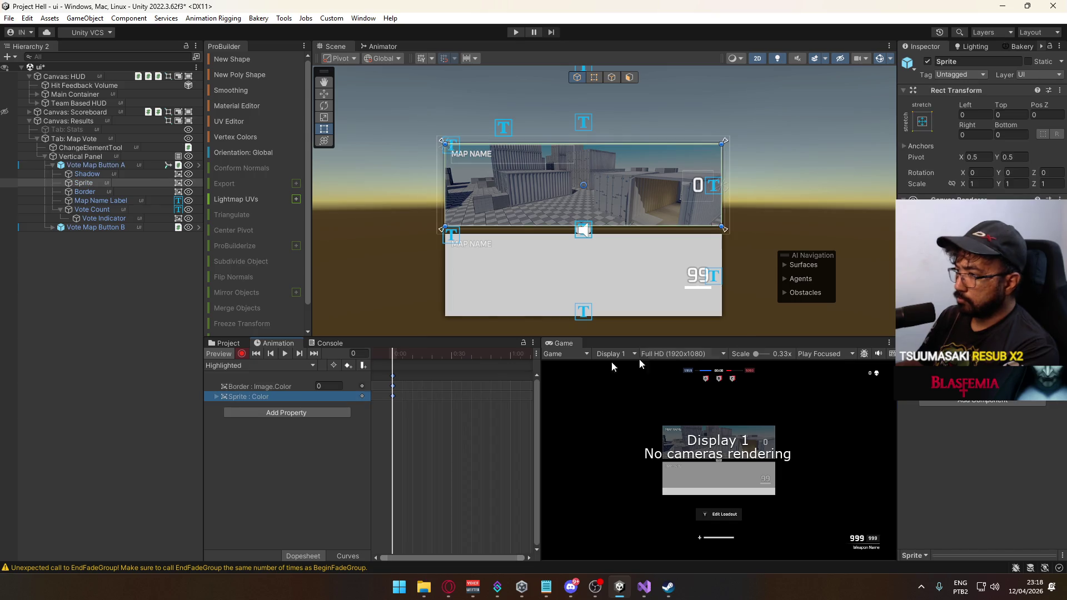
pyautogui.click(1000, 389)
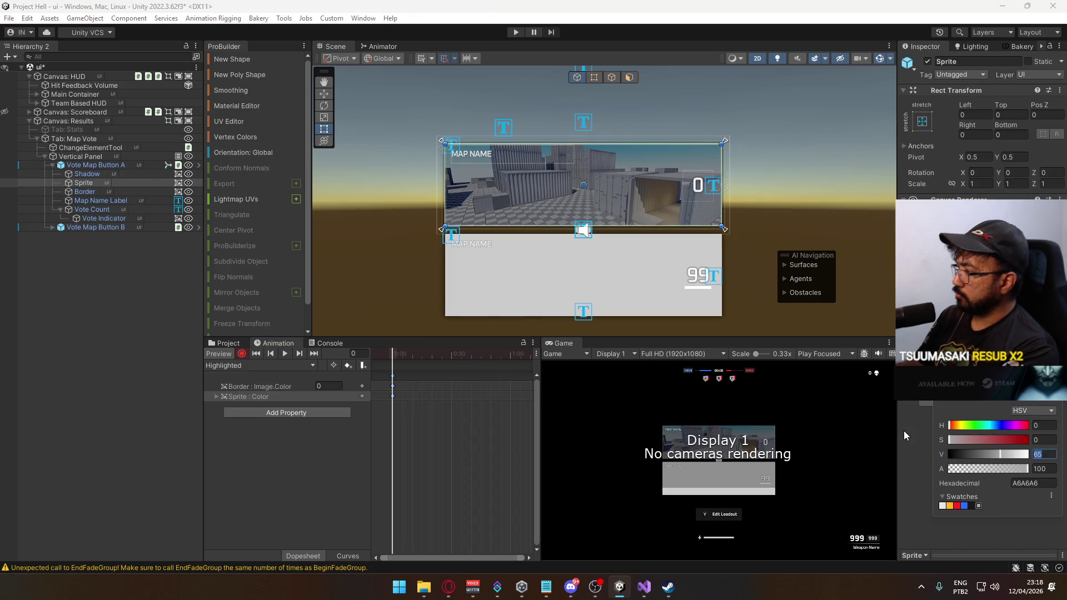
pyautogui.click(254, 387)
pyautogui.write('1')
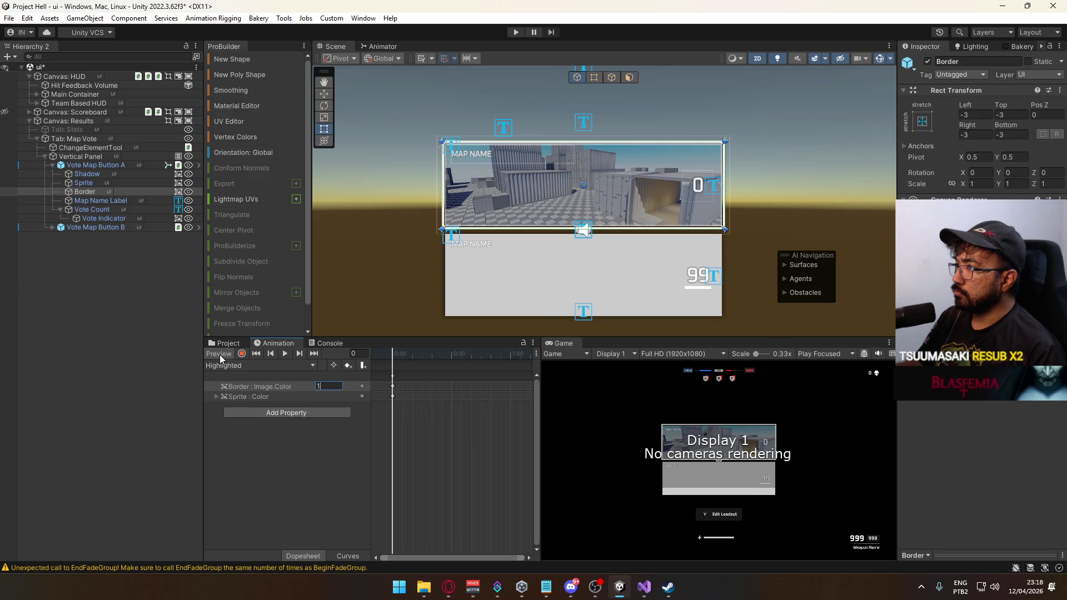
# In the Pressed clip, key the Sprite colour as pure red.
pyautogui.click(232, 367)
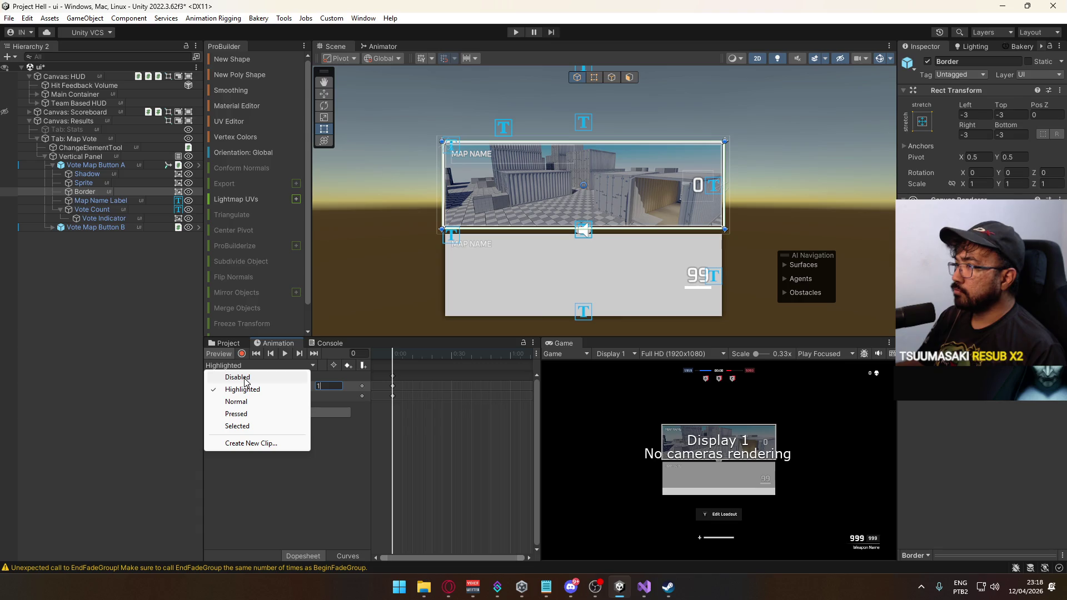
pyautogui.click(239, 414)
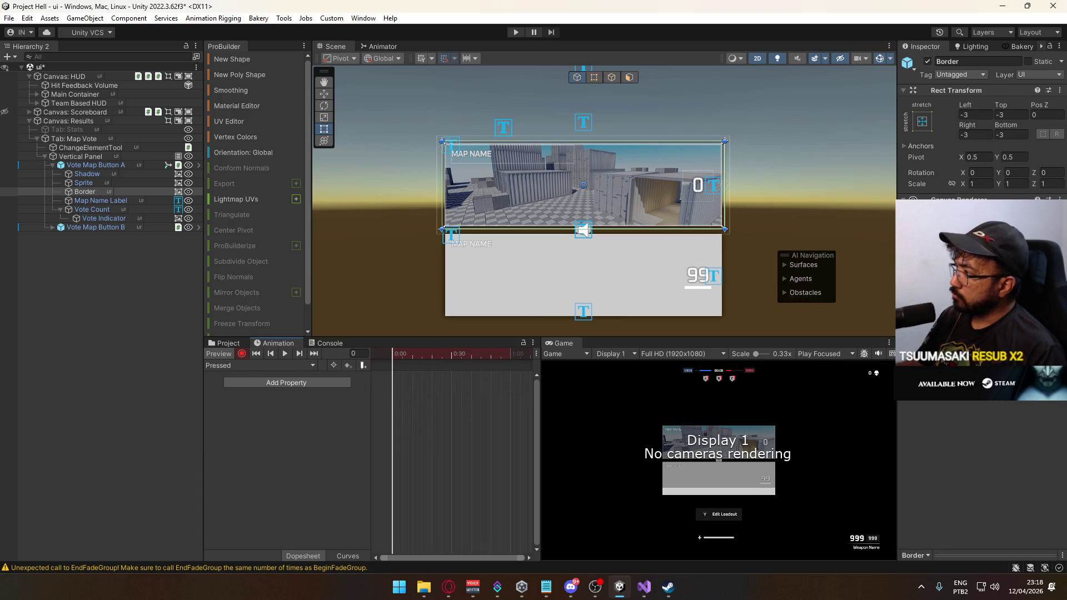
pyautogui.click(125, 183)
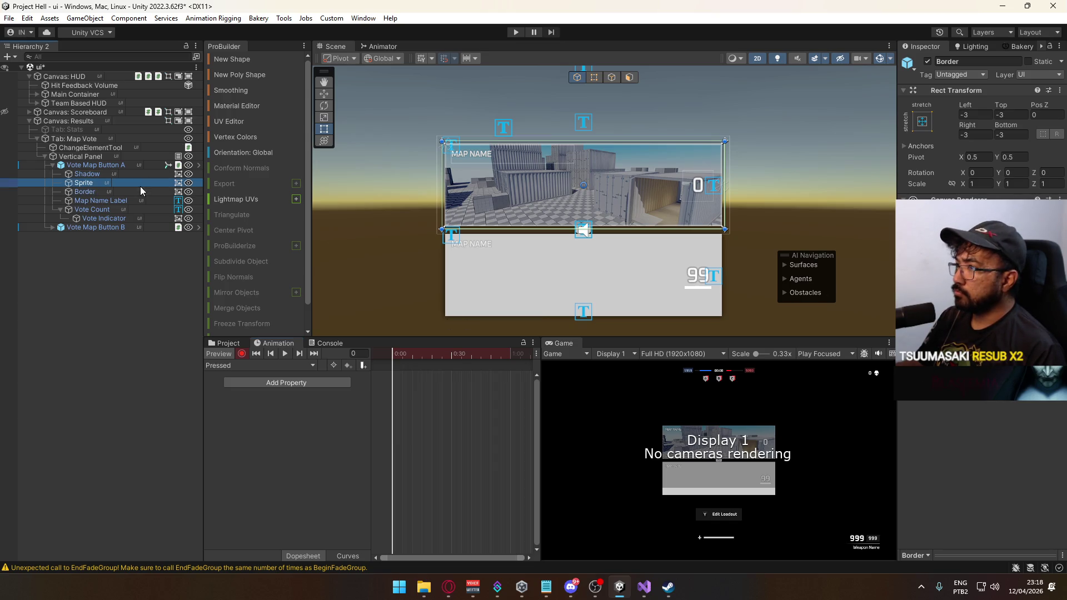
pyautogui.click(1001, 267)
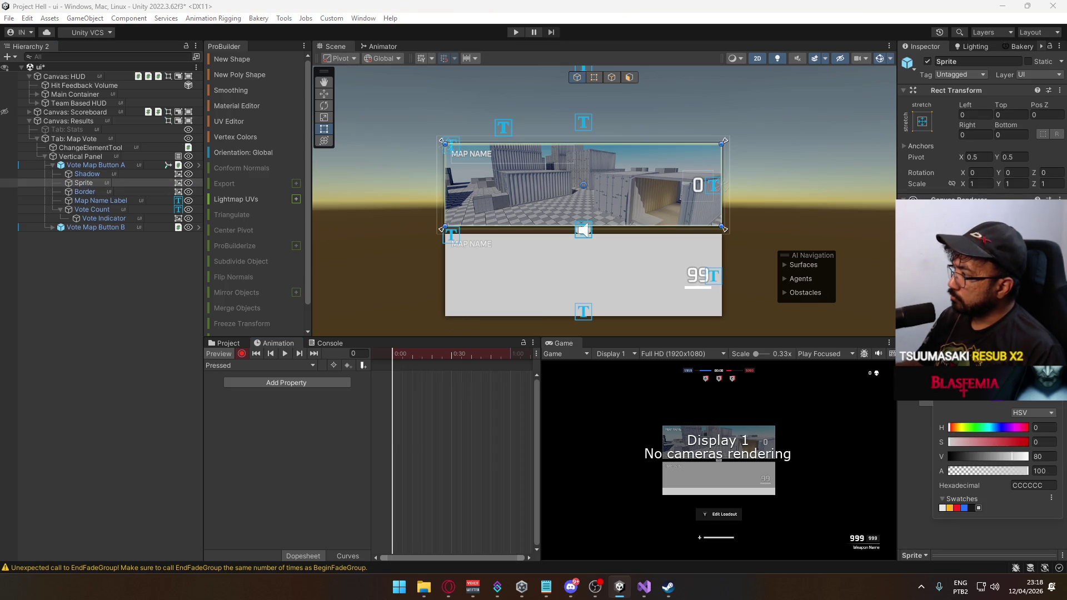
pyautogui.click(957, 508)
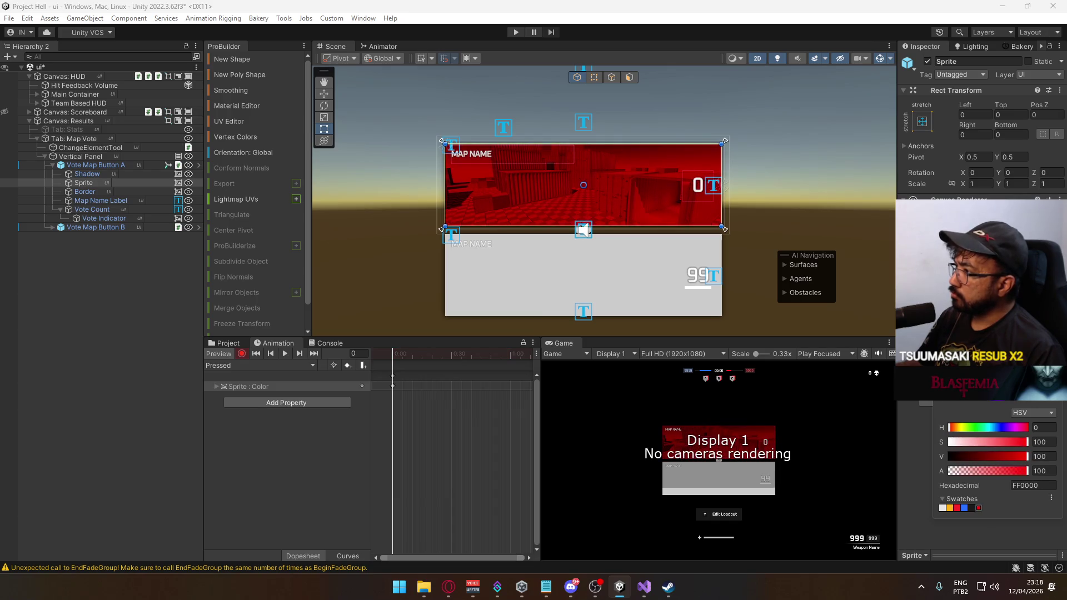
# Change the Sprite tint to yellow-orange FFB31A and stop the preview.
pyautogui.moveTo(987, 442)
pyautogui.mouseDown()
pyautogui.moveTo(1027, 442)
pyautogui.moveTo(953, 456)
pyautogui.moveTo(1026, 456)
pyautogui.mouseUp()
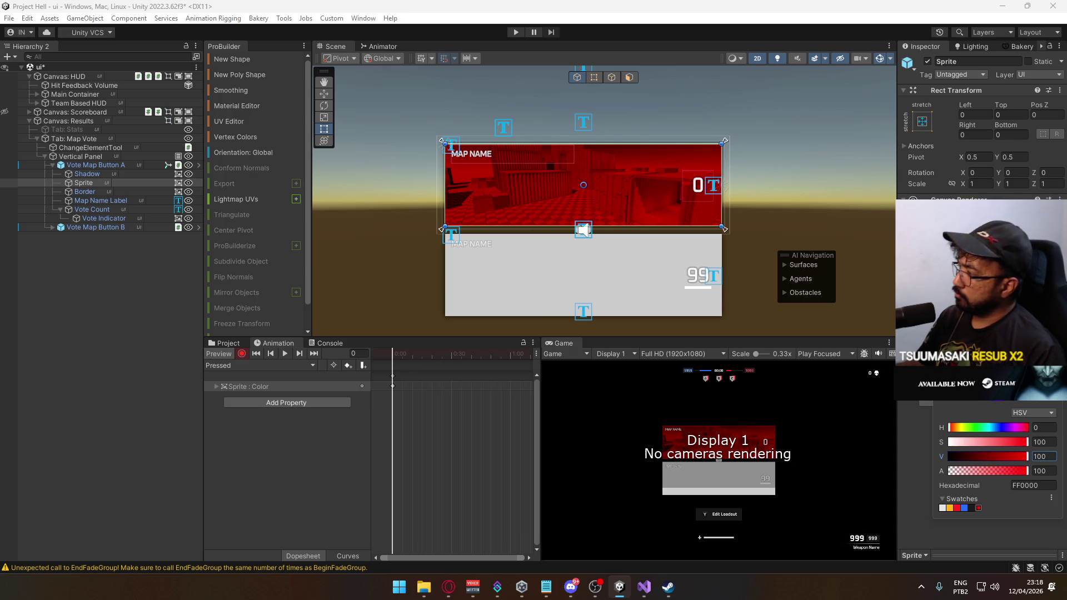
pyautogui.click(949, 507)
pyautogui.click(950, 507)
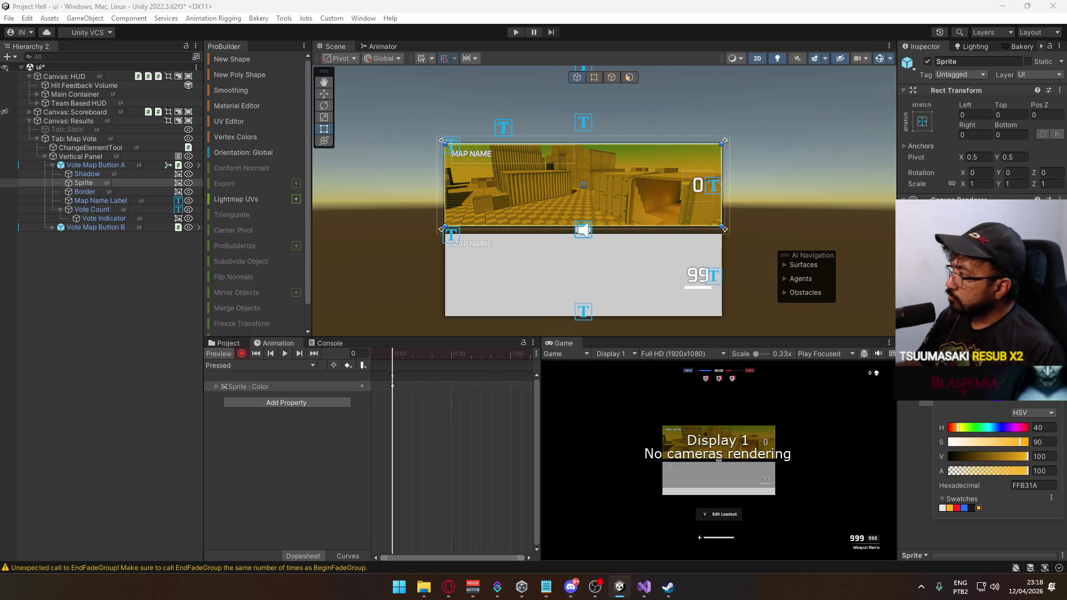
pyautogui.press('Escape')
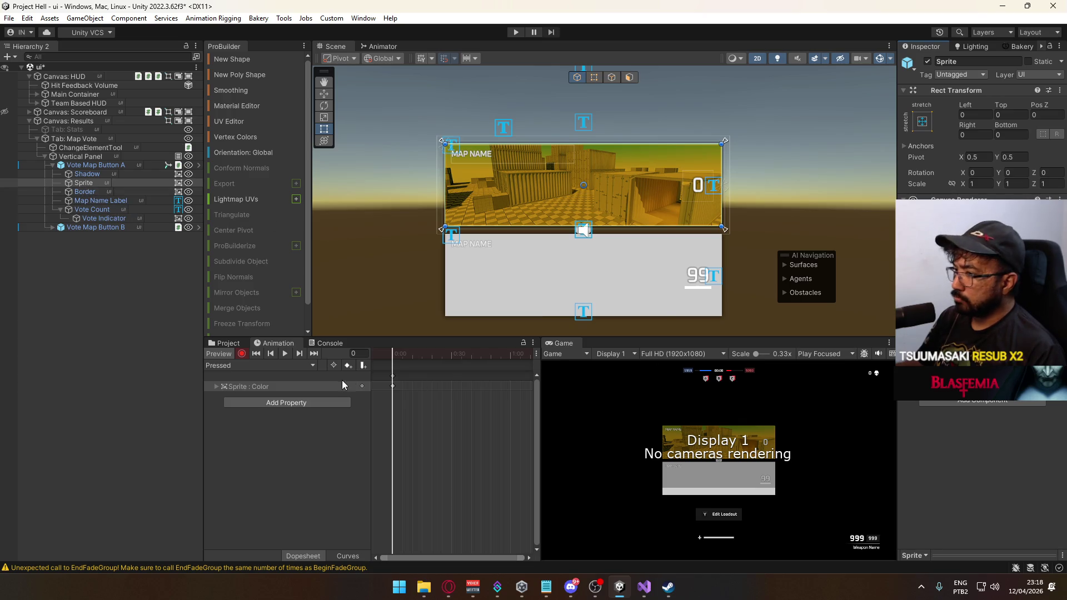
pyautogui.click(221, 354)
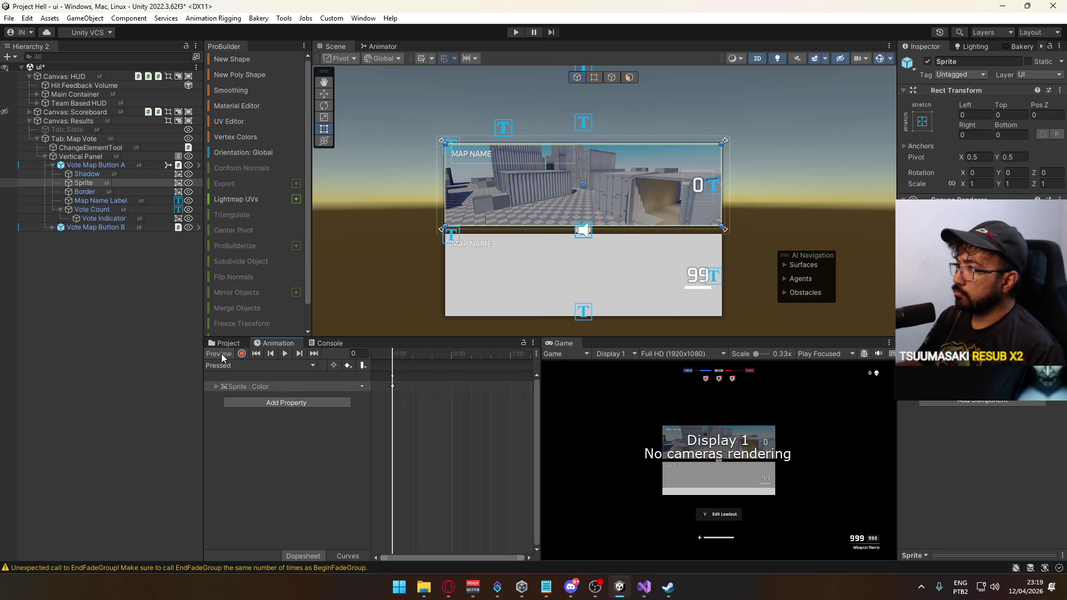
# Check the Normal and Highlighted clips, then turn off animation preview.
pyautogui.click(233, 364)
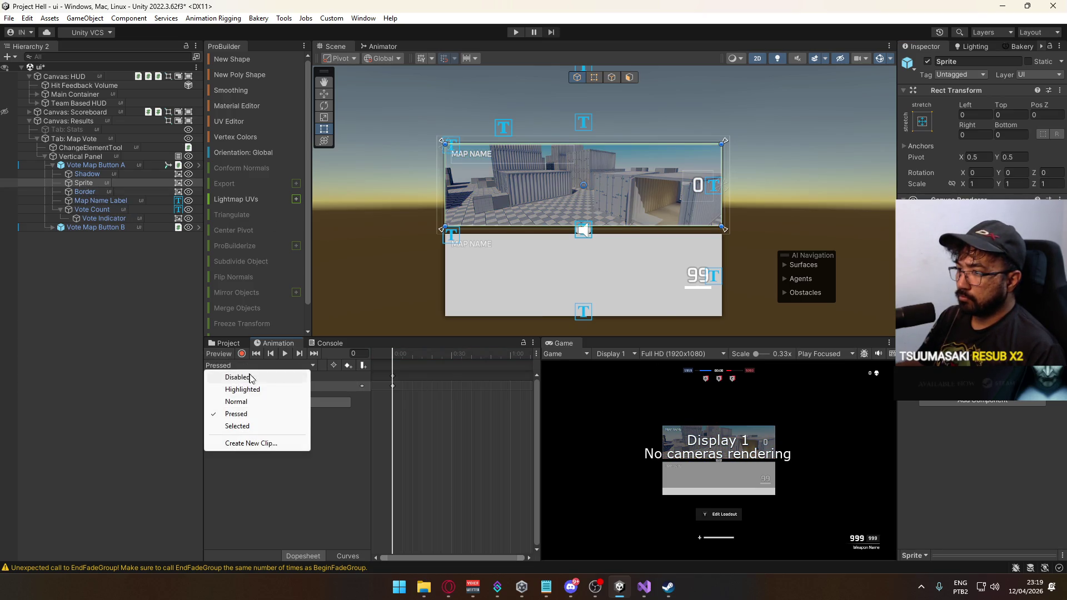
pyautogui.click(248, 402)
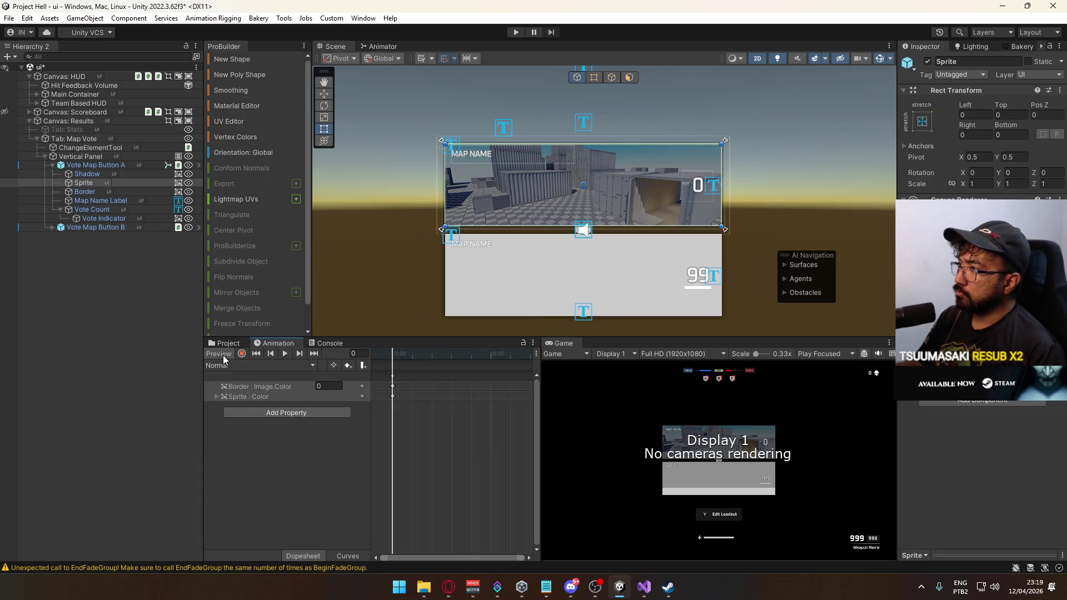
pyautogui.click(231, 363)
pyautogui.click(259, 389)
pyautogui.click(223, 365)
pyautogui.click(220, 355)
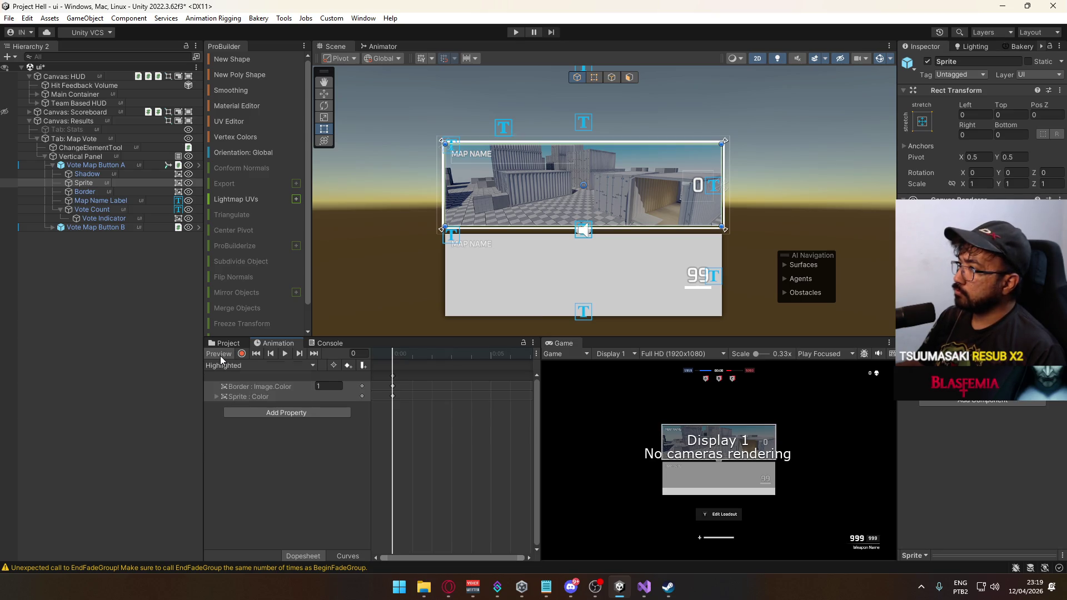
pyautogui.click(220, 355)
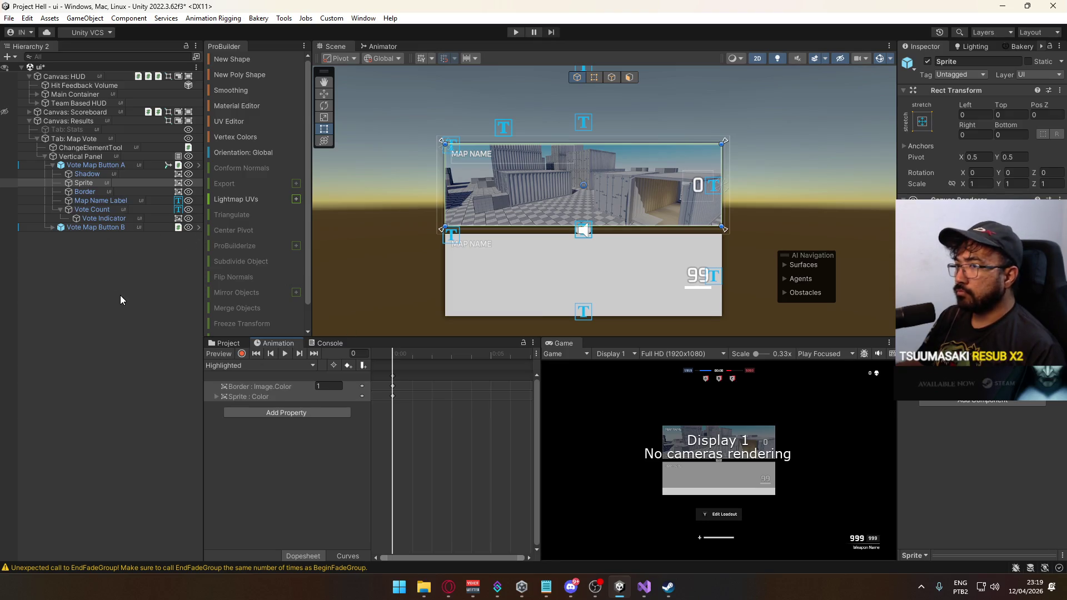
# Copy the component from Vote Map Button A and paste it as new onto Vote Map Button B.
pyautogui.click(109, 284)
pyautogui.click(56, 166)
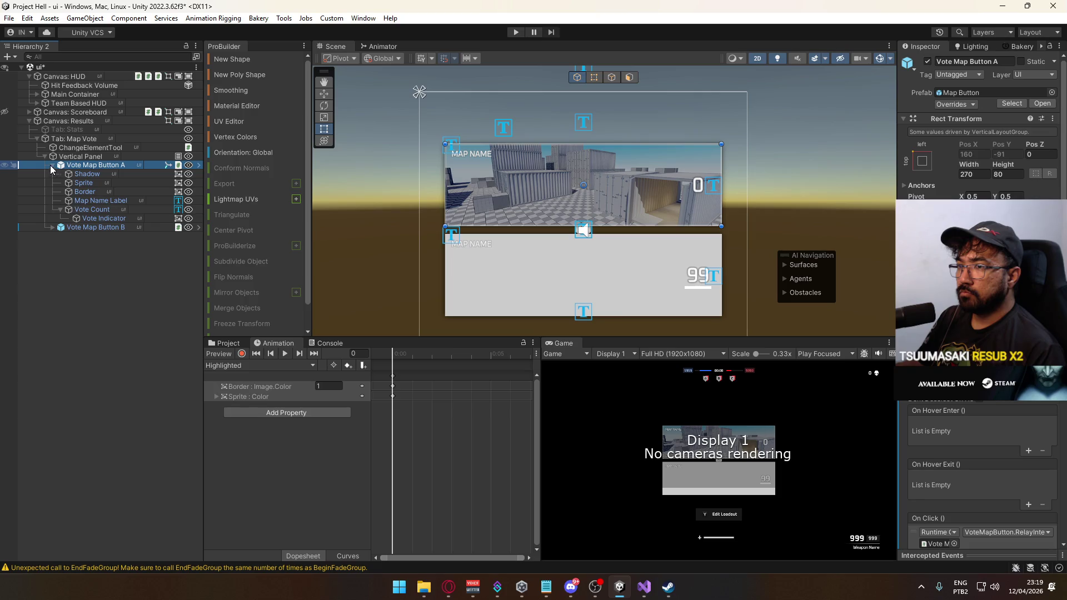
pyautogui.click(53, 166)
pyautogui.rightClick(176, 169)
pyautogui.click(228, 268)
pyautogui.rightClick(177, 174)
pyautogui.click(236, 288)
pyautogui.click(121, 174)
pyautogui.click(134, 186)
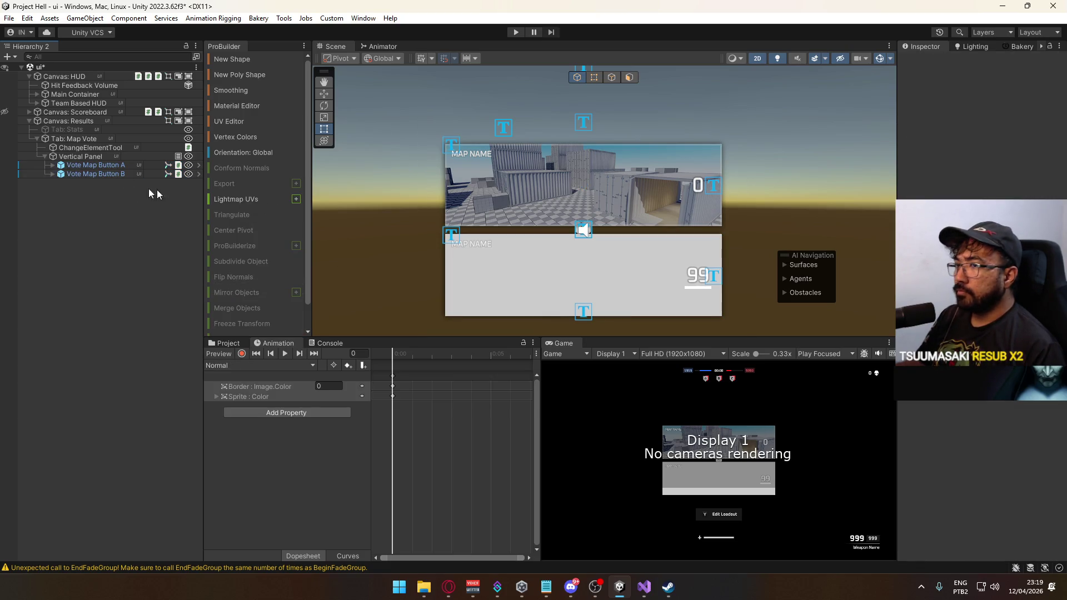
# Browse up the hierarchy to Tab: Map Vote and toggle its visibility off and back on.
pyautogui.click(94, 171)
pyautogui.click(95, 156)
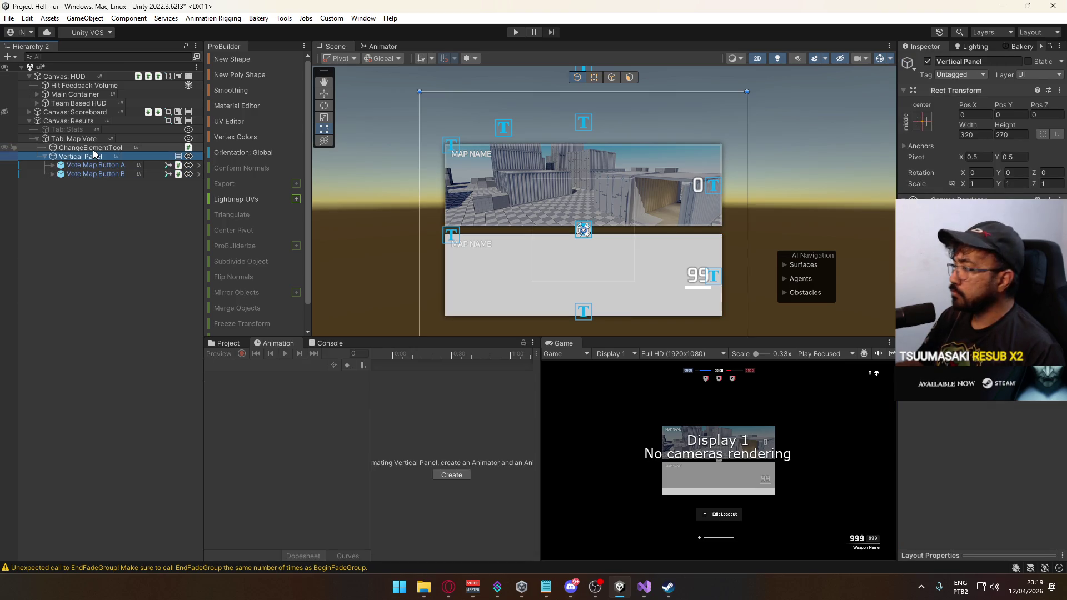
pyautogui.click(93, 149)
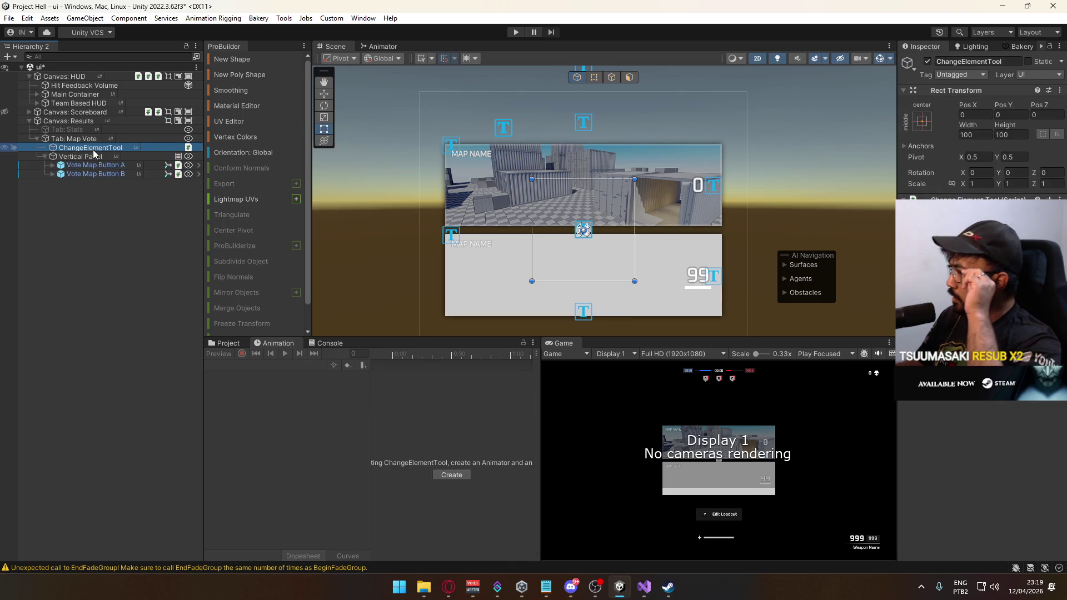
pyautogui.click(95, 141)
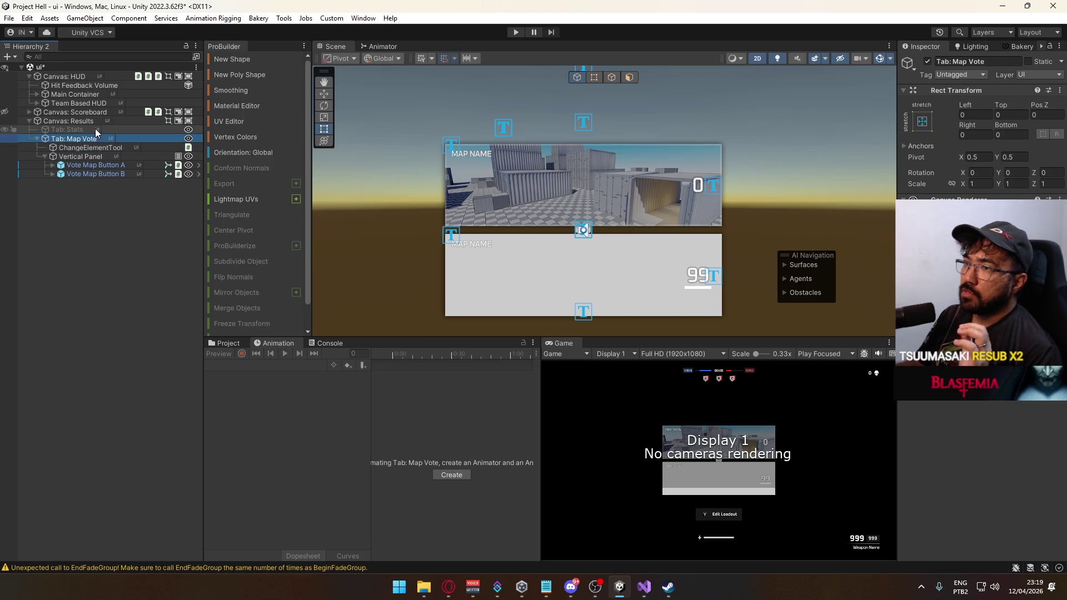
pyautogui.click(37, 139)
pyautogui.click(926, 61)
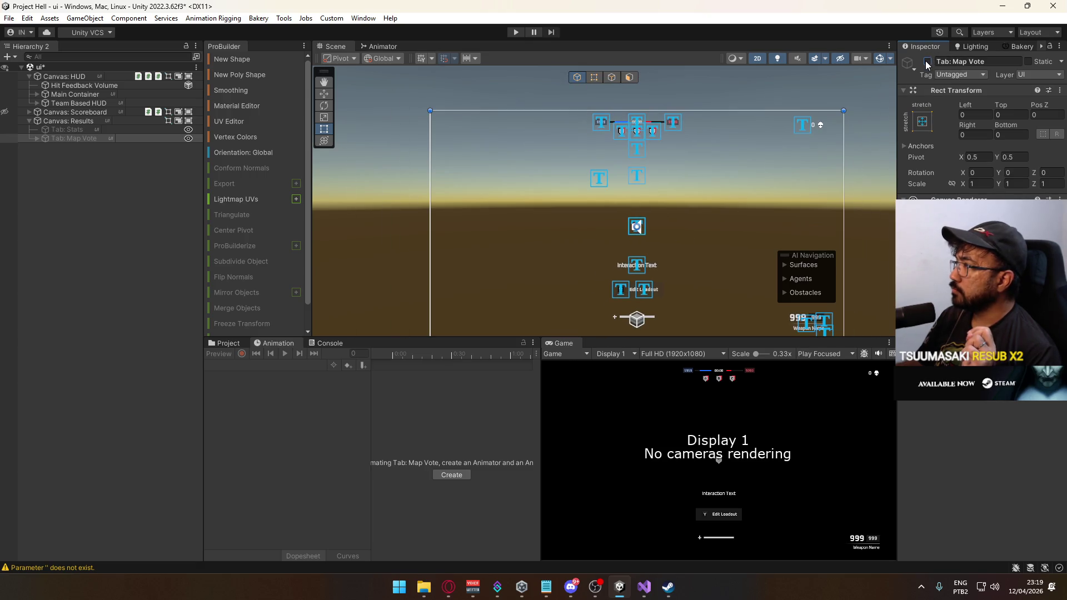
pyautogui.click(926, 61)
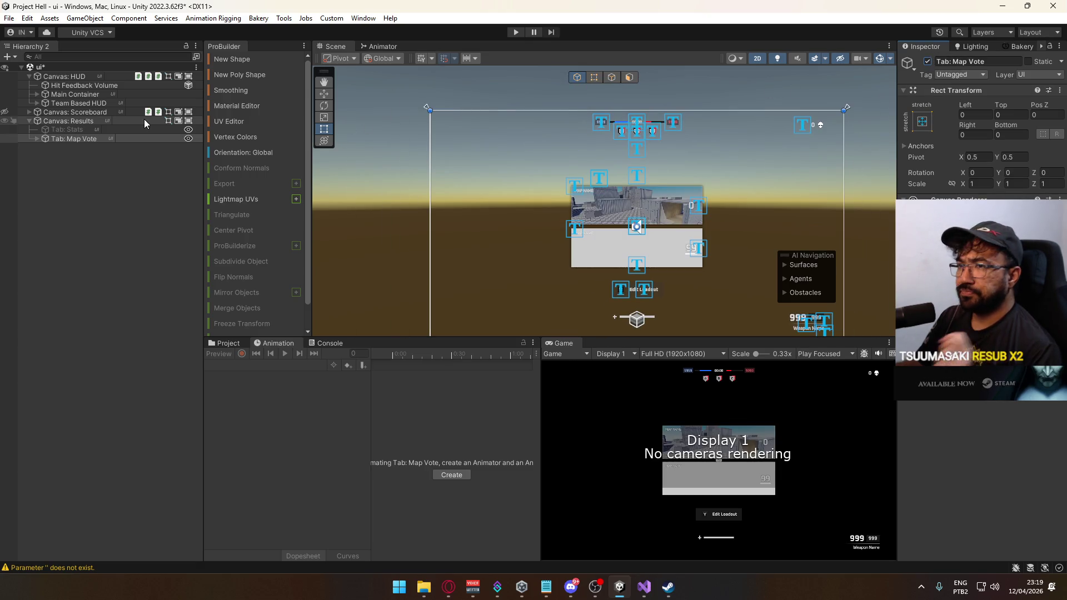
# Re-expand Tab: Map Vote, frame the vote panel in the Scene view, and reselect Canvas: Results.
pyautogui.click(80, 122)
pyautogui.click(39, 138)
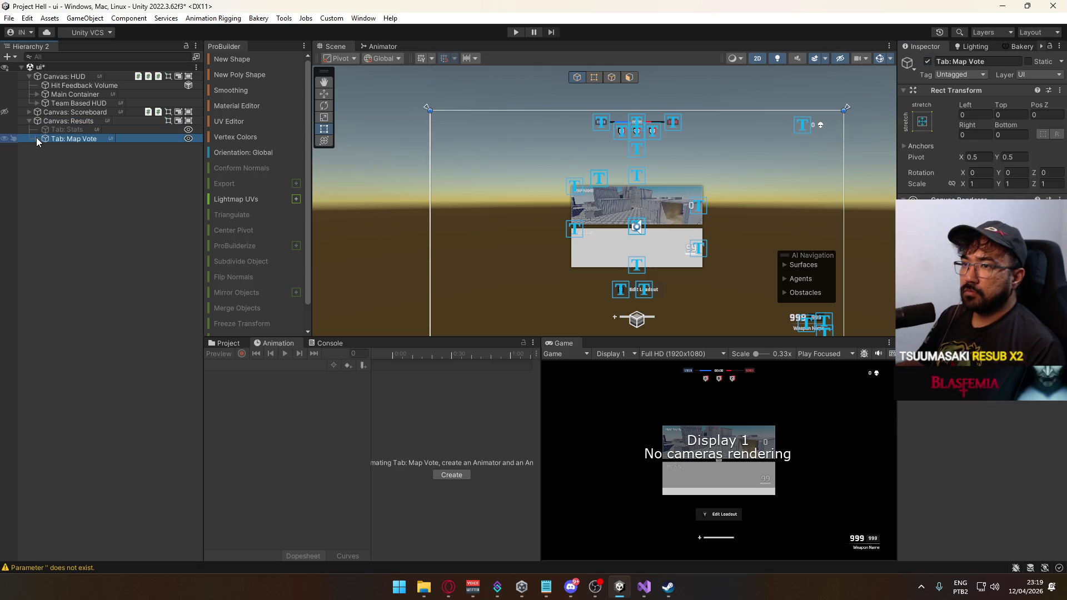
pyautogui.click(35, 138)
pyautogui.click(75, 138)
pyautogui.rightClick(84, 140)
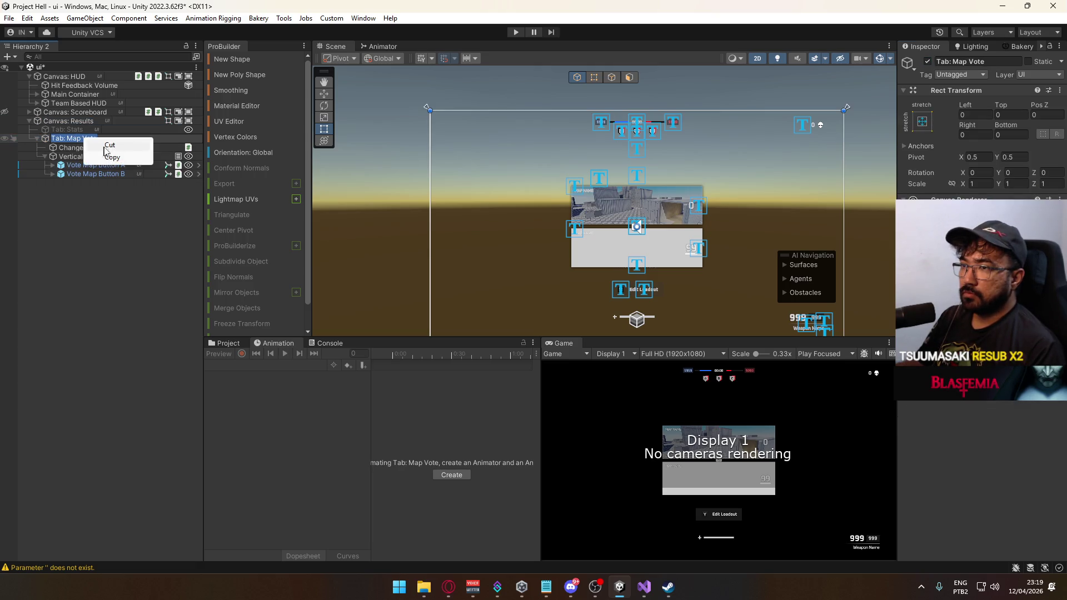
pyautogui.click(84, 208)
pyautogui.scroll(4, 543, 234)
pyautogui.moveTo(545, 228)
pyautogui.mouseDown()
pyautogui.moveTo(493, 95)
pyautogui.moveTo(476, 287)
pyautogui.moveTo(505, 140)
pyautogui.moveTo(500, 274)
pyautogui.mouseUp()
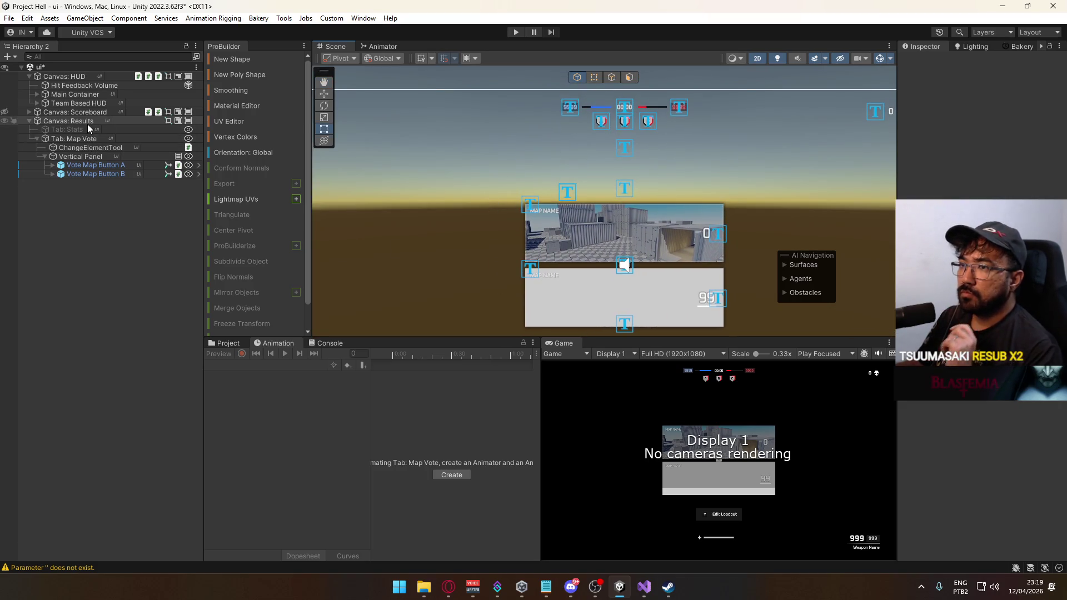
pyautogui.click(90, 149)
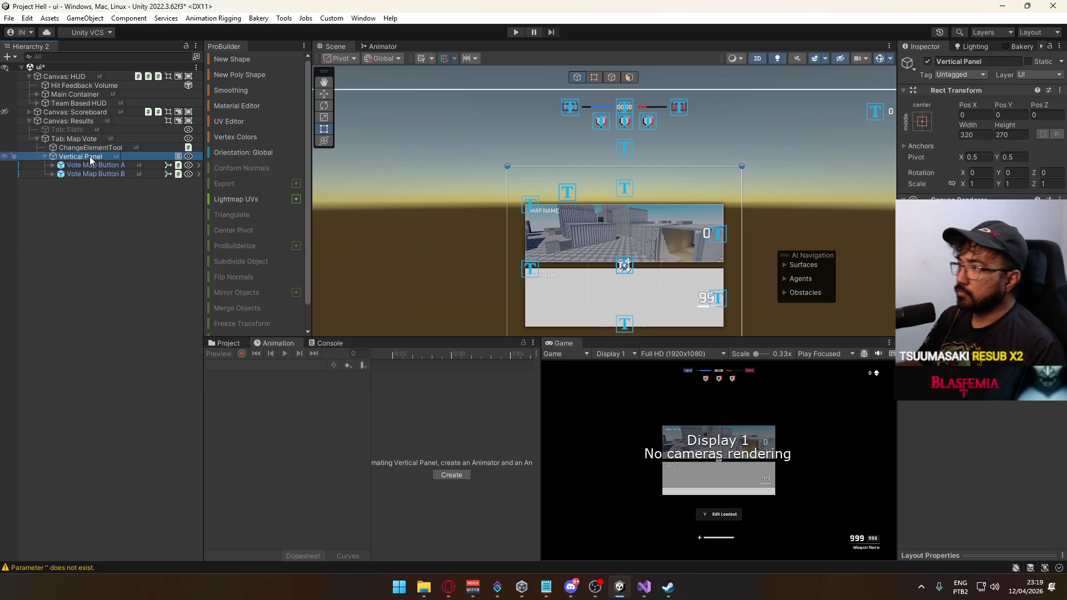
pyautogui.click(86, 121)
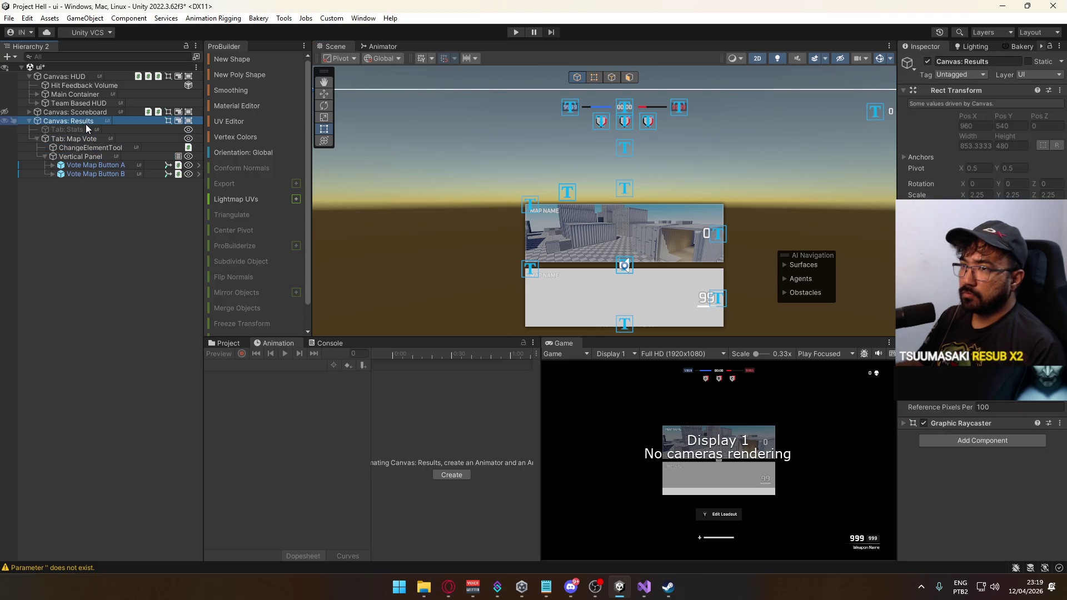
pyautogui.rightClick(87, 121)
# Add a centred TextMeshPro text using Oxanium-Medium SDF with the soft shadow material preset.
pyautogui.moveTo(151, 390)
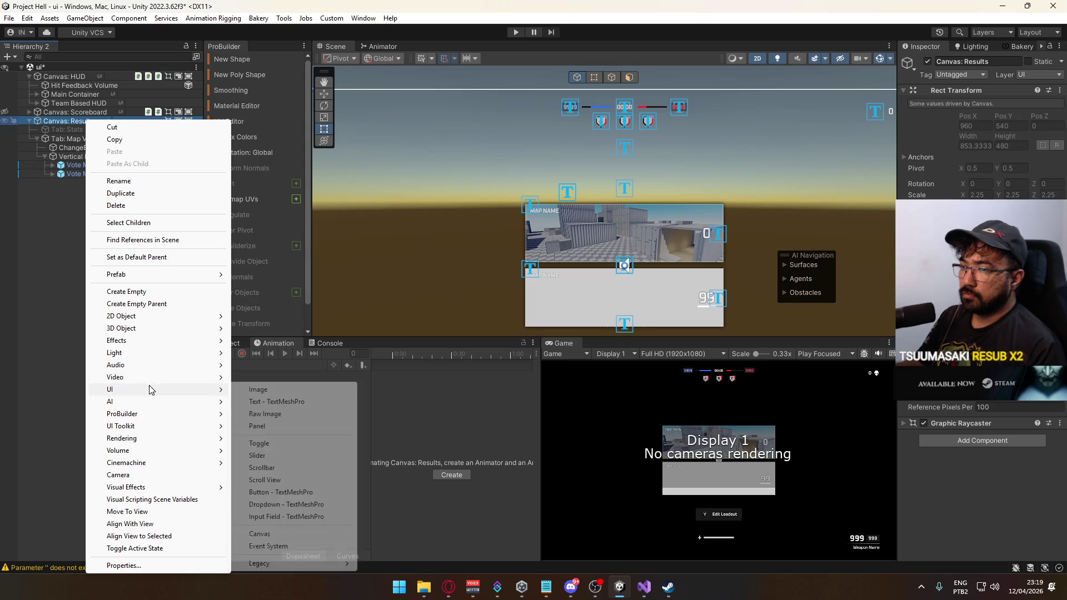
pyautogui.click(271, 403)
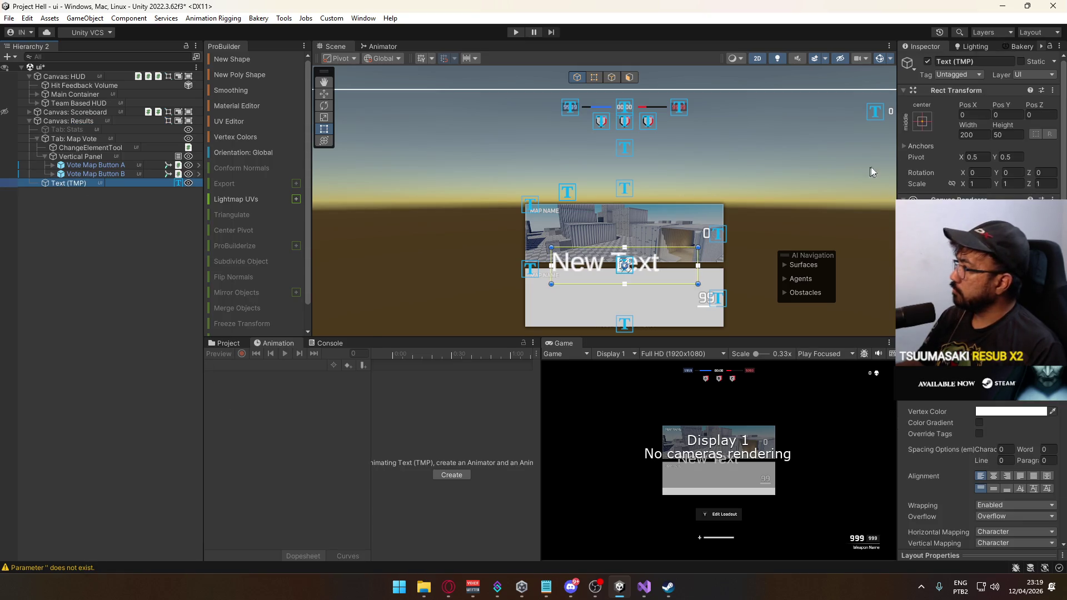
pyautogui.click(993, 476)
pyautogui.click(994, 489)
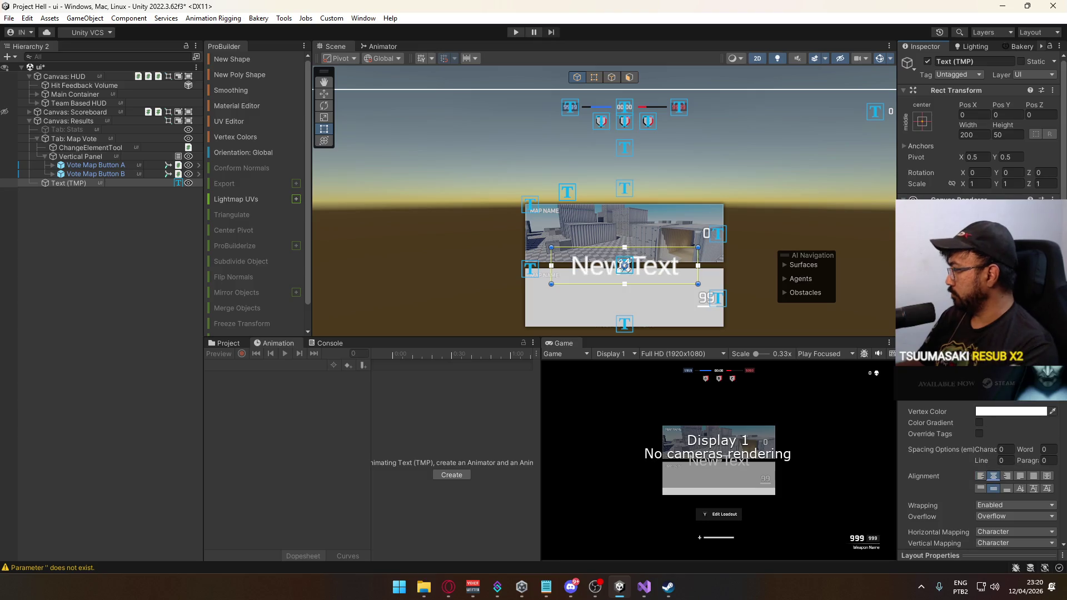
pyautogui.scroll(-6, 1003, 463)
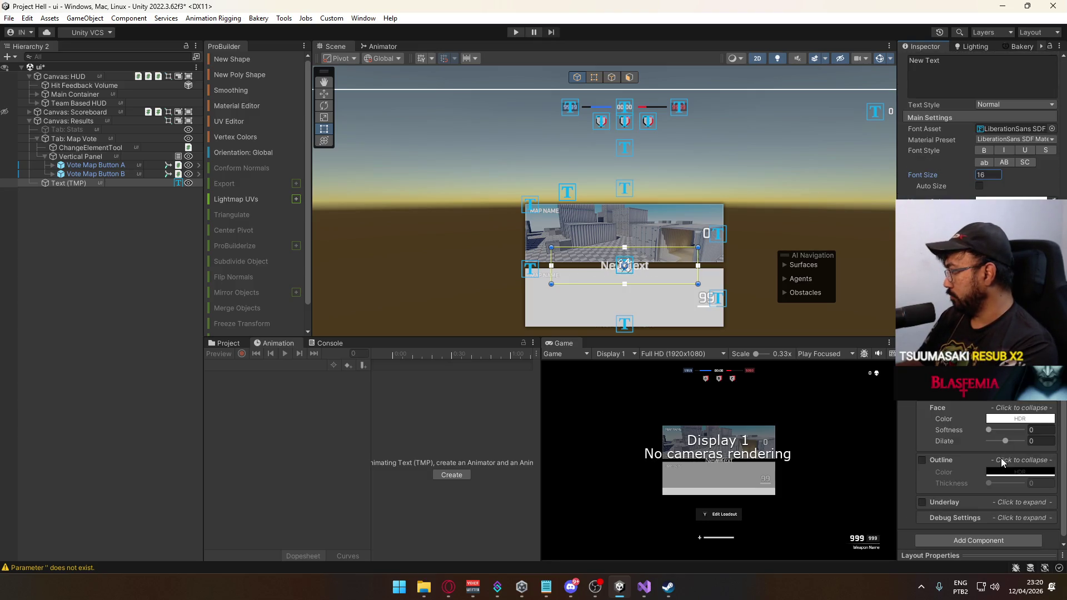
pyautogui.click(1052, 129)
pyautogui.doubleClick(823, 215)
pyautogui.click(1035, 140)
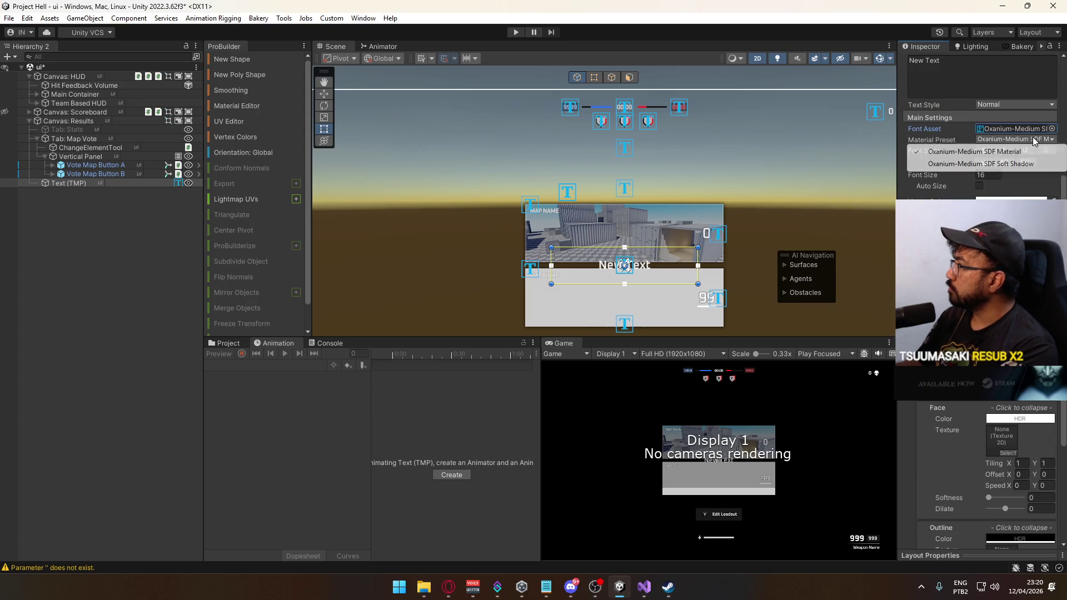
pyautogui.click(1034, 163)
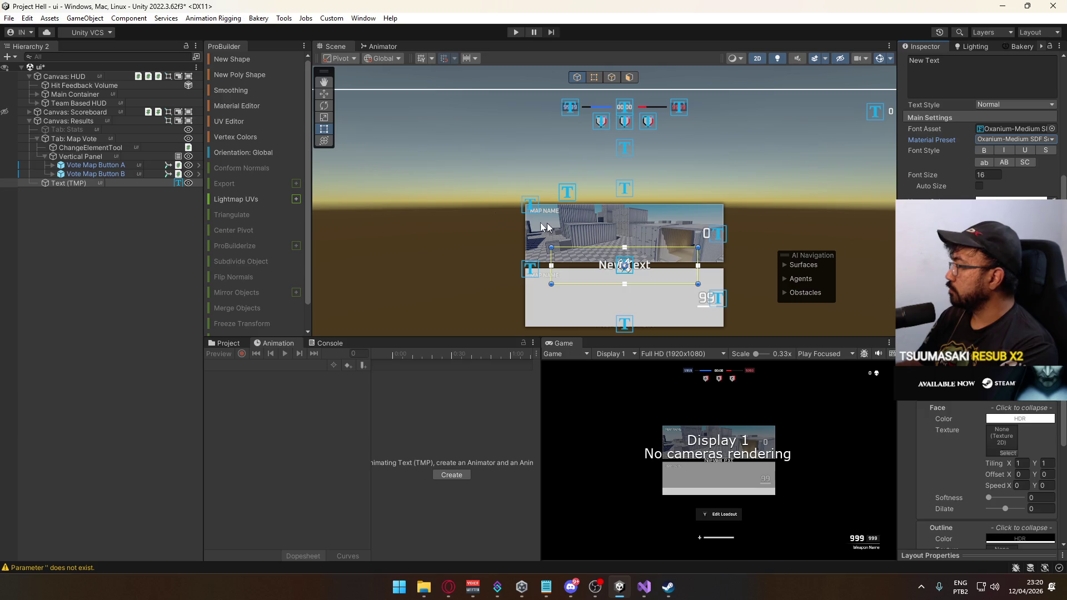
# Give the text height 52.12, anchor it top centre, and set its vertical pivot to 0.
pyautogui.scroll(6, 1019, 117)
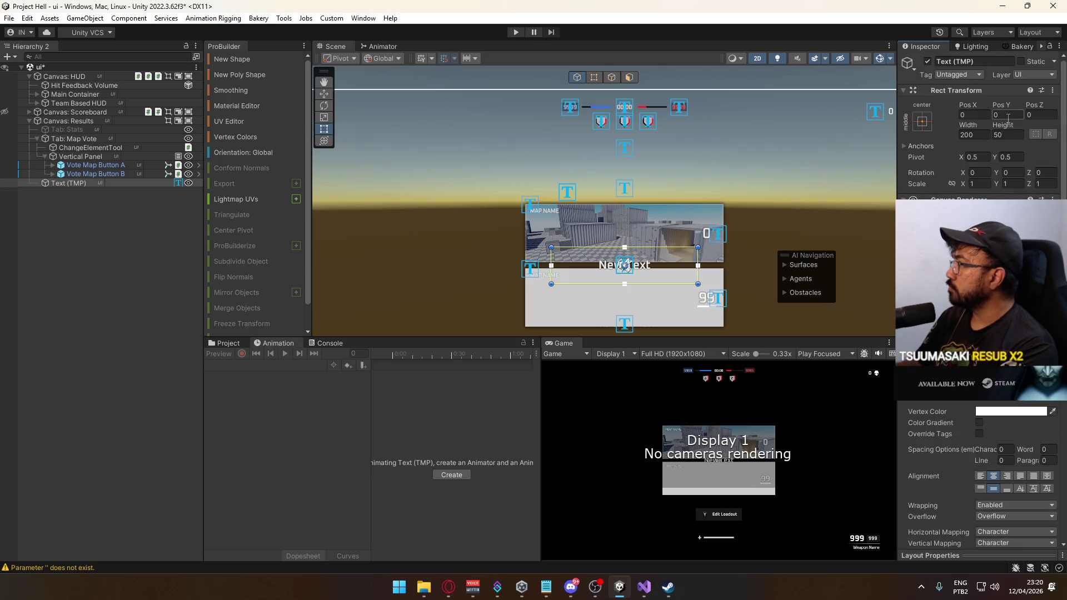
pyautogui.moveTo(1003, 125); pyautogui.dragTo(1017, 125)
pyautogui.moveTo(139, 140); pyautogui.dragTo(1048, 155)
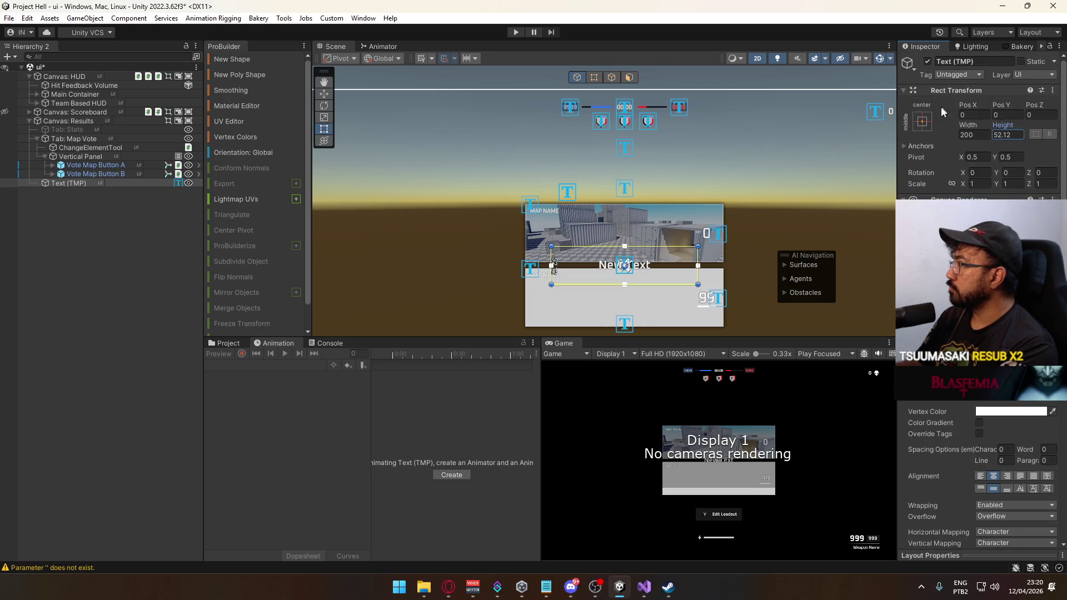
pyautogui.click(922, 121)
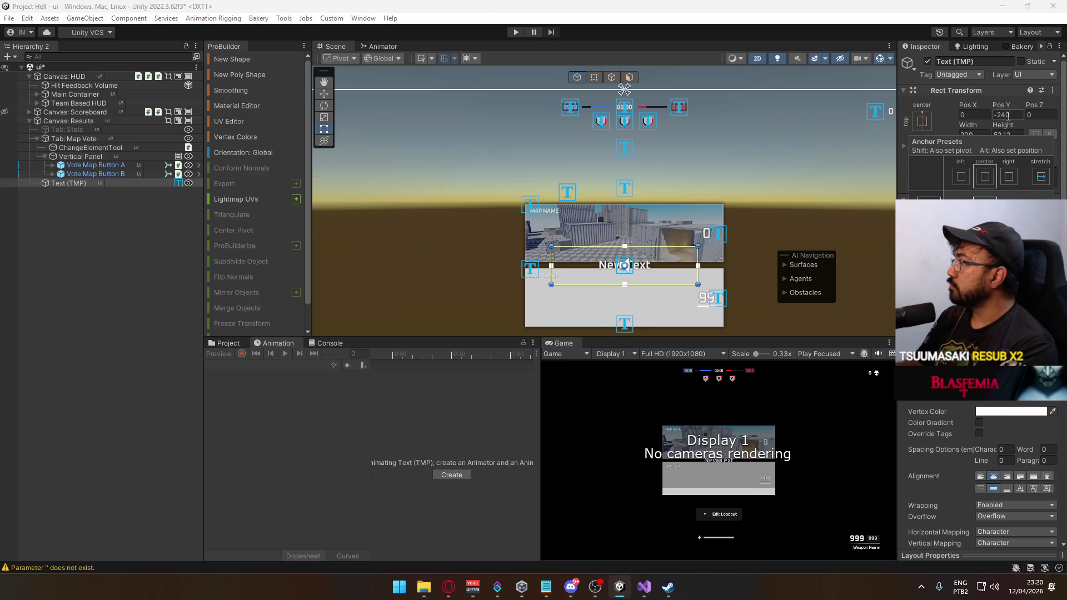
pyautogui.keyDown('alt'); pyautogui.click(985, 176); pyautogui.keyUp('alt')
pyautogui.click(1008, 158)
pyautogui.write('1')
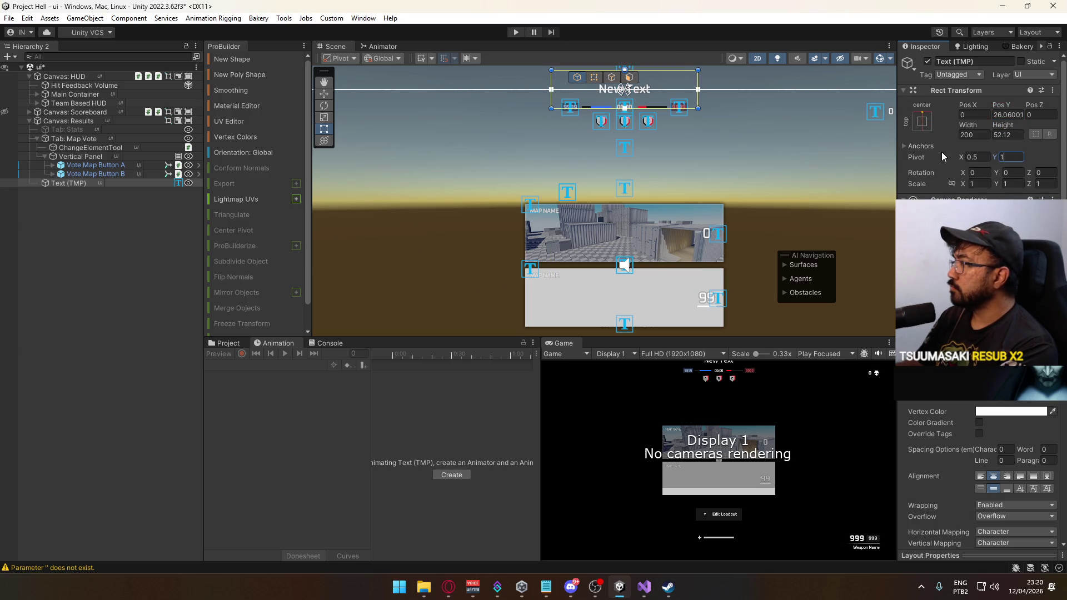
pyautogui.press('BackSpace')
pyautogui.write('0')
# Position the header text at Pos Y -120 with Width 360.
pyautogui.moveTo(1000, 104)
pyautogui.mouseDown()
pyautogui.moveTo(706, 126)
pyautogui.moveTo(714, 126)
pyautogui.mouseUp()
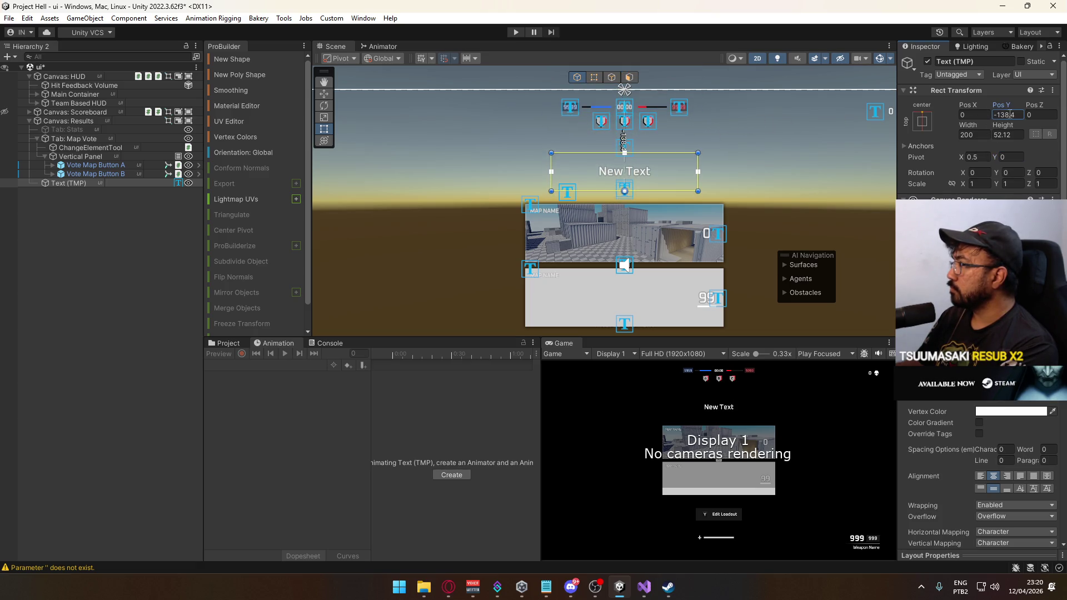
pyautogui.write('-120')
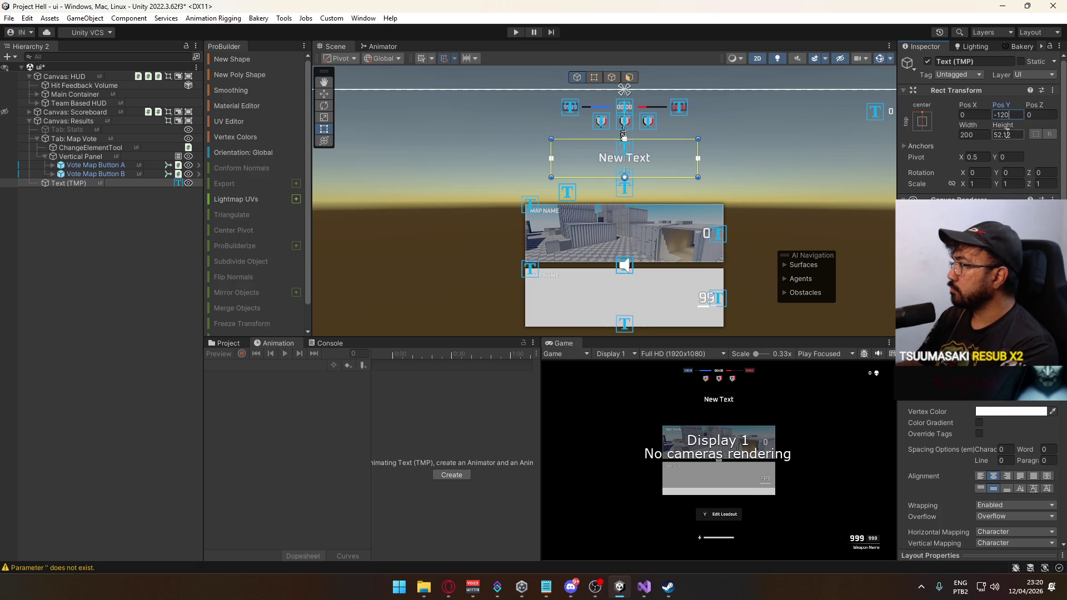
pyautogui.click(972, 135)
pyautogui.write('360')
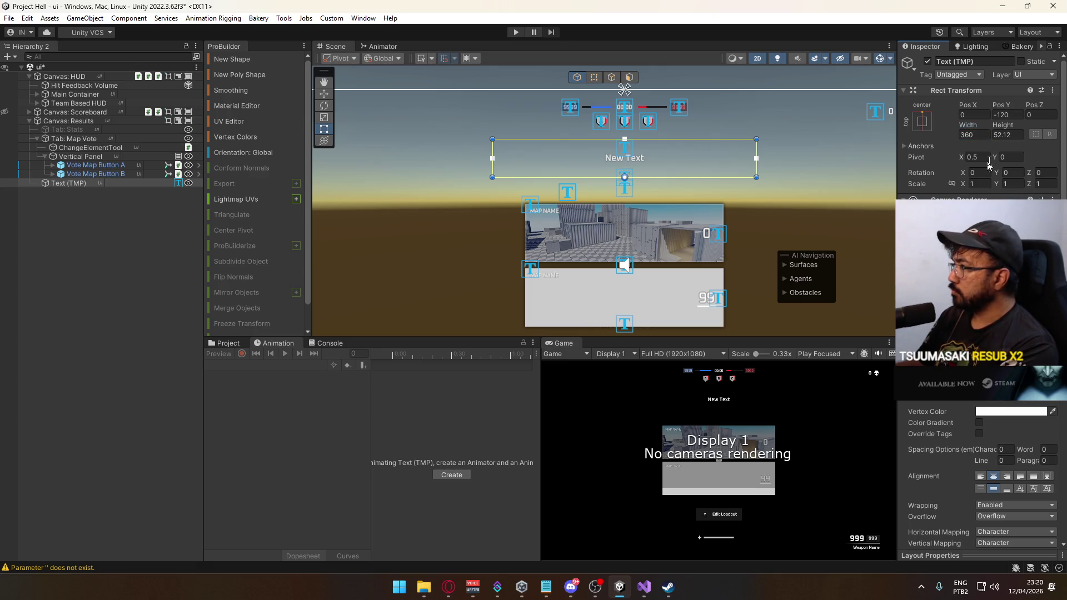
pyautogui.moveTo(1000, 105); pyautogui.dragTo(955, 106)
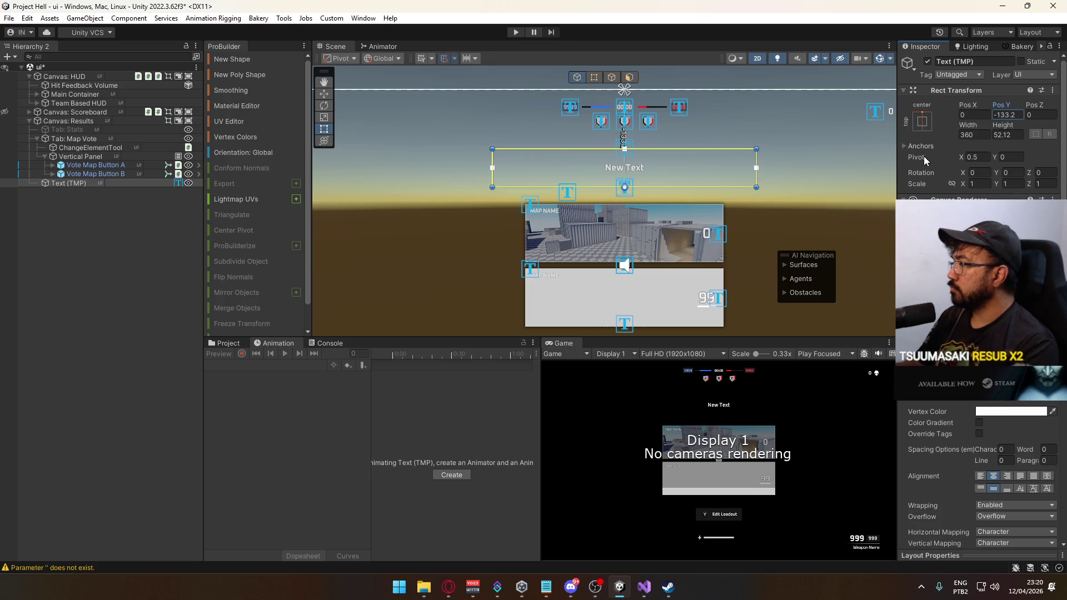
pyautogui.hotkey('ctrl', 'z')
pyautogui.write('<')
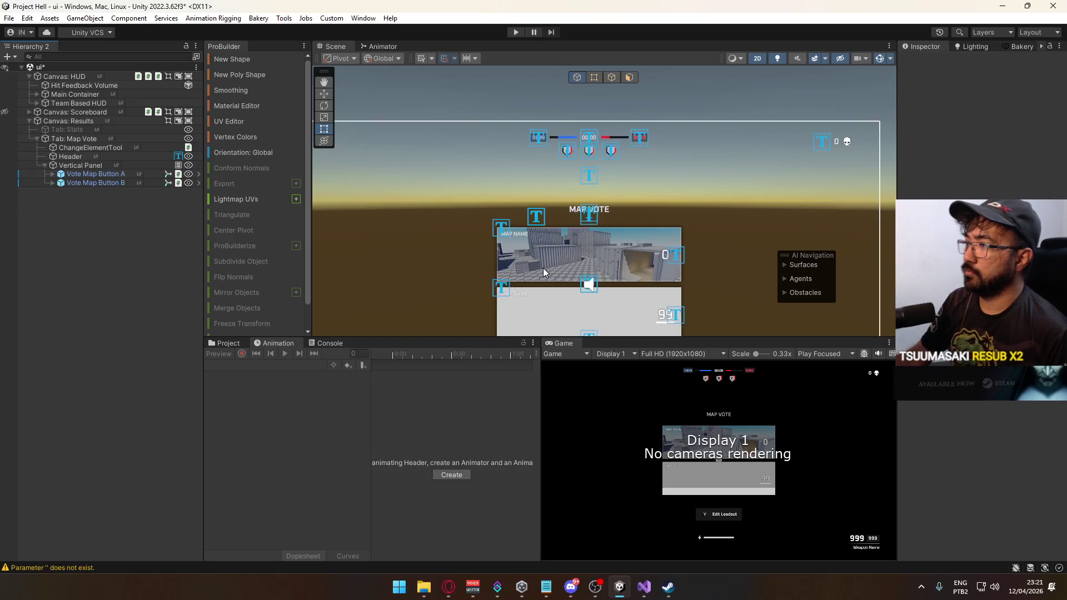
# Check the Map Vote tab object, clear the selection and save the scene.
pyautogui.rightClick(83, 138)
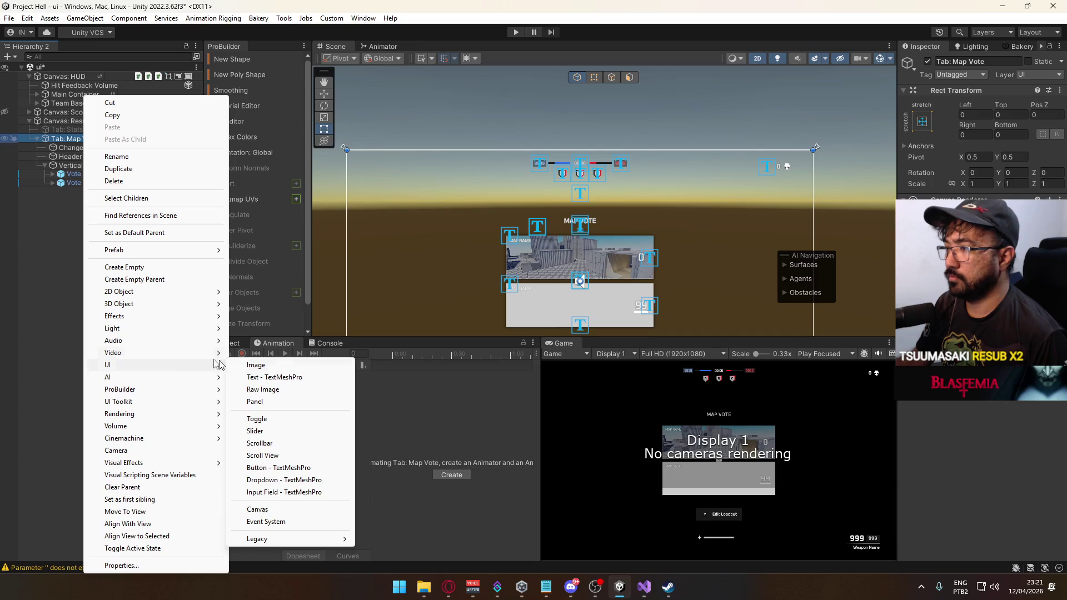
pyautogui.click(10, 295)
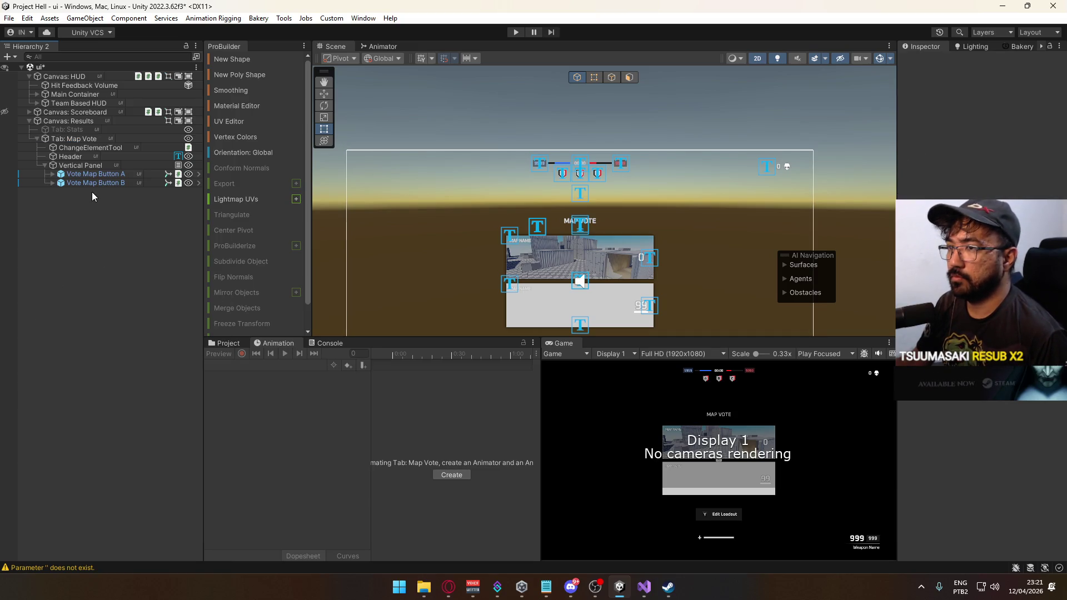
pyautogui.click(82, 142)
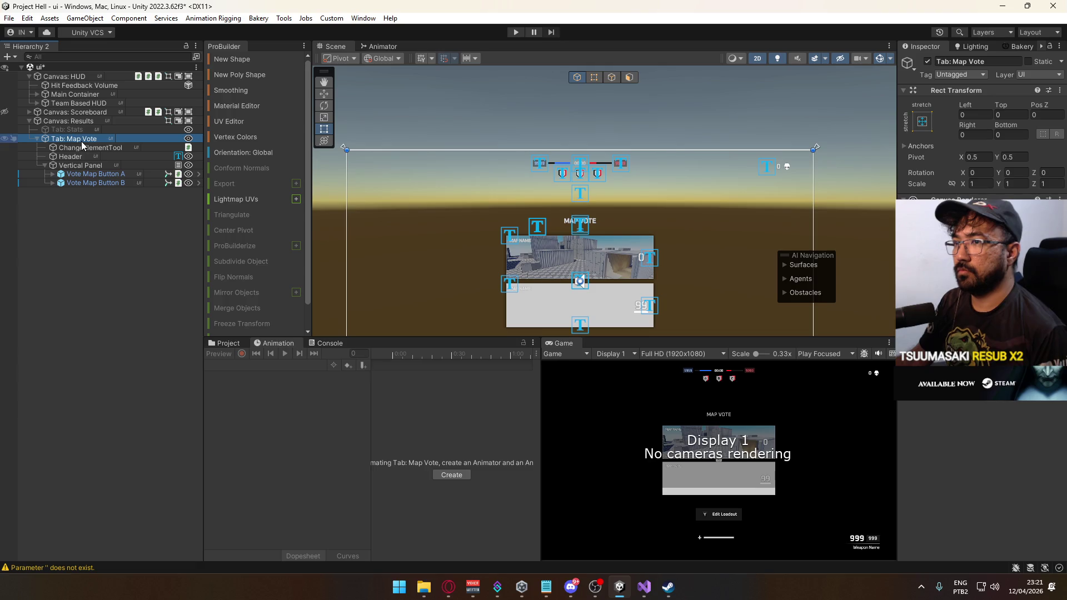
pyautogui.click(92, 234)
pyautogui.hotkey('ctrl', 's')
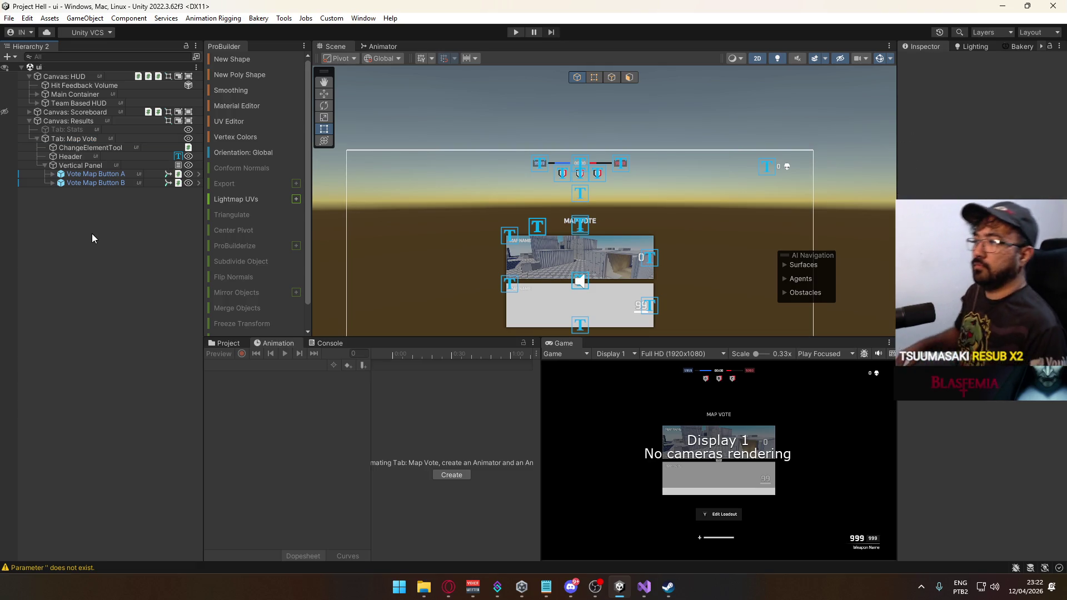
# Apply Vote Map Button A's added Animator override to the Map Button prefab.
pyautogui.click(106, 182)
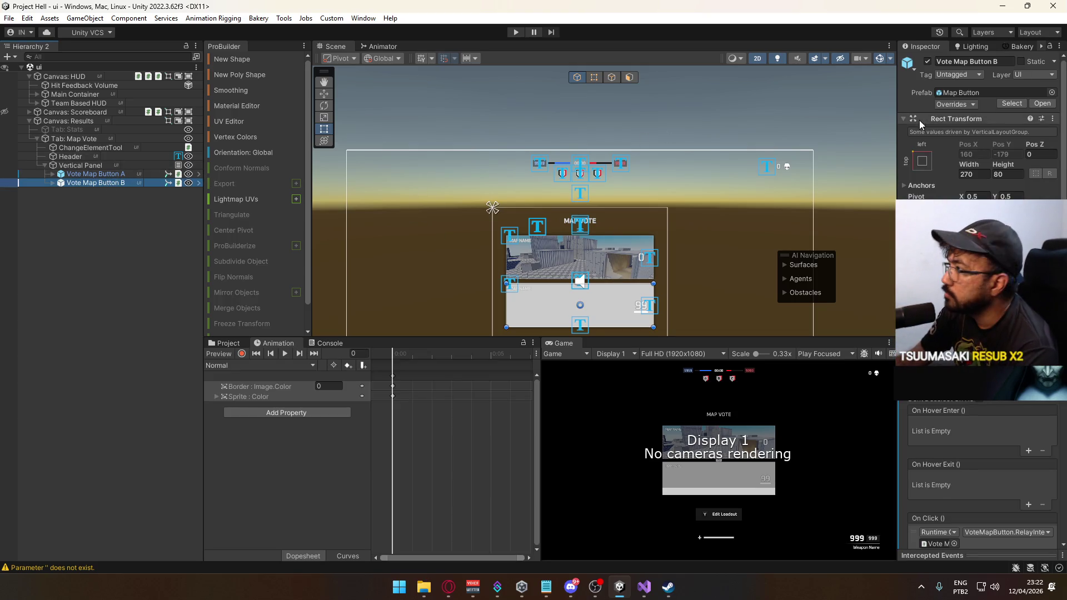
pyautogui.click(953, 105)
pyautogui.click(943, 171)
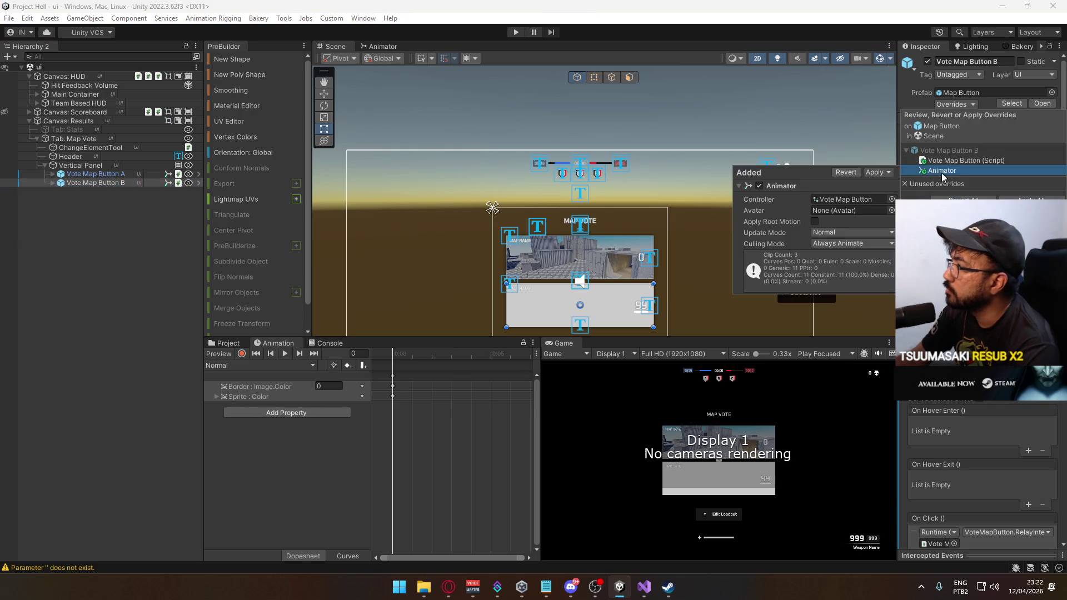
pyautogui.click(888, 172)
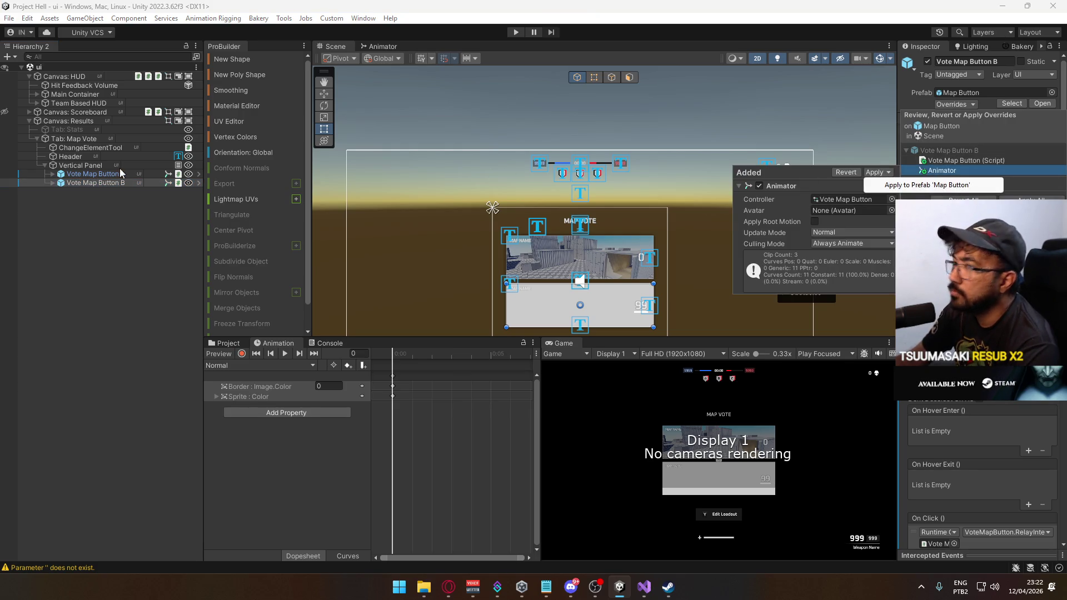
pyautogui.click(103, 174)
pyautogui.click(962, 106)
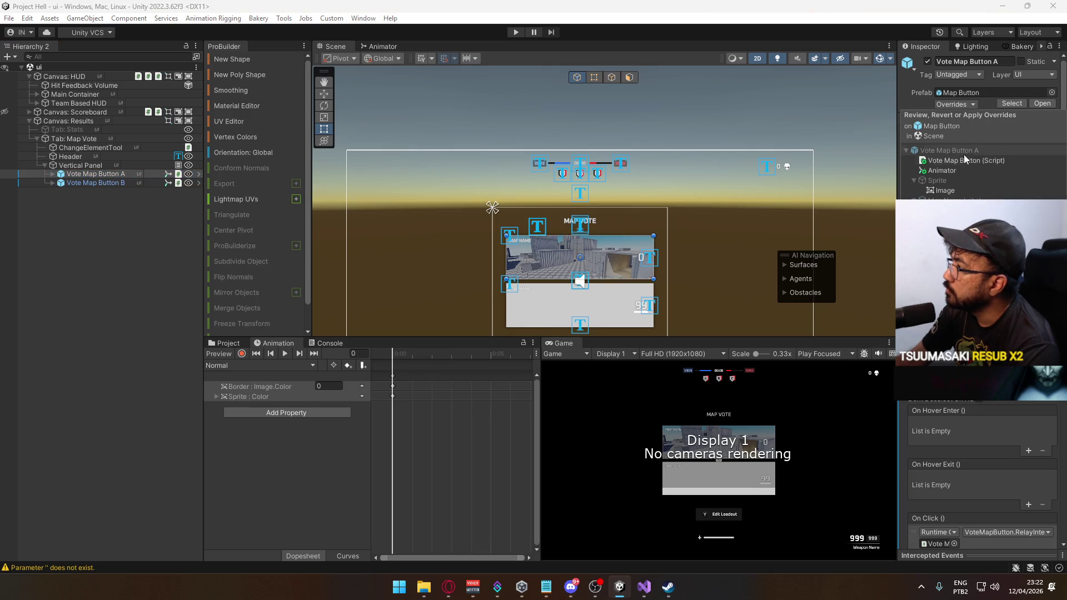
pyautogui.click(957, 171)
pyautogui.click(888, 172)
# Apply the added vote button script override to the Map Button prefab.
pyautogui.click(867, 184)
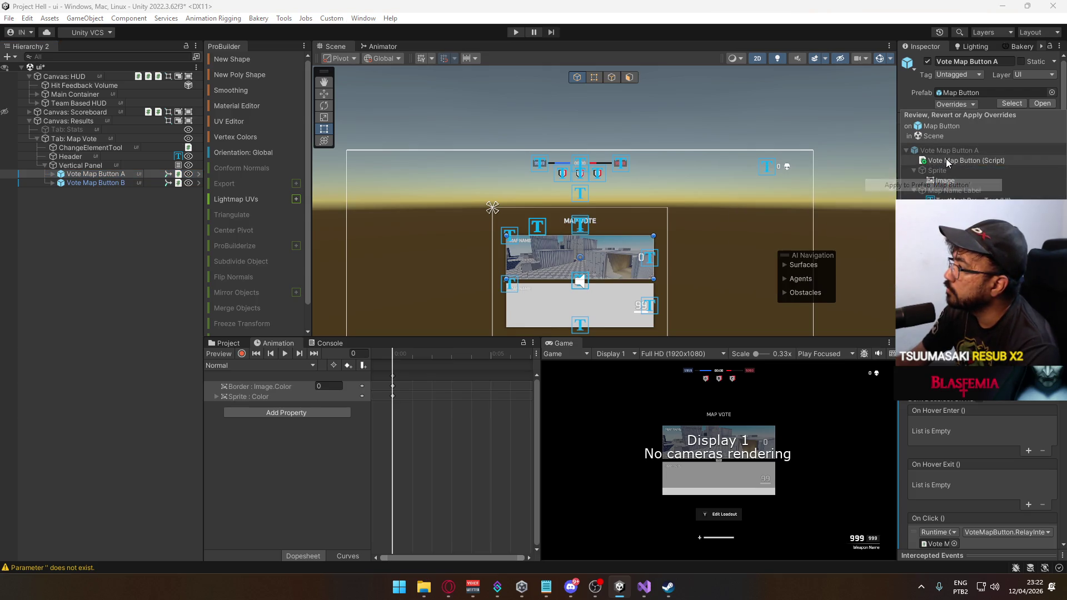
pyautogui.click(965, 160)
pyautogui.click(884, 136)
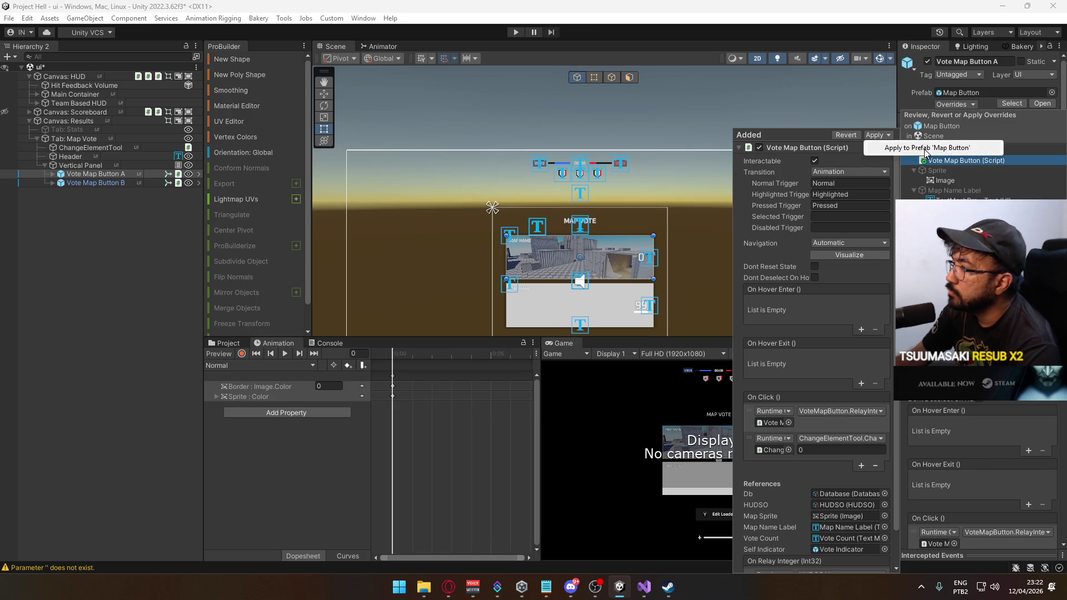
pyautogui.click(926, 148)
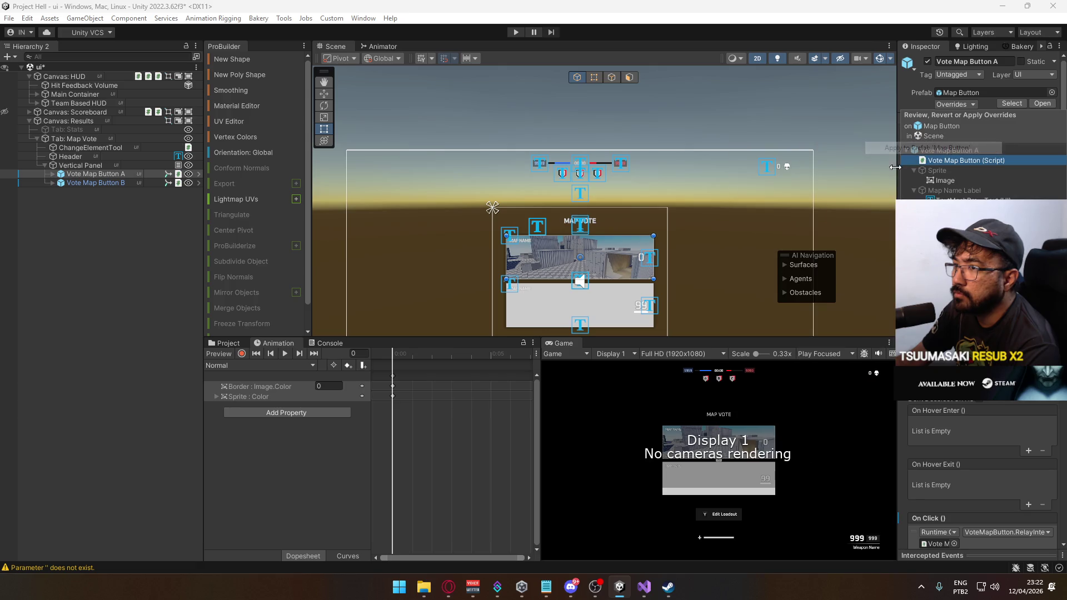
pyautogui.click(962, 182)
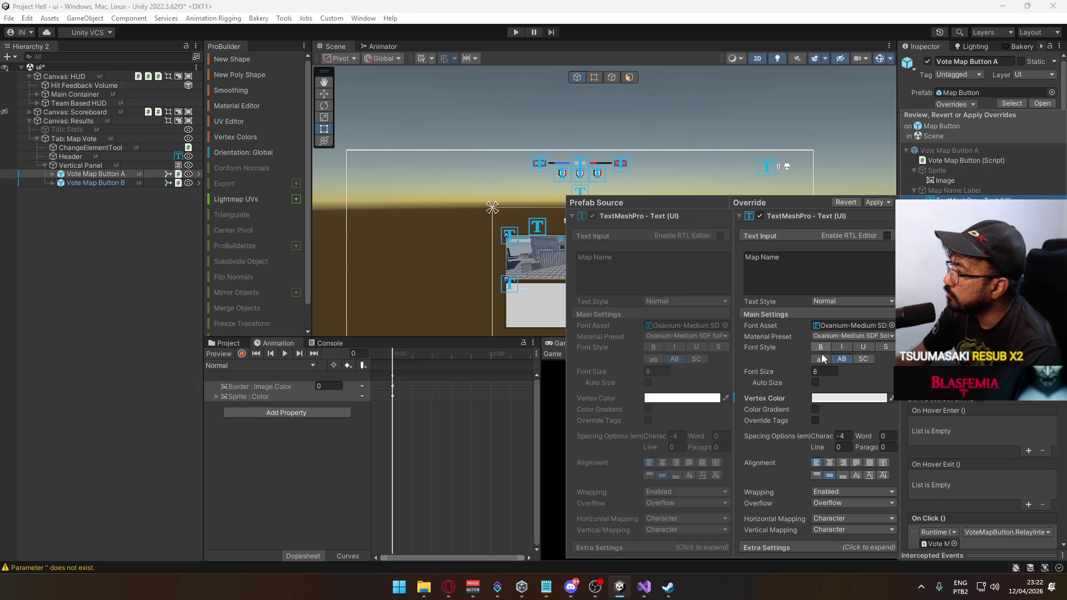
# Apply the text colour, map name text, vote count colour and Image colour overrides to the prefab.
pyautogui.rightClick(771, 399)
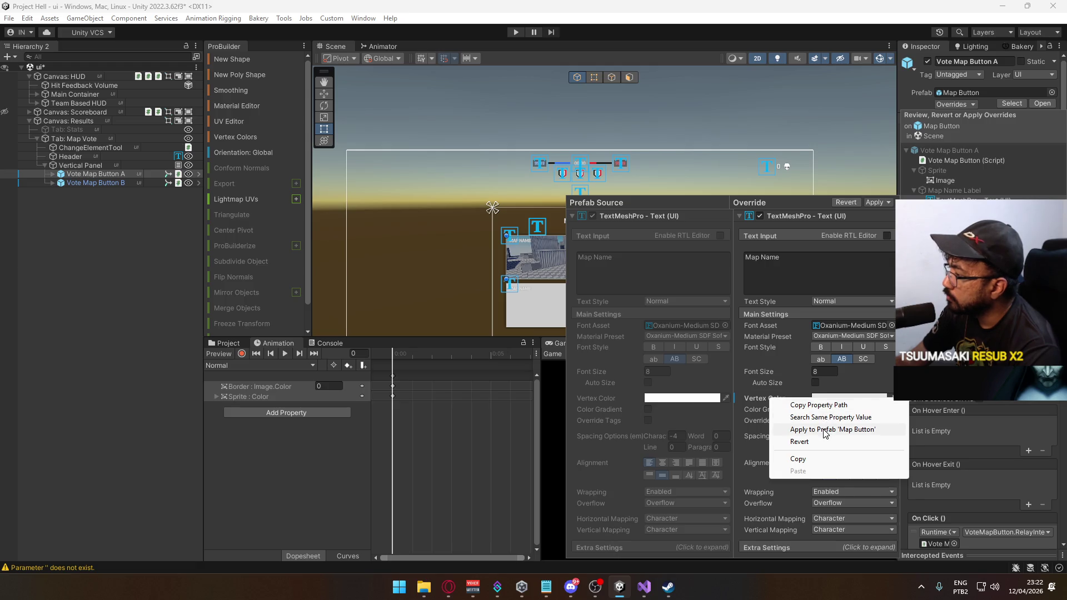
pyautogui.click(832, 429)
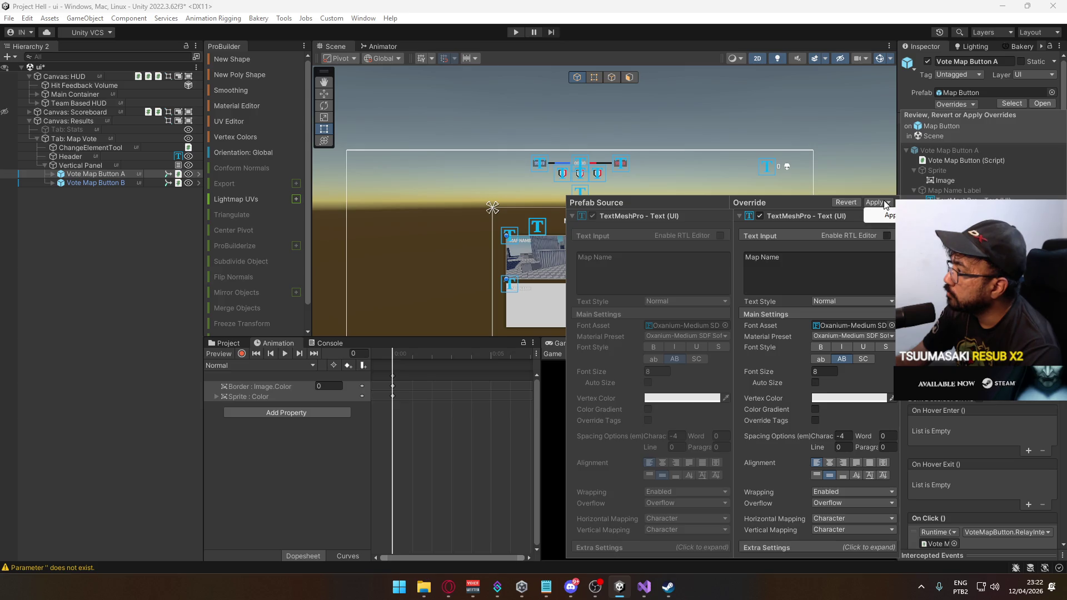
pyautogui.click(911, 216)
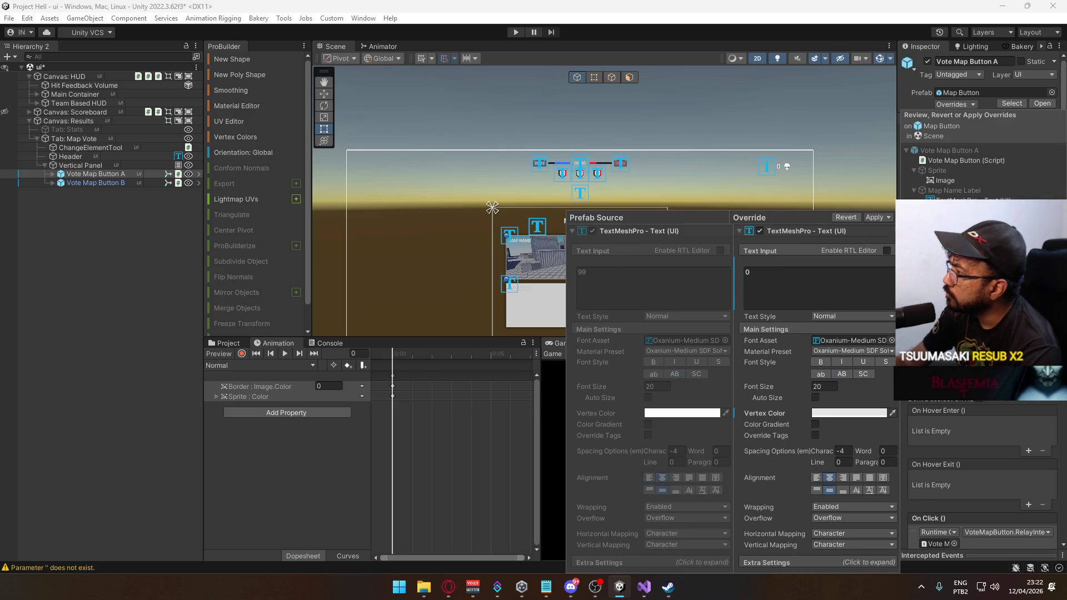
pyautogui.rightClick(768, 414)
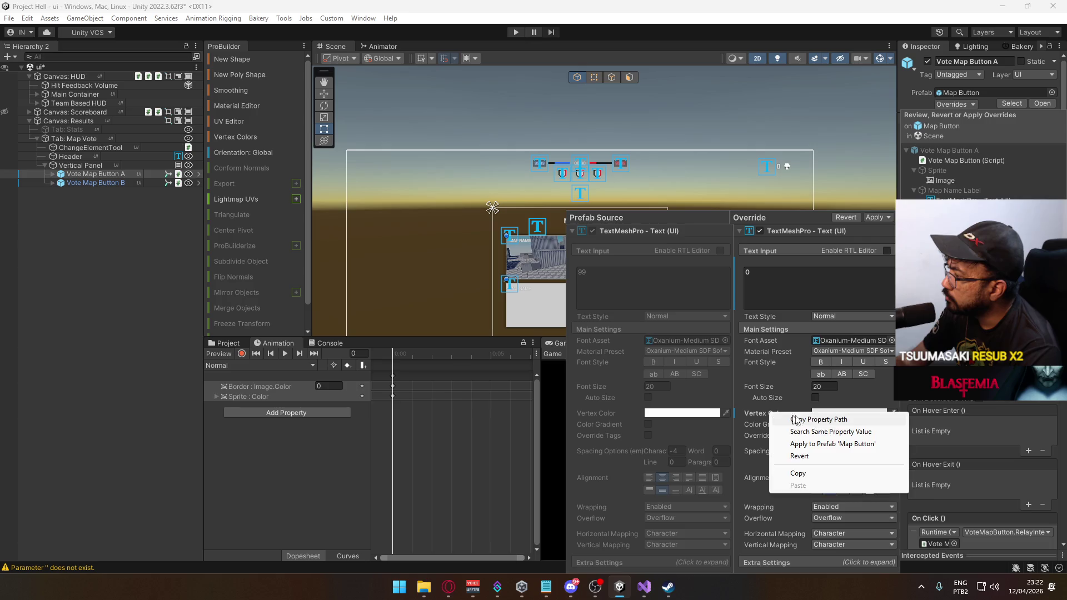
pyautogui.click(842, 444)
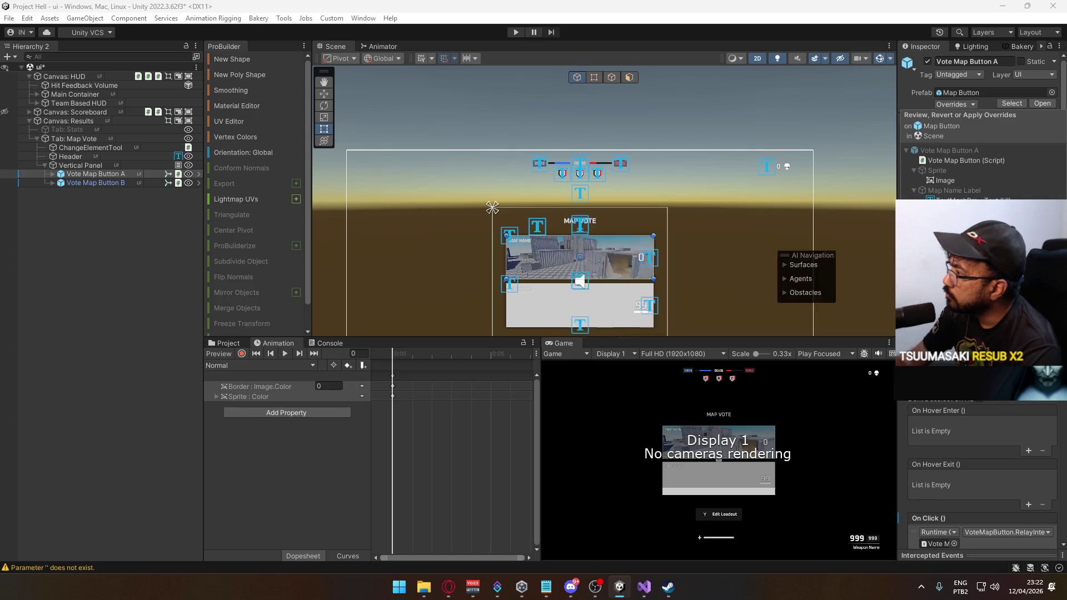
pyautogui.rightClick(757, 280)
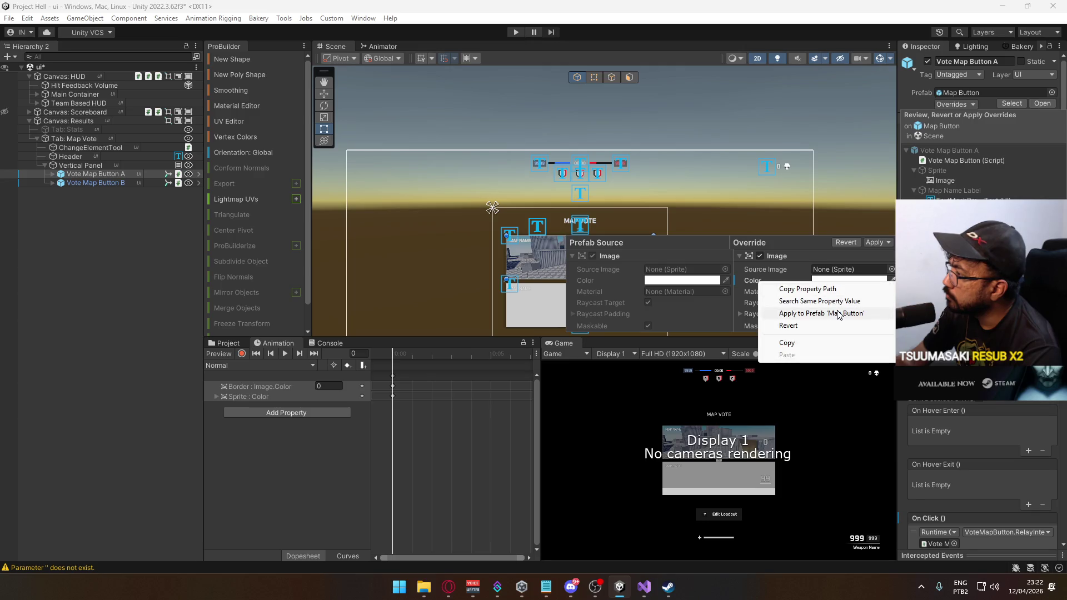
pyautogui.click(834, 314)
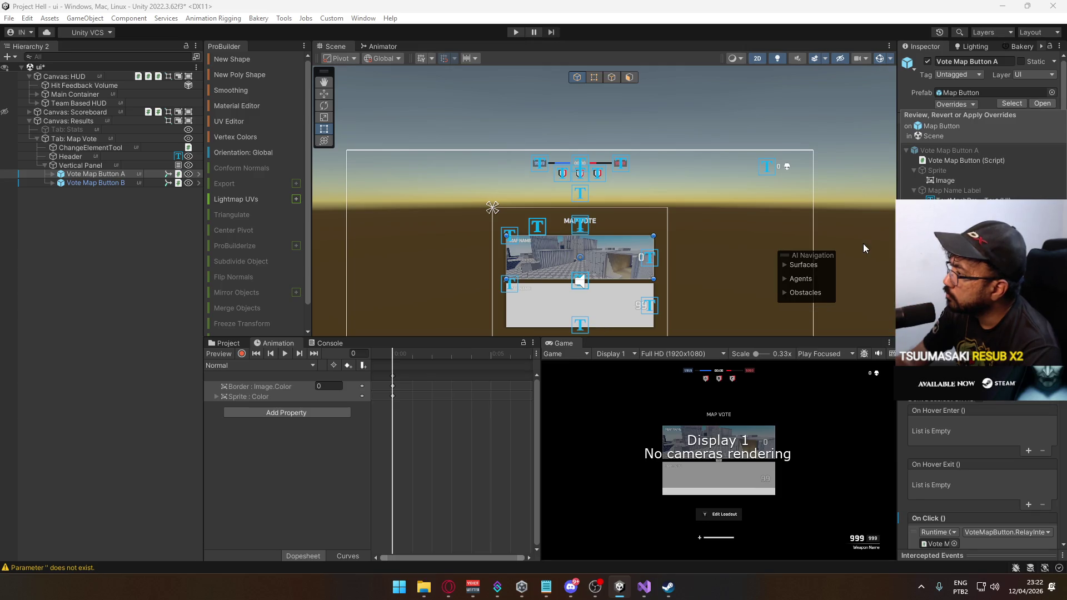
pyautogui.click(652, 307)
pyautogui.scroll(-10, 981, 333)
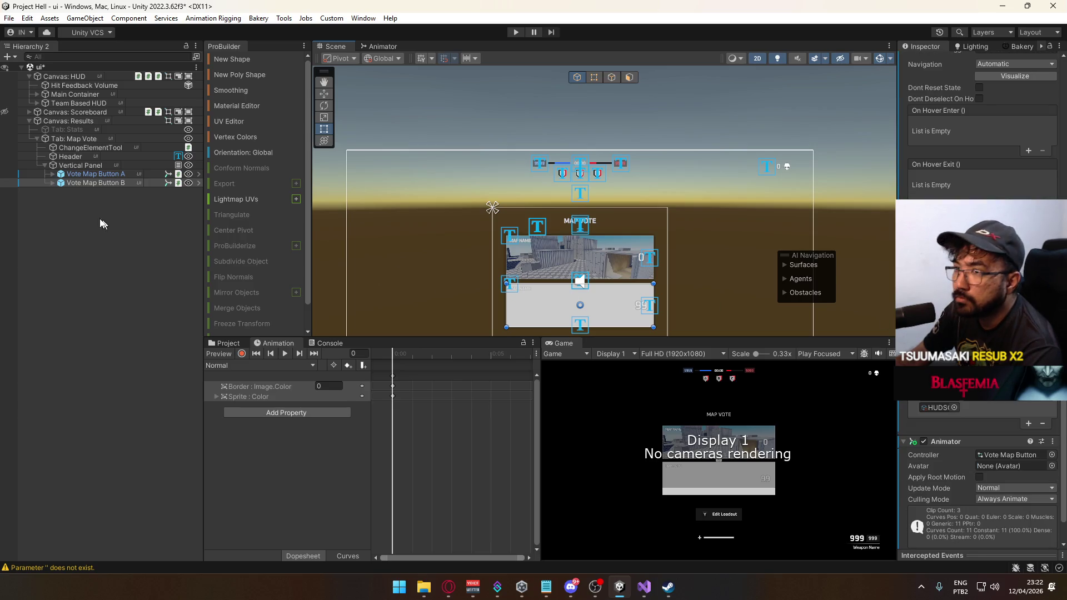
# Apply Vote Map Button A's Vote Count text 0 to the Map Button prefab.
pyautogui.click(52, 183)
pyautogui.click(91, 227)
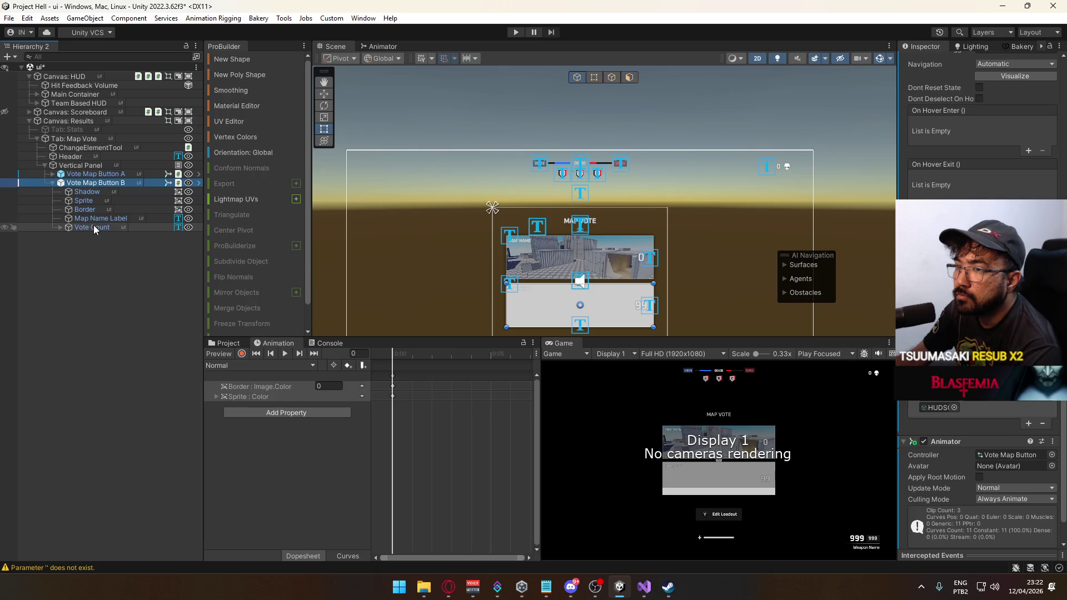
pyautogui.scroll(5, 945, 134)
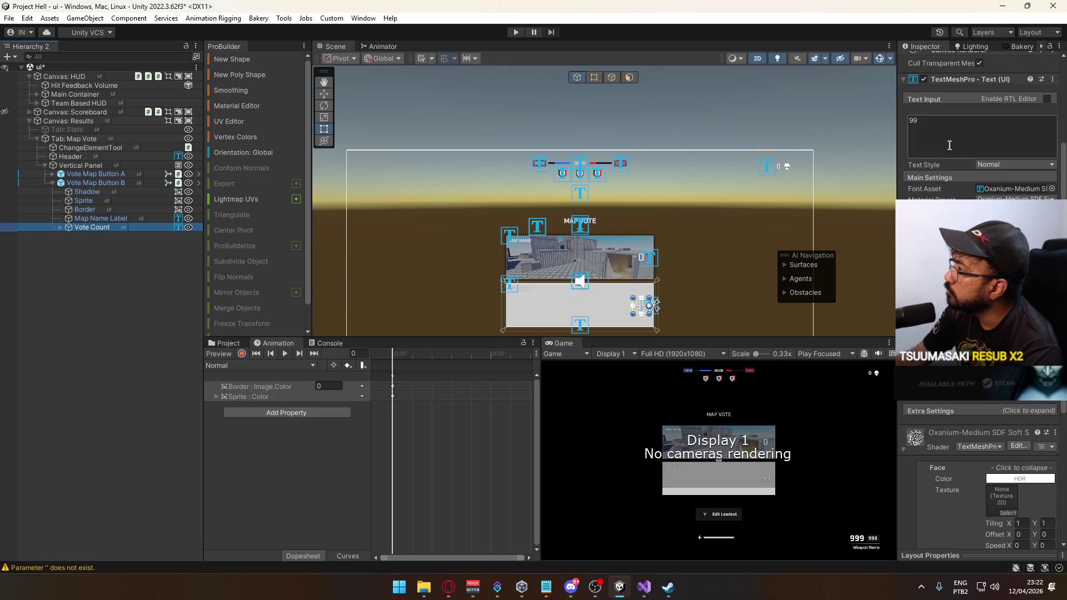
pyautogui.click(49, 174)
pyautogui.press('f')
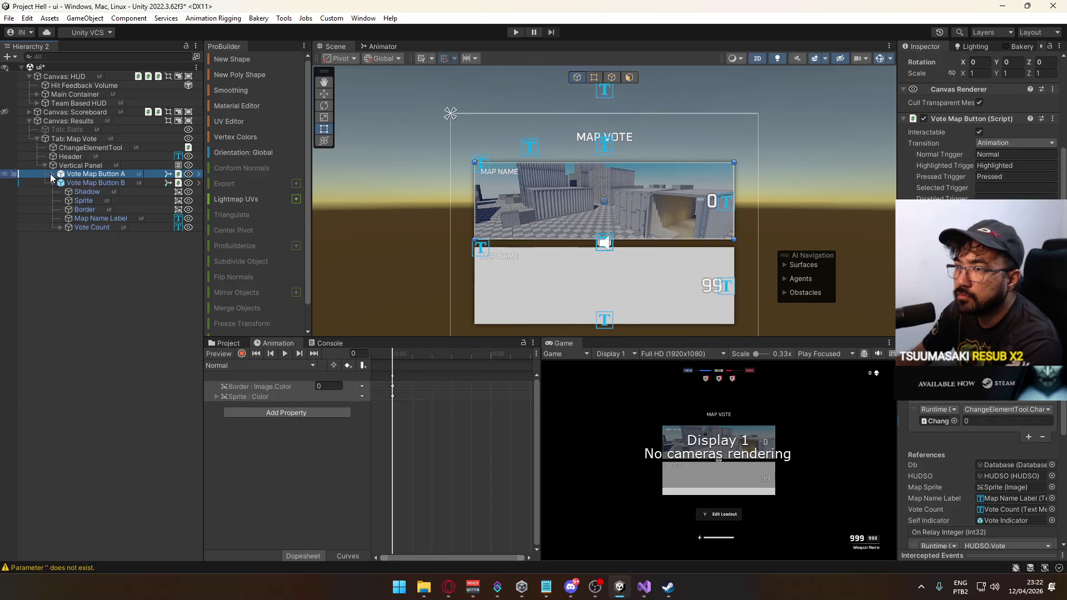
pyautogui.keyDown('alt'); pyautogui.click(52, 174); pyautogui.keyUp('alt')
pyautogui.click(95, 220)
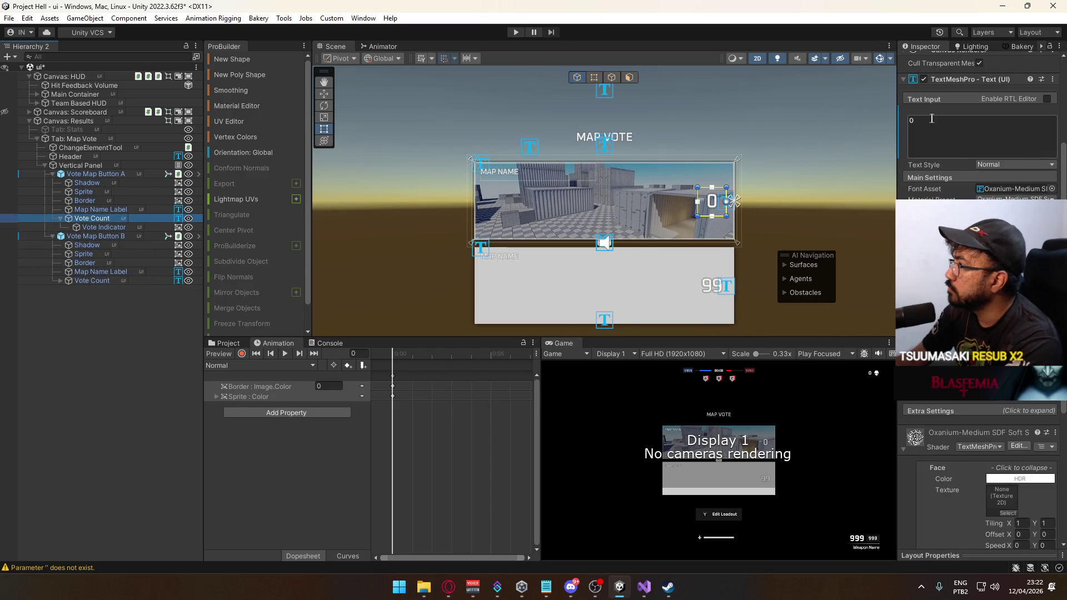
pyautogui.rightClick(928, 109)
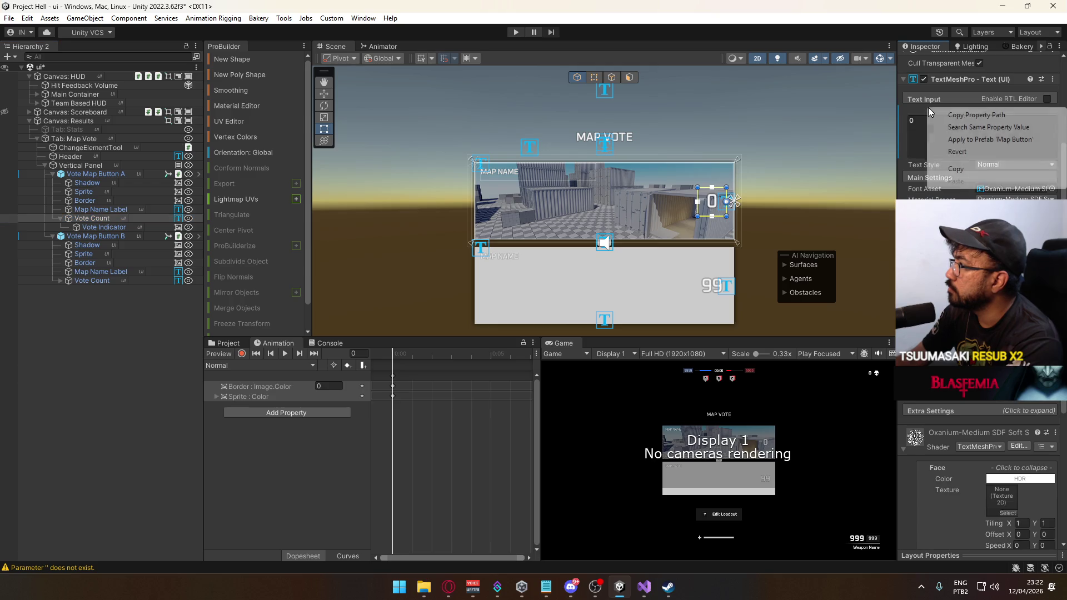
pyautogui.click(982, 139)
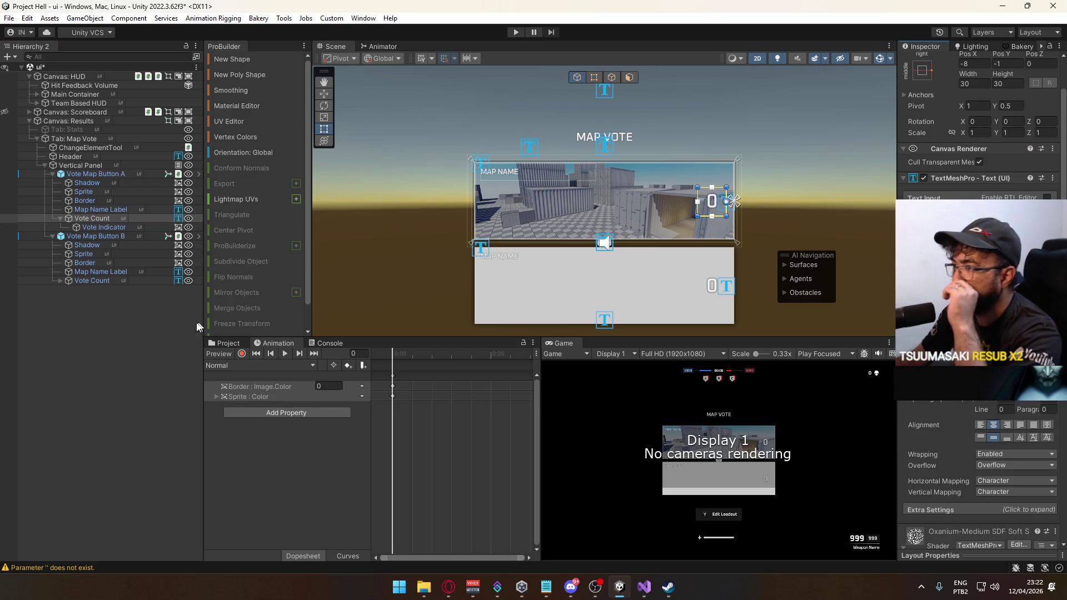
pyautogui.click(150, 336)
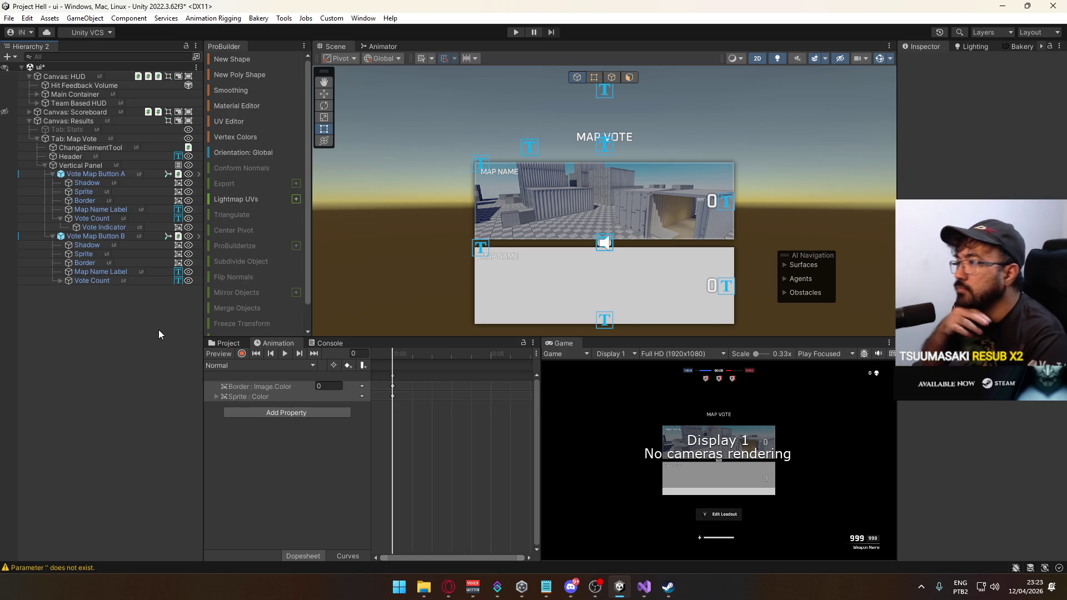
# Compare Vote Map Button A and B and their Sprite children in the Hierarchy, collapsing Button B.
pyautogui.scroll(-5, 625, 178)
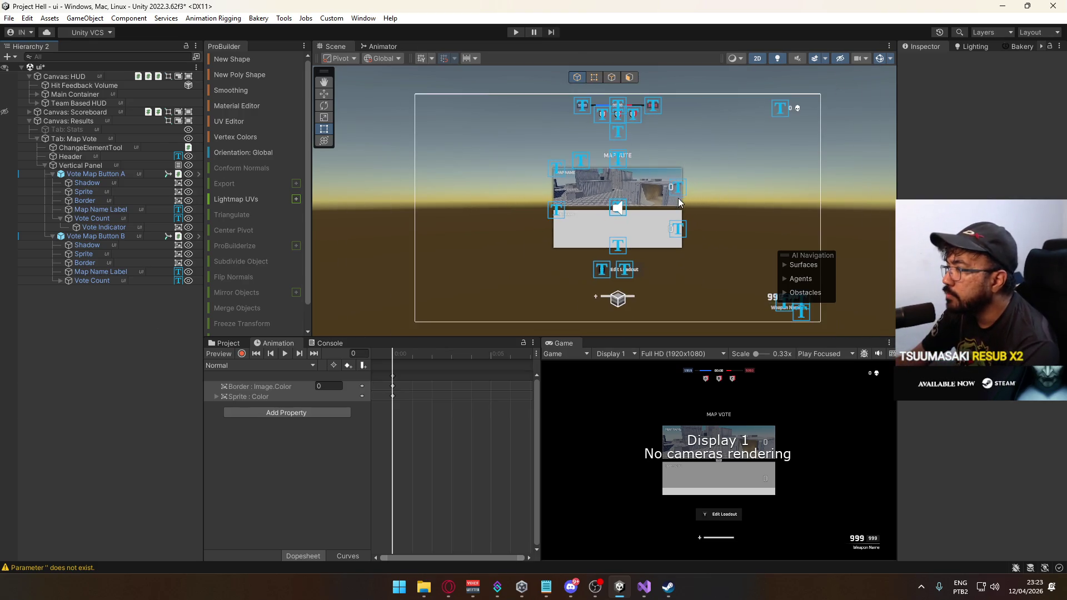
pyautogui.click(96, 236)
pyautogui.scroll(-5, 981, 300)
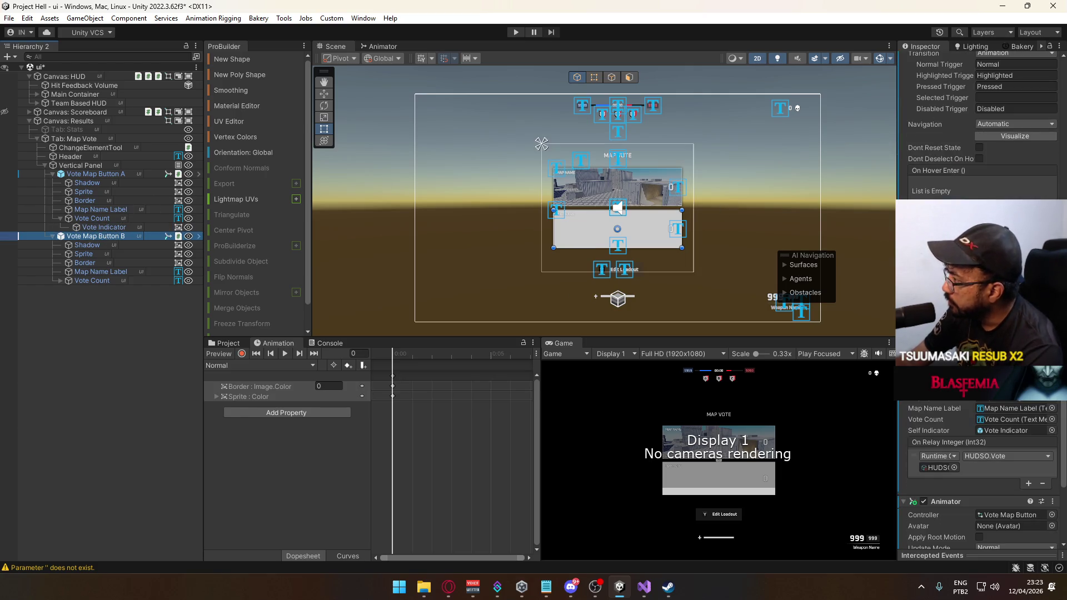
pyautogui.scroll(-4, 988, 445)
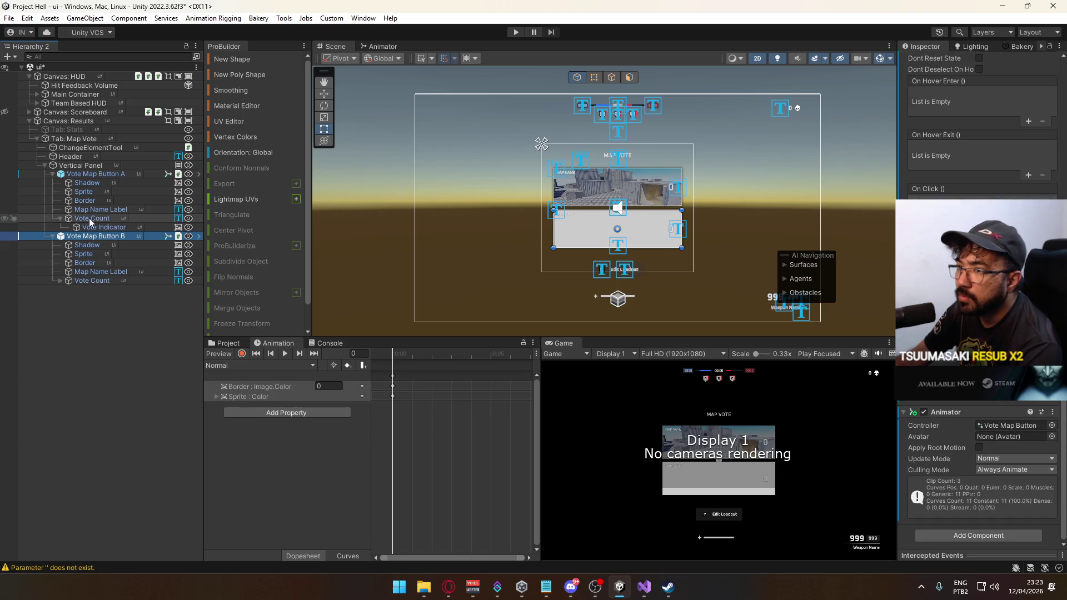
pyautogui.click(88, 175)
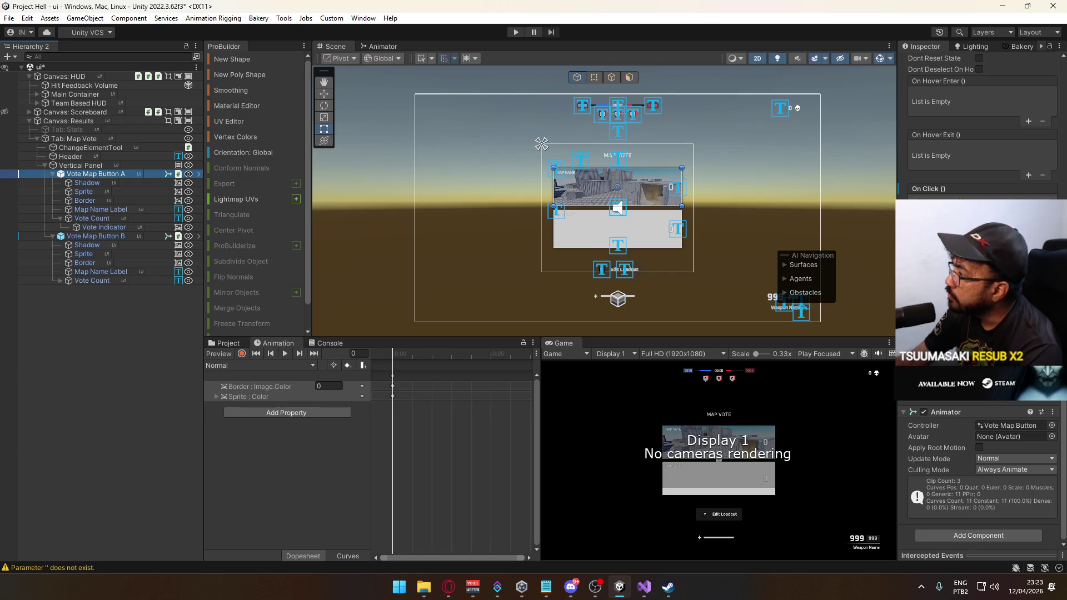
pyautogui.click(137, 237)
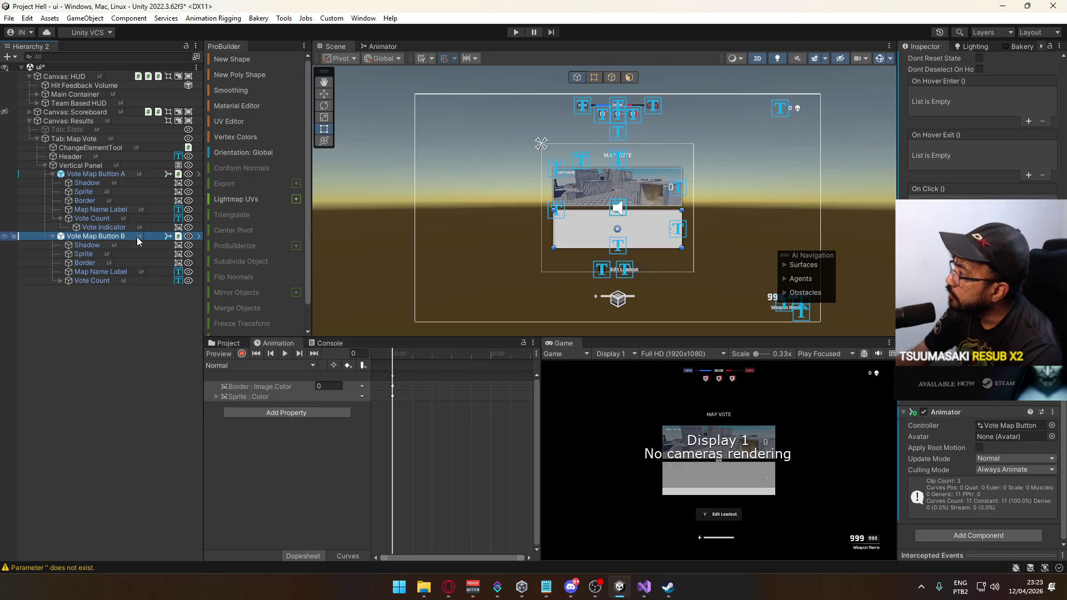
pyautogui.click(107, 174)
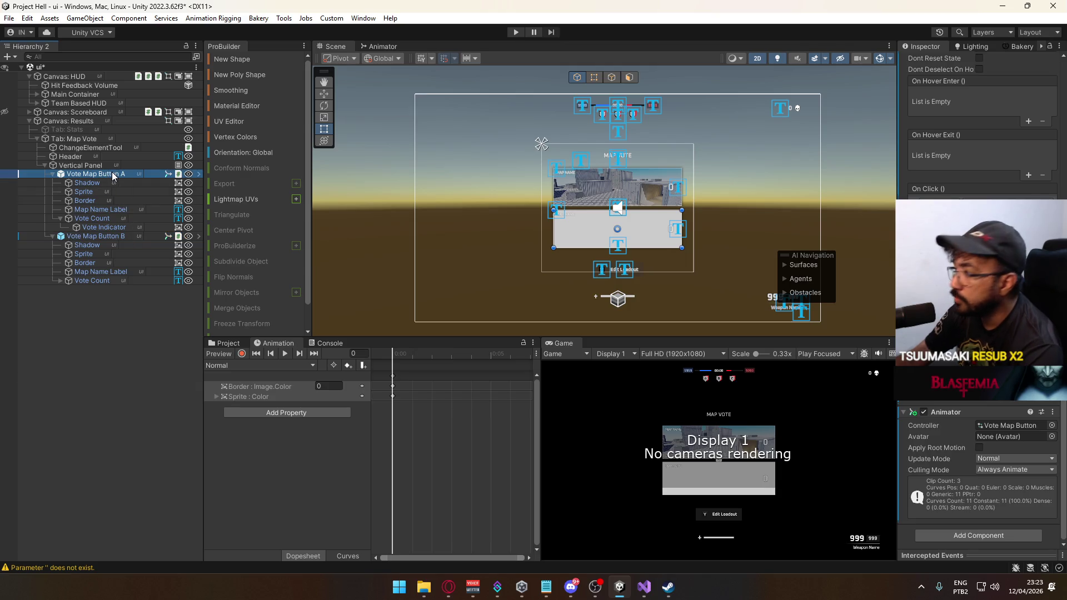
pyautogui.click(53, 236)
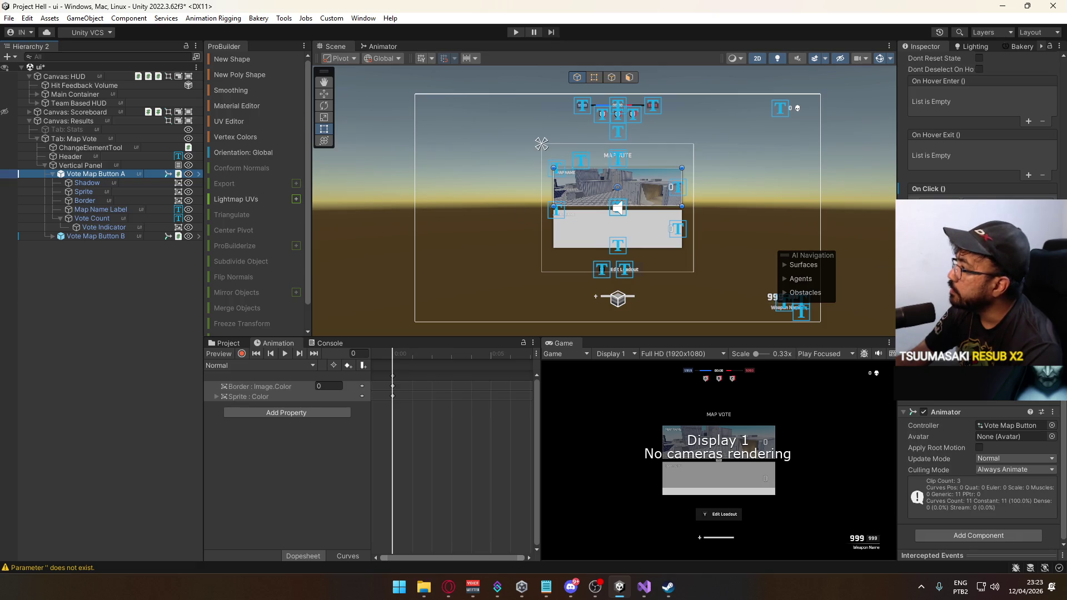
pyautogui.scroll(6, 981, 306)
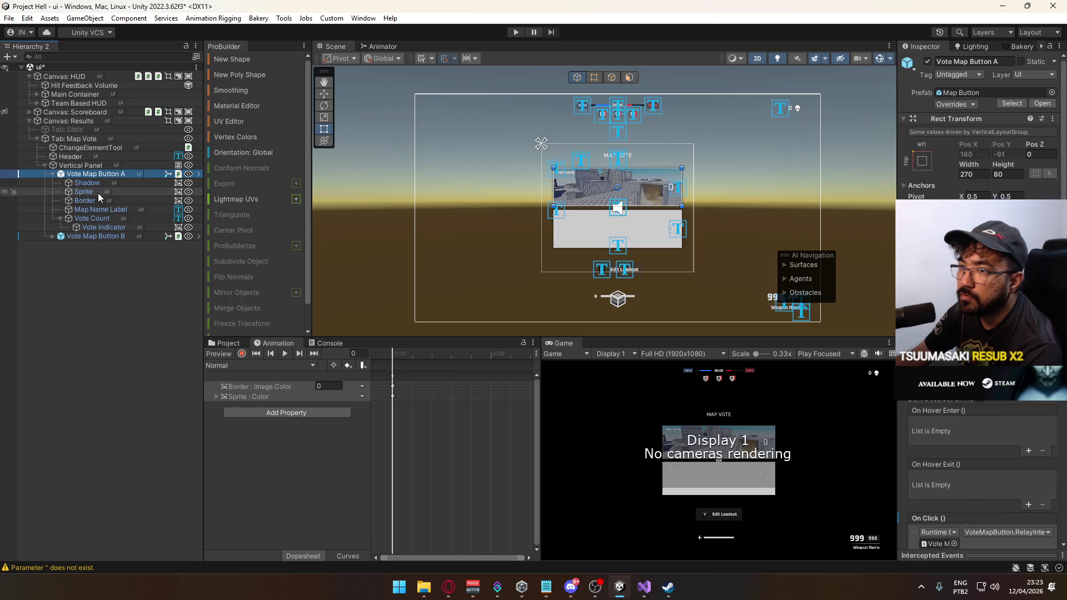
pyautogui.click(84, 192)
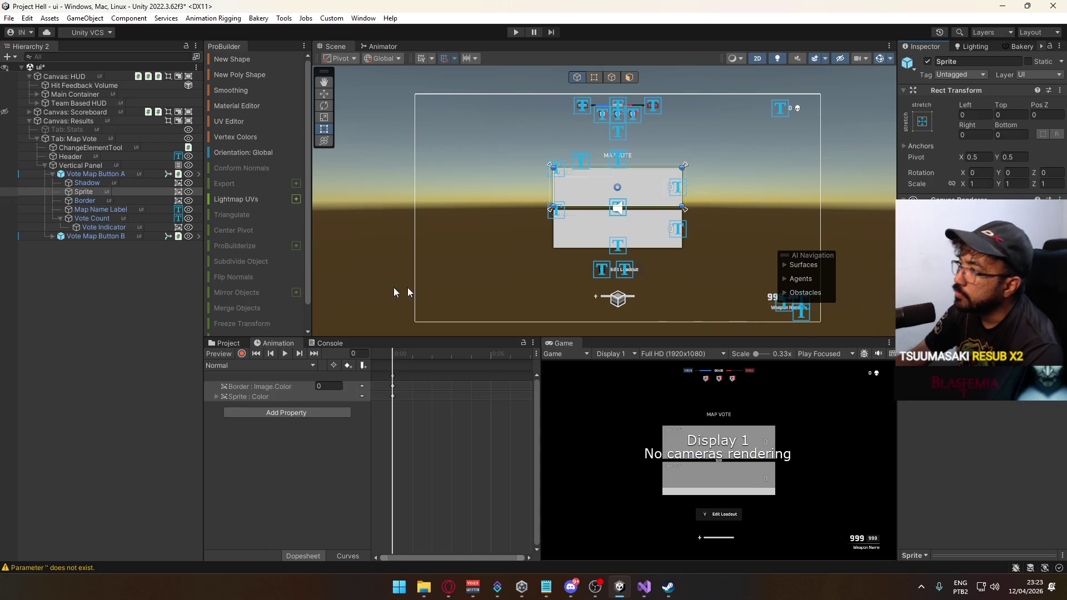
# Collapse Vote Map Button A and deactivate the Tab: Map Vote object in the Inspector.
pyautogui.click(72, 266)
pyautogui.click(74, 174)
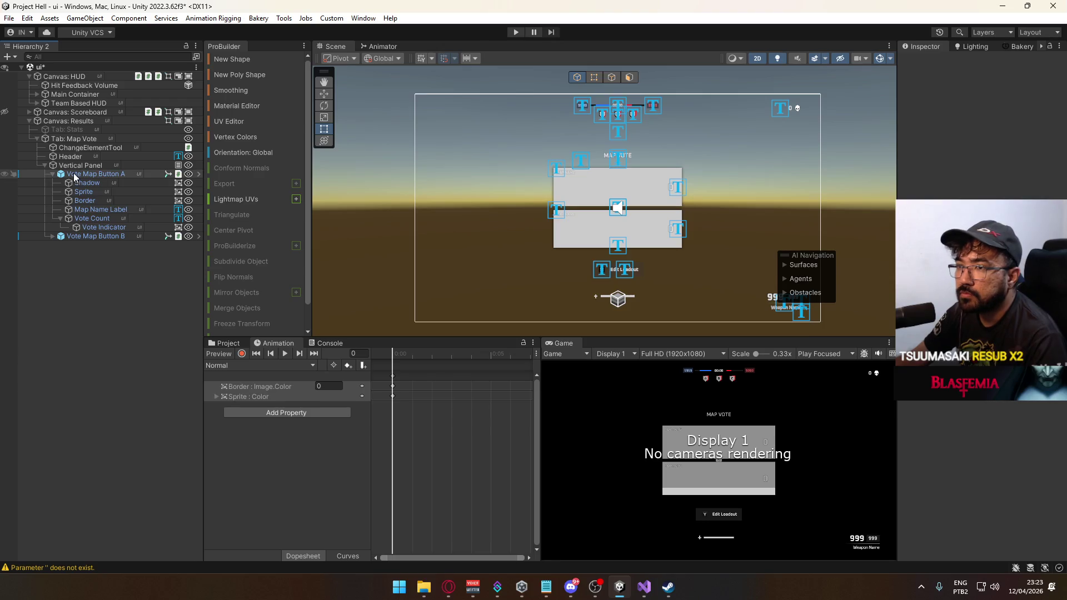
pyautogui.press('Left')
pyautogui.click(72, 139)
pyautogui.click(927, 61)
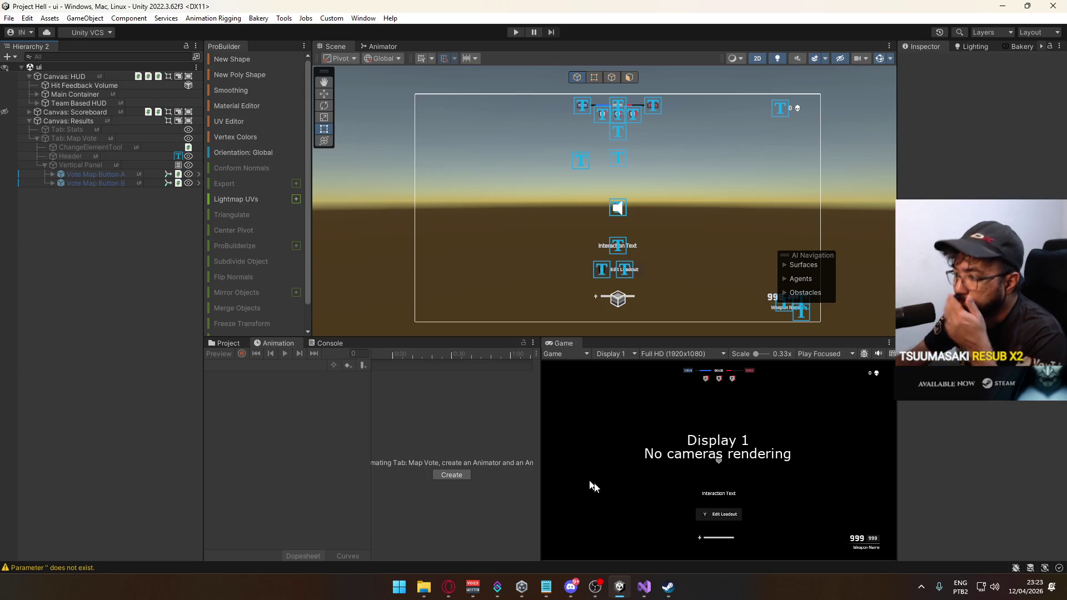
pyautogui.click(644, 587)
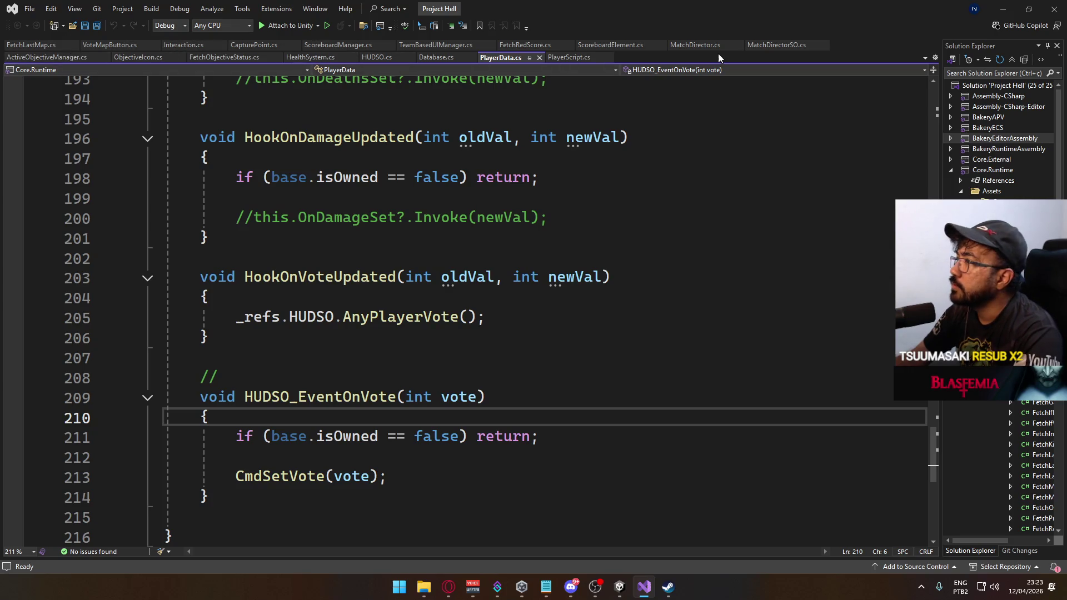
# Open MatchDirector.cs and expand EndMatch() to find the director.EndMatch() call.
pyautogui.click(690, 43)
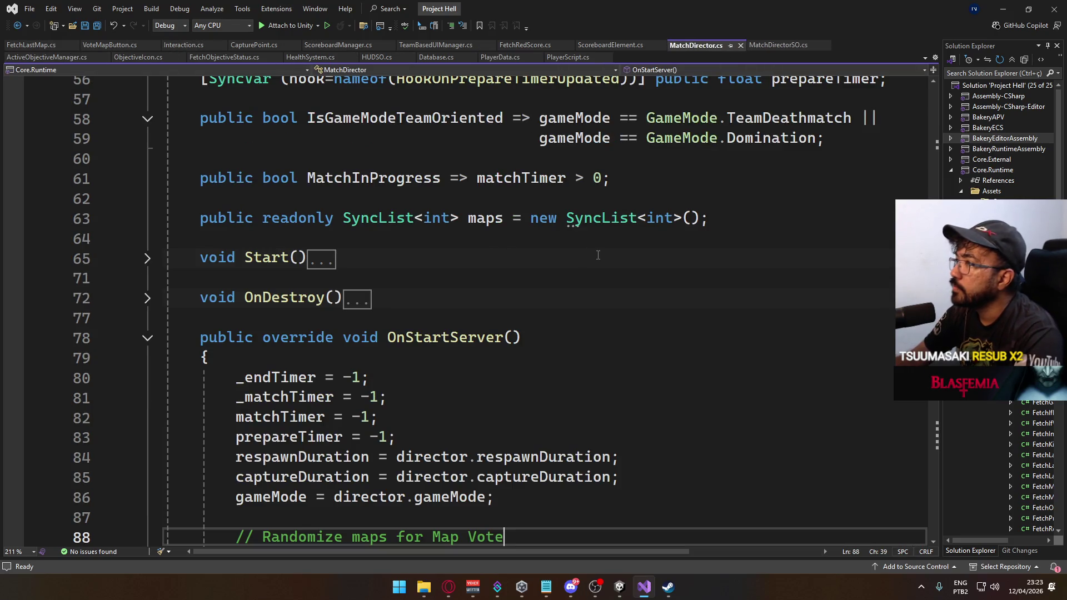
pyautogui.scroll(-2, 598, 255)
pyautogui.scroll(-7, 598, 255)
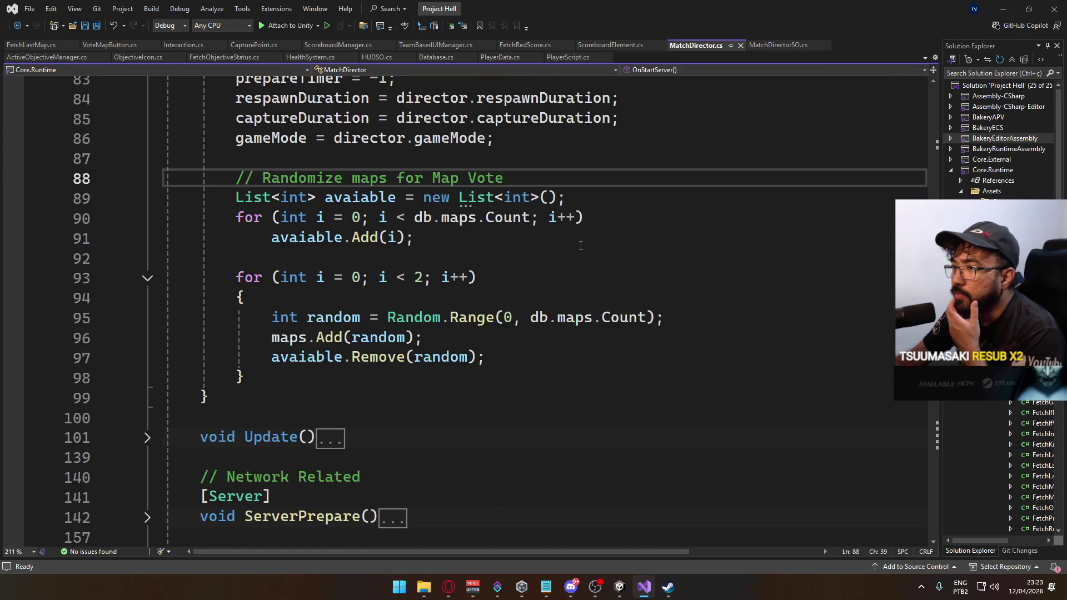
pyautogui.scroll(-7, 581, 245)
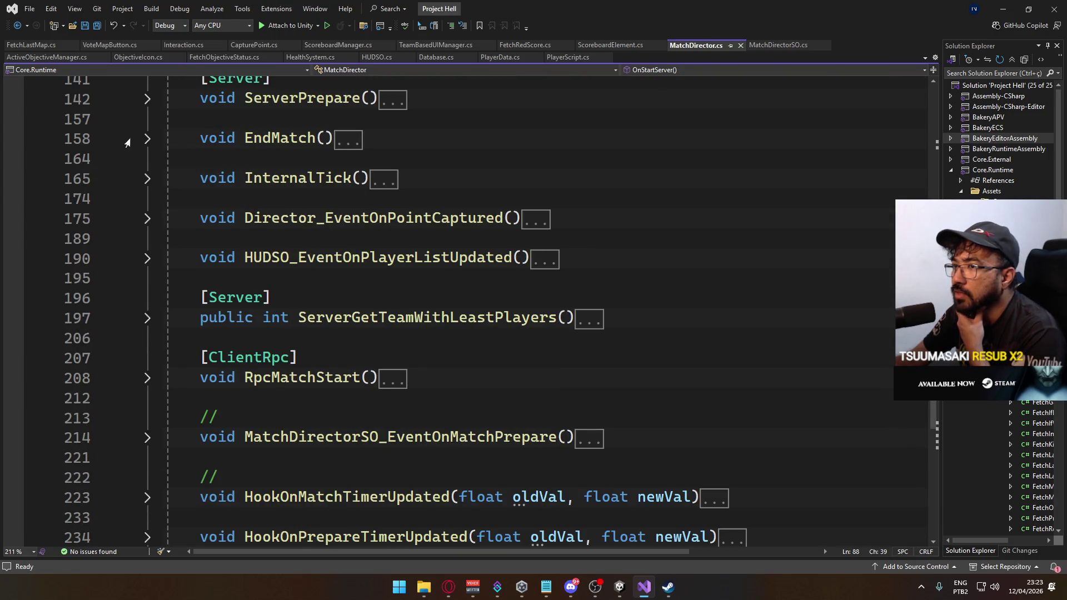
pyautogui.click(147, 139)
pyautogui.moveTo(414, 177)
pyautogui.mouseDown()
pyautogui.moveTo(191, 177)
pyautogui.moveTo(551, 218)
pyautogui.moveTo(417, 179)
pyautogui.mouseUp()
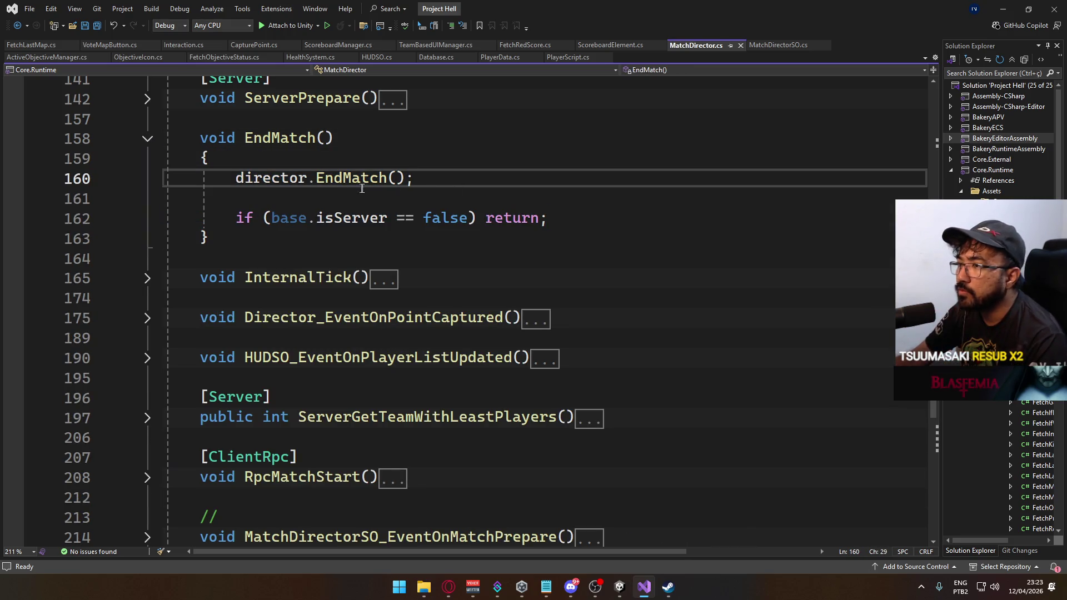
# Collapse OnStartServer(), expand Update(), and jump to the director field declaration.
pyautogui.scroll(2, 507, 252)
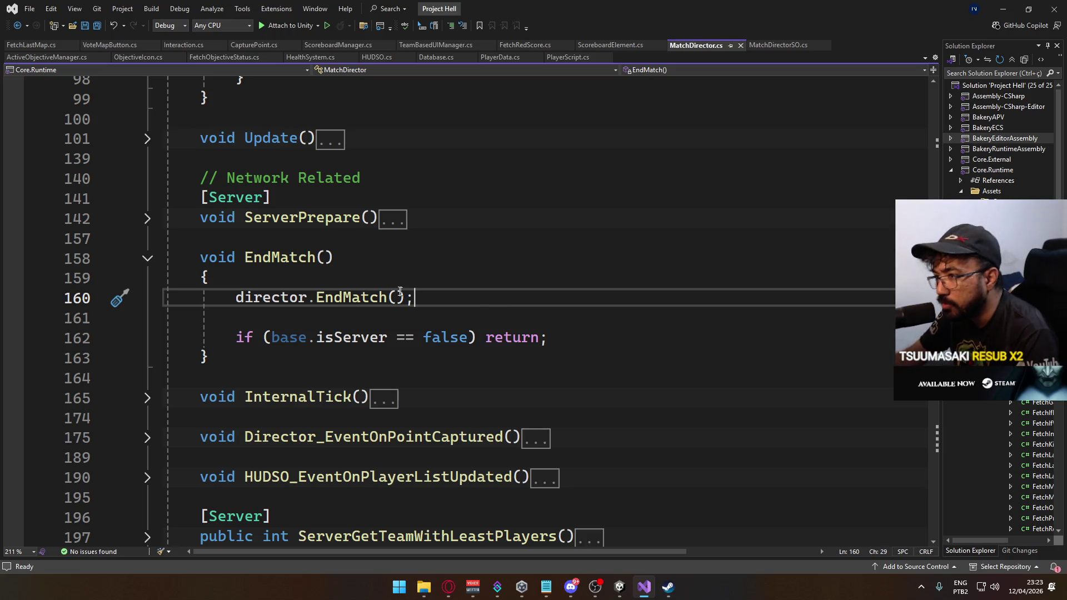
pyautogui.scroll(4, 455, 300)
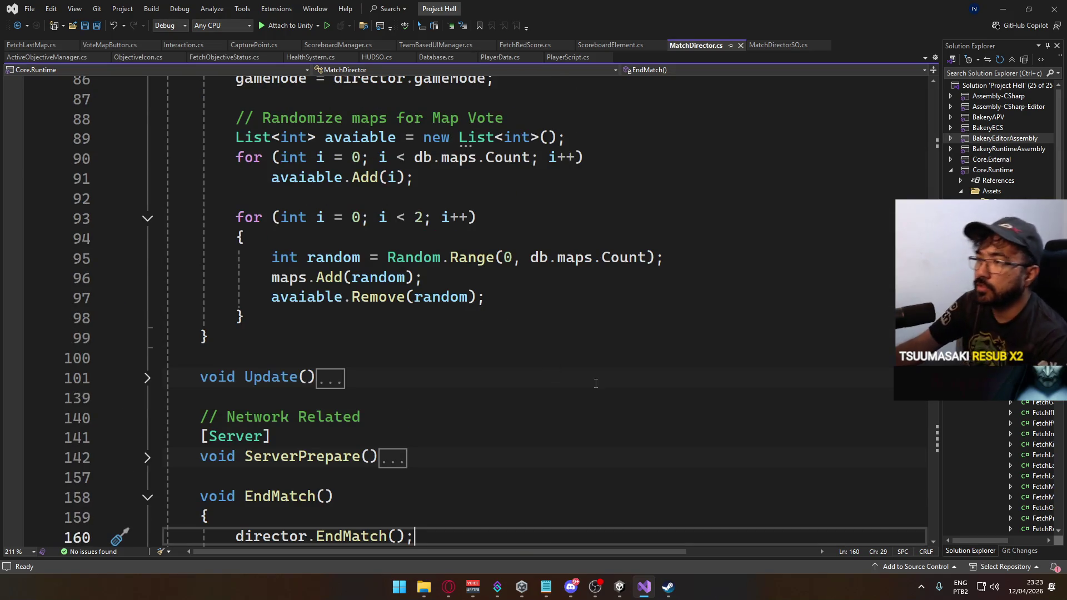
pyautogui.scroll(7, 595, 384)
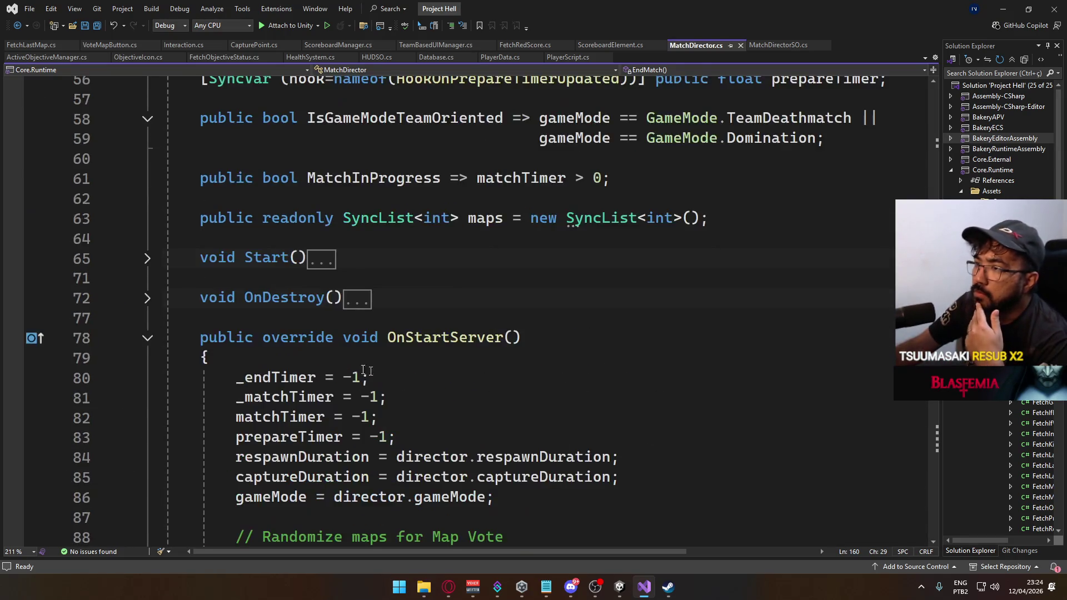
pyautogui.click(148, 338)
pyautogui.scroll(9, 304, 293)
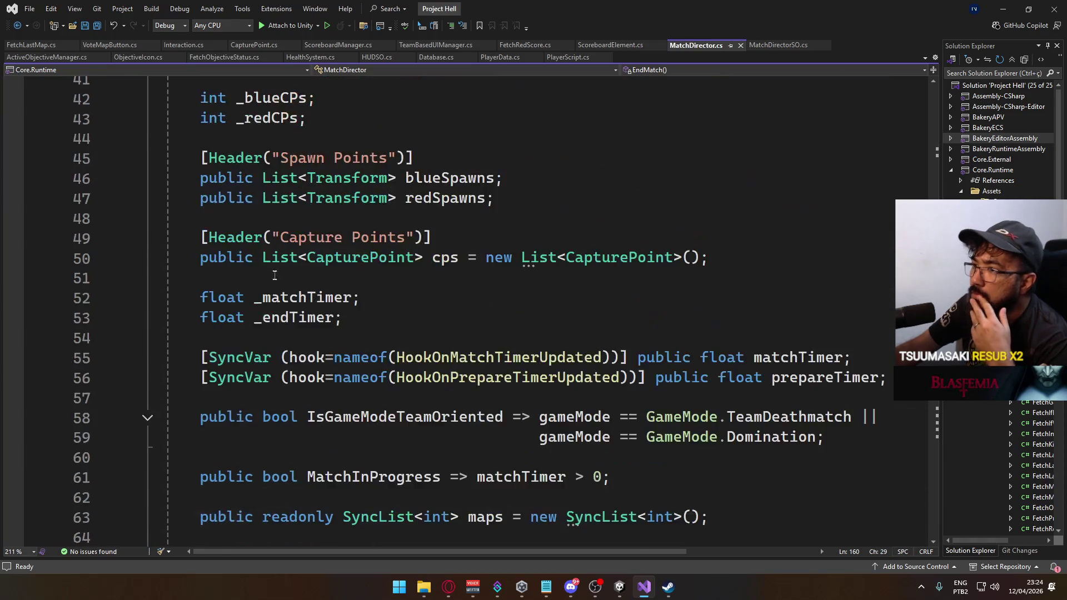
pyautogui.scroll(-12, 304, 292)
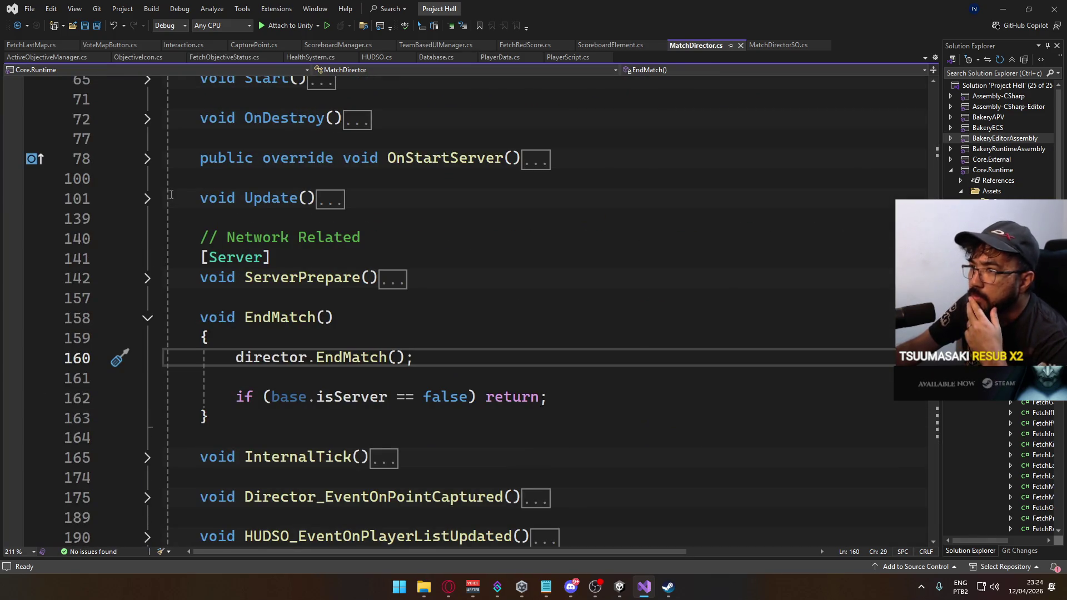
pyautogui.click(147, 198)
pyautogui.scroll(-8, 286, 300)
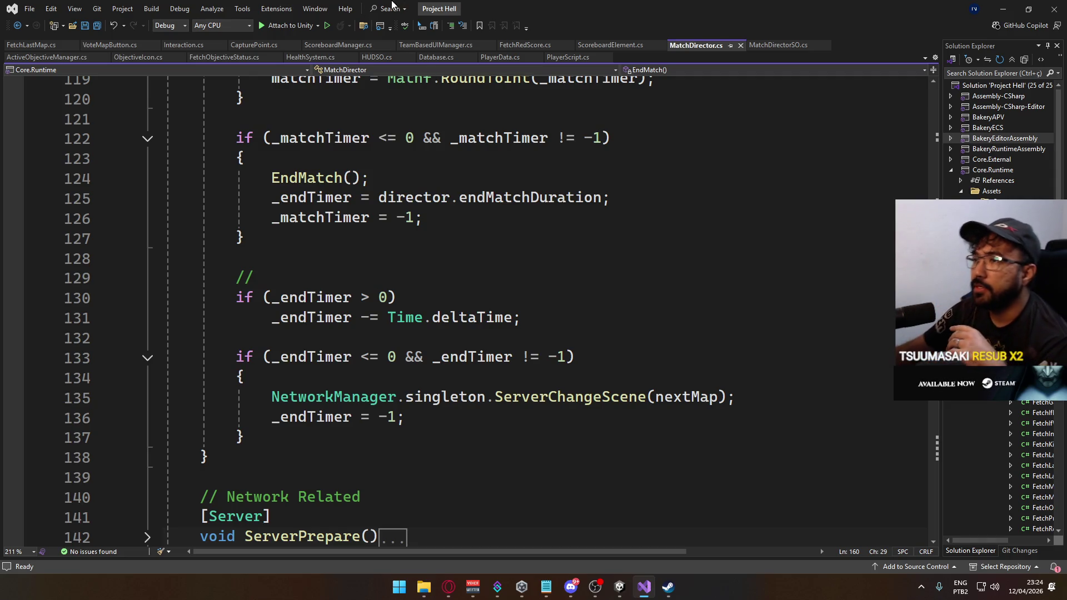
pyautogui.keyDown('ctrl'); pyautogui.click(421, 198); pyautogui.keyUp('ctrl')
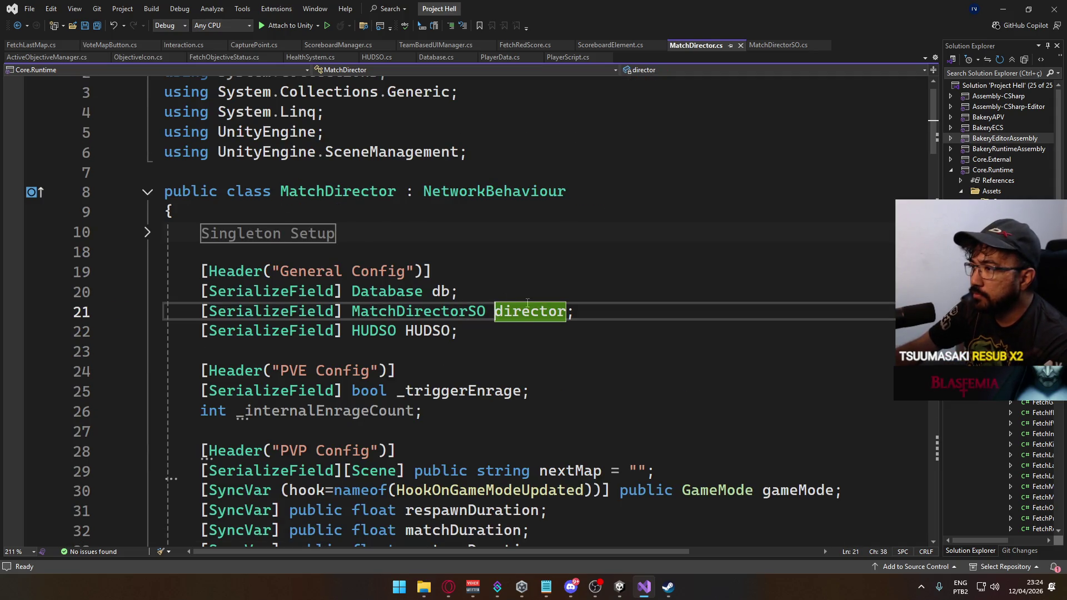
# In MatchDirectorSO, change endMatchDuration from 10 to 30 and save the file.
pyautogui.keyDown('ctrl'); pyautogui.click(423, 311); pyautogui.keyUp('ctrl')
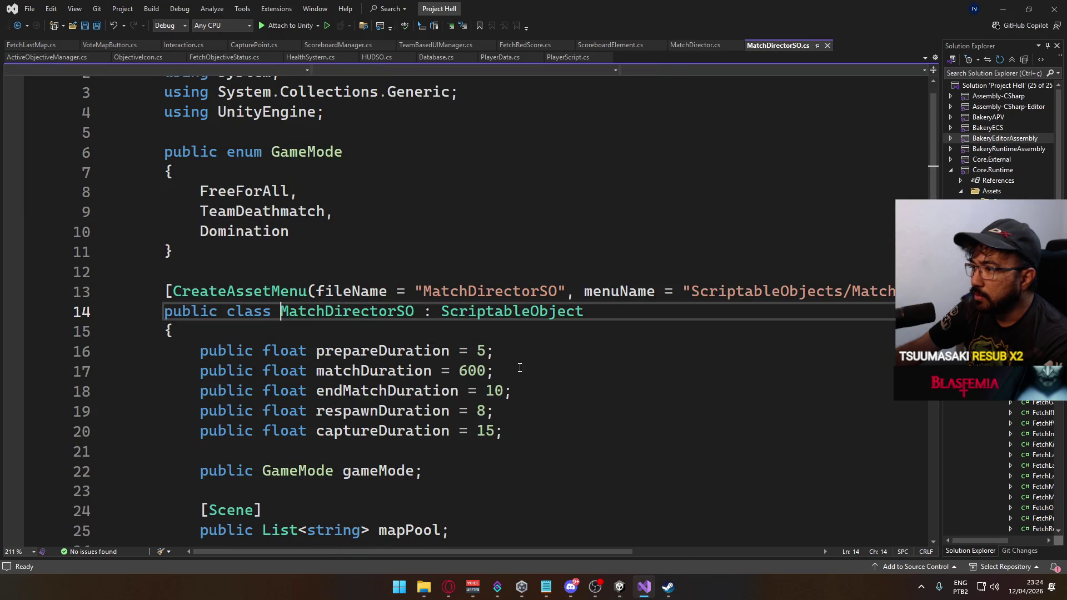
pyautogui.click(490, 391)
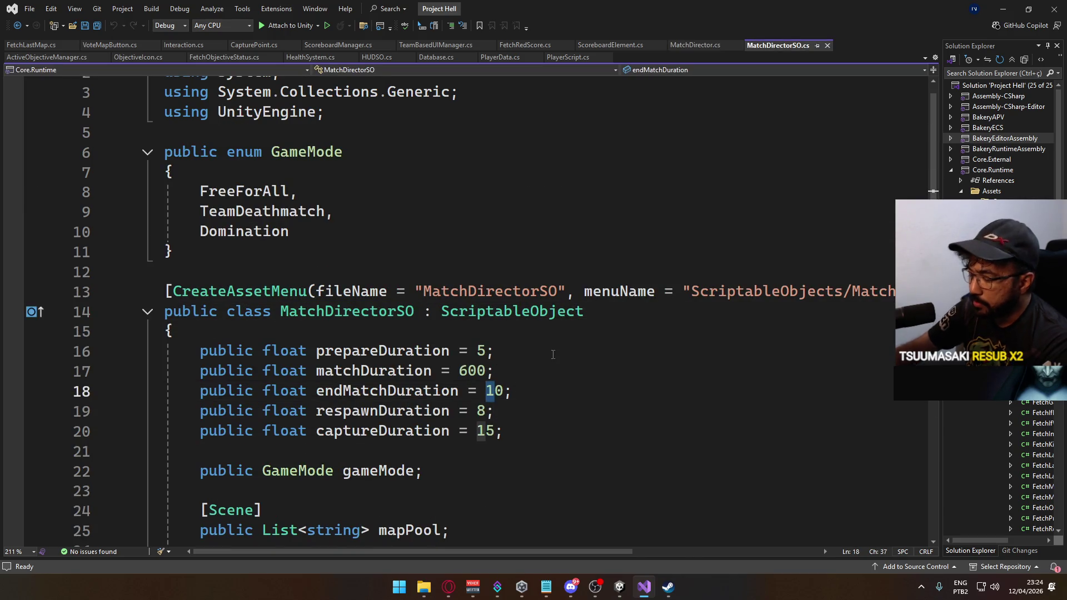
pyautogui.write('3')
pyautogui.hotkey('ctrl', 's')
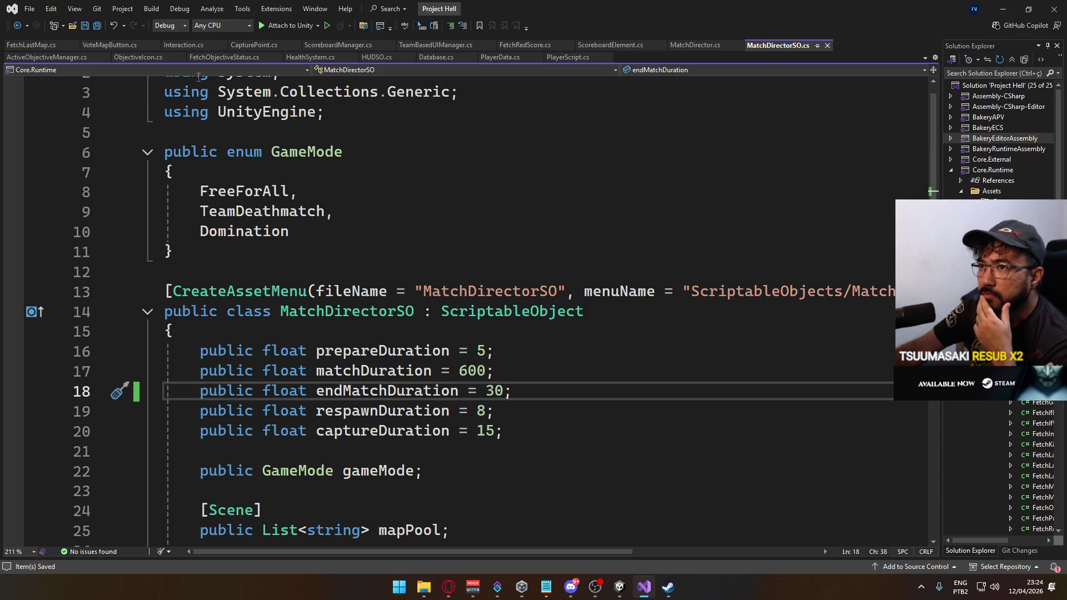
# Browse PlayerScript.cs, VoteMapButton.cs and ActiveObjectiveManager.cs, then return to MatchDirector.cs.
pyautogui.click(565, 57)
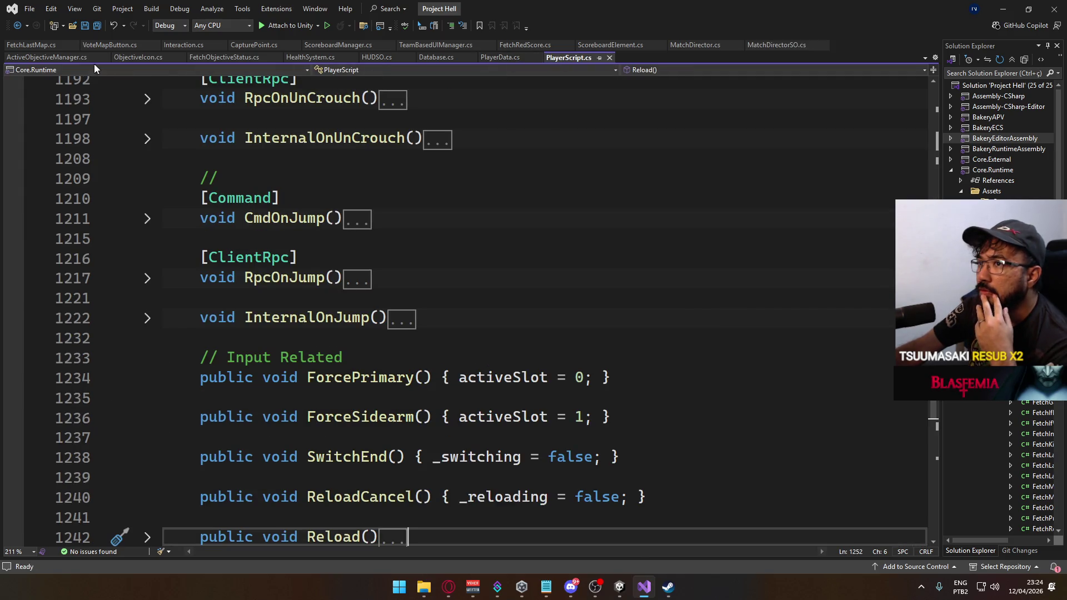
pyautogui.click(109, 45)
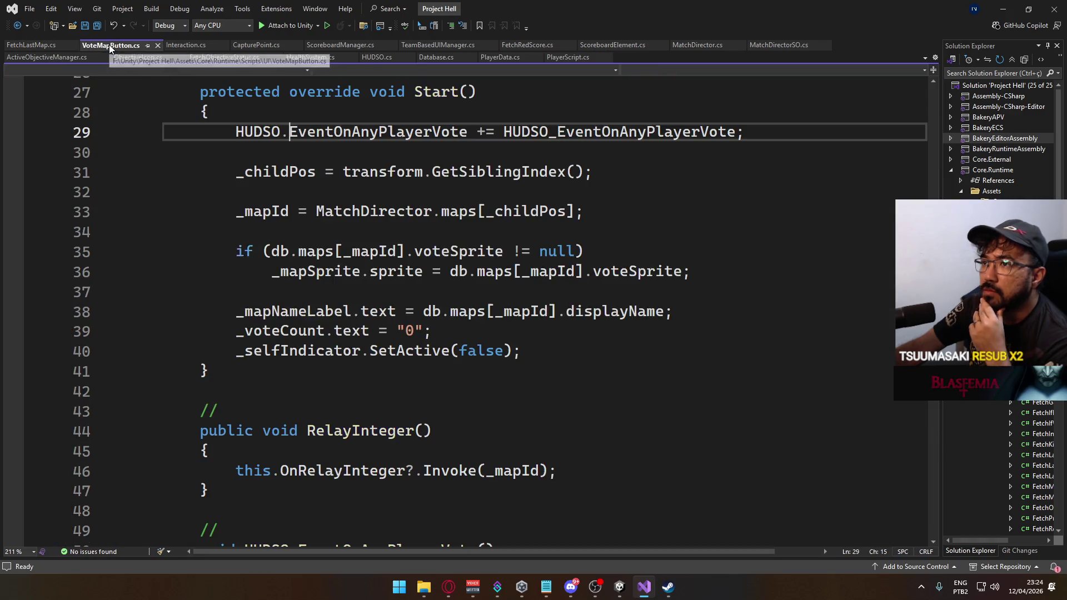
pyautogui.click(57, 55)
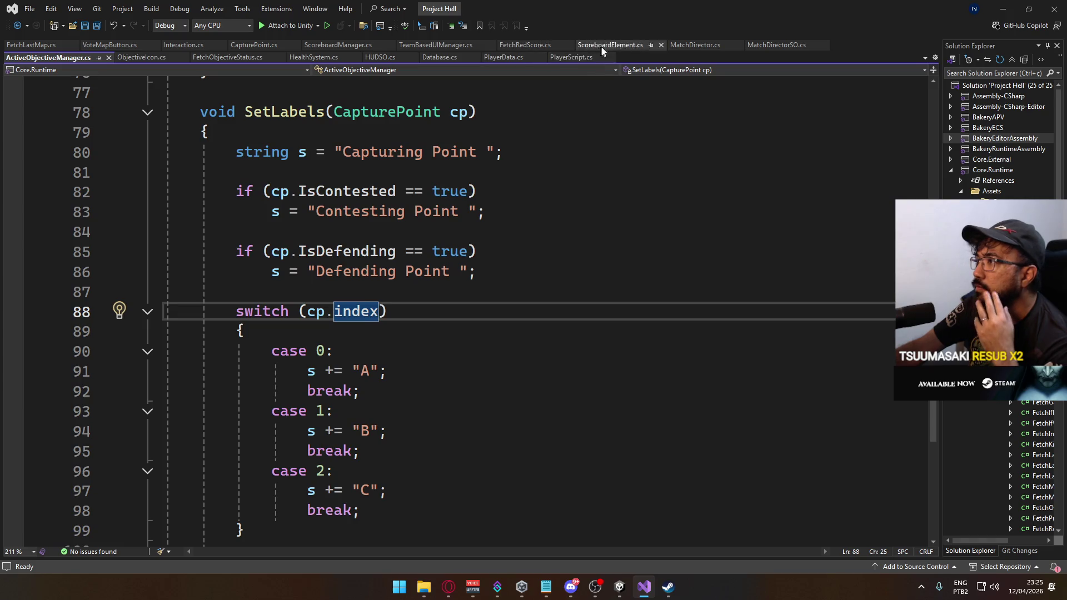
pyautogui.click(698, 45)
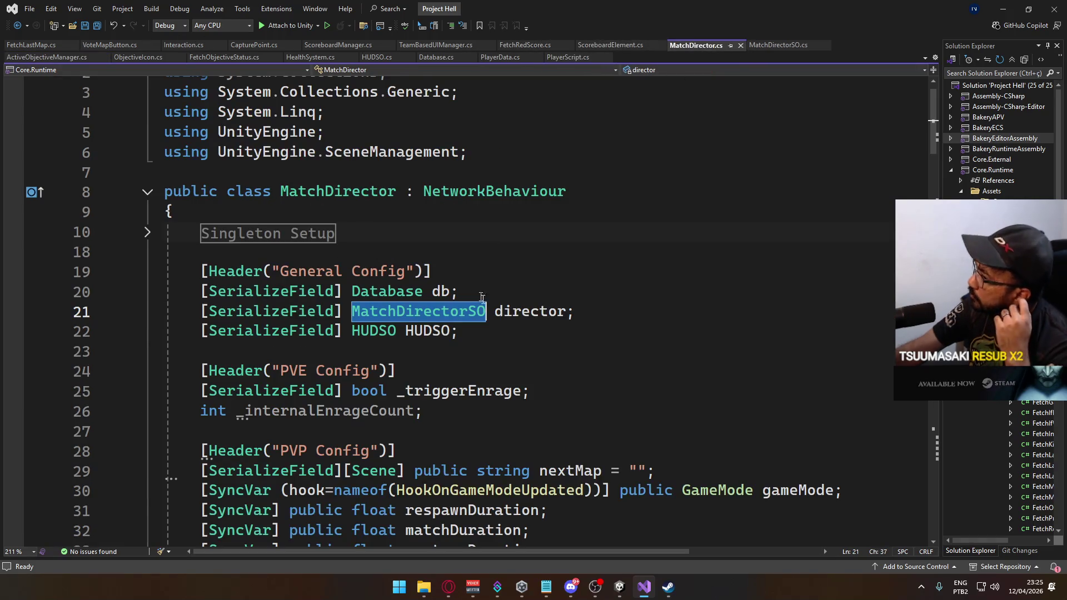
pyautogui.scroll(-14, 675, 345)
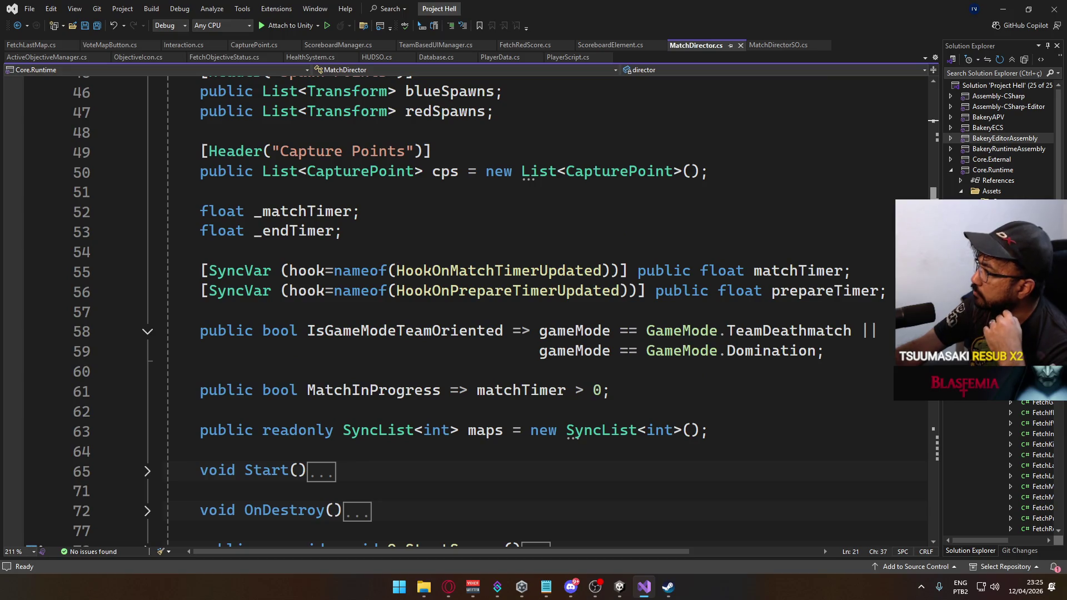
pyautogui.scroll(-12, 675, 344)
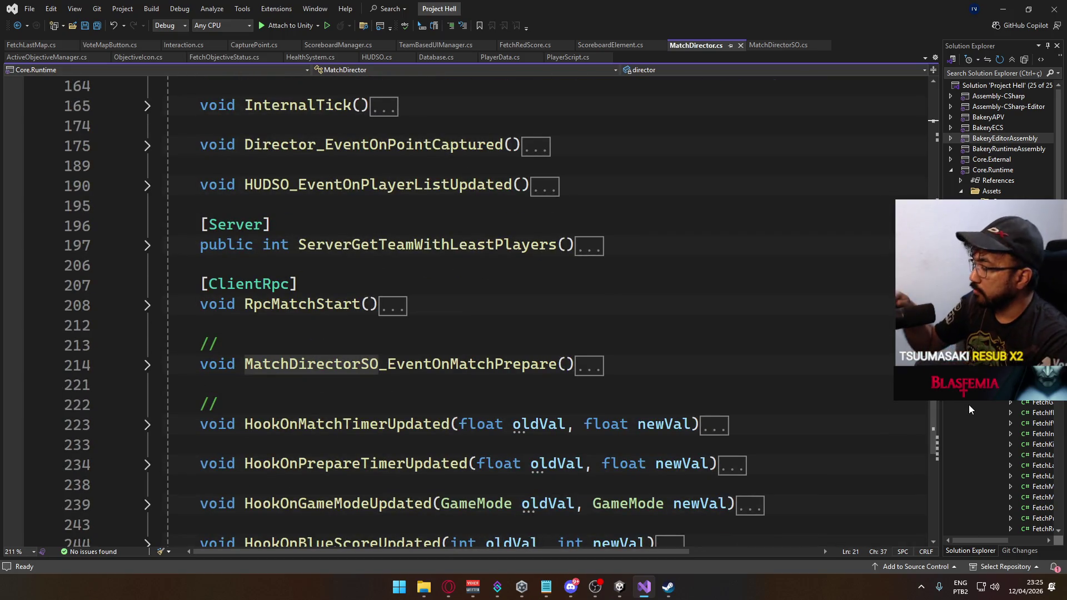
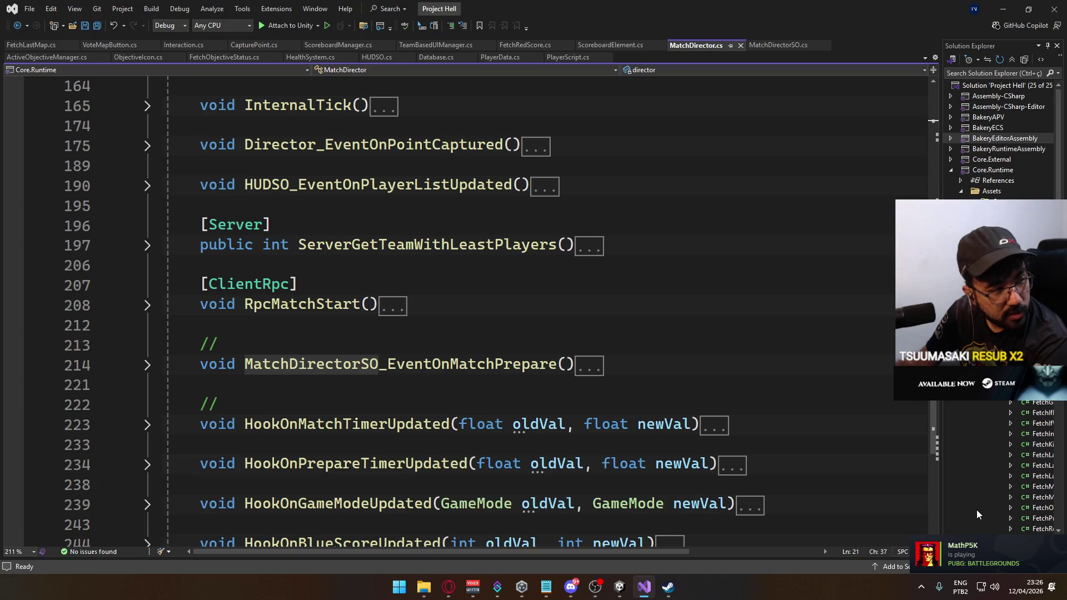
# Check the Unity editor, then return to the MatchDirector.cs code in Visual Studio.
pyautogui.click(620, 587)
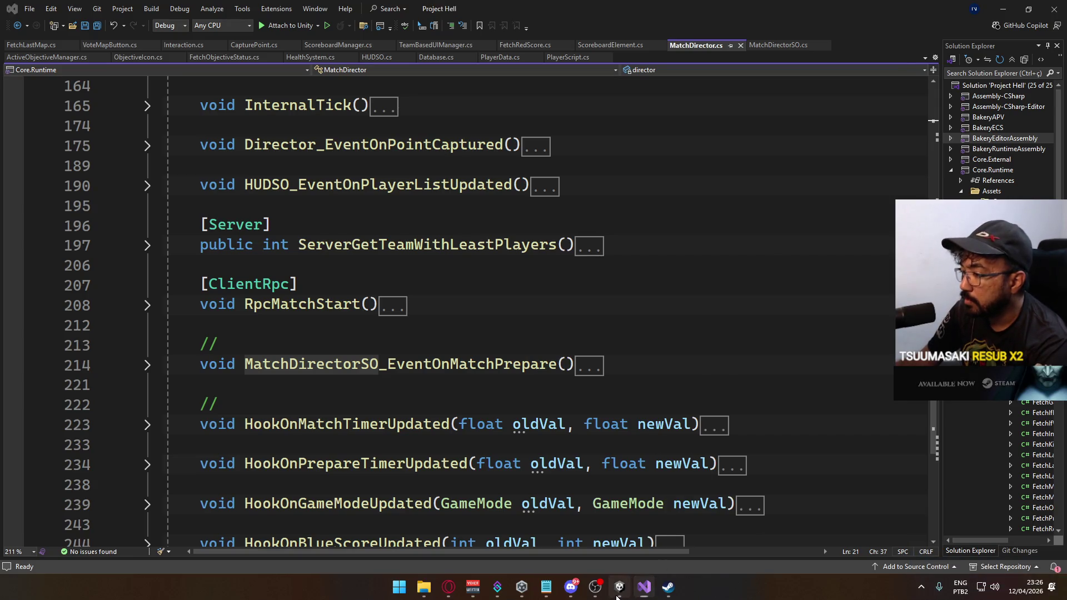
pyautogui.scroll(2, 658, 269)
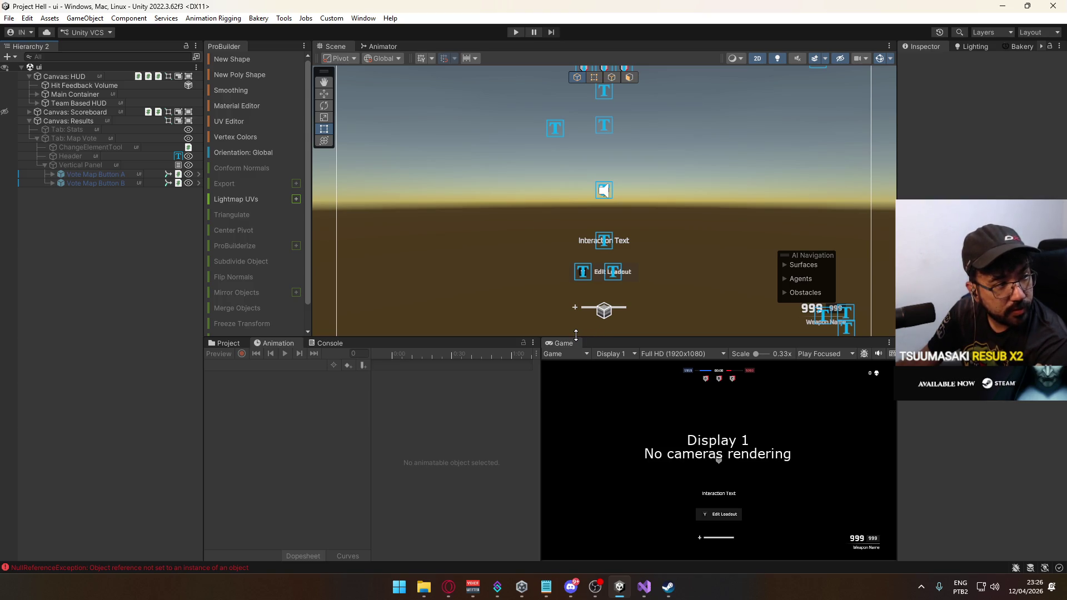
pyautogui.moveTo(642, 593)
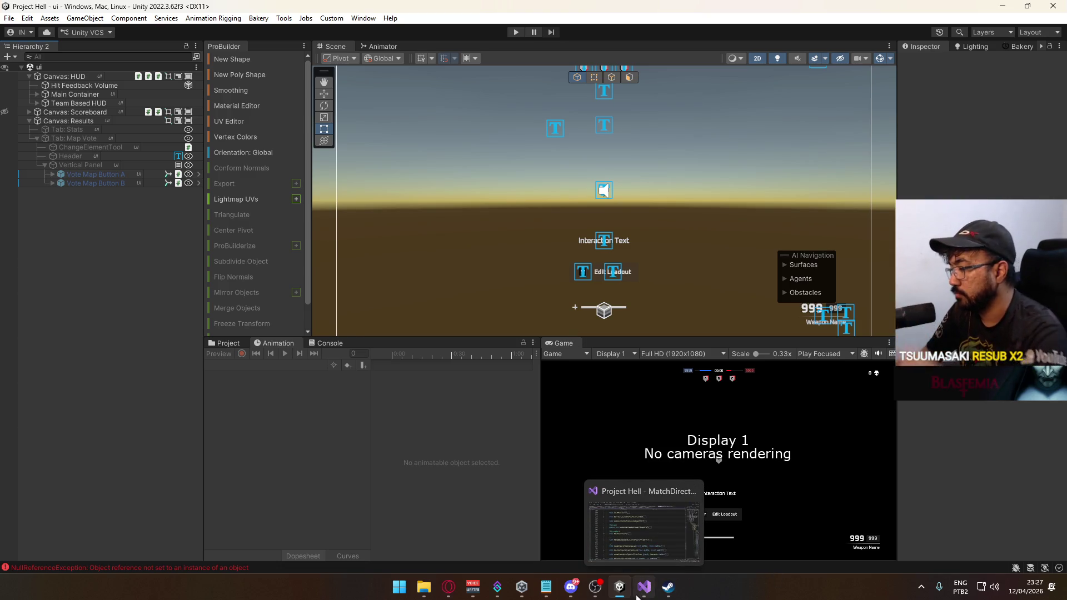
pyautogui.click(639, 595)
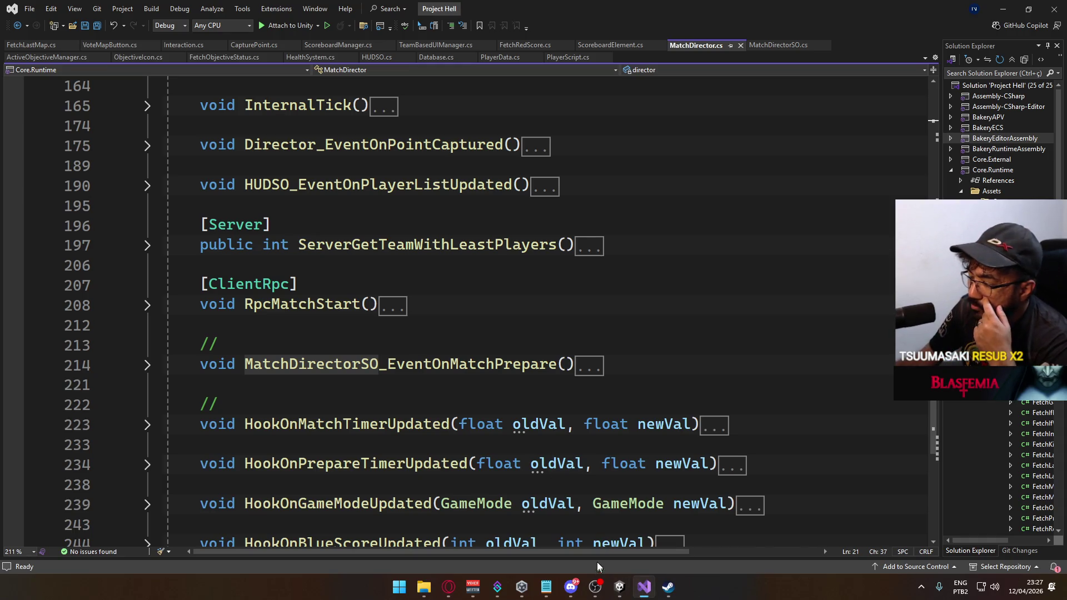
pyautogui.scroll(-4, 459, 348)
pyautogui.scroll(11, 484, 371)
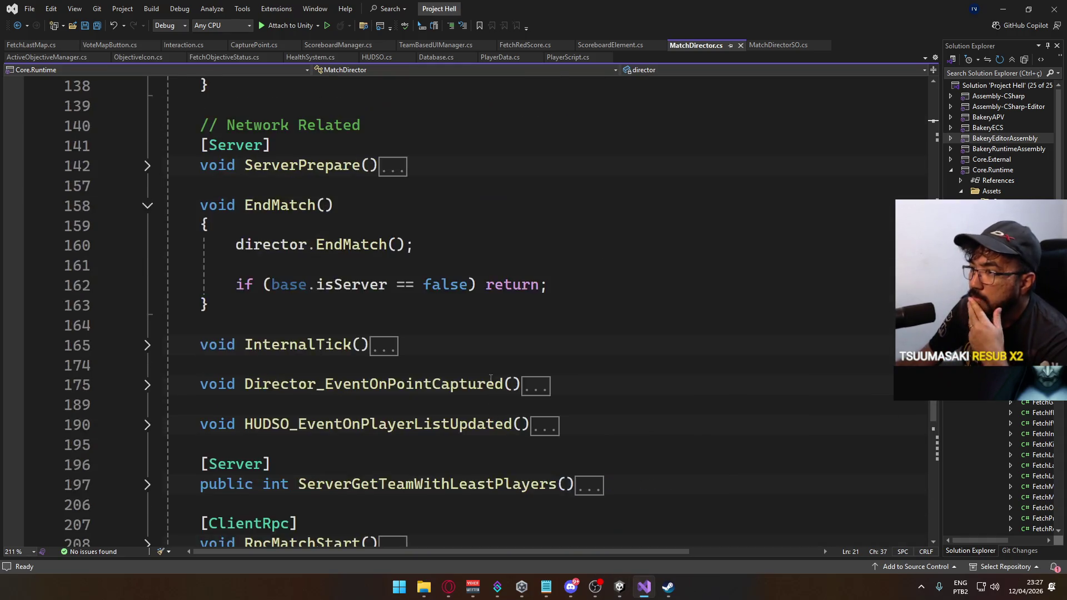
pyautogui.scroll(-2, 484, 372)
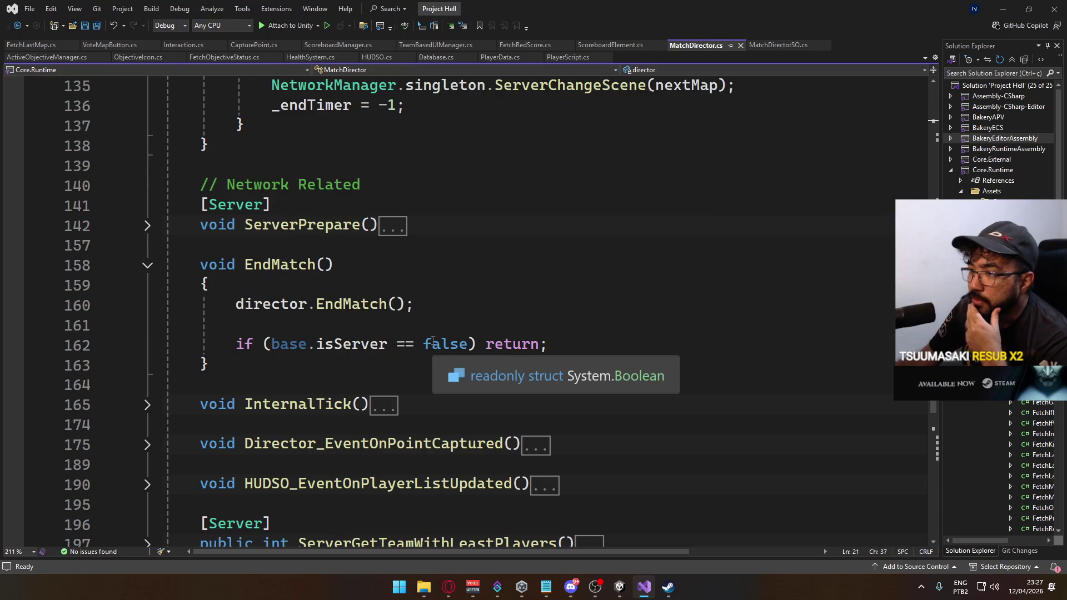
pyautogui.scroll(2, 408, 343)
pyautogui.scroll(4, 408, 343)
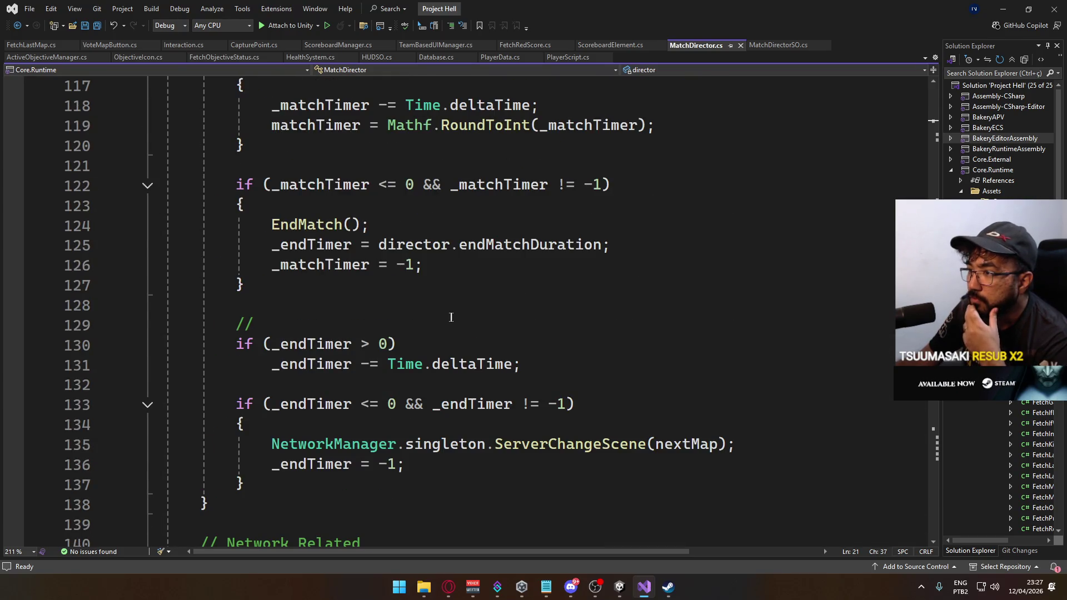
pyautogui.scroll(1, 450, 317)
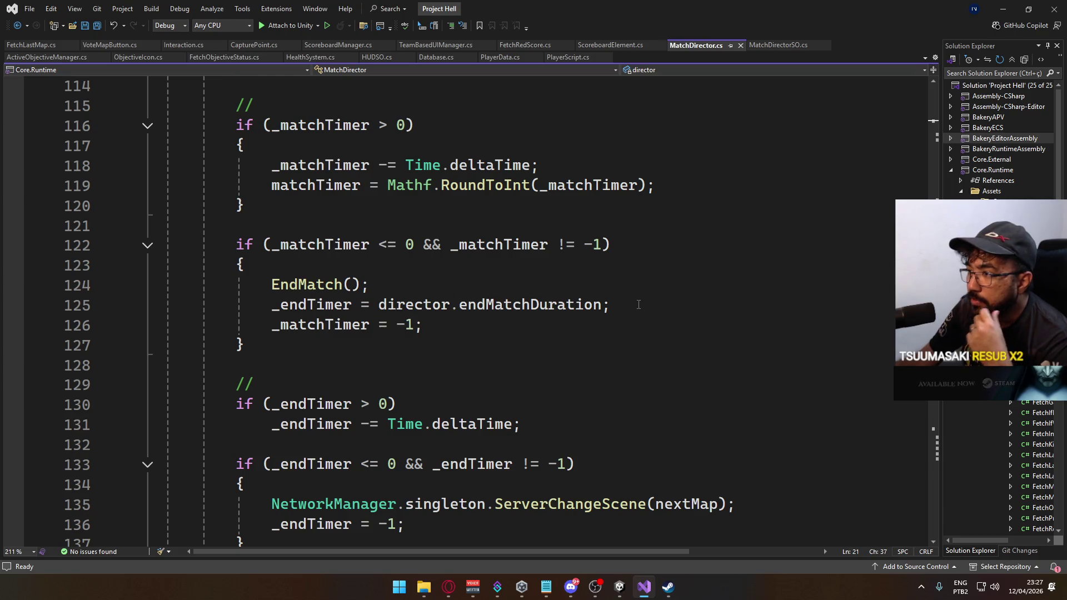
# Inspect the end-timer assignment around lines 125–126 of the timer expiry block.
pyautogui.moveTo(639, 305)
pyautogui.mouseDown()
pyautogui.moveTo(704, 303)
pyautogui.moveTo(338, 313)
pyautogui.mouseUp()
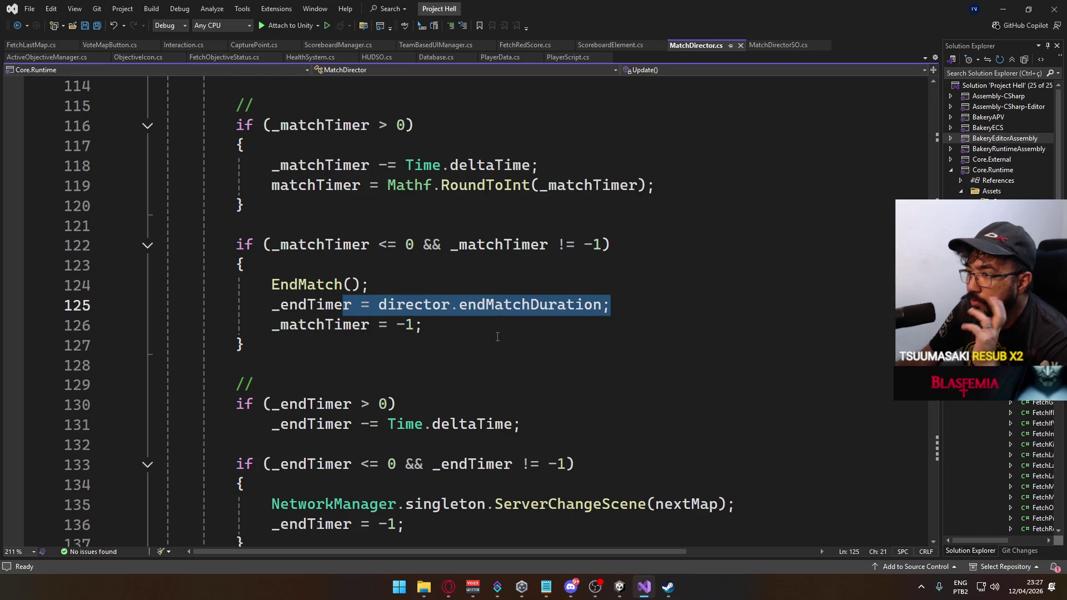
pyautogui.click(581, 331)
pyautogui.scroll(-2, 561, 349)
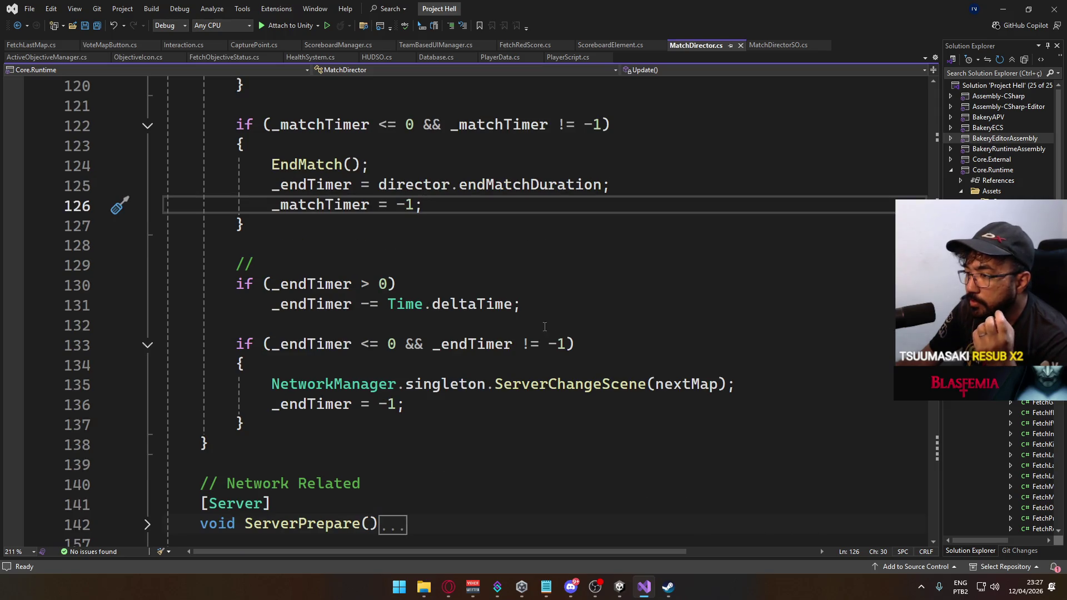
pyautogui.scroll(1, 536, 323)
pyautogui.scroll(1, 538, 328)
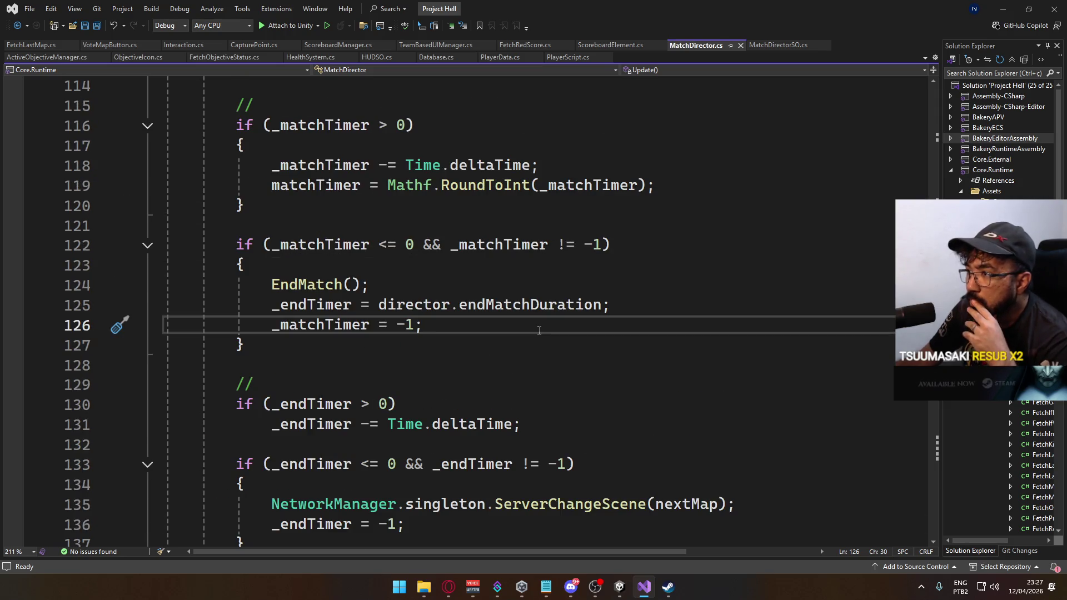
pyautogui.scroll(3, 539, 330)
pyautogui.scroll(-2, 533, 344)
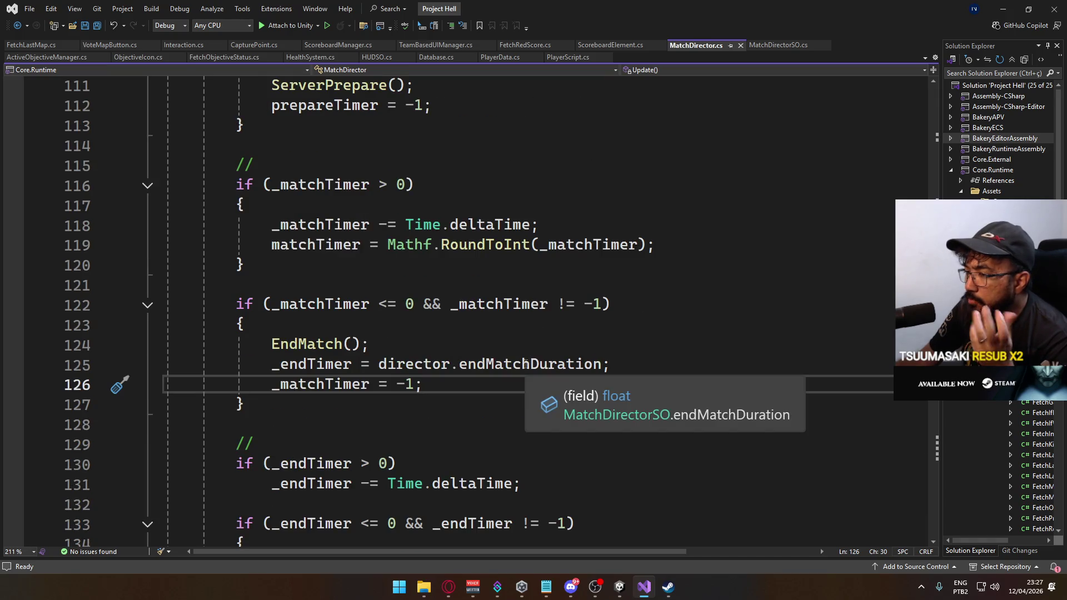
pyautogui.scroll(8, 550, 372)
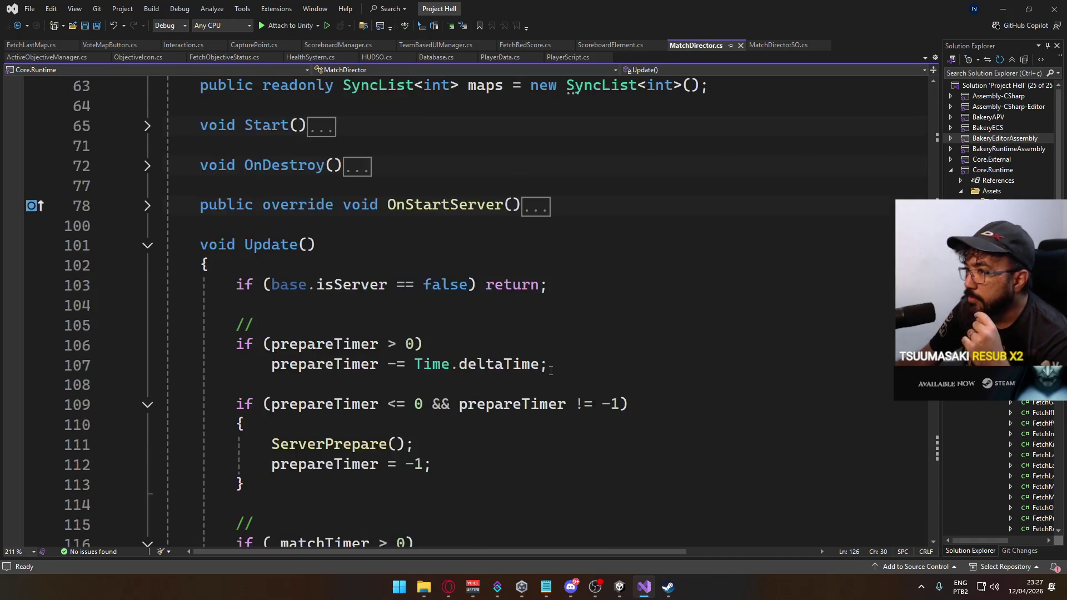
pyautogui.scroll(-8, 534, 370)
pyautogui.scroll(-3, 529, 369)
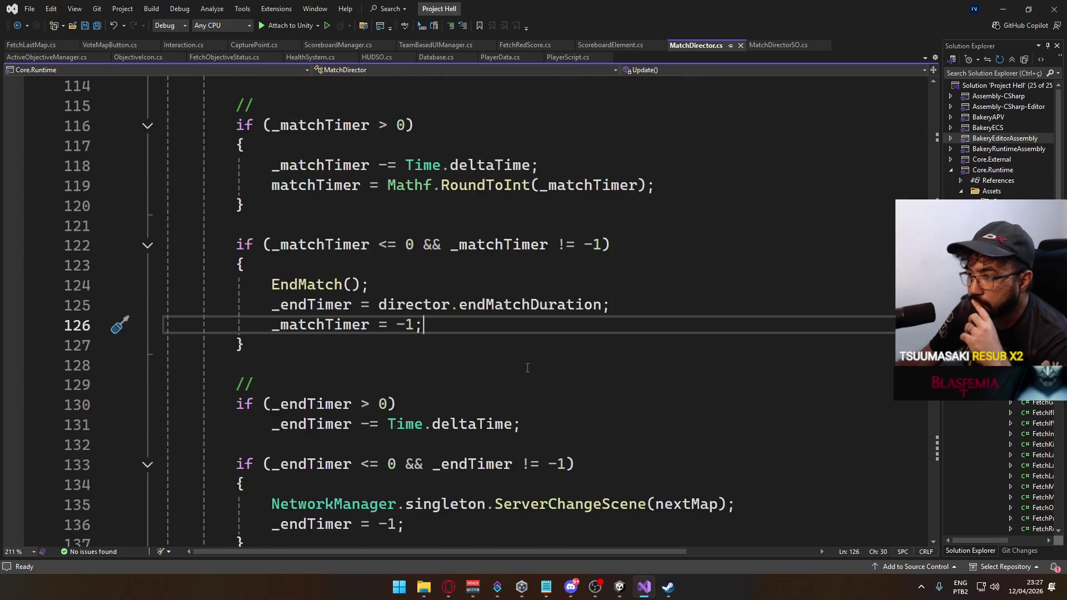
pyautogui.scroll(-4, 428, 363)
pyautogui.scroll(4, 433, 363)
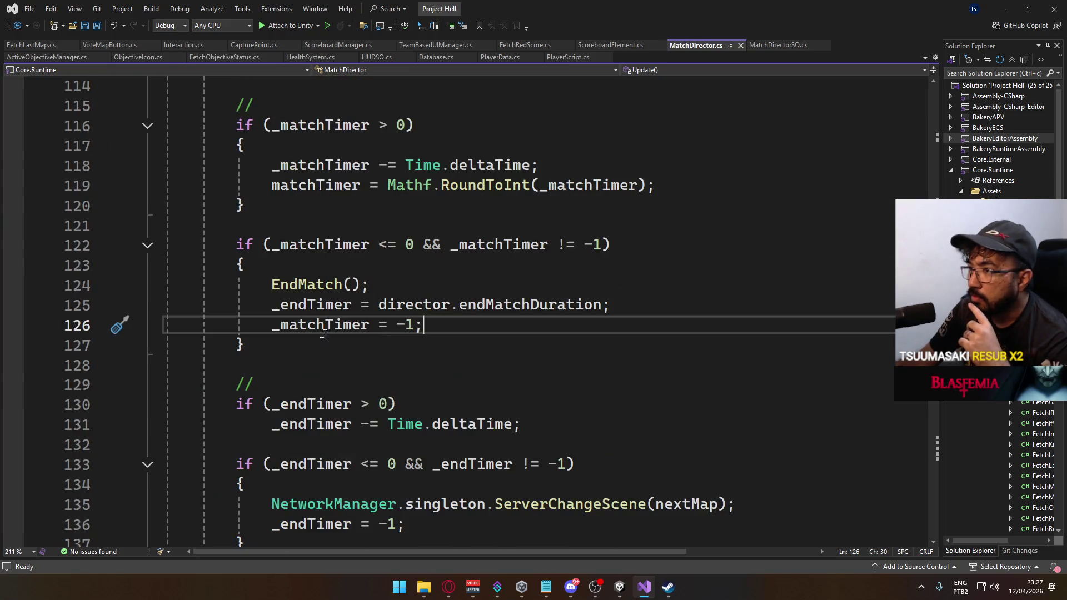
# Insert halt = true; right after the EndMatch() call and save MatchDirector.cs.
pyautogui.click(391, 293)
pyautogui.press('Return')
pyautogui.write('halt =')
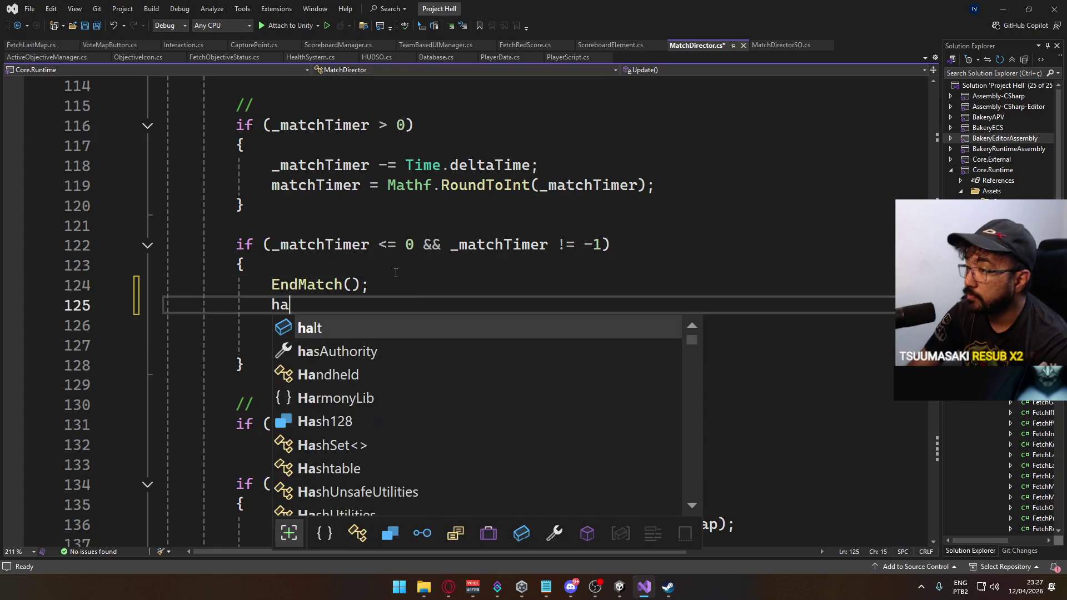
pyautogui.write(' true;')
pyautogui.hotkey('ctrl', 's')
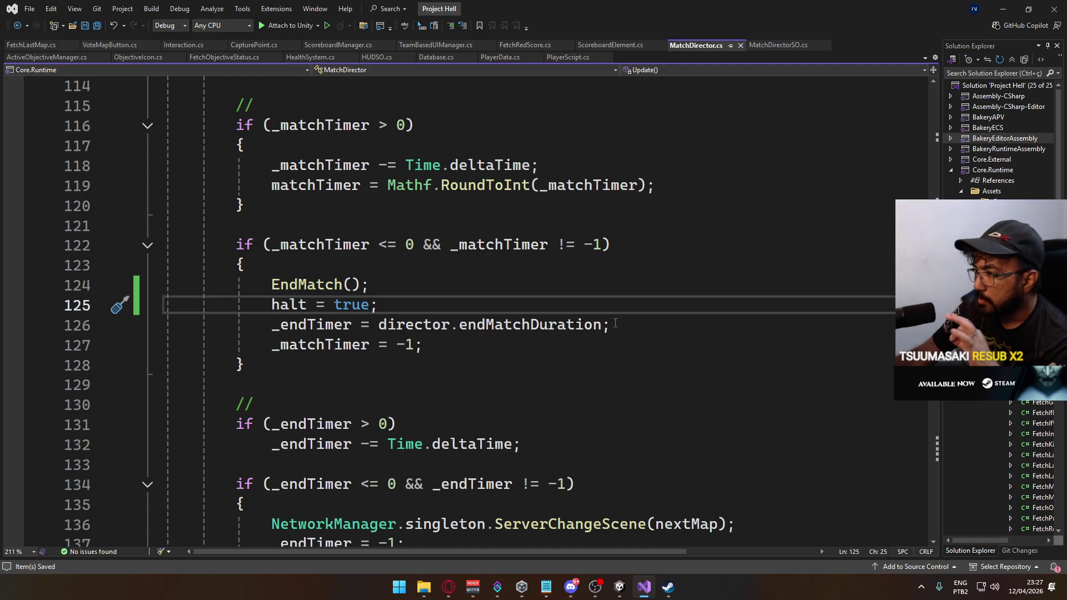
# Review the scene-change block on lines 135–137 and the _endTimer check on line 131.
pyautogui.scroll(-2, 636, 316)
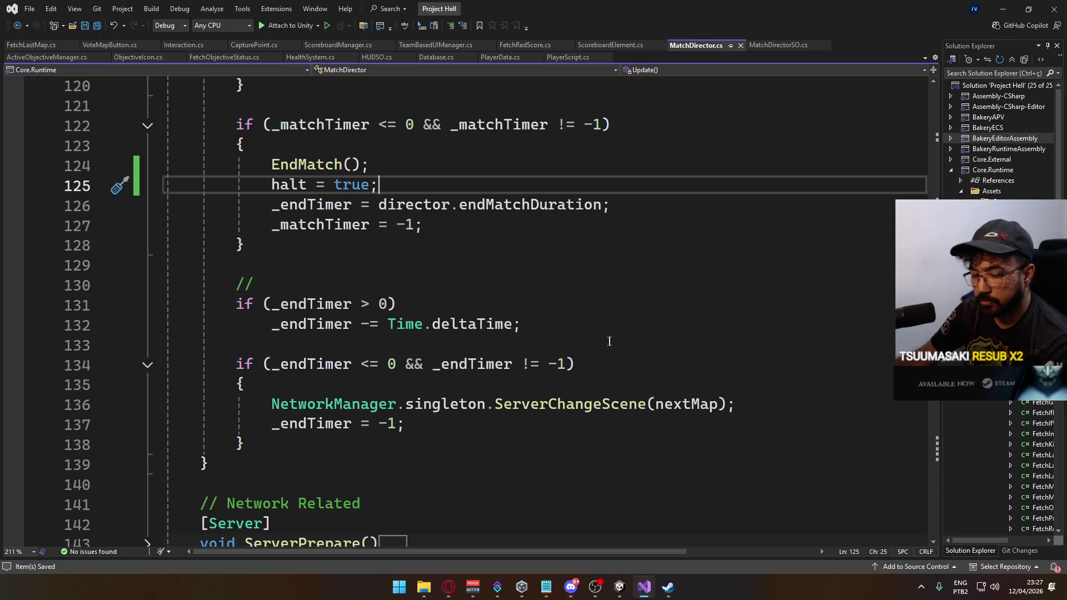
pyautogui.moveTo(590, 428); pyautogui.dragTo(238, 385)
pyautogui.click(471, 389)
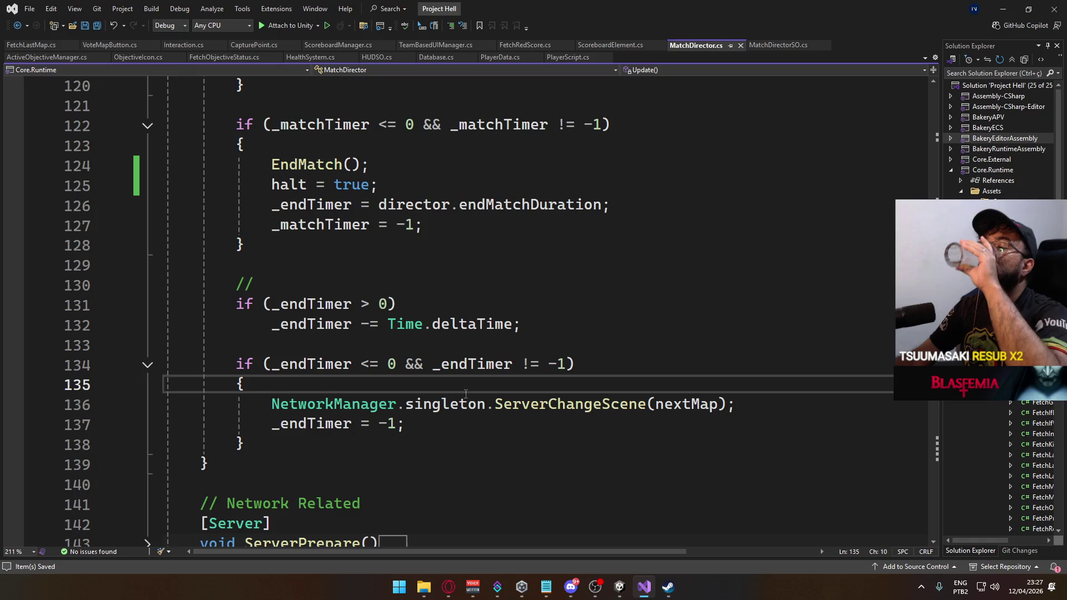
pyautogui.click(520, 306)
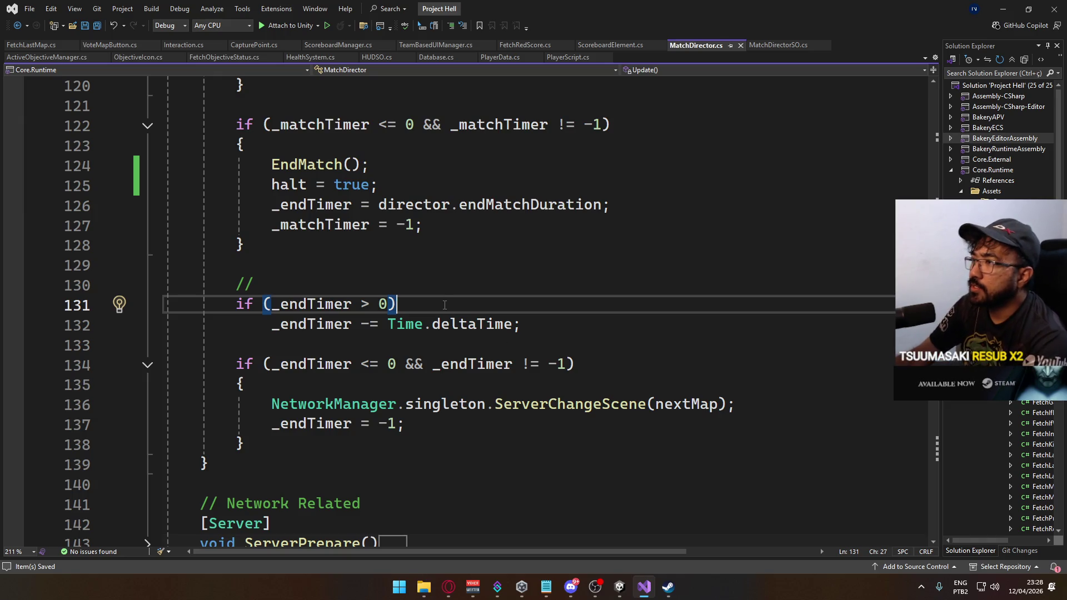
pyautogui.click(568, 58)
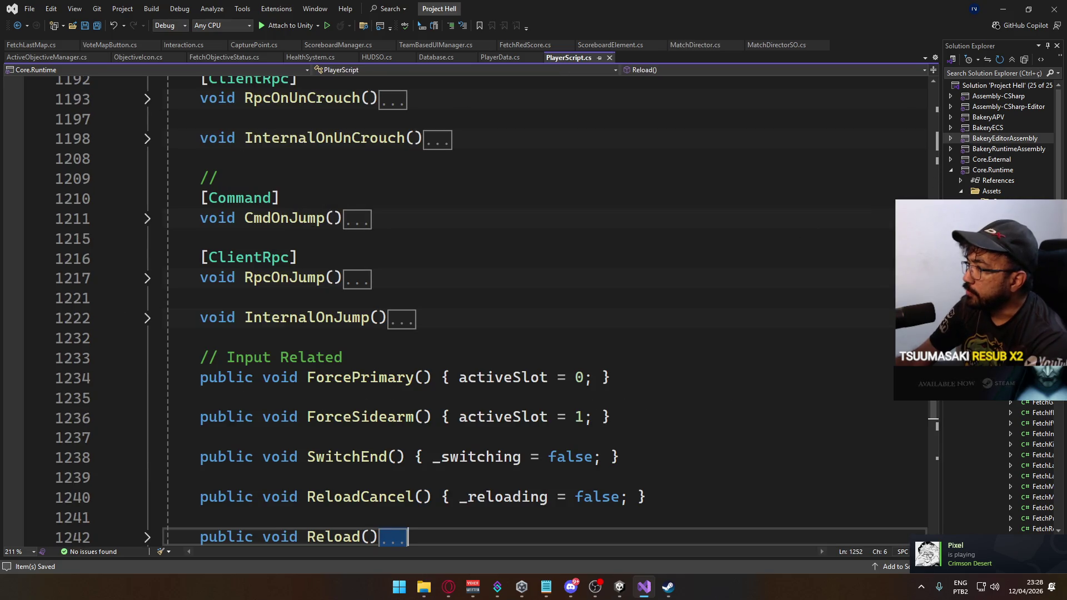
# Scroll through PlayerScript.cs, expanding then collapsing OnScoreboard() to read its body.
pyautogui.moveTo(934, 425); pyautogui.dragTo(915, 488)
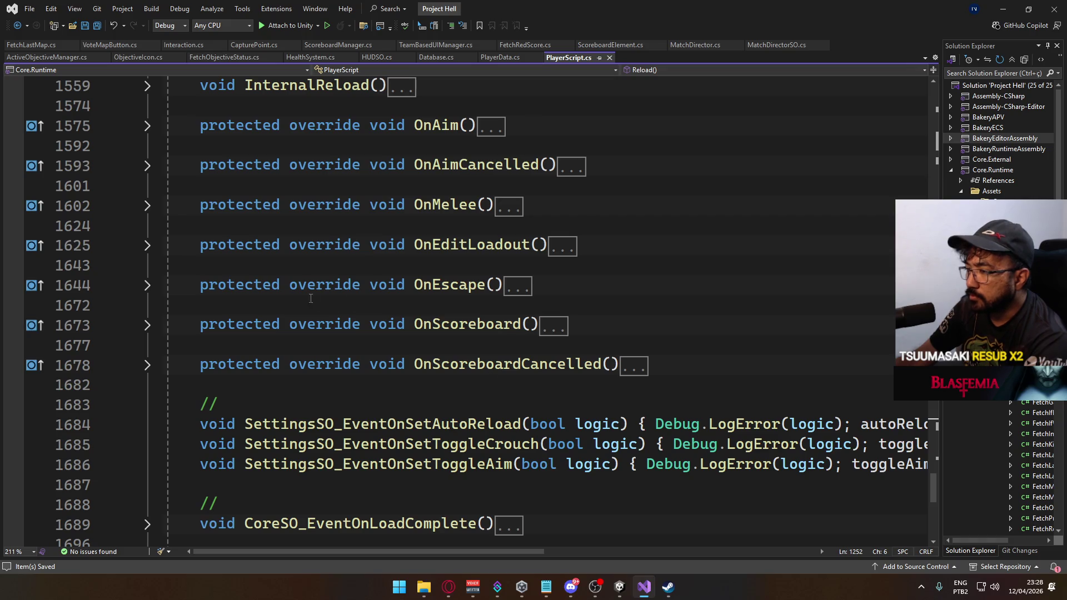
pyautogui.click(147, 325)
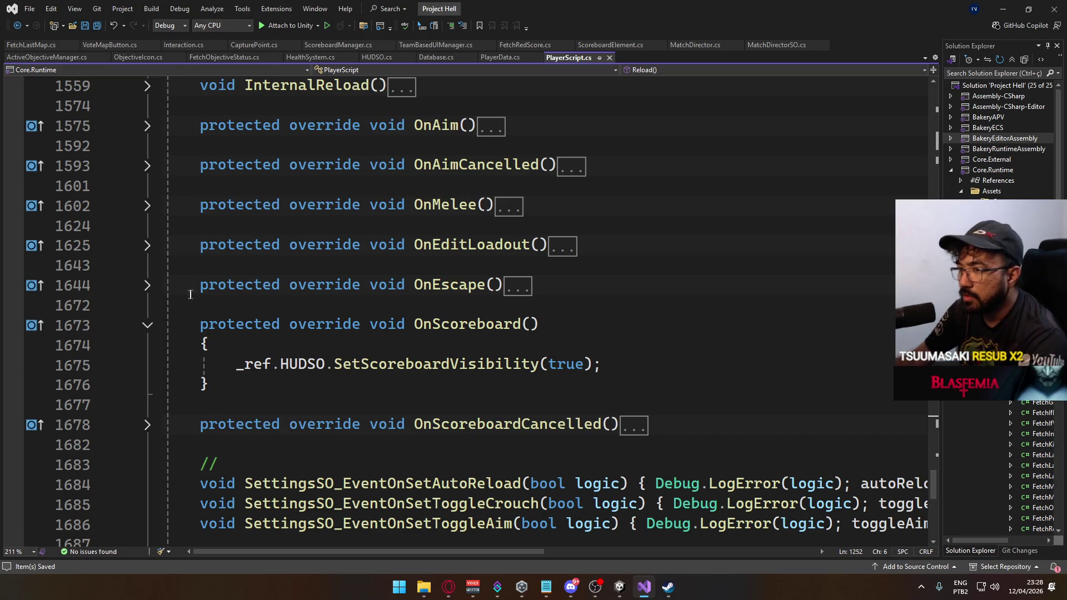
pyautogui.click(146, 331)
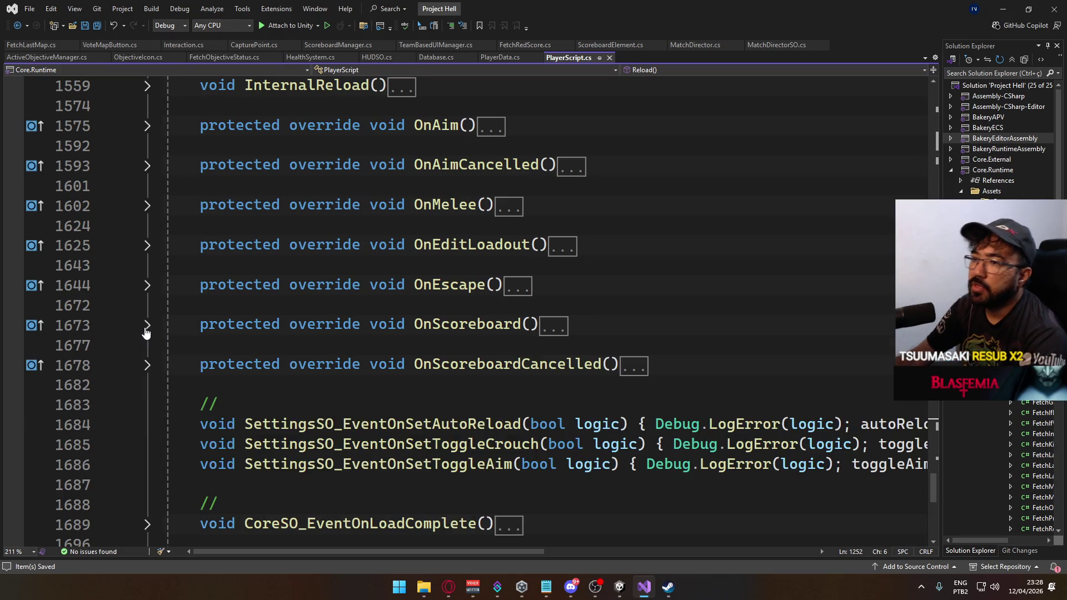
pyautogui.click(701, 45)
pyautogui.click(432, 362)
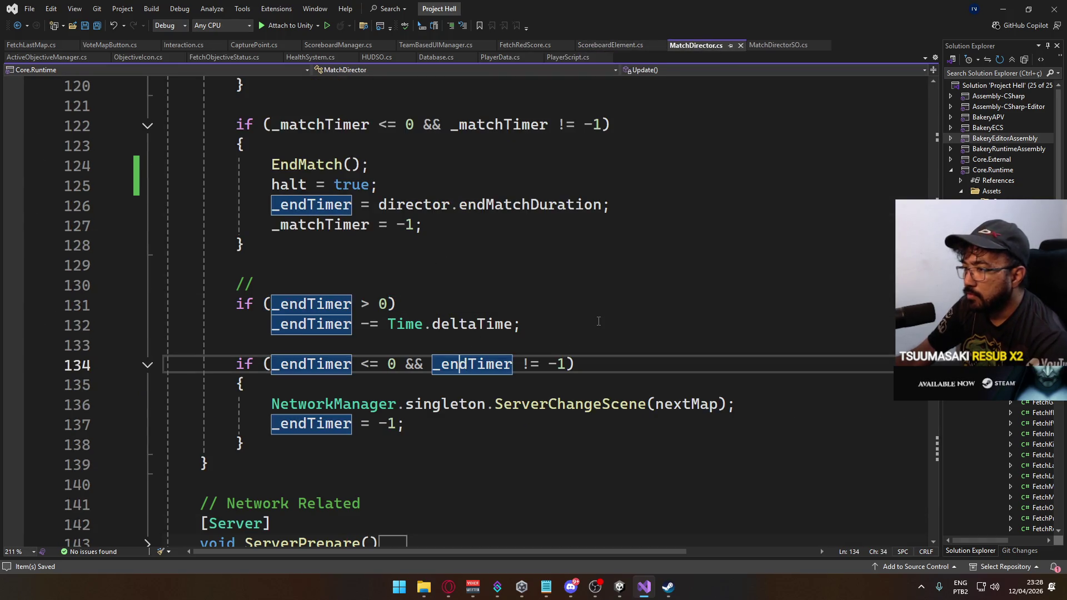
pyautogui.scroll(-1, 598, 320)
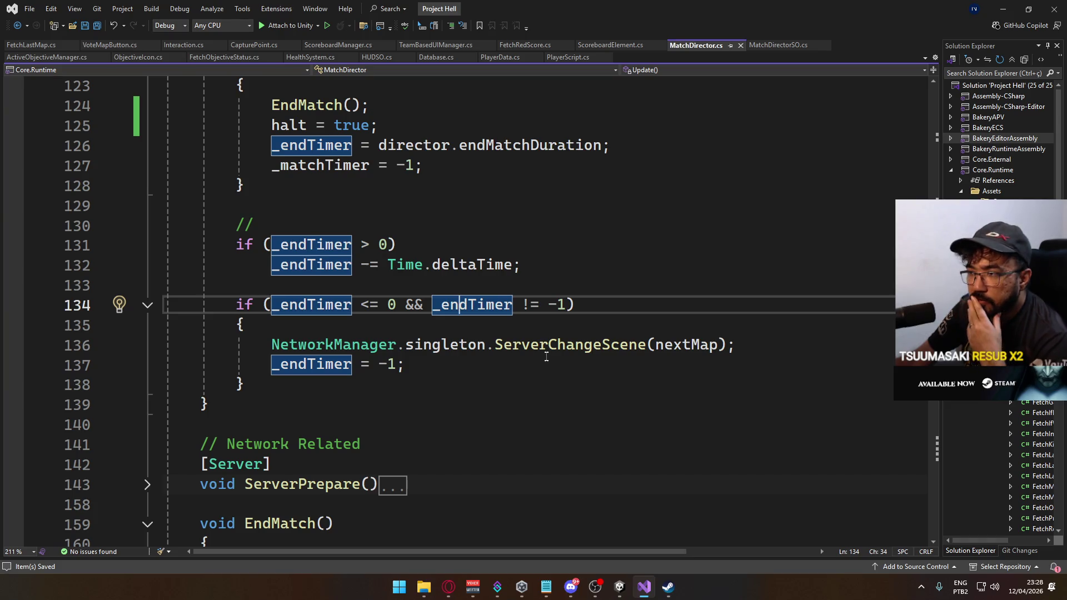
pyautogui.scroll(-5, 542, 361)
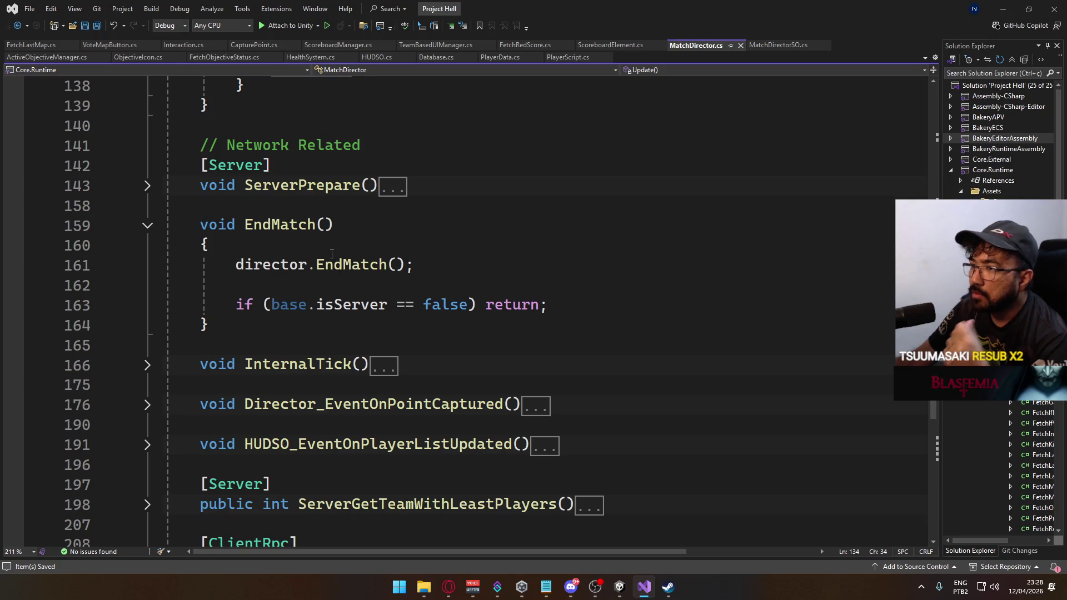
pyautogui.scroll(1, 373, 288)
pyautogui.scroll(1, 300, 289)
pyautogui.click(281, 310)
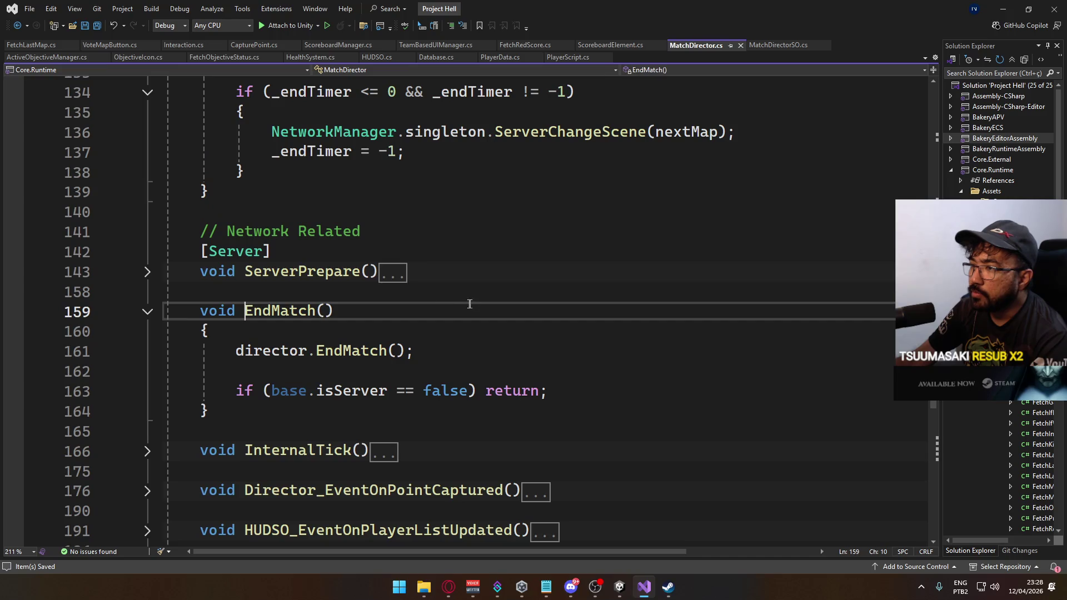
pyautogui.doubleClick(281, 310)
pyautogui.scroll(6, 517, 306)
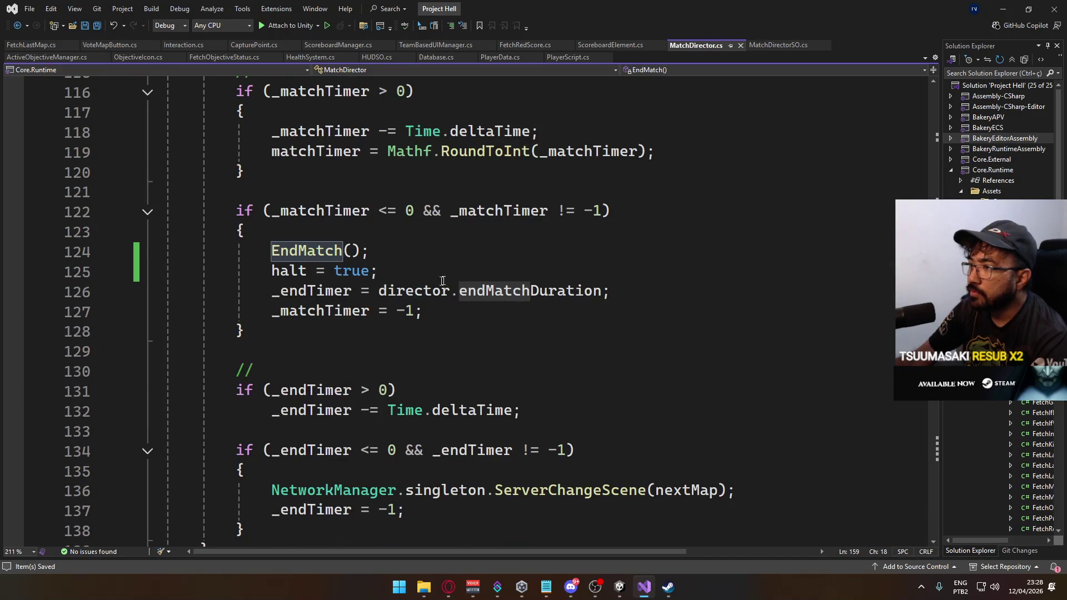
pyautogui.scroll(-7, 458, 311)
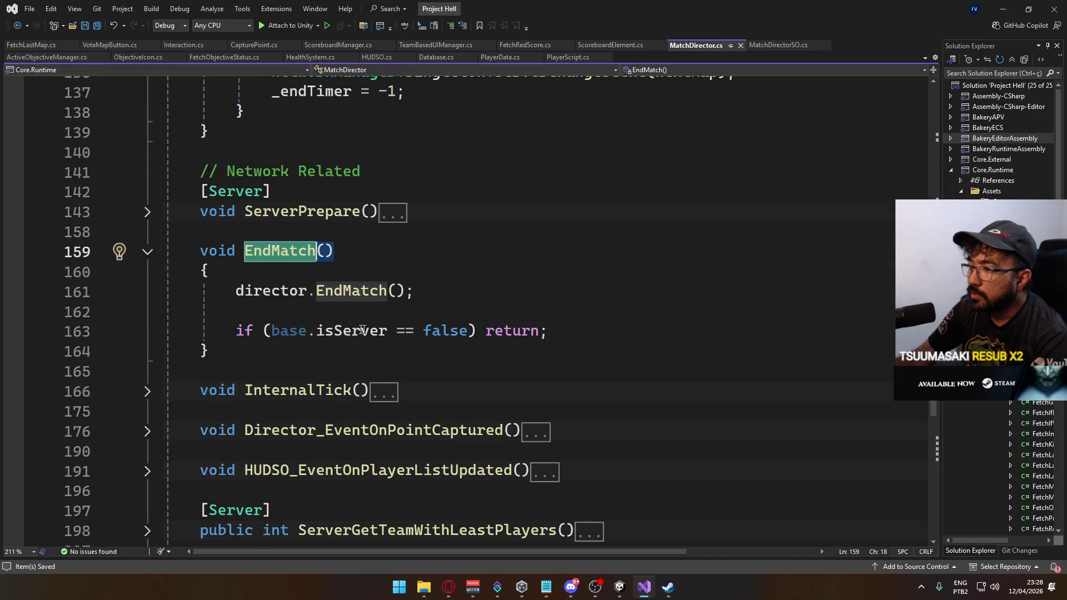
pyautogui.click(397, 276)
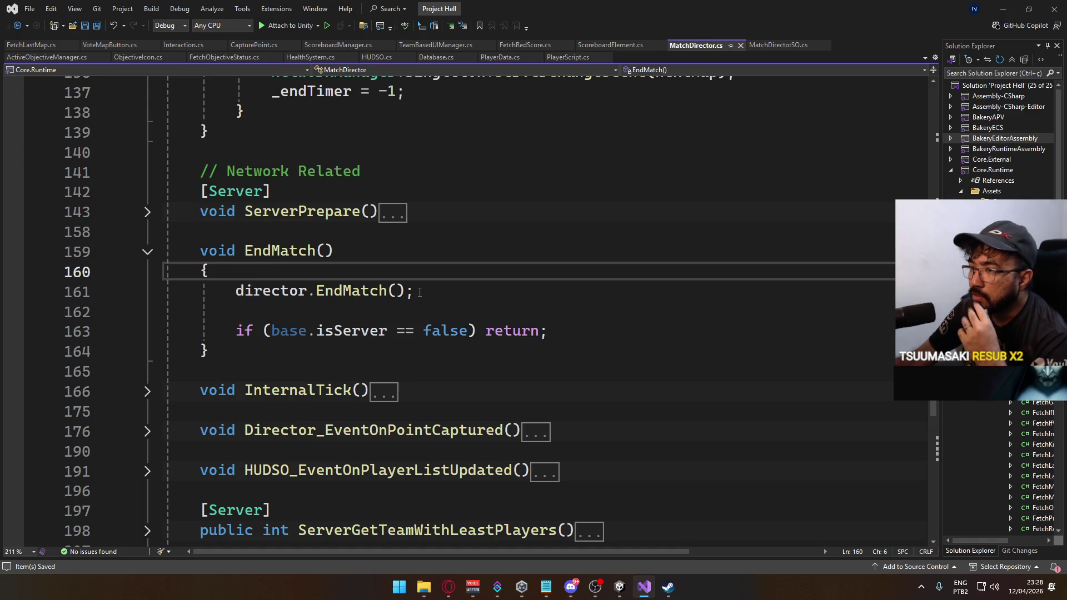
pyautogui.scroll(-6, 416, 287)
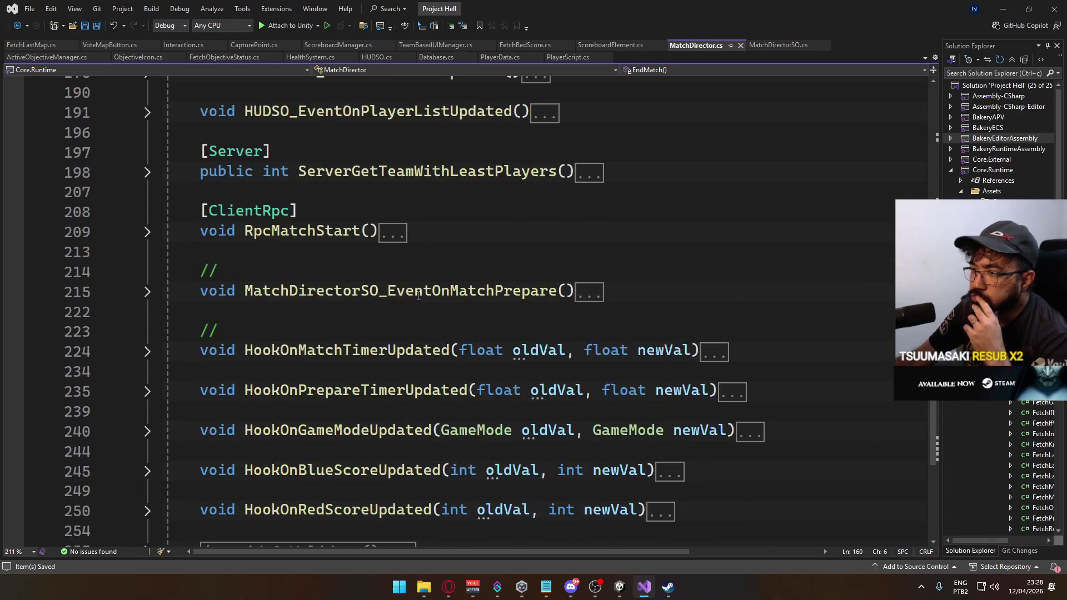
pyautogui.scroll(4, 426, 296)
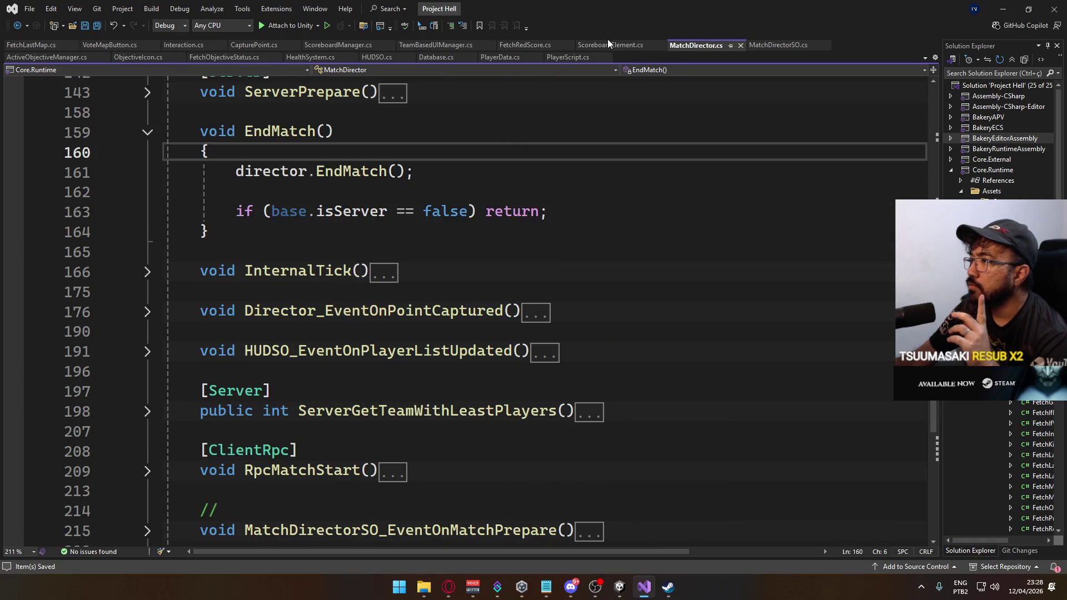
pyautogui.click(777, 45)
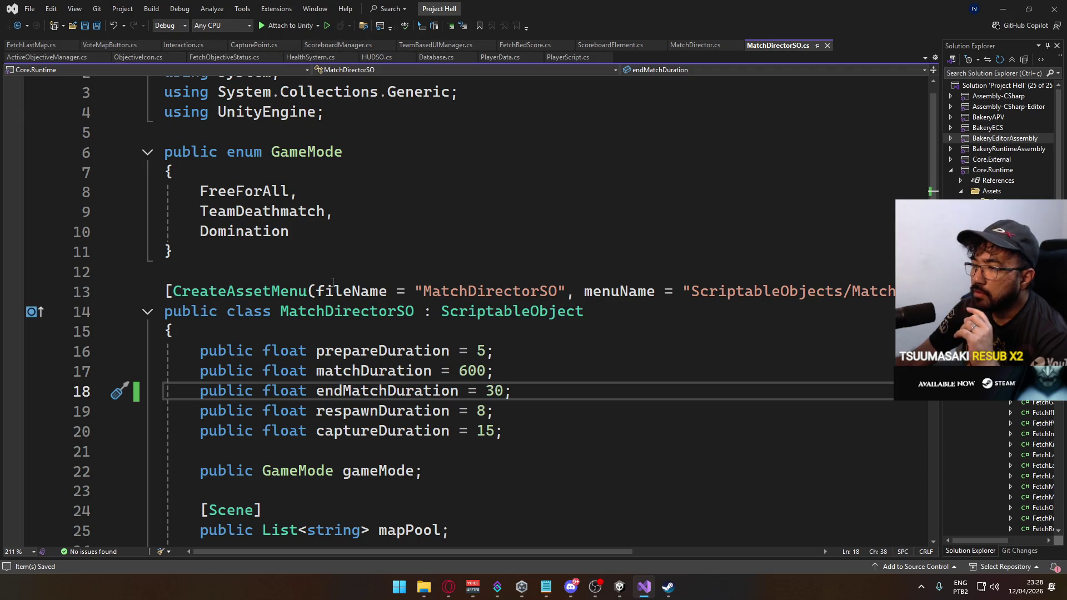
pyautogui.scroll(-11, 332, 283)
pyautogui.scroll(2, 389, 301)
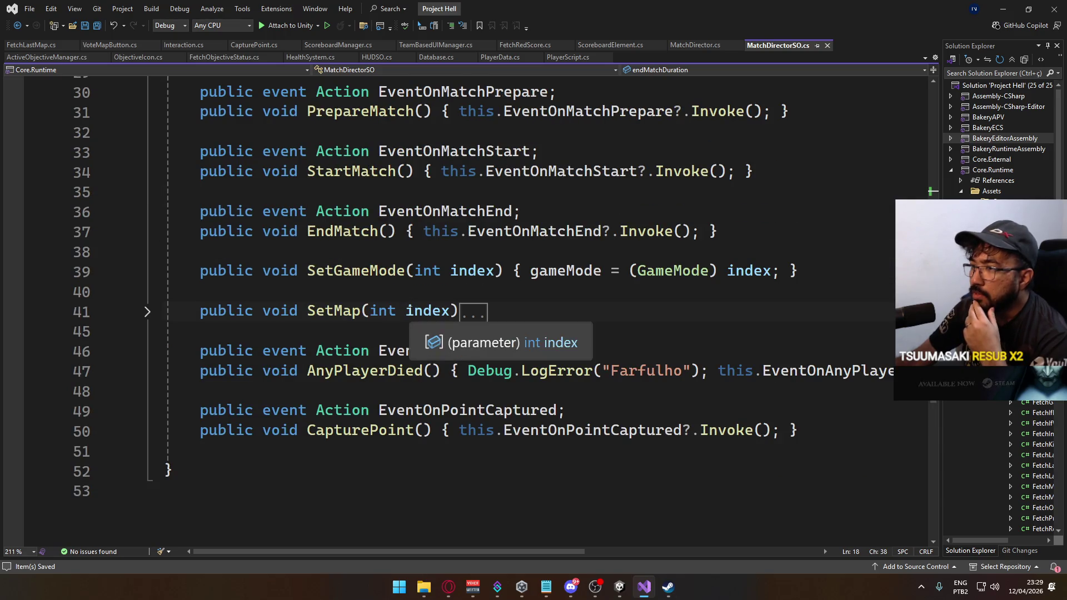
pyautogui.moveTo(720, 231); pyautogui.dragTo(128, 210)
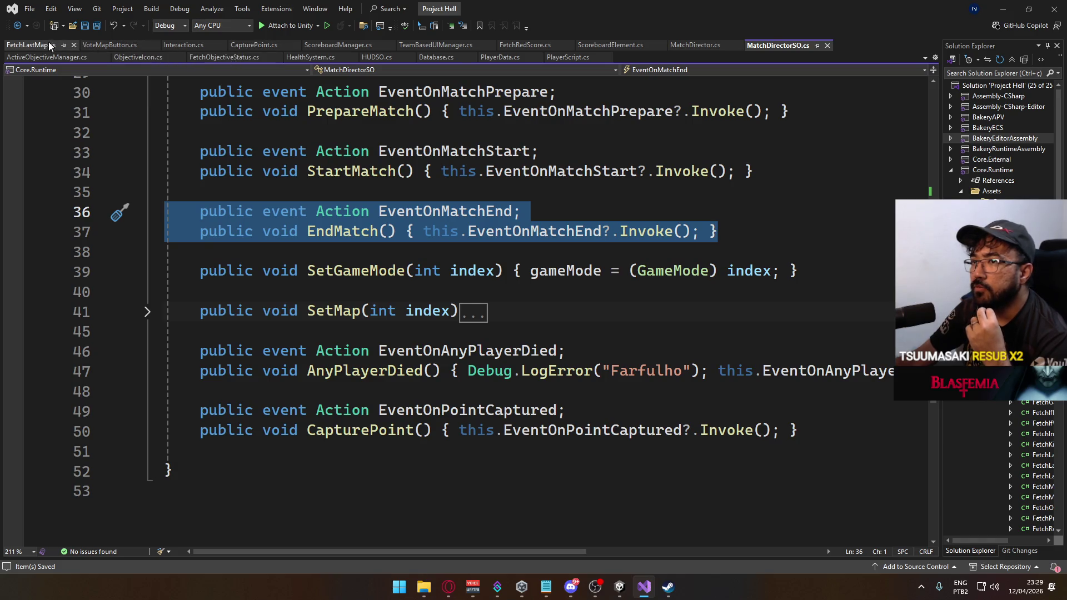
pyautogui.click(689, 50)
pyautogui.scroll(2, 387, 240)
pyautogui.moveTo(236, 291); pyautogui.dragTo(306, 291)
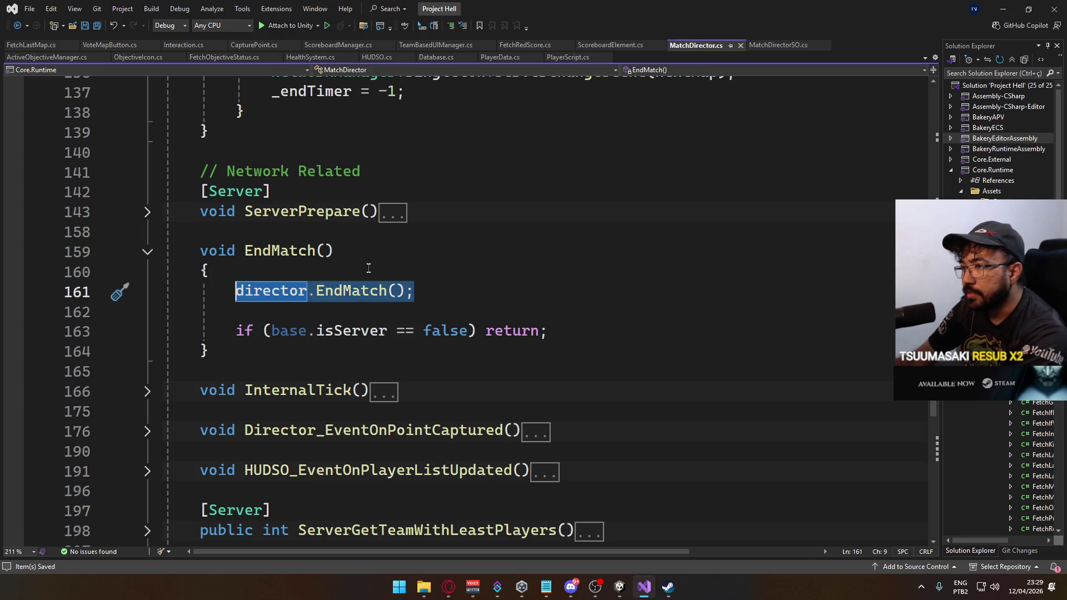
pyautogui.scroll(1, 373, 278)
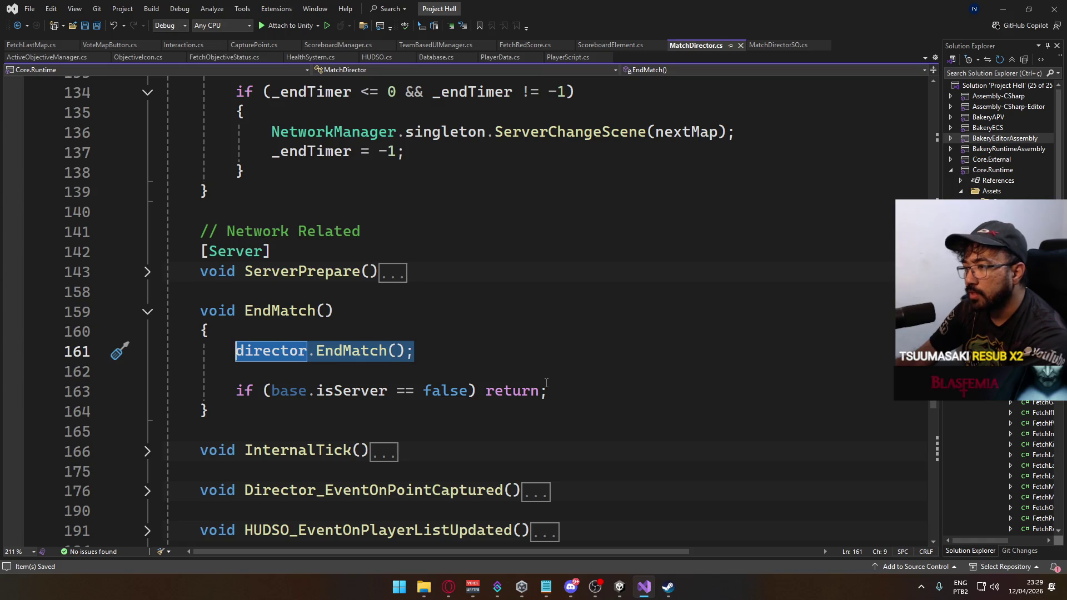
pyautogui.scroll(2, 486, 383)
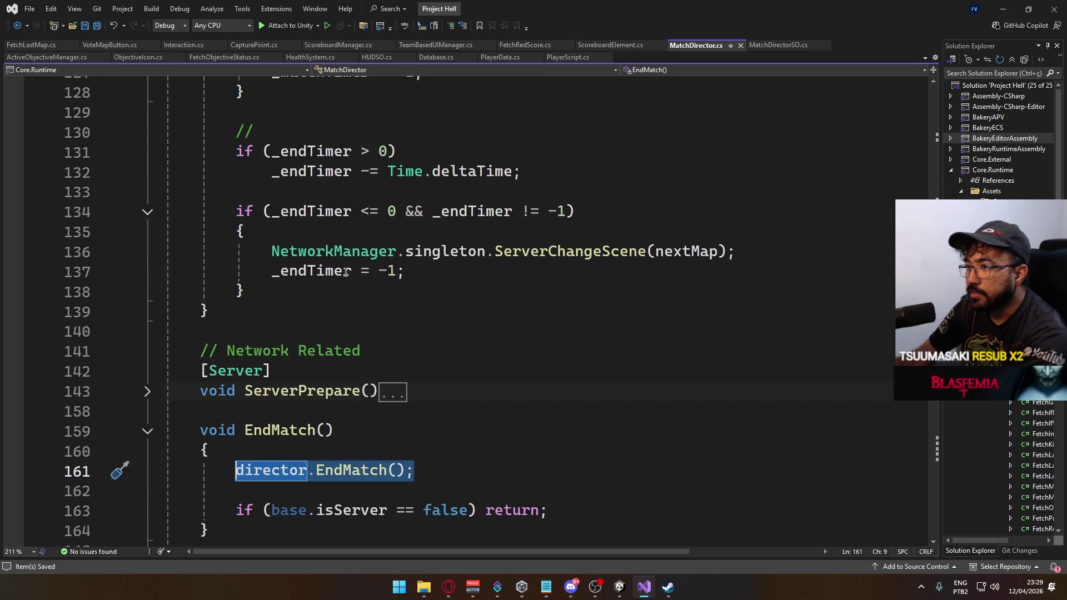
pyautogui.scroll(3, 288, 425)
pyautogui.scroll(-3, 363, 365)
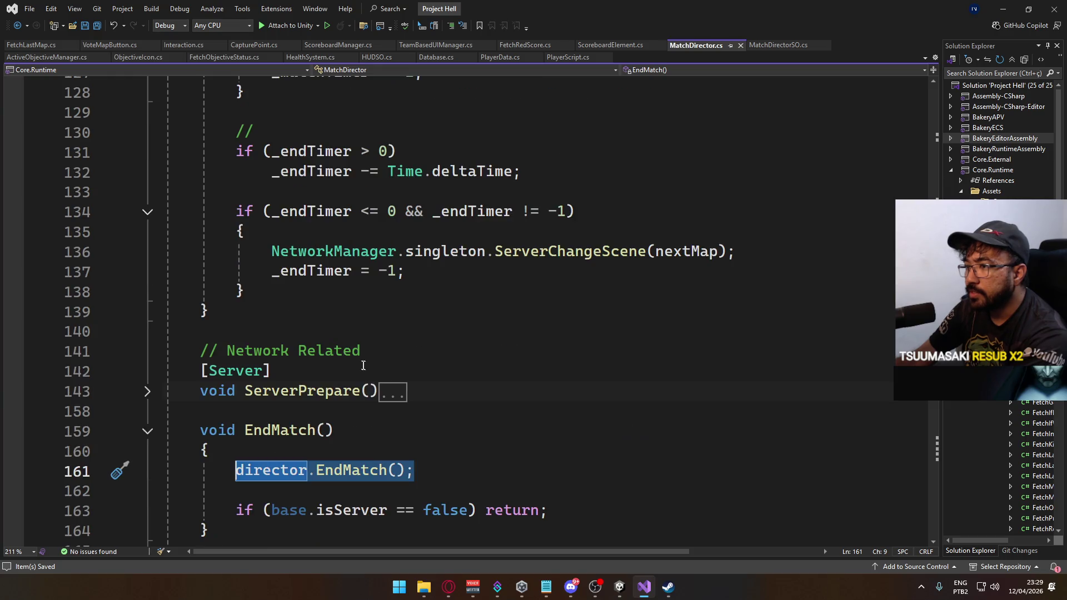
pyautogui.scroll(-5, 375, 403)
pyautogui.scroll(2, 375, 403)
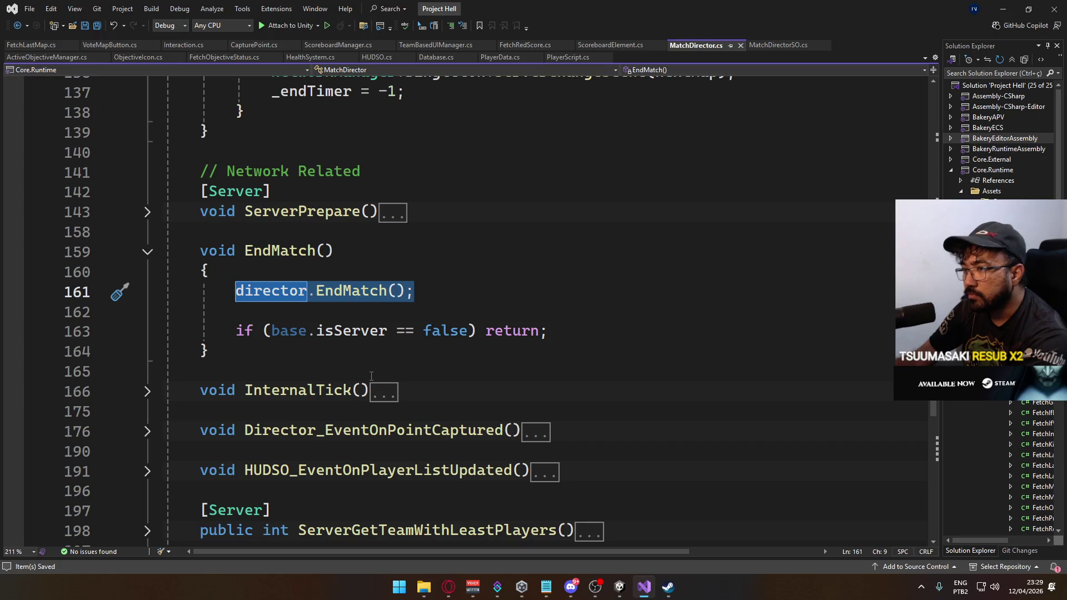
pyautogui.scroll(-3, 371, 376)
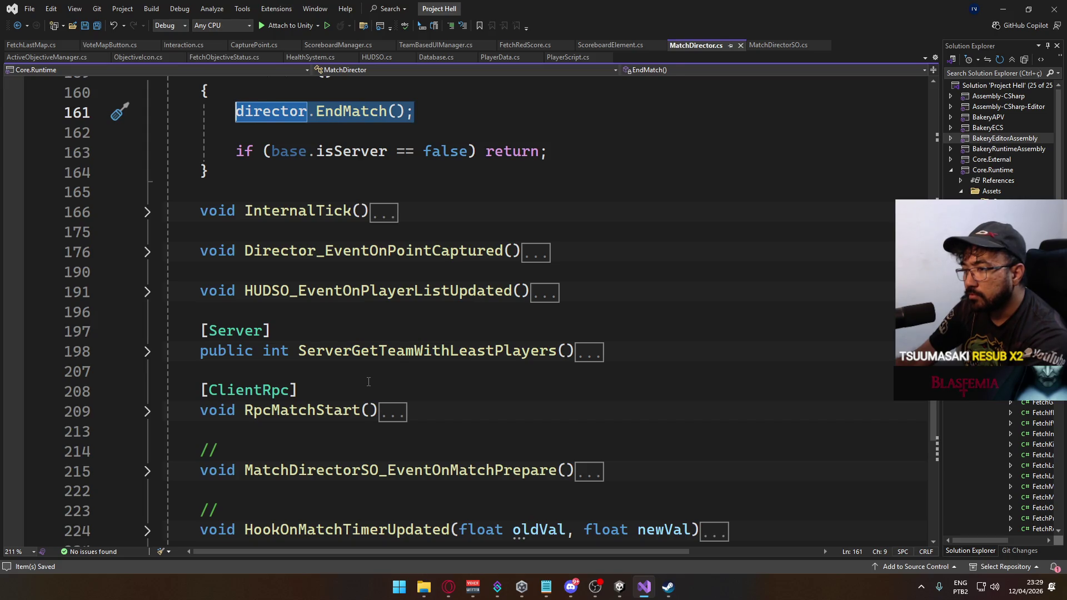
pyautogui.scroll(2, 368, 382)
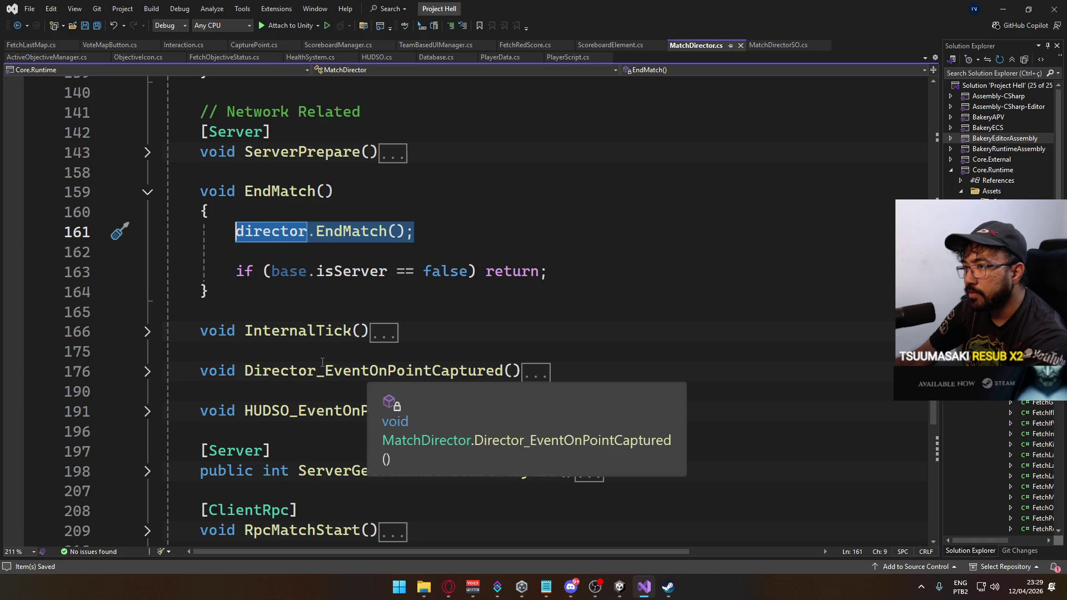
pyautogui.scroll(-3, 366, 380)
pyautogui.scroll(2, 314, 369)
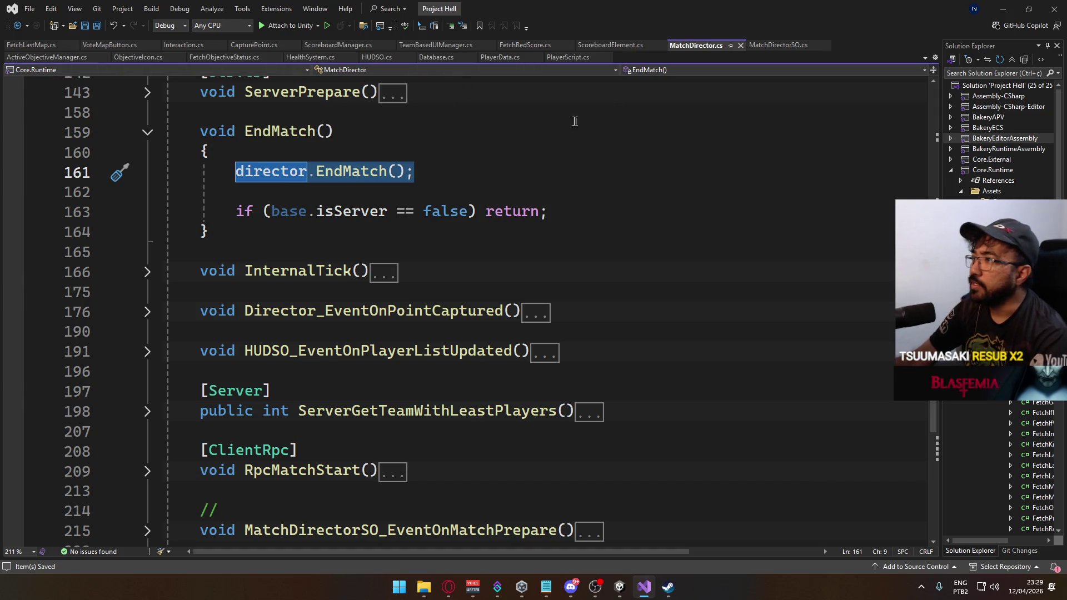
pyautogui.click(324, 160)
pyautogui.keyDown('ctrl'); pyautogui.click(286, 173); pyautogui.keyUp('ctrl')
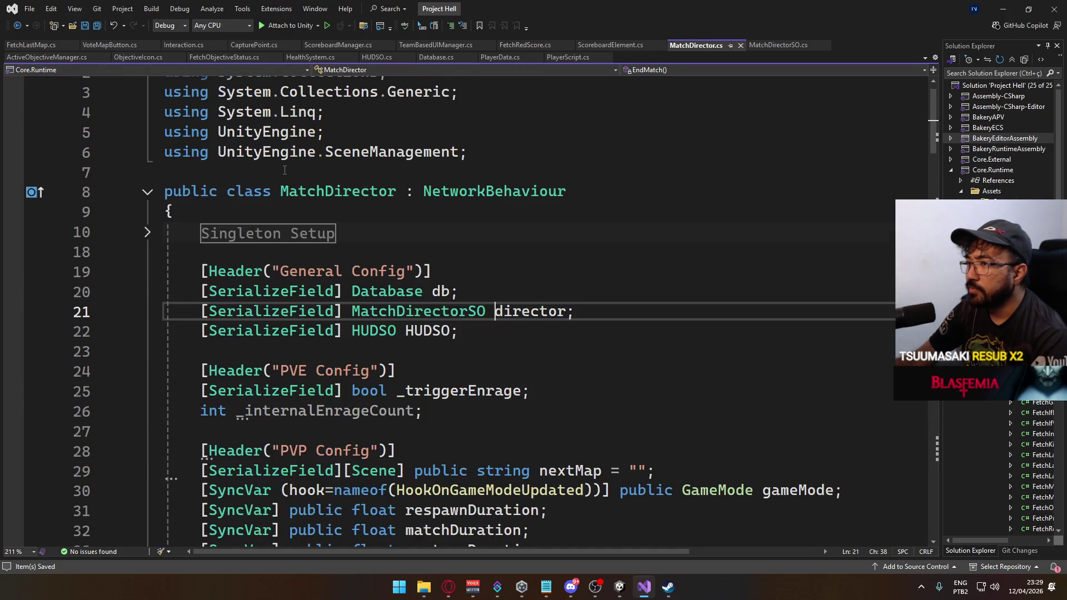
pyautogui.scroll(-13, 380, 316)
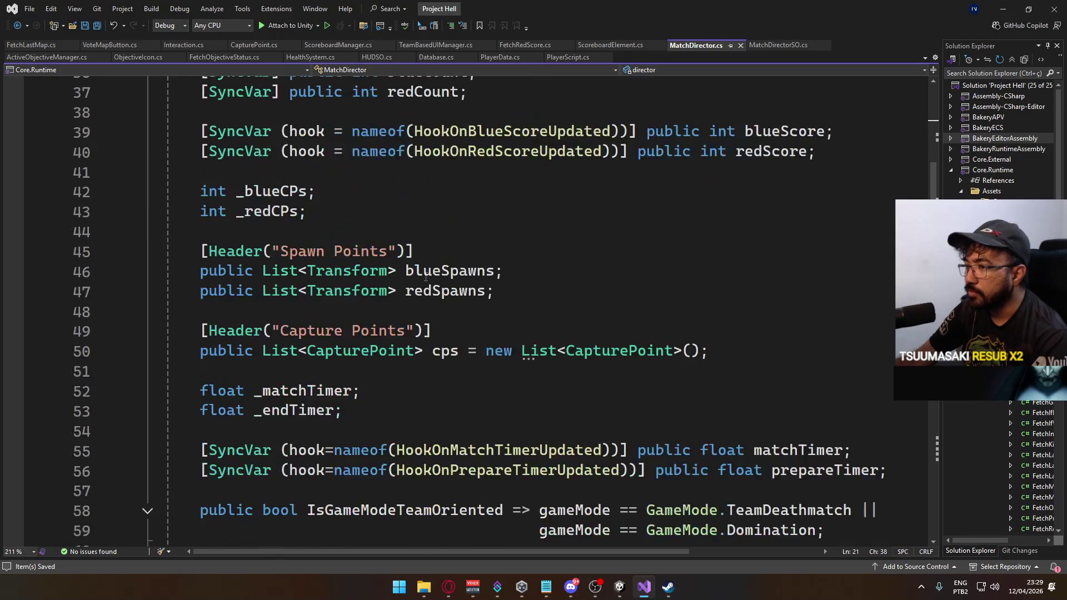
# In MatchDirectorSO.cs, find all references to EventOnMatchEnd and jump to its only one.
pyautogui.scroll(-2, 426, 276)
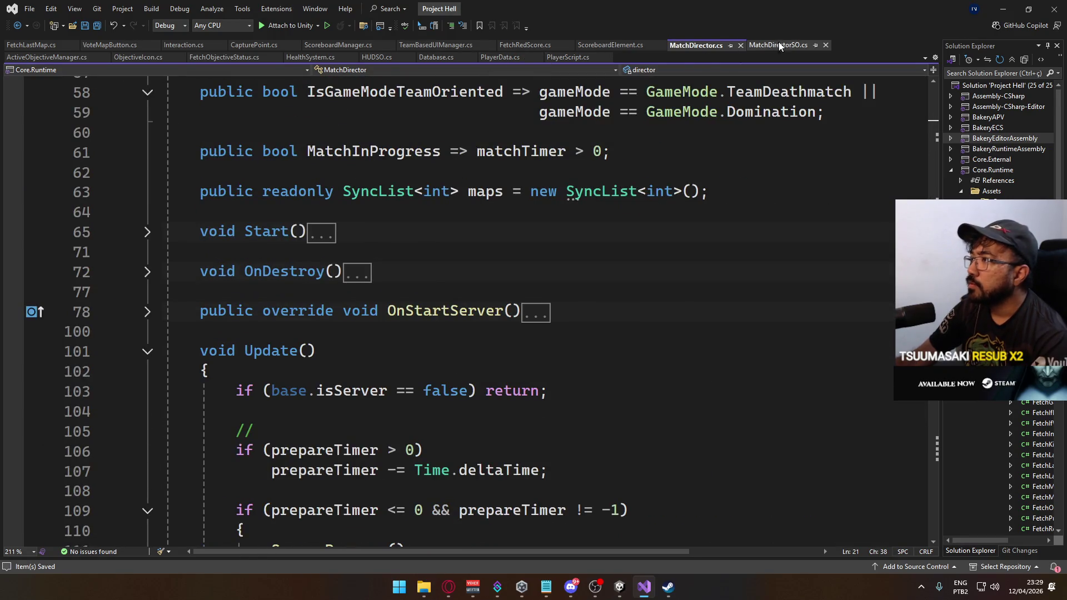
pyautogui.click(778, 45)
pyautogui.click(458, 198)
pyautogui.doubleClick(439, 211)
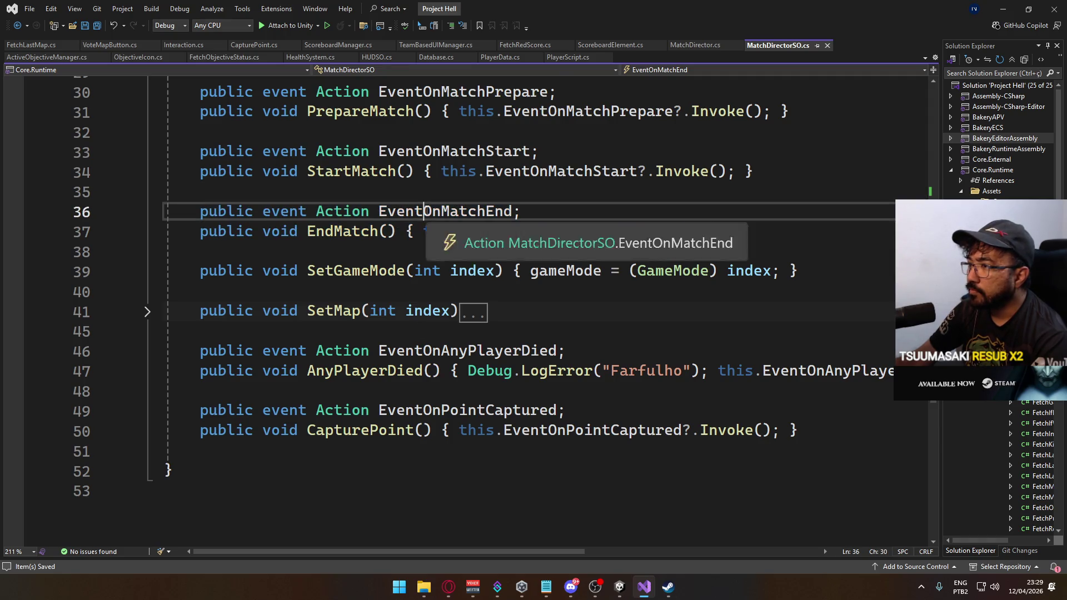
pyautogui.rightClick(427, 212)
pyautogui.click(511, 322)
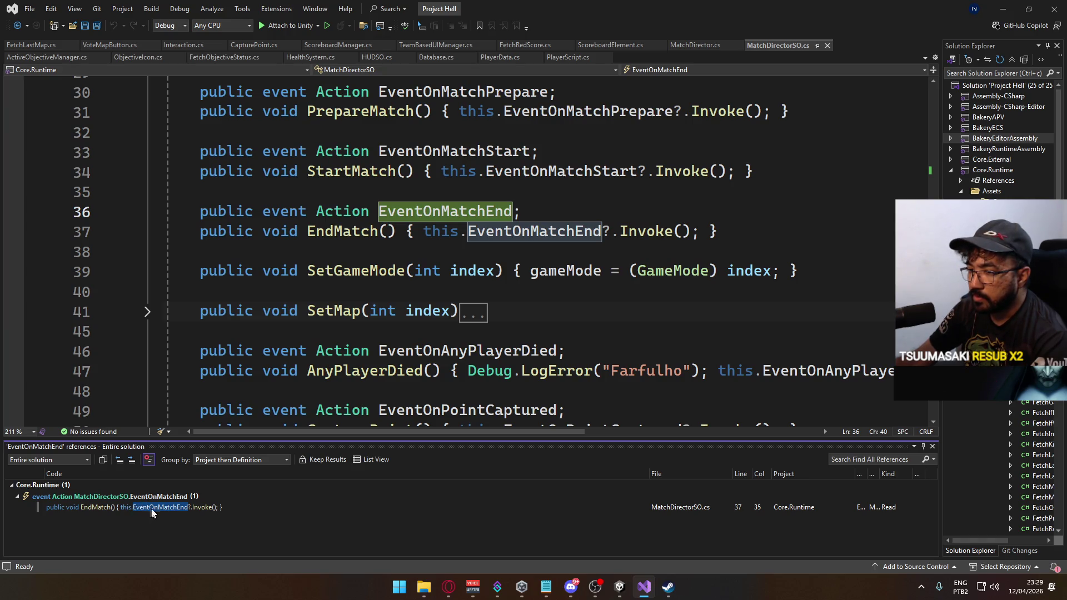
pyautogui.doubleClick(216, 509)
pyautogui.click(464, 221)
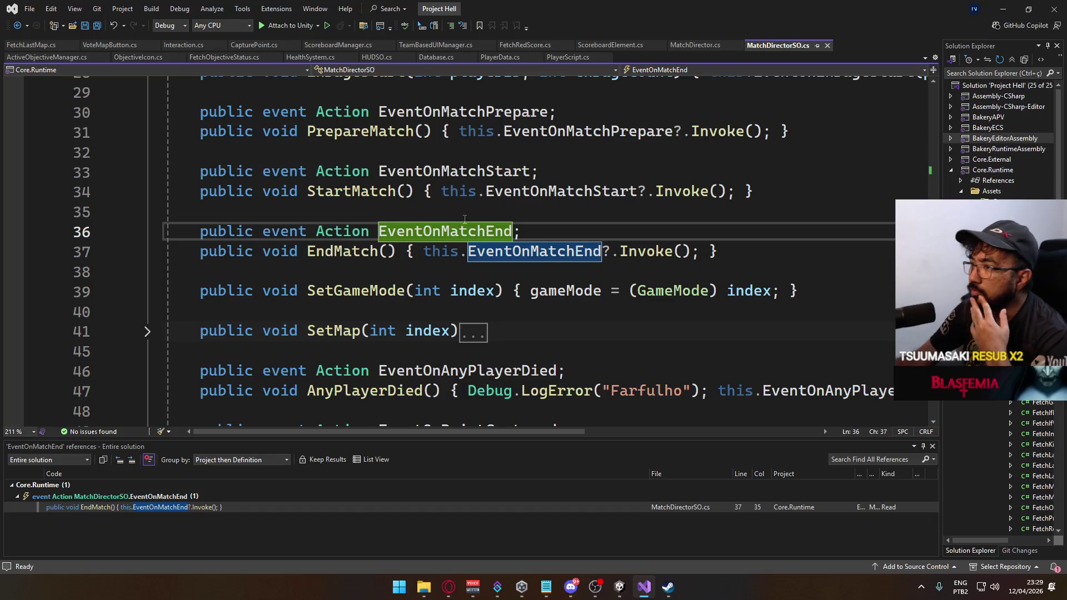
# Prefix the EventOnMatchEnd and EndMatch lines with // and save MatchDirectorSO.cs.
pyautogui.moveTo(748, 250)
pyautogui.mouseDown()
pyautogui.moveTo(266, 251)
pyautogui.moveTo(182, 230)
pyautogui.moveTo(208, 232)
pyautogui.moveTo(216, 219)
pyautogui.mouseUp()
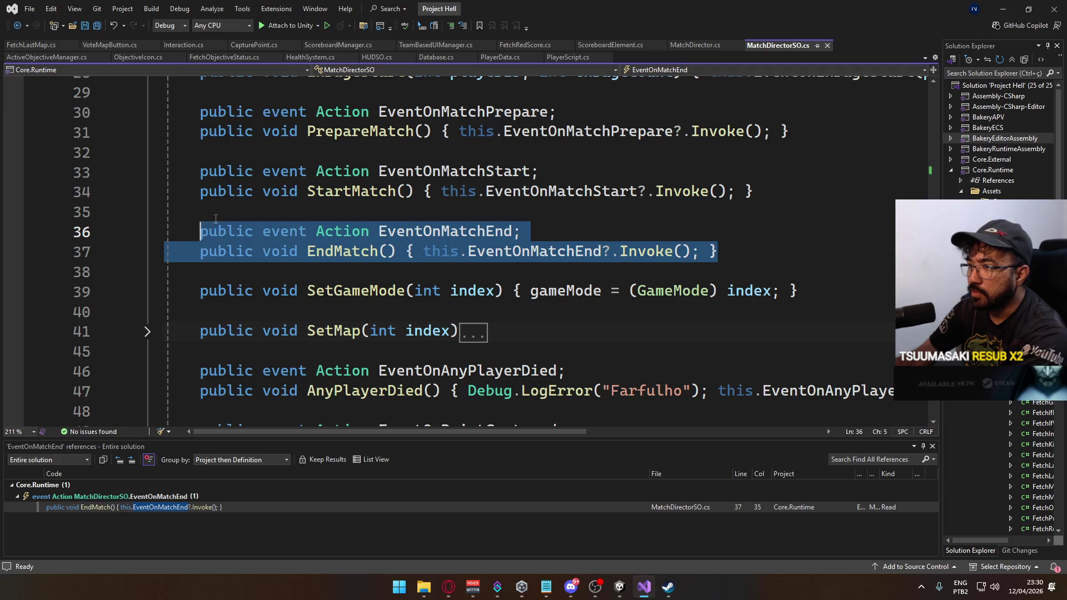
pyautogui.click(200, 231)
pyautogui.write('//')
pyautogui.click(201, 251)
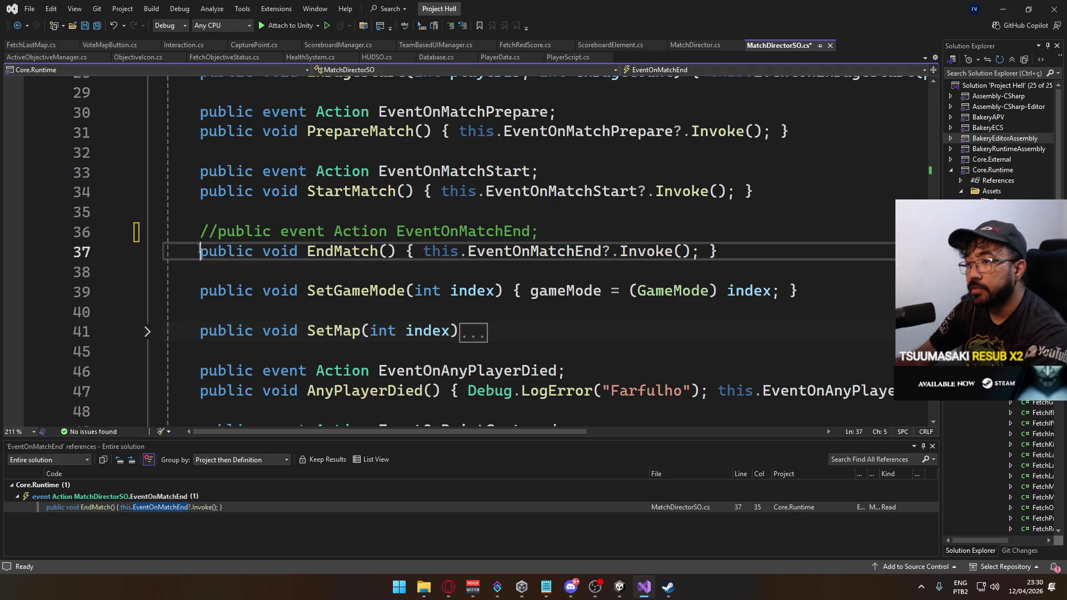
pyautogui.write('//')
pyautogui.hotkey('ctrl', 's')
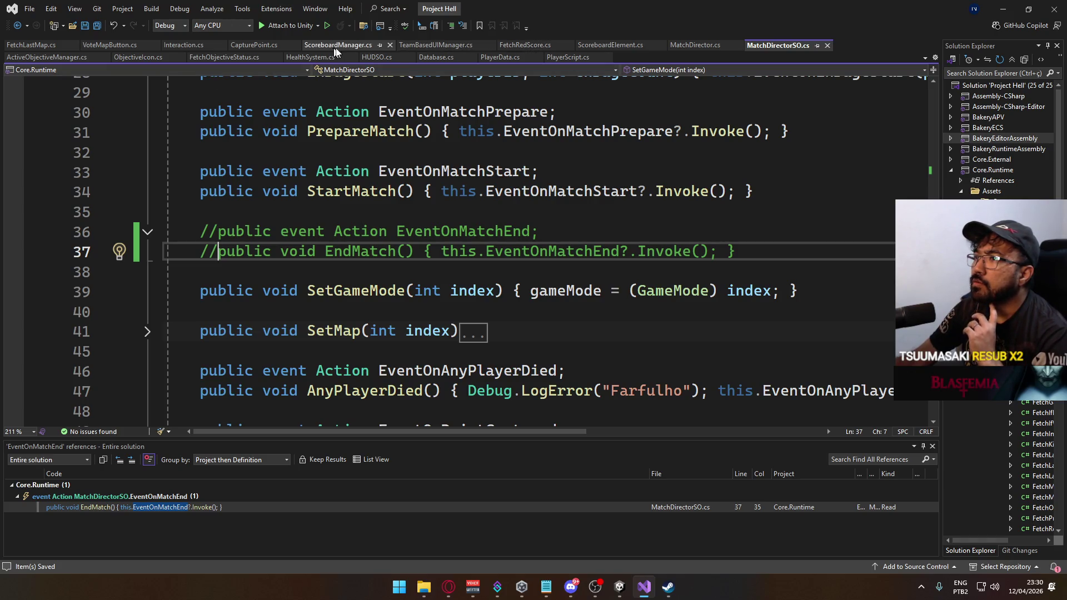
pyautogui.click(692, 48)
pyautogui.click(461, 268)
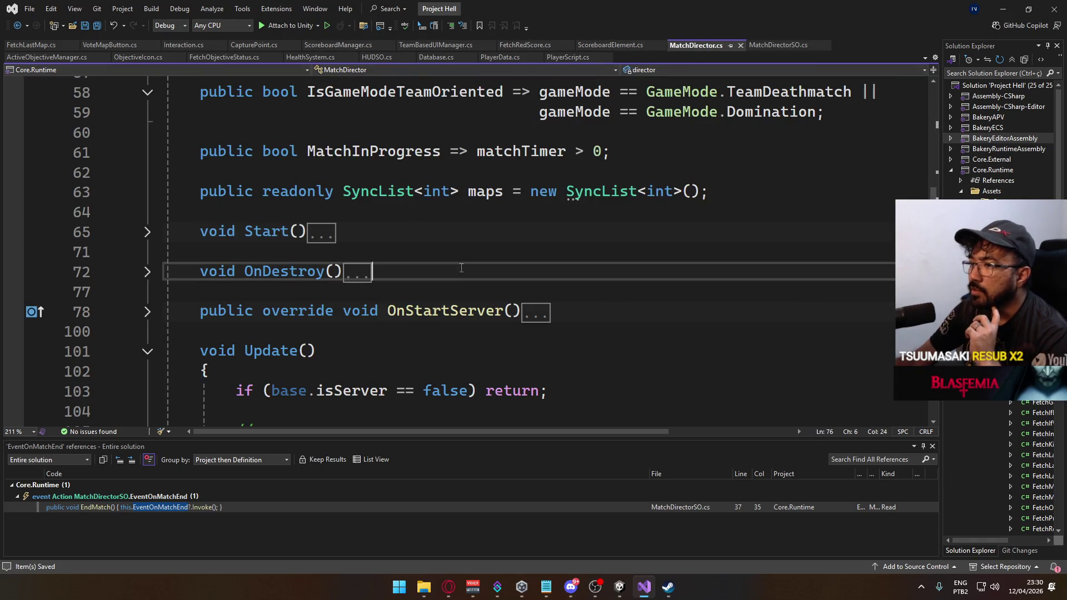
# Add an empty [ClientRpc] void RpcMatchEnd() method at line 213 and save.
pyautogui.scroll(-13, 461, 268)
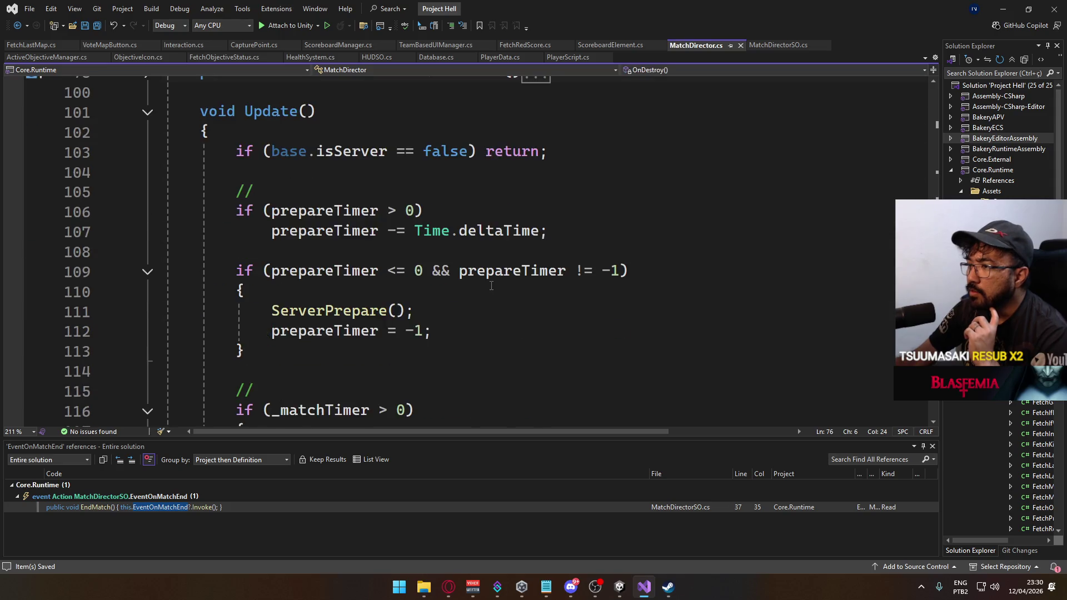
pyautogui.click(921, 446)
pyautogui.scroll(-12, 489, 337)
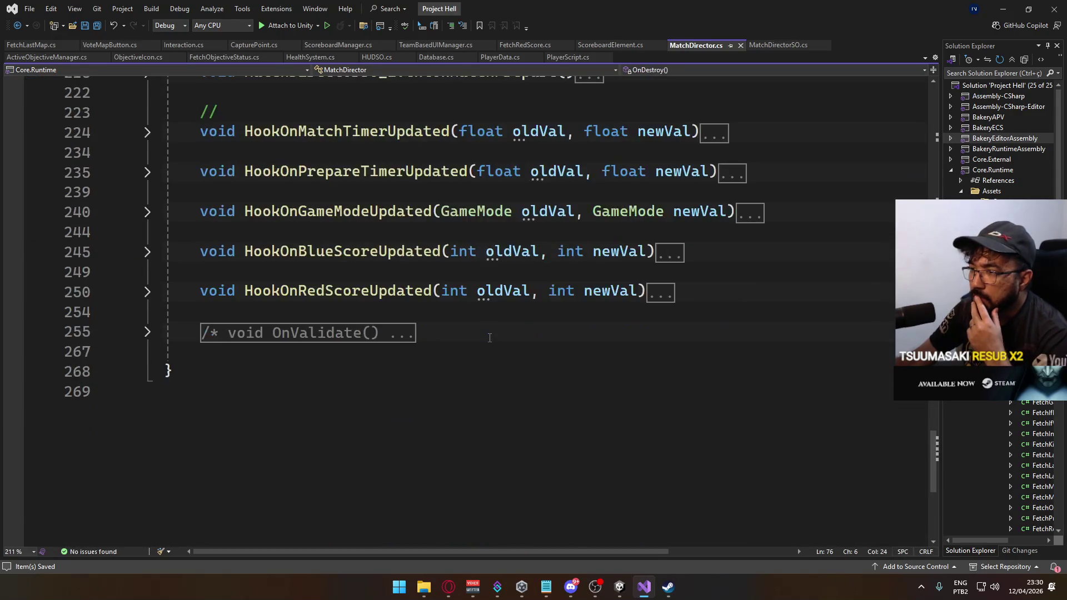
pyautogui.scroll(4, 484, 334)
pyautogui.click(333, 272)
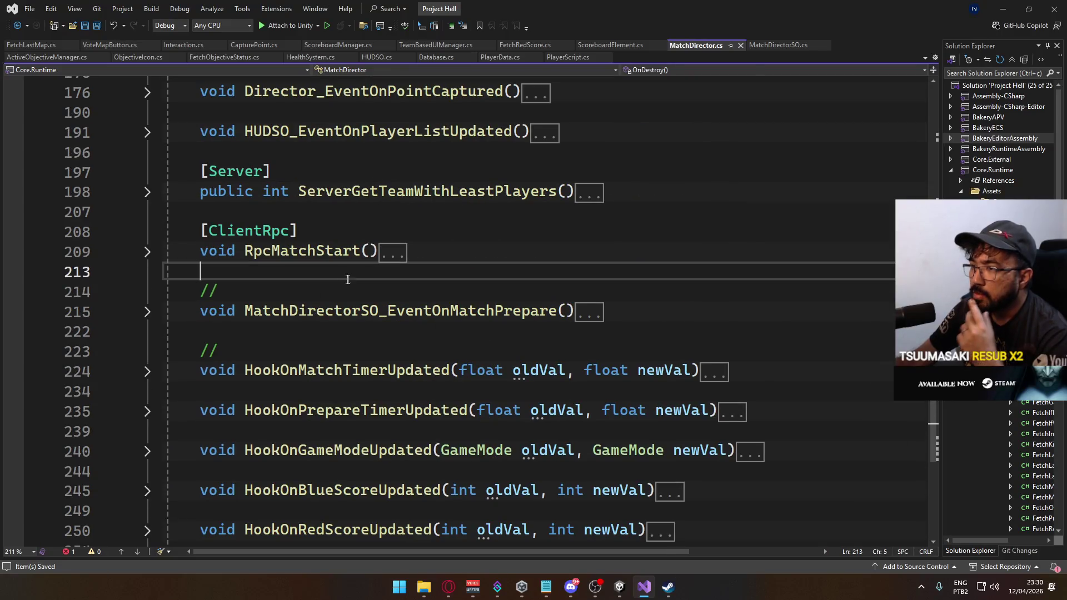
pyautogui.press('Return')
pyautogui.press('Return')
pyautogui.press('Up')
pyautogui.write('[Cli')
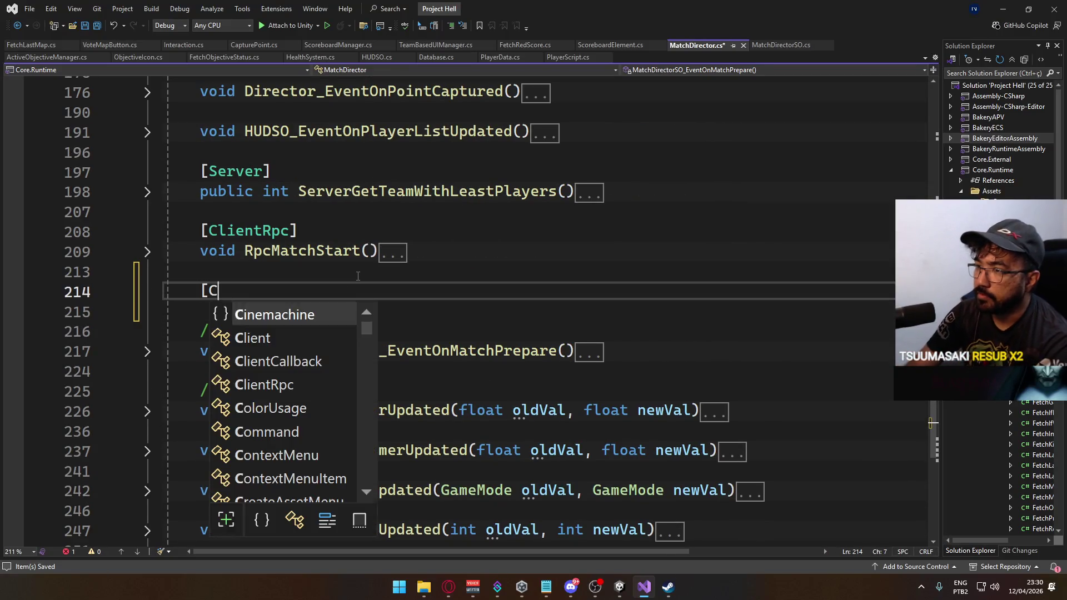
pyautogui.write('entRpc')
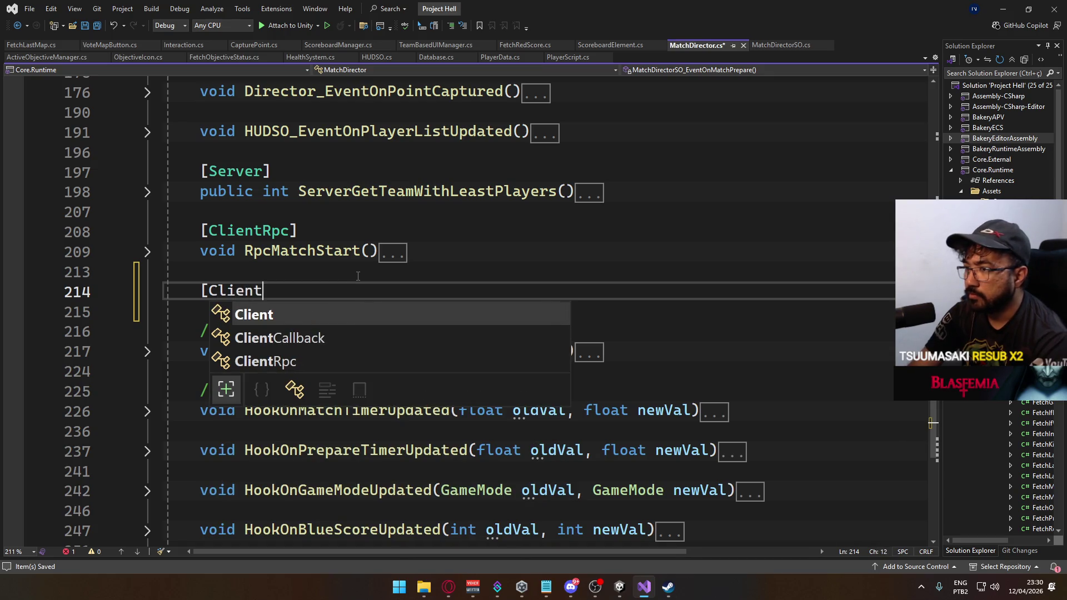
pyautogui.press('Return')
pyautogui.write('void ')
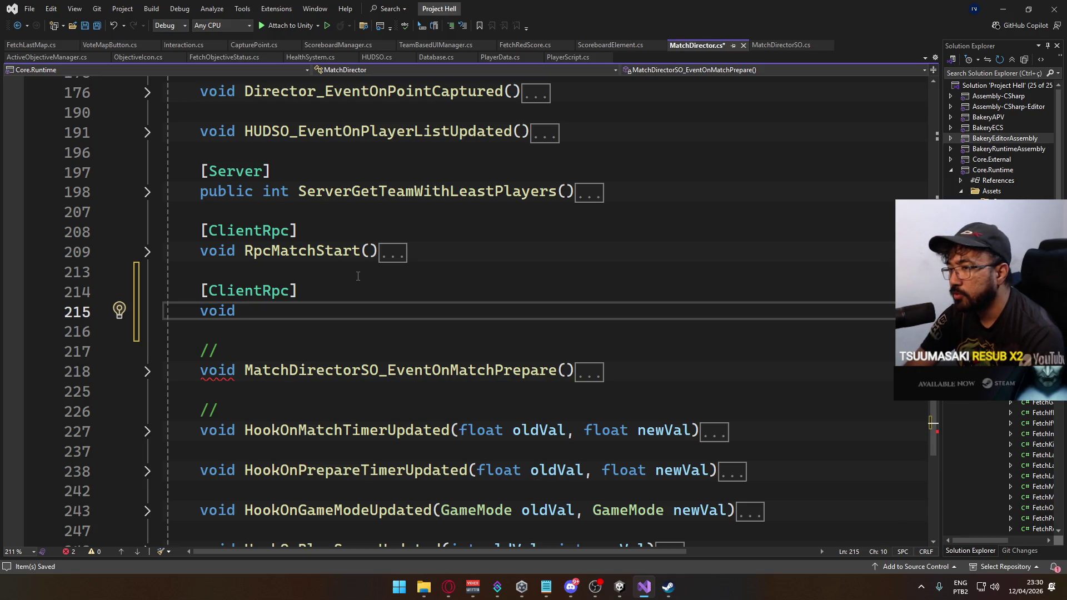
pyautogui.write('RpcMatchE')
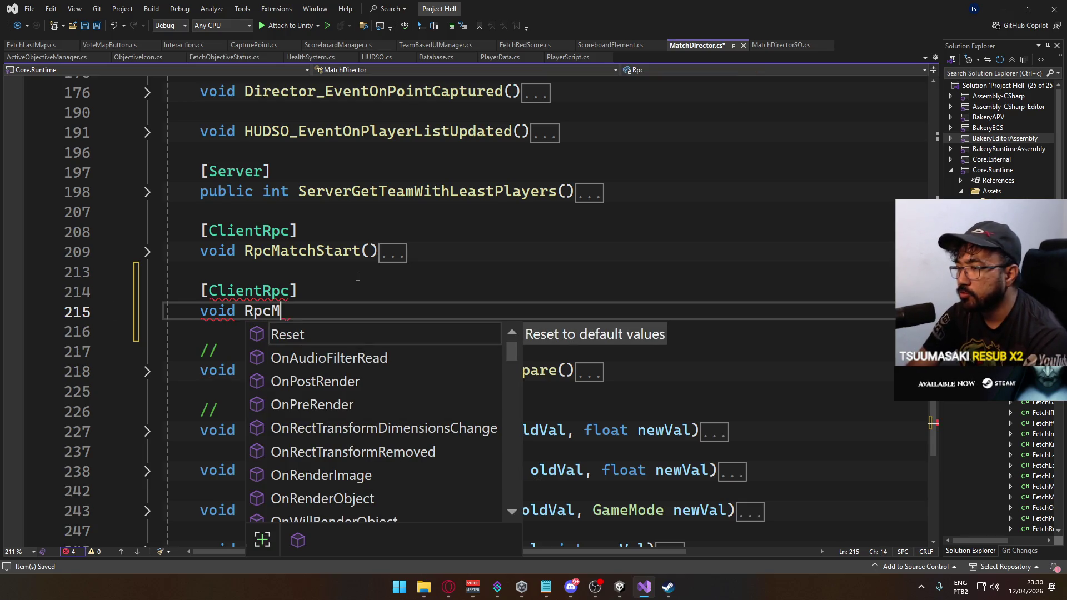
pyautogui.write('nd()')
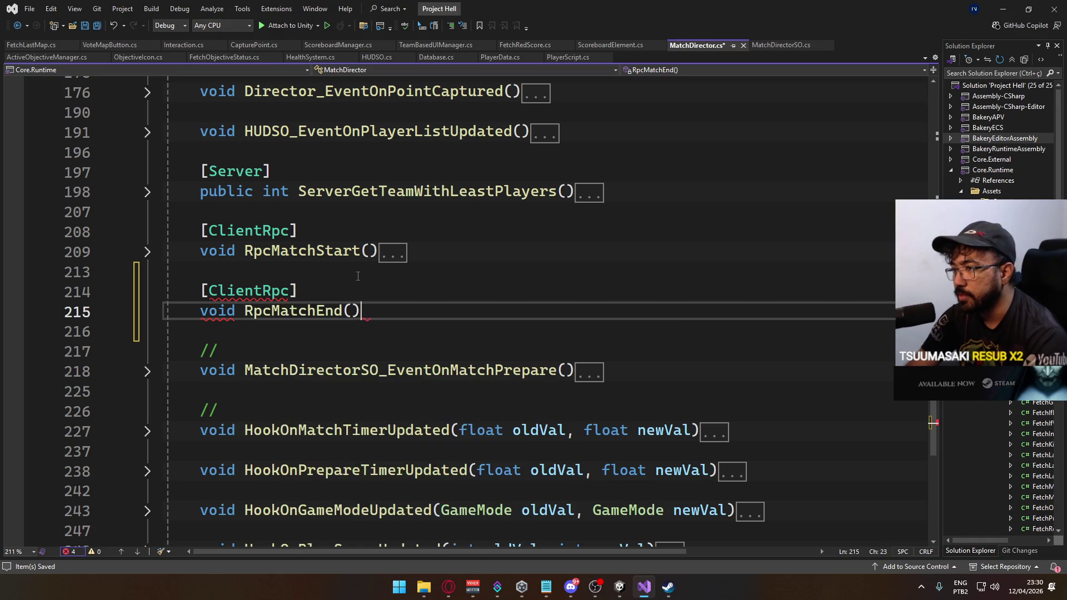
pyautogui.press('Return')
pyautogui.write('{')
pyautogui.press('Return')
pyautogui.press('Return')
pyautogui.write('}')
pyautogui.hotkey('ctrl', 's')
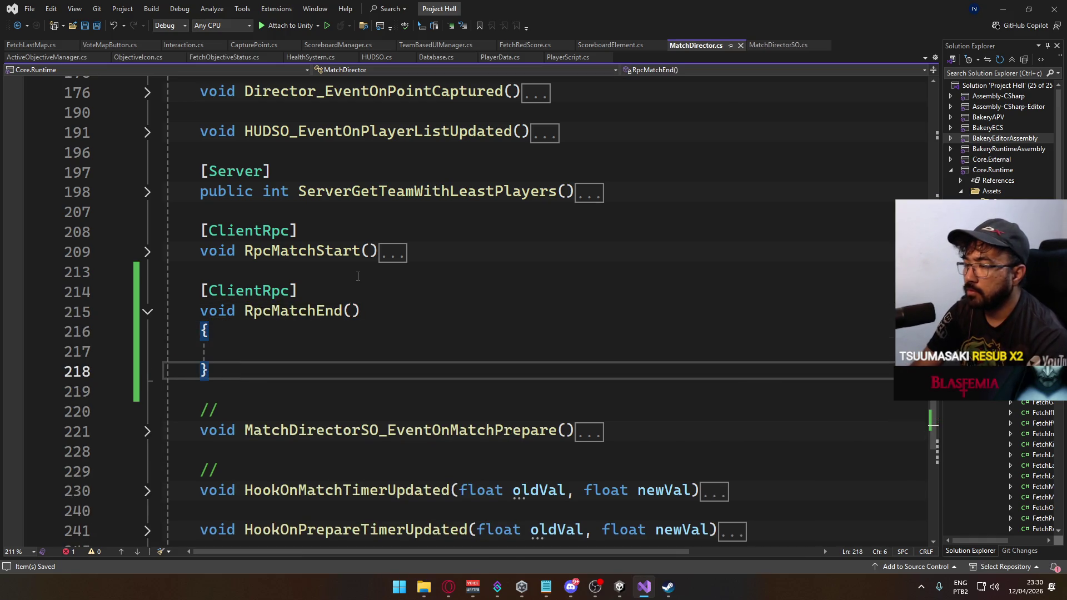
# Delete the old EndMatch method, including its body statements.
pyautogui.click(327, 342)
pyautogui.click(331, 349)
pyautogui.scroll(6, 344, 355)
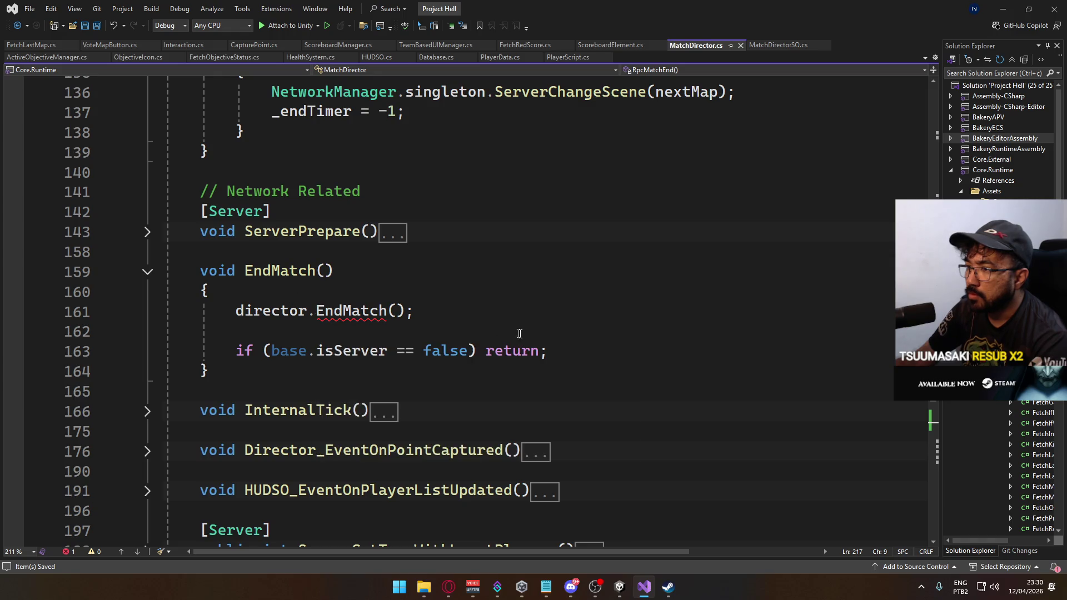
pyautogui.moveTo(594, 353)
pyautogui.mouseDown()
pyautogui.moveTo(226, 312)
pyautogui.moveTo(235, 311)
pyautogui.mouseUp()
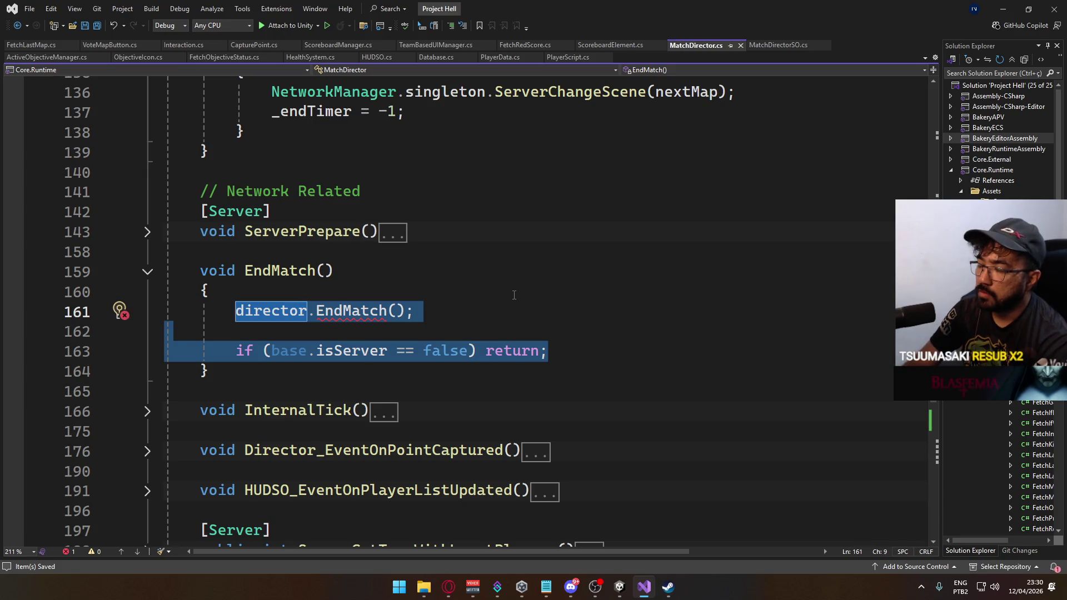
pyautogui.press('Delete')
pyautogui.moveTo(250, 329); pyautogui.dragTo(201, 270)
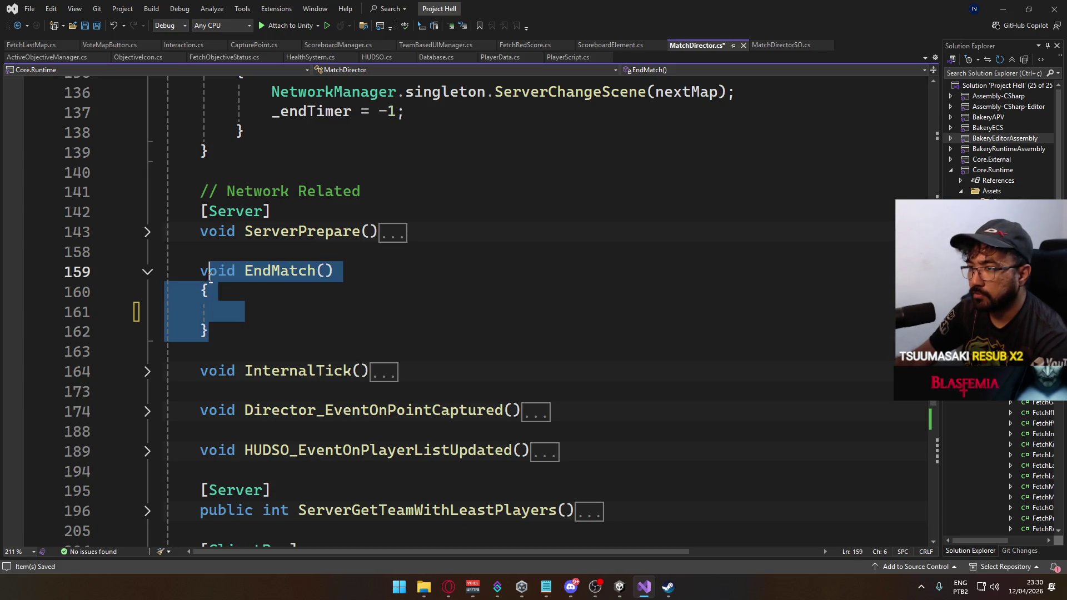
pyautogui.press('Delete')
pyautogui.press('Delete')
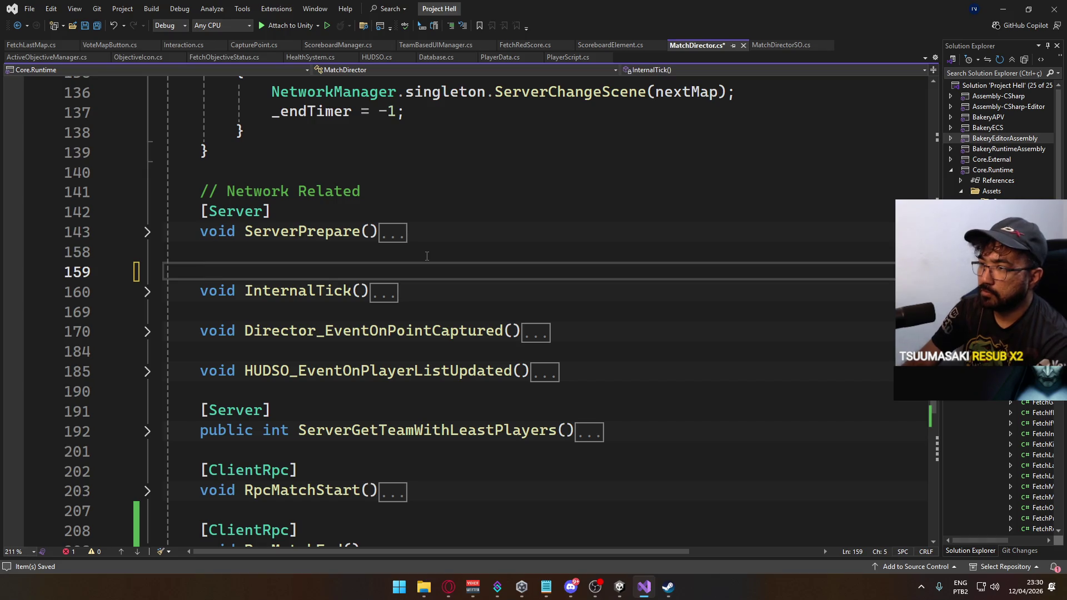
# Declare an empty void InternalEndMatch() method in its place and save.
pyautogui.press('Return')
pyautogui.press('Up')
pyautogui.write('void Interna')
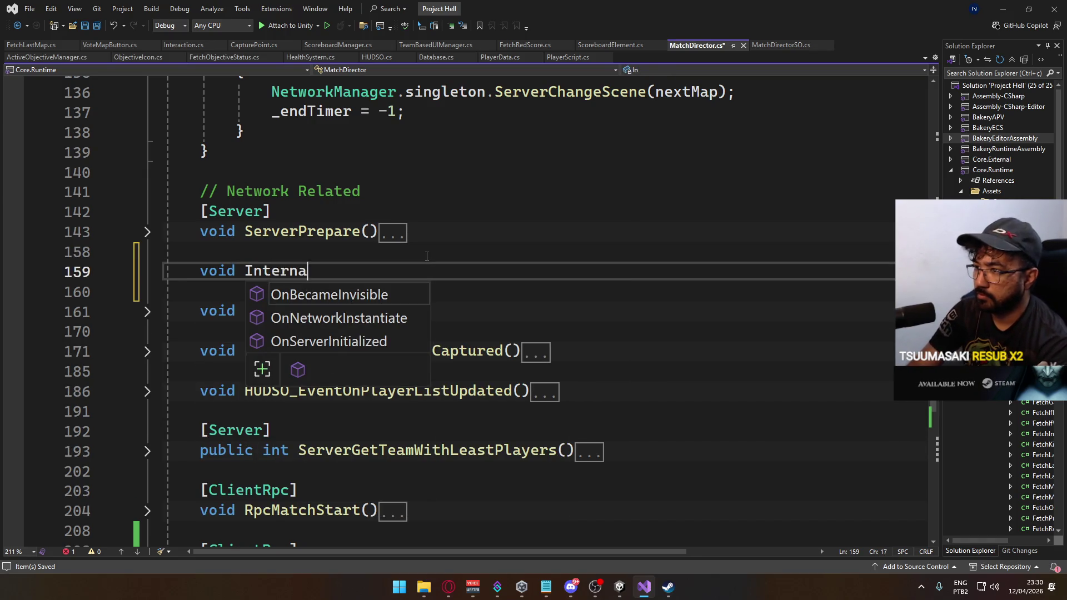
pyautogui.write('lEndMatch()')
pyautogui.press('Return')
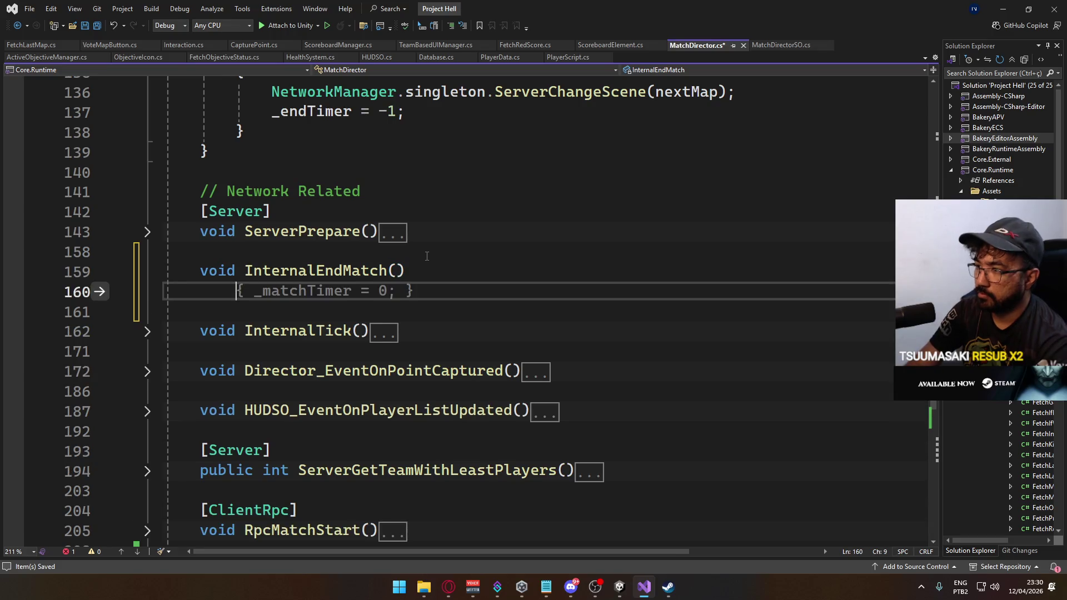
pyautogui.write('{')
pyautogui.press('Return')
pyautogui.hotkey('ctrl', 's')
# Call InternalEndMatch(); inside the RpcMatchEnd body and save the file.
pyautogui.scroll(-4, 303, 430)
pyautogui.click(303, 430)
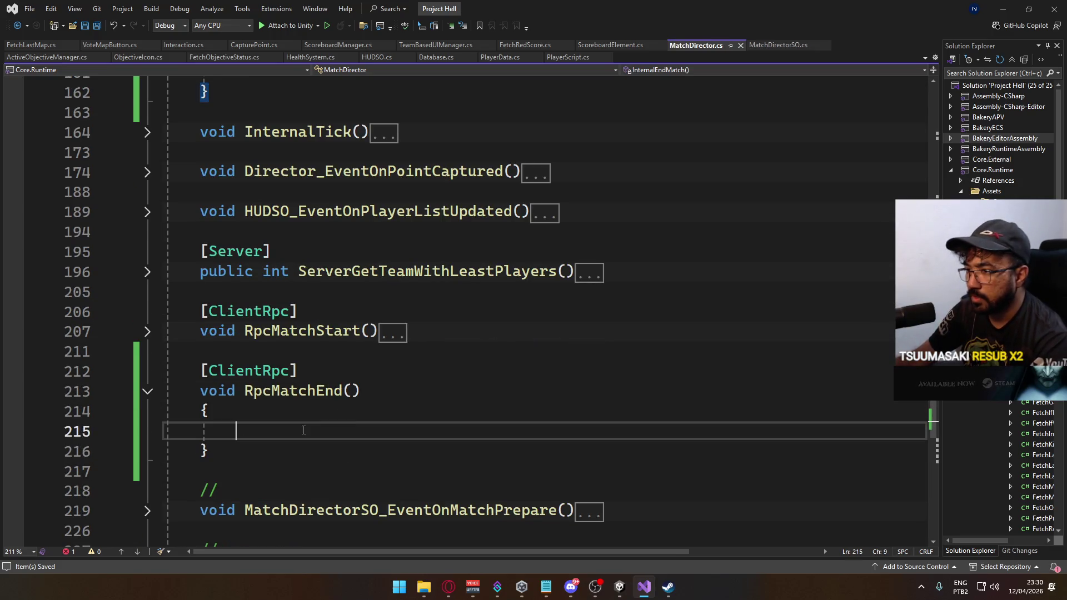
pyautogui.press('Escape')
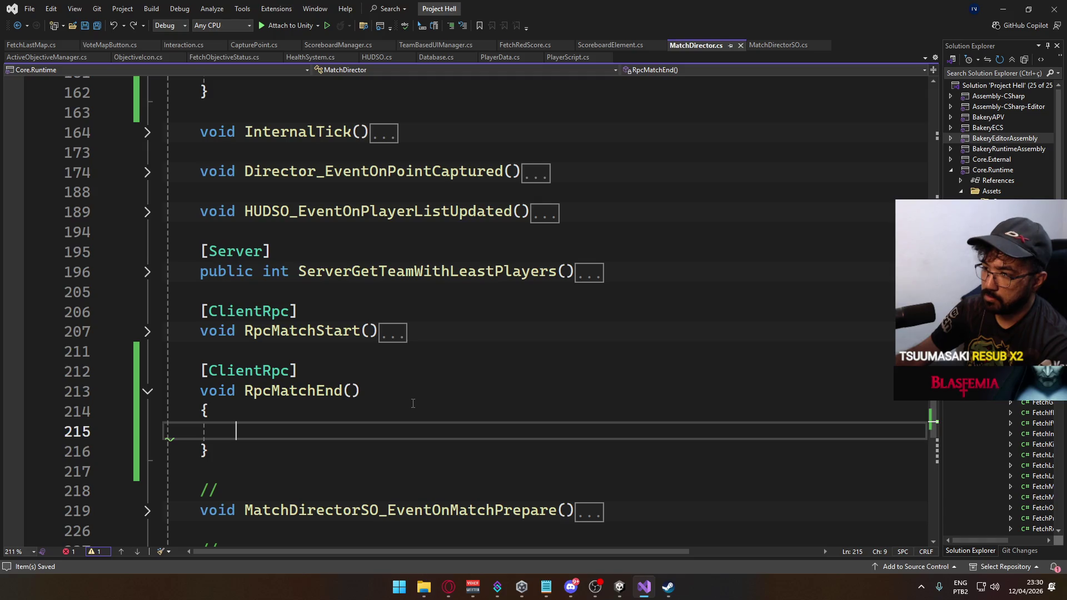
pyautogui.write('Internalen')
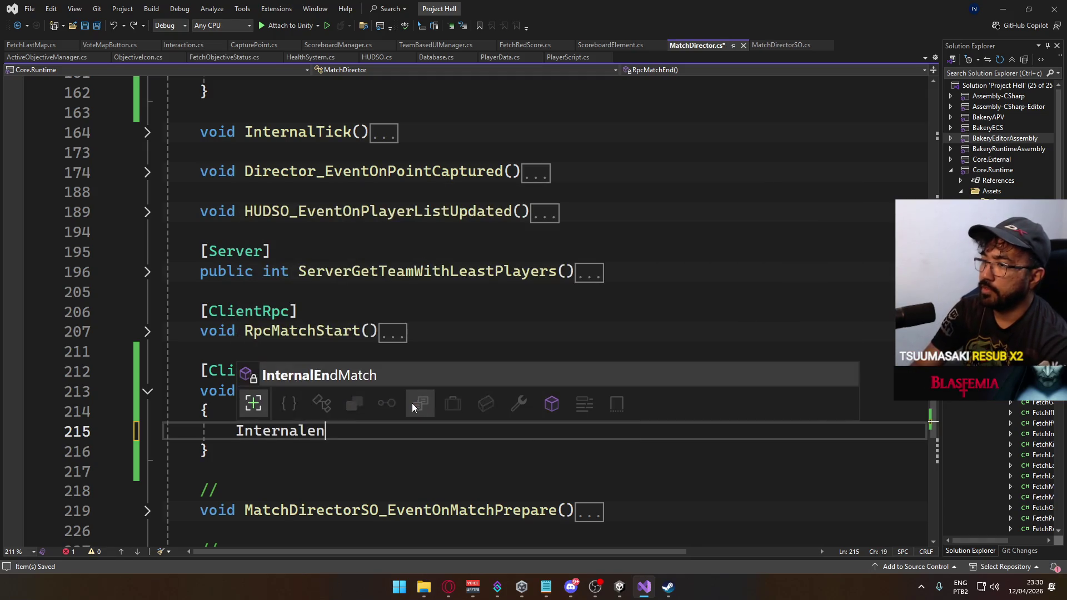
pyautogui.press('Tab')
pyautogui.write('();')
pyautogui.hotkey('ctrl', 's')
pyautogui.scroll(4, 304, 334)
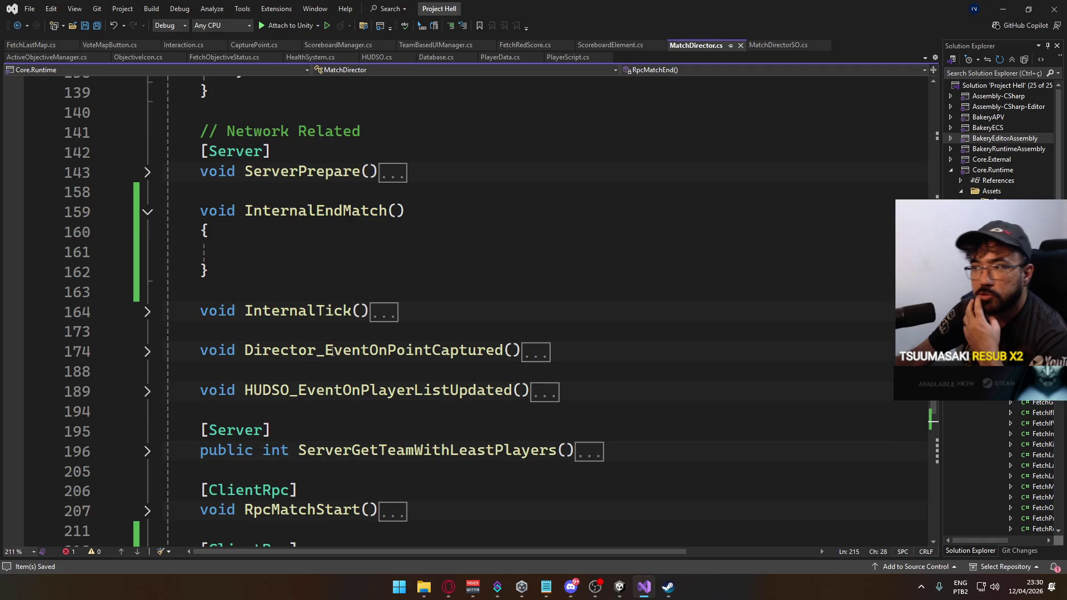
pyautogui.click(304, 312)
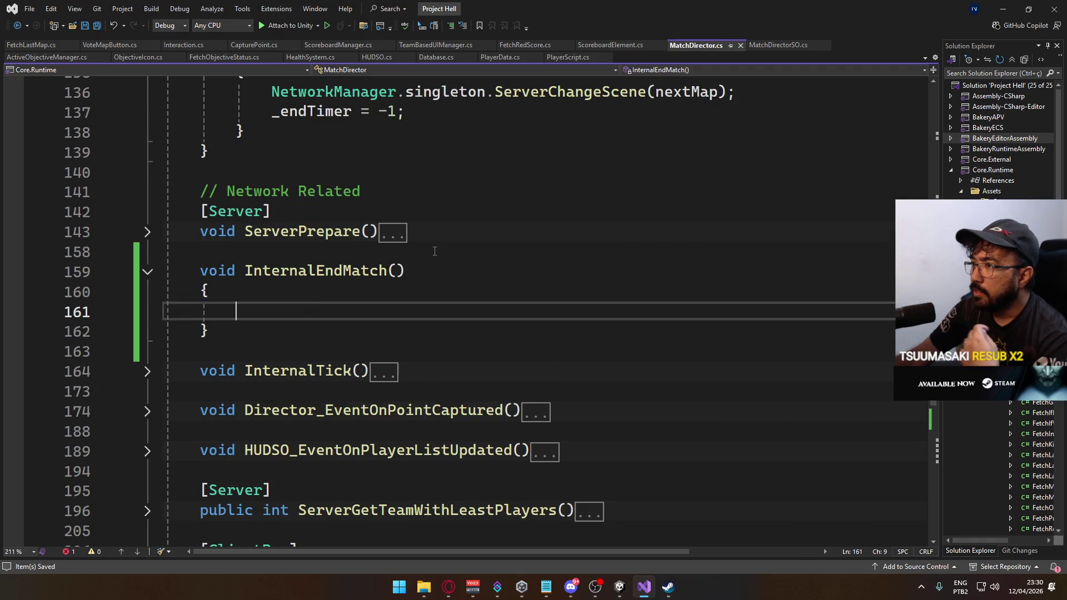
pyautogui.scroll(2, 434, 251)
pyautogui.scroll(4, 479, 266)
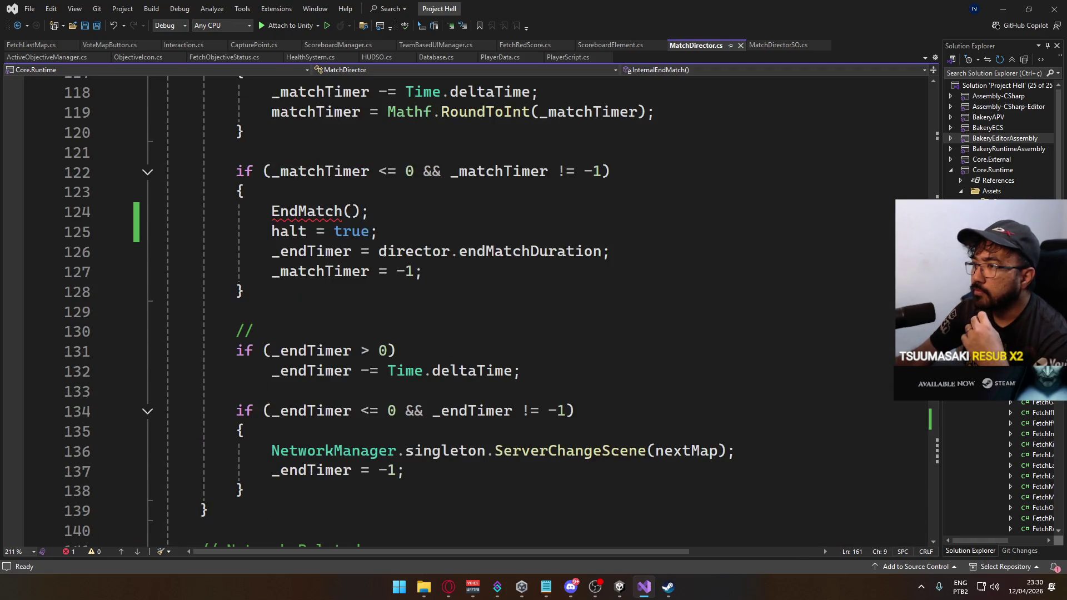
# On line 124, replace EndMatch(); with RpcMatchEnd(); via autocompletion and save MatchDirector.cs.
pyautogui.moveTo(395, 214); pyautogui.dragTo(271, 214)
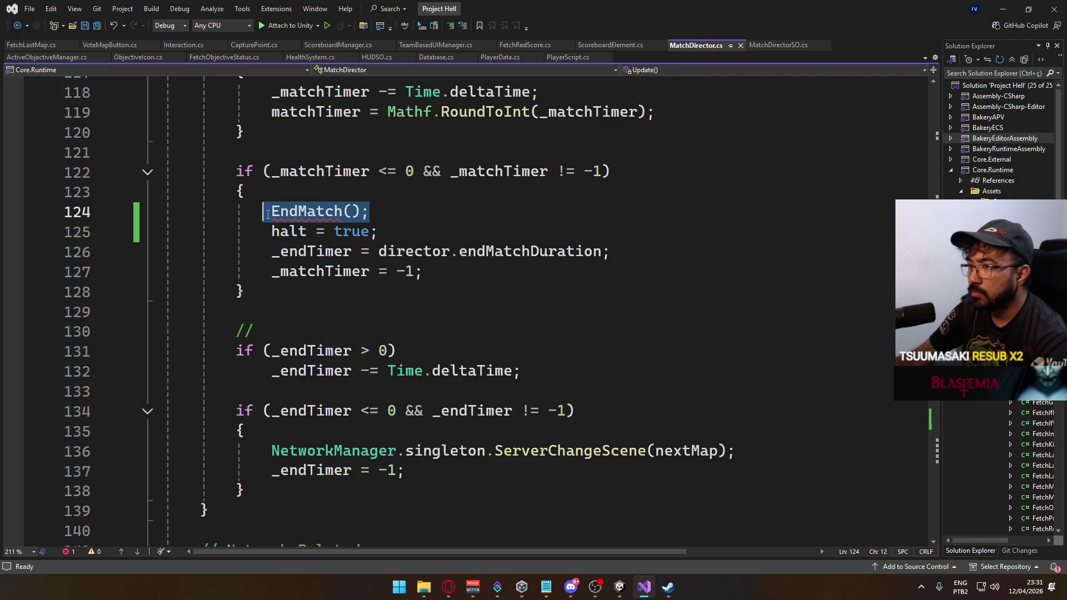
pyautogui.press('BackSpace')
pyautogui.write('Rpcen')
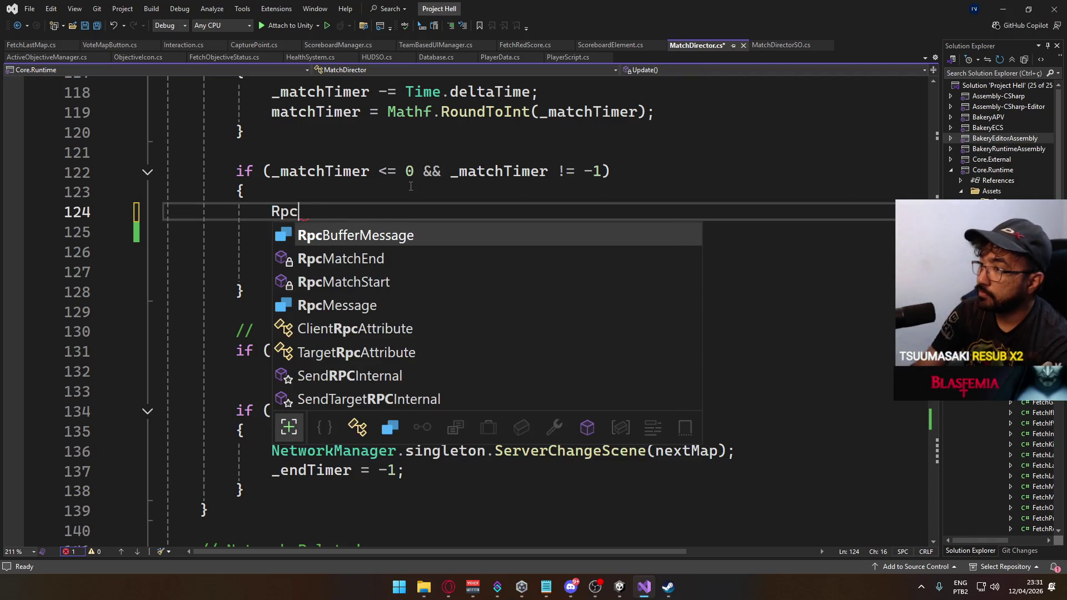
pyautogui.press('Down')
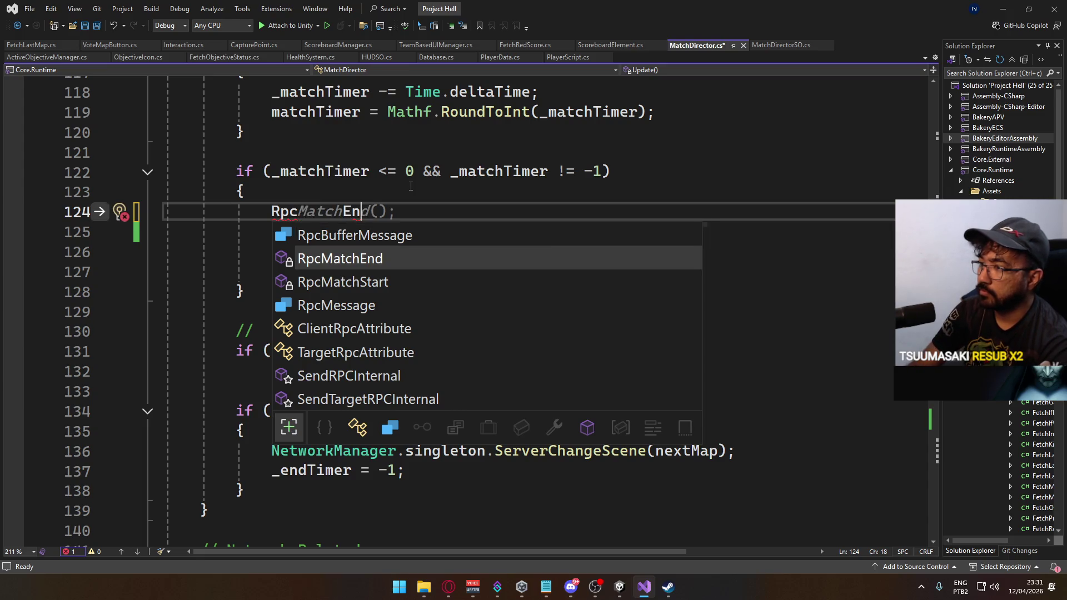
pyautogui.press('Tab')
pyautogui.hotkey('ctrl', 's')
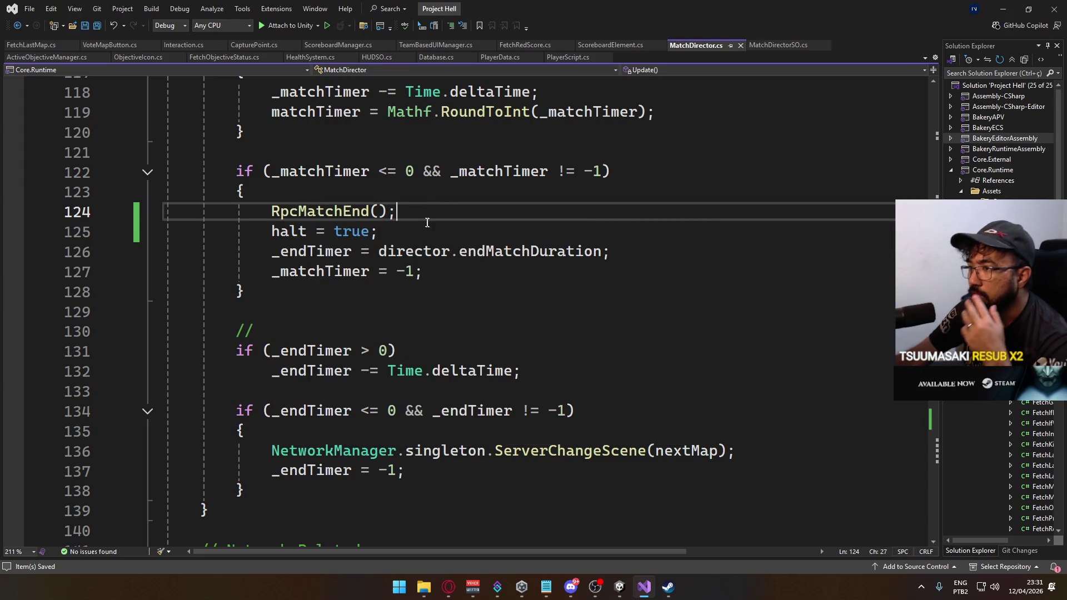
pyautogui.scroll(12, 491, 354)
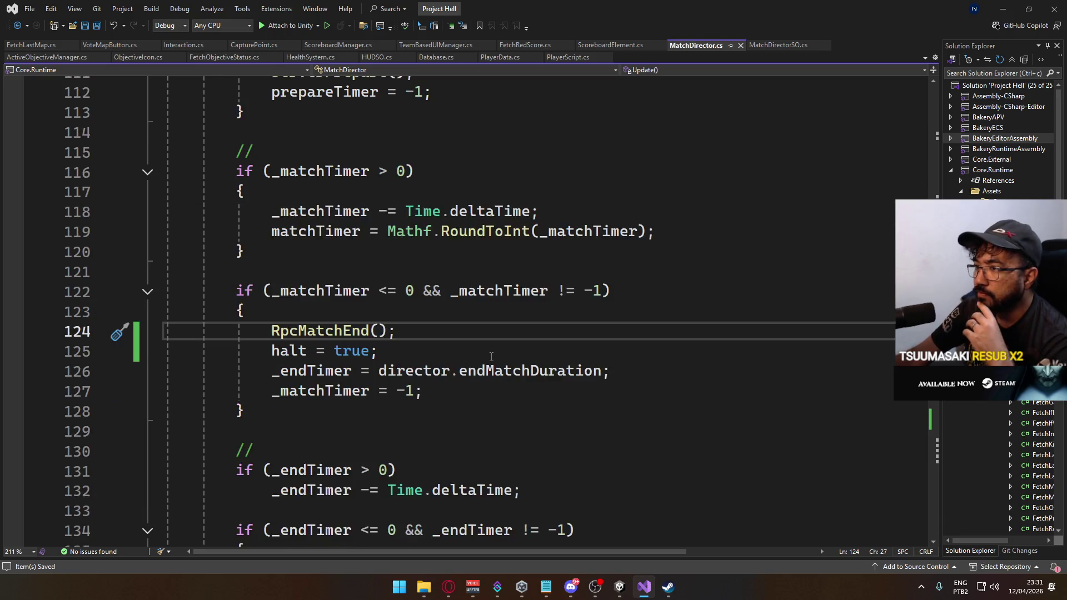
pyautogui.scroll(-11, 505, 357)
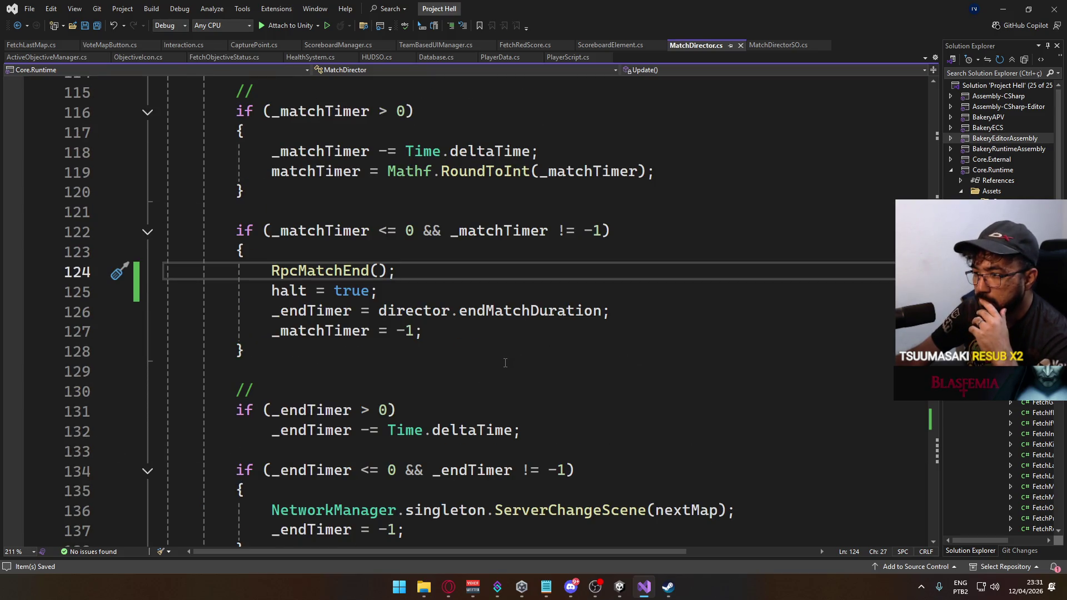
pyautogui.scroll(2, 506, 362)
pyautogui.scroll(-11, 507, 362)
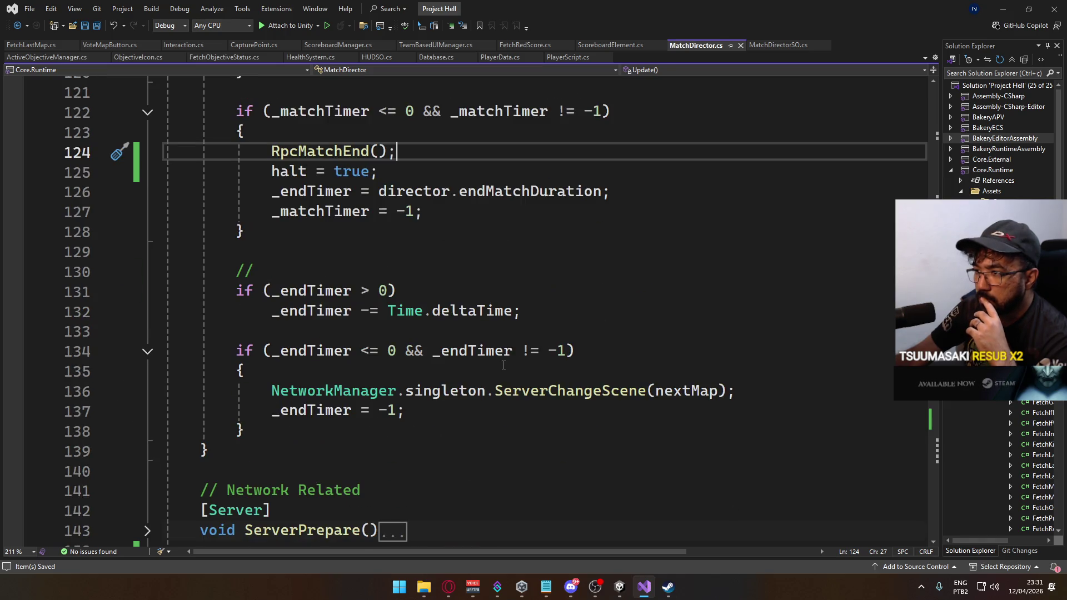
pyautogui.scroll(2, 288, 329)
pyautogui.click(343, 312)
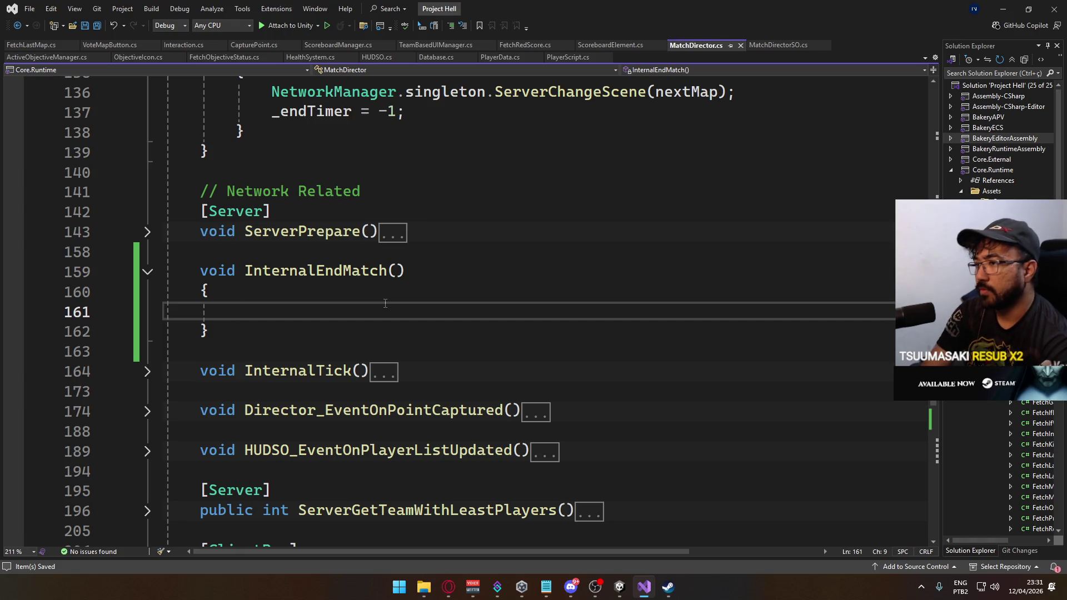
# In InternalEndMatch, write LeanTween.delayedCall(3.0f, () => { }); with an empty lambda.
pyautogui.write('Leantw.del')
pyautogui.press('Tab')
pyautogui.write('(')
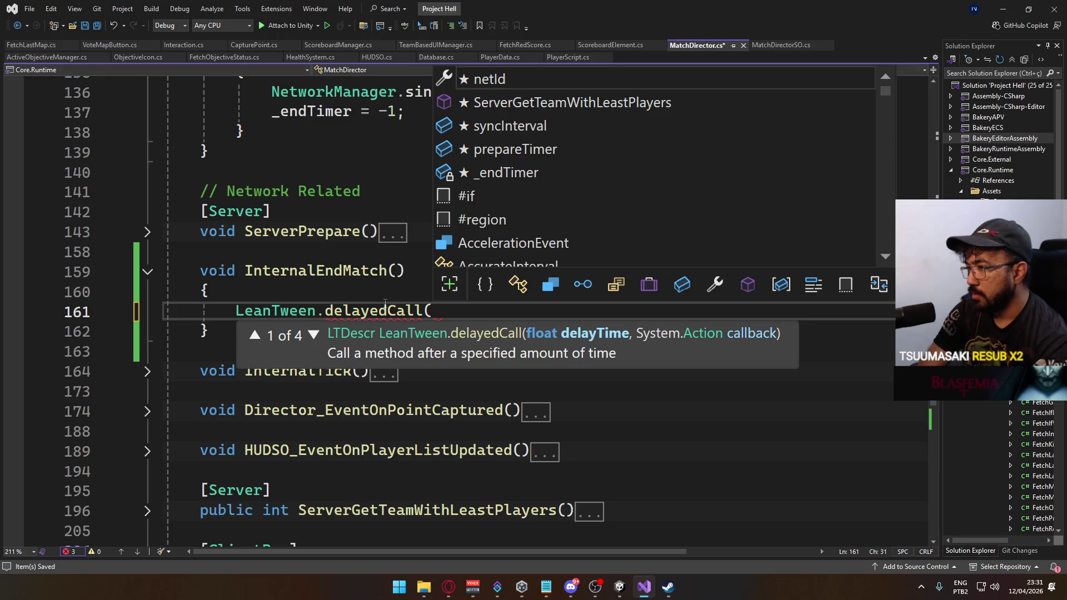
pyautogui.write('3.0f')
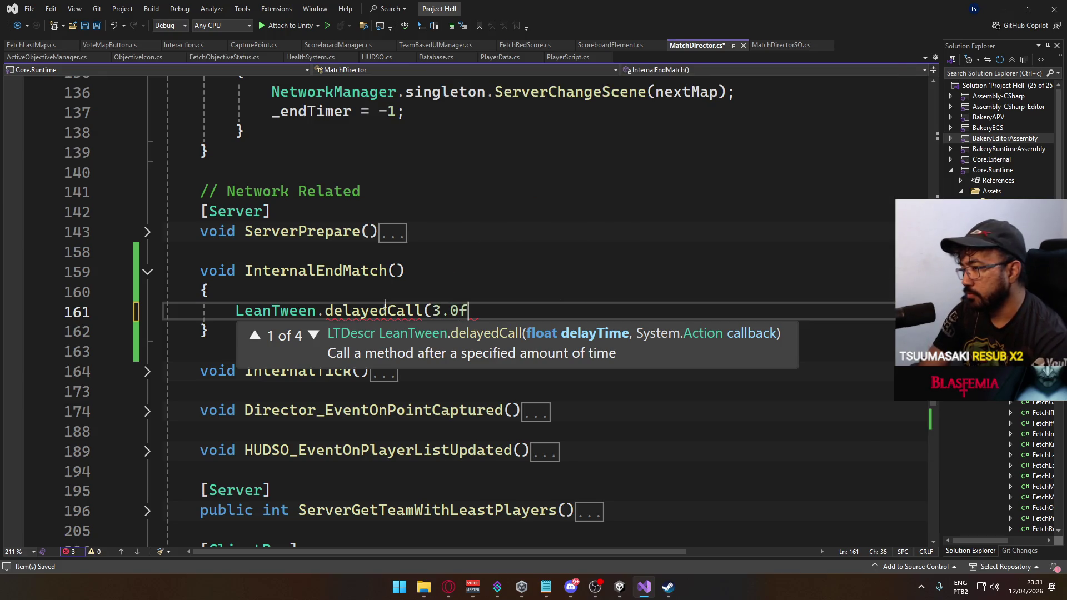
pyautogui.write(', () =')
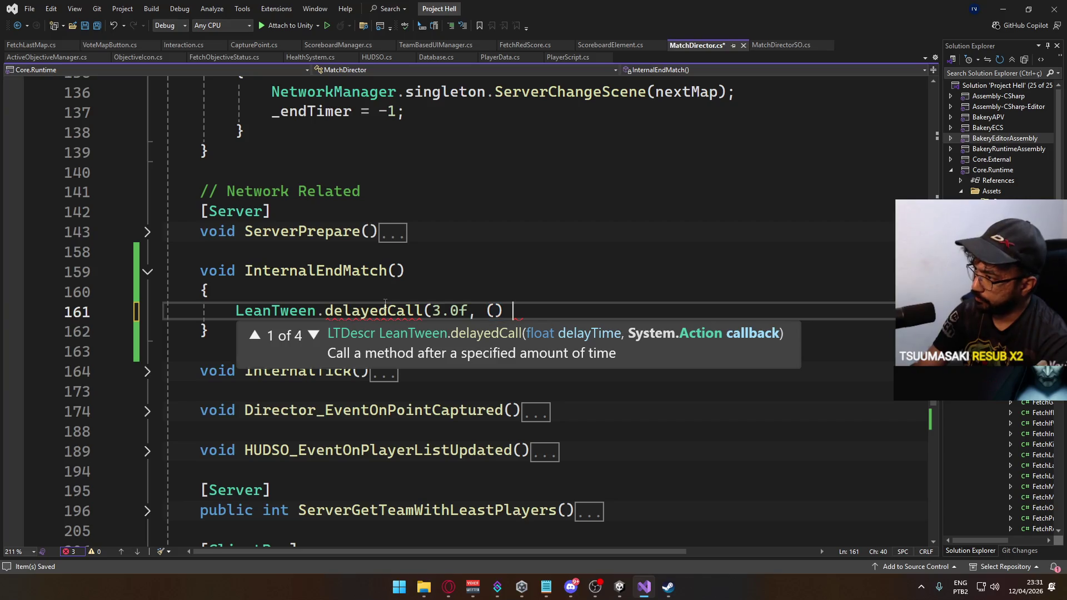
pyautogui.write('> { }')
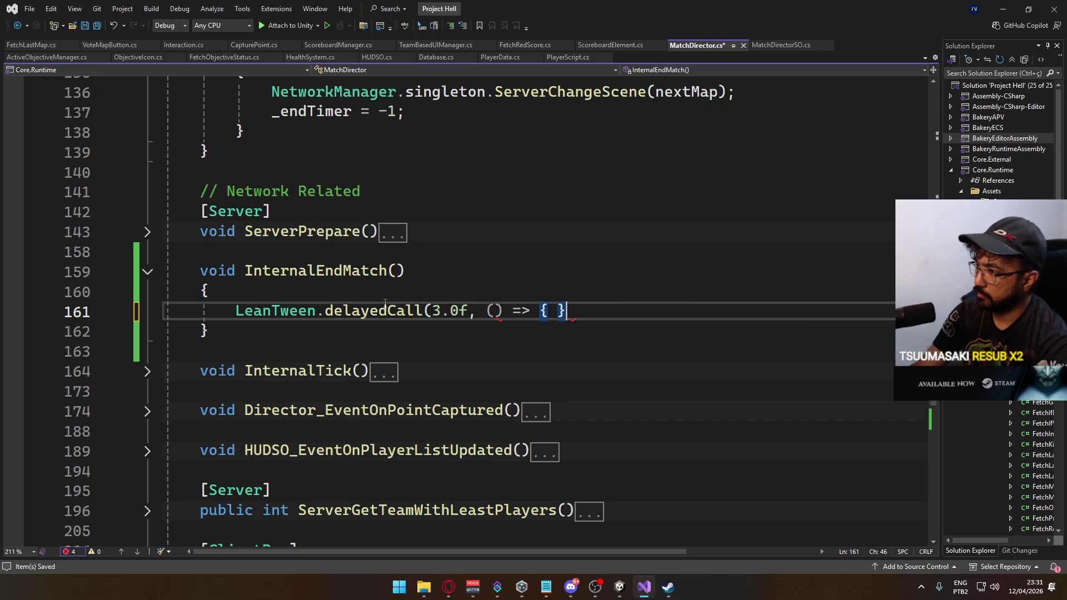
pyautogui.write(');')
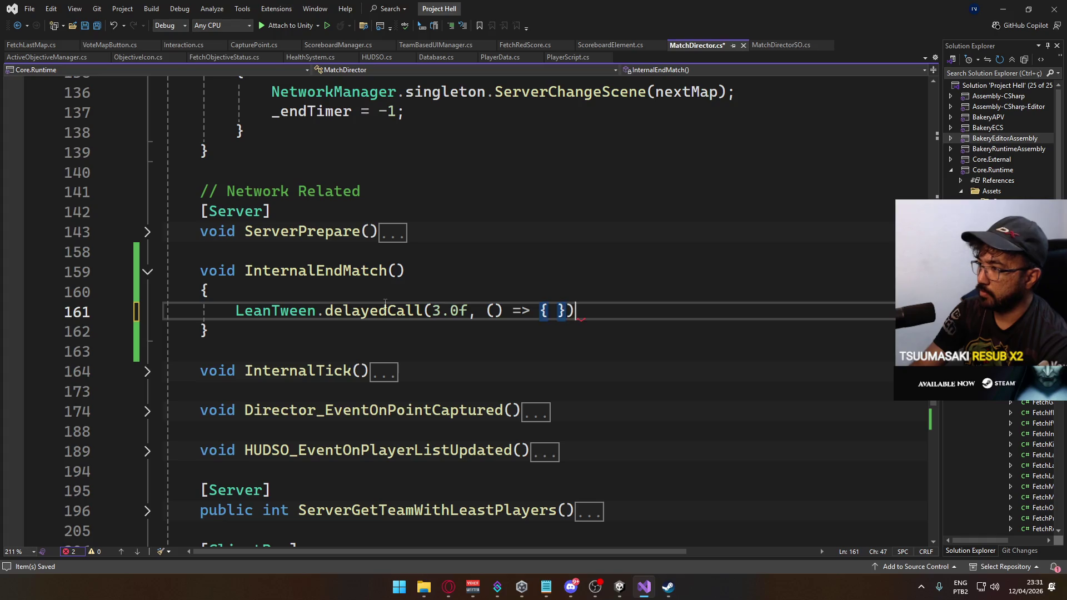
pyautogui.press('Left')
pyautogui.press('Left')
pyautogui.press('Left')
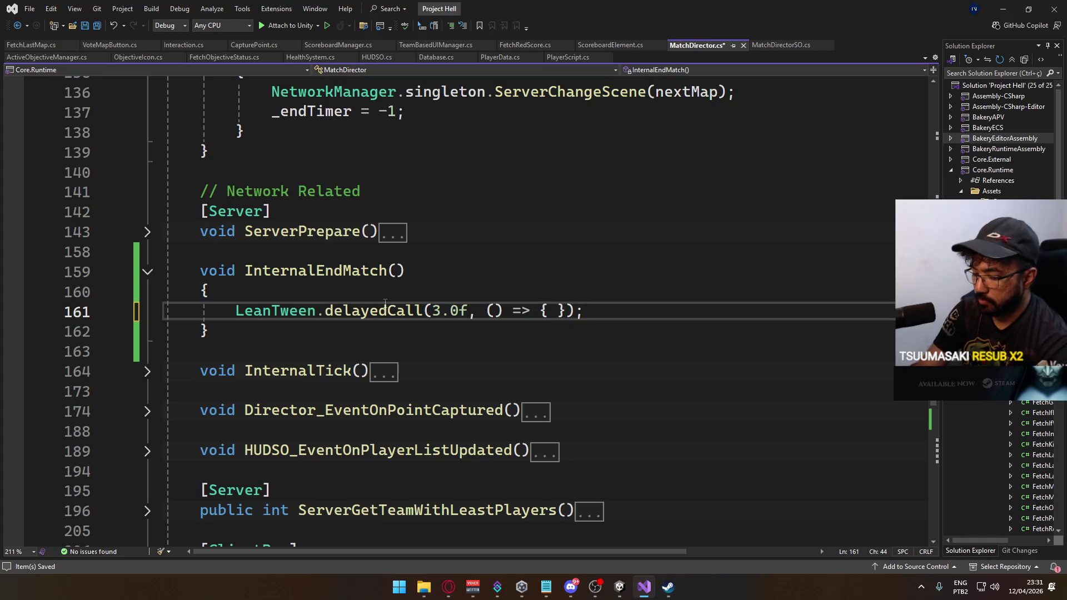
# Fill the 3-second lambda with HUDSO.SetScoreboardVisibility(true);.
pyautogui.write('HUDSO.even')
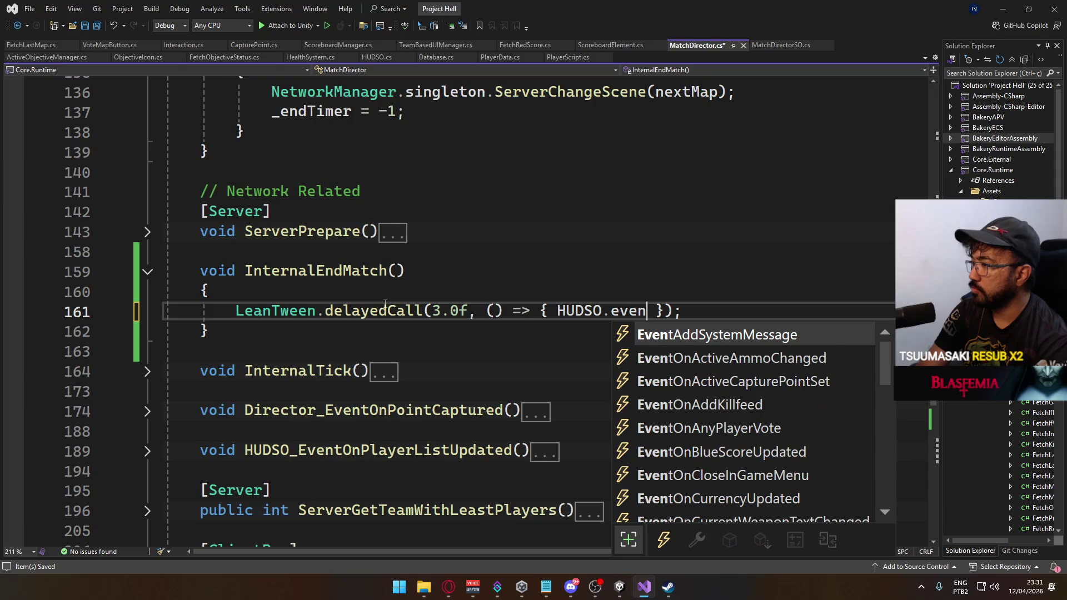
pyautogui.press('BackSpace')
pyautogui.press('BackSpace')
pyautogui.press('BackSpace')
pyautogui.write('Show')
pyautogui.press('BackSpace')
pyautogui.press('BackSpace')
pyautogui.press('BackSpace')
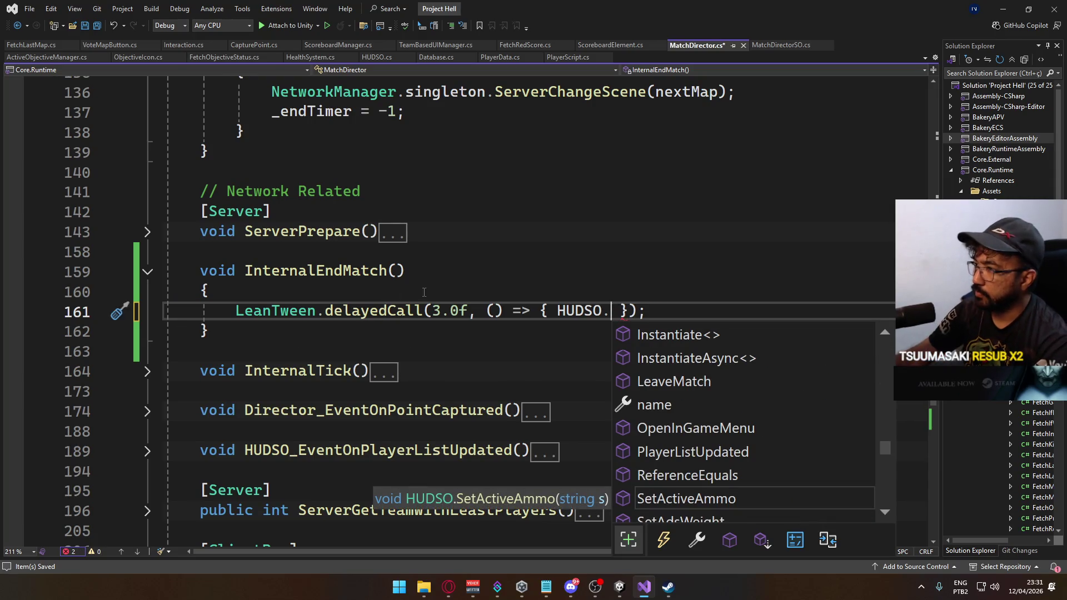
pyautogui.scroll(20, 424, 291)
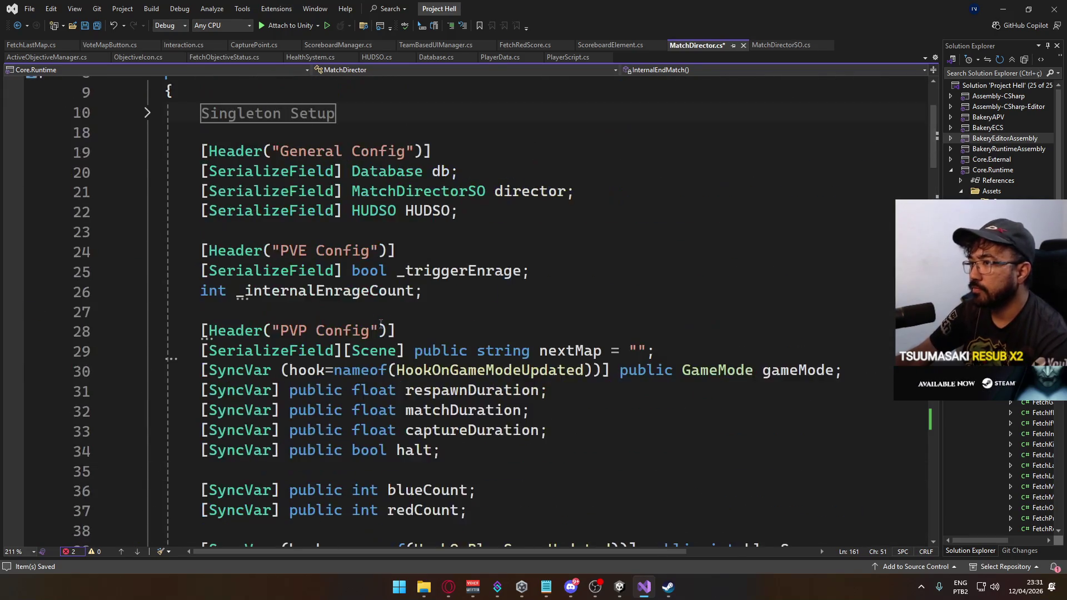
pyautogui.scroll(1, 382, 323)
pyautogui.scroll(-20, 369, 327)
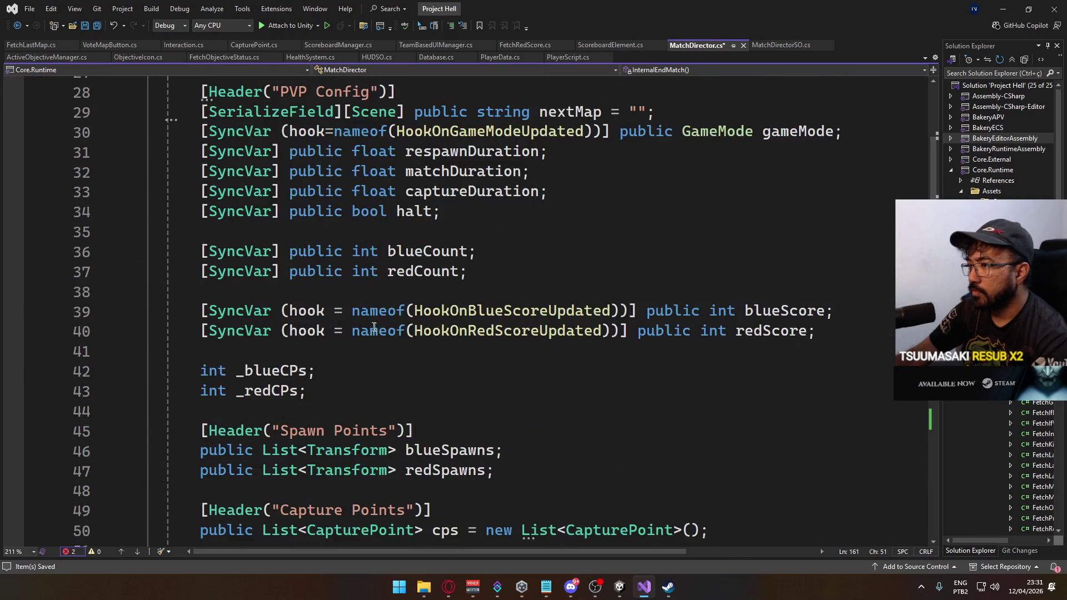
pyautogui.scroll(-2, 423, 337)
pyautogui.press('Left')
pyautogui.press('Delete')
pyautogui.write('.sho')
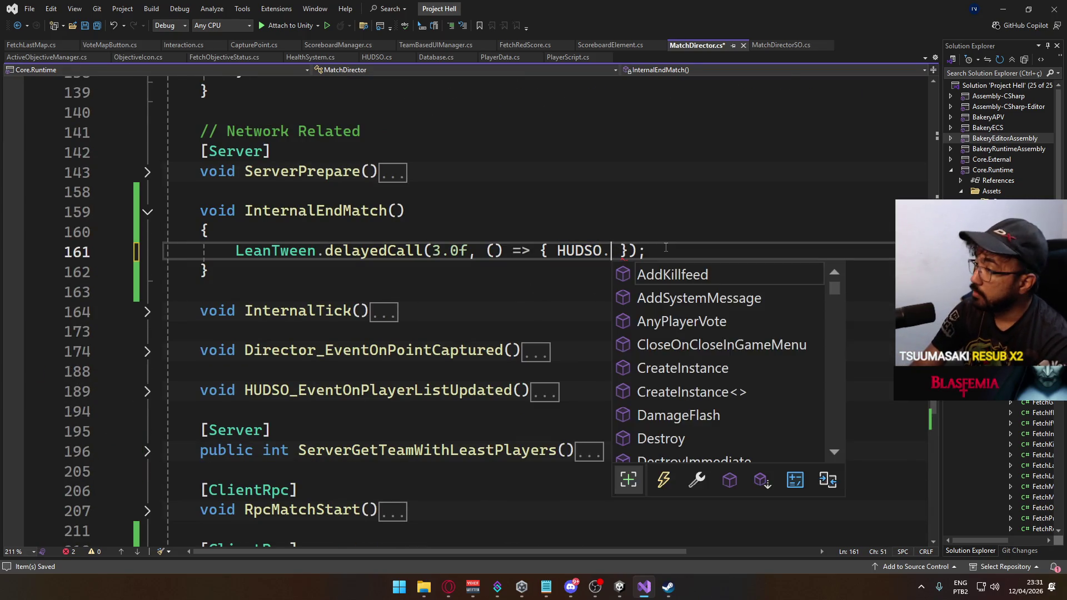
pyautogui.press('BackSpace')
pyautogui.press('BackSpace')
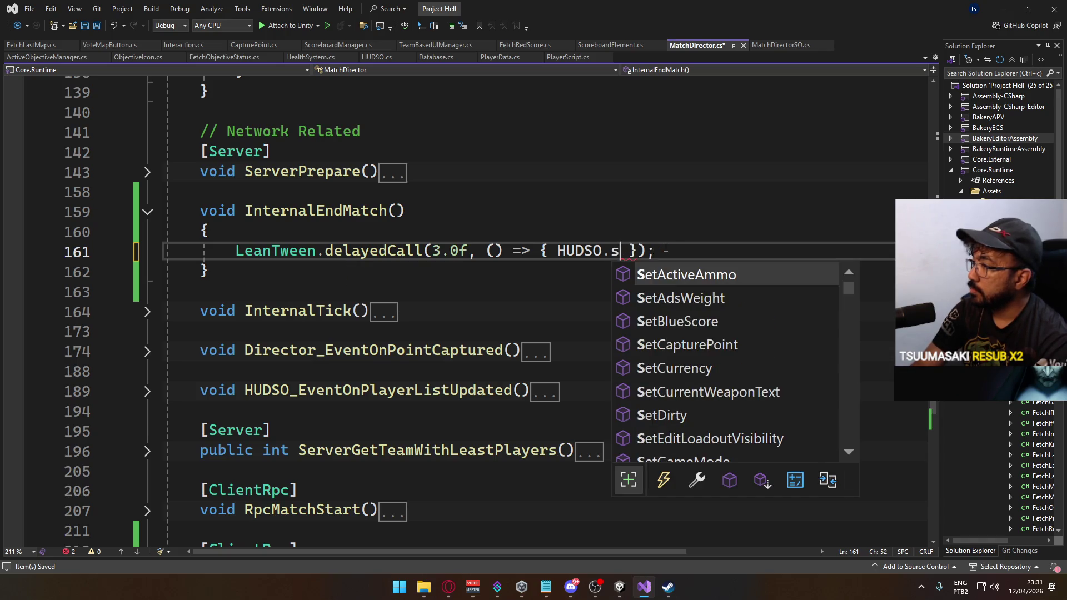
pyautogui.write('ets')
pyautogui.press('Tab')
pyautogui.write('(true);')
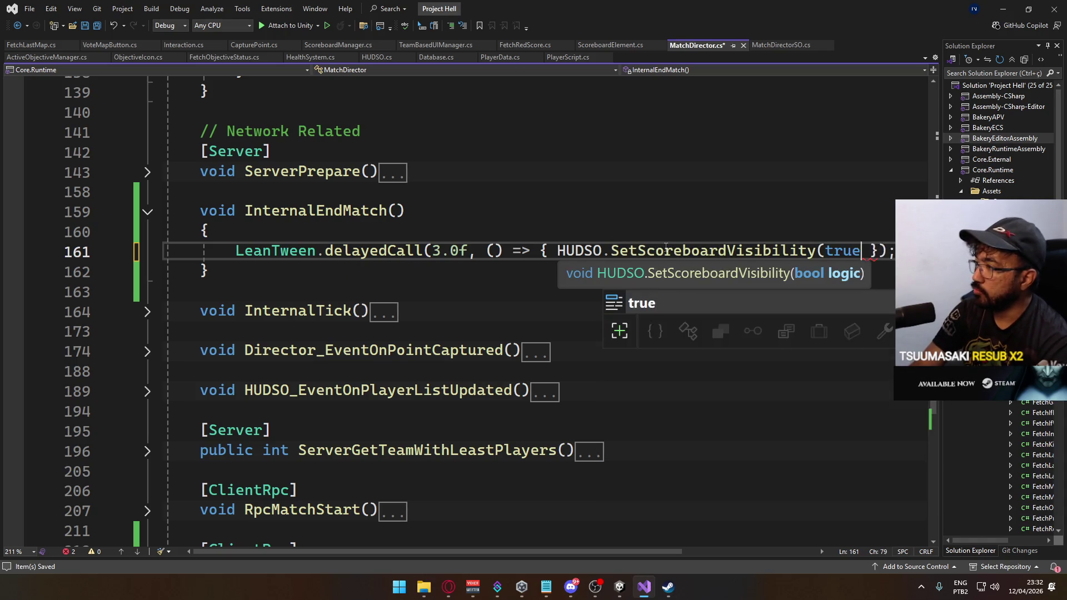
pyautogui.press('End')
pyautogui.write(');')
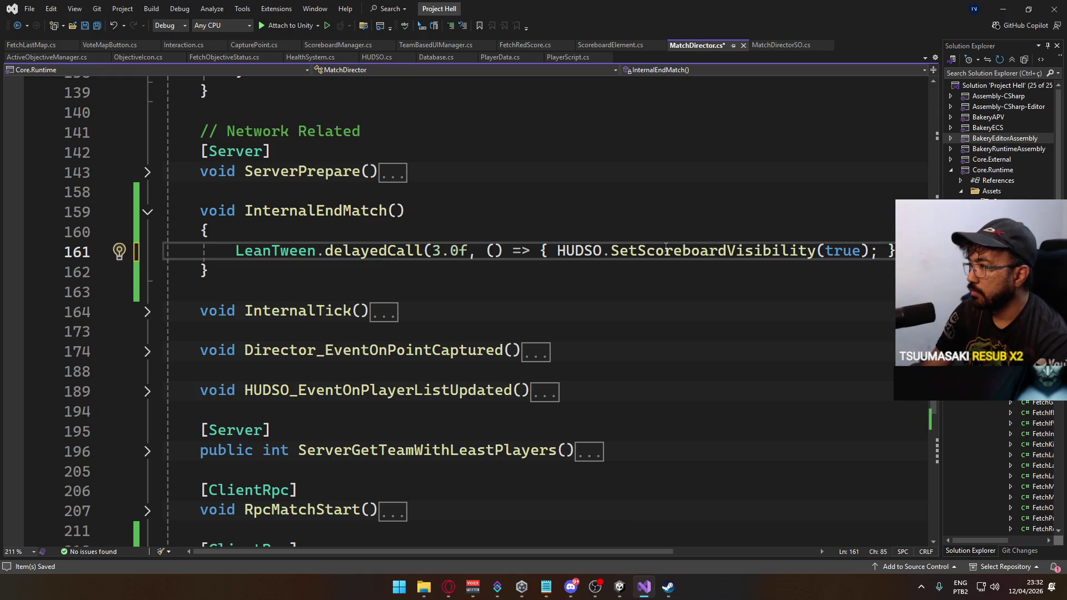
# Start a second LeanTween.delayedCall at 15 seconds that begins referencing HUDSO.
pyautogui.press('Return')
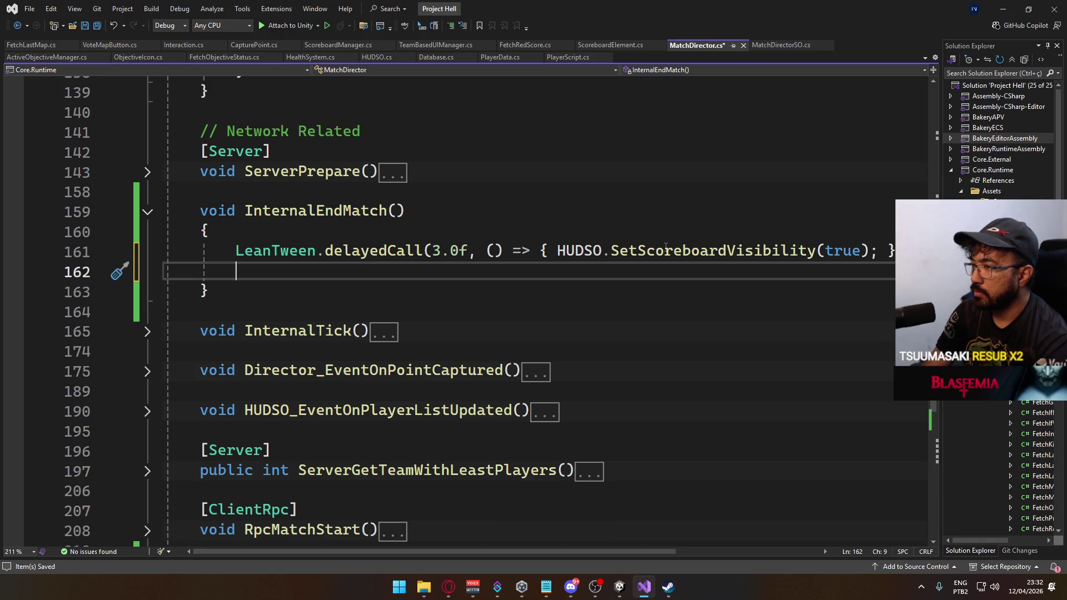
pyautogui.write('LeanTween')
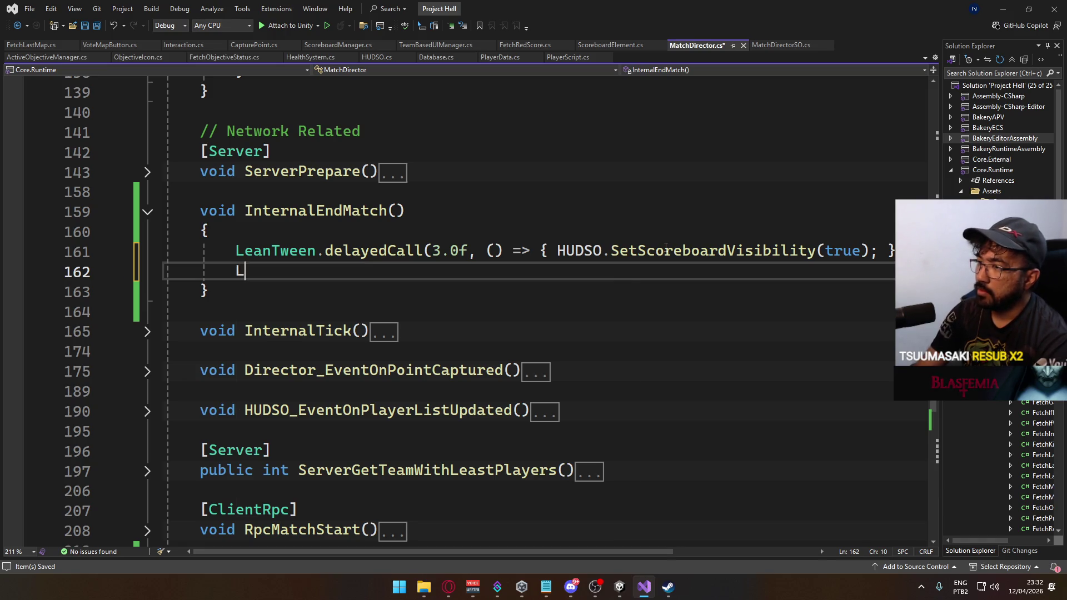
pyautogui.write('.del')
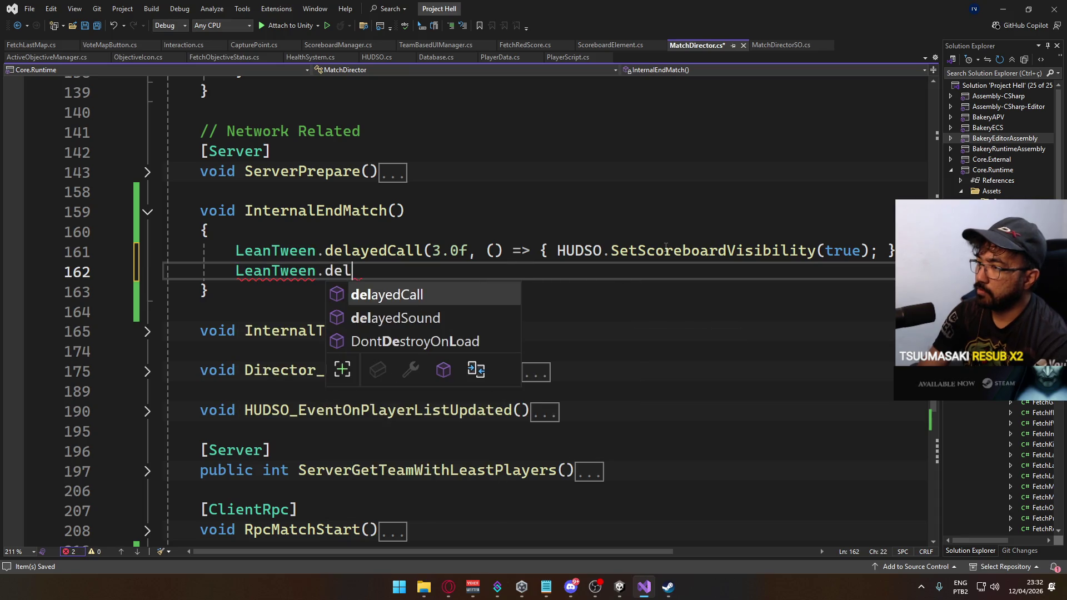
pyautogui.press('Tab')
pyautogui.write('(')
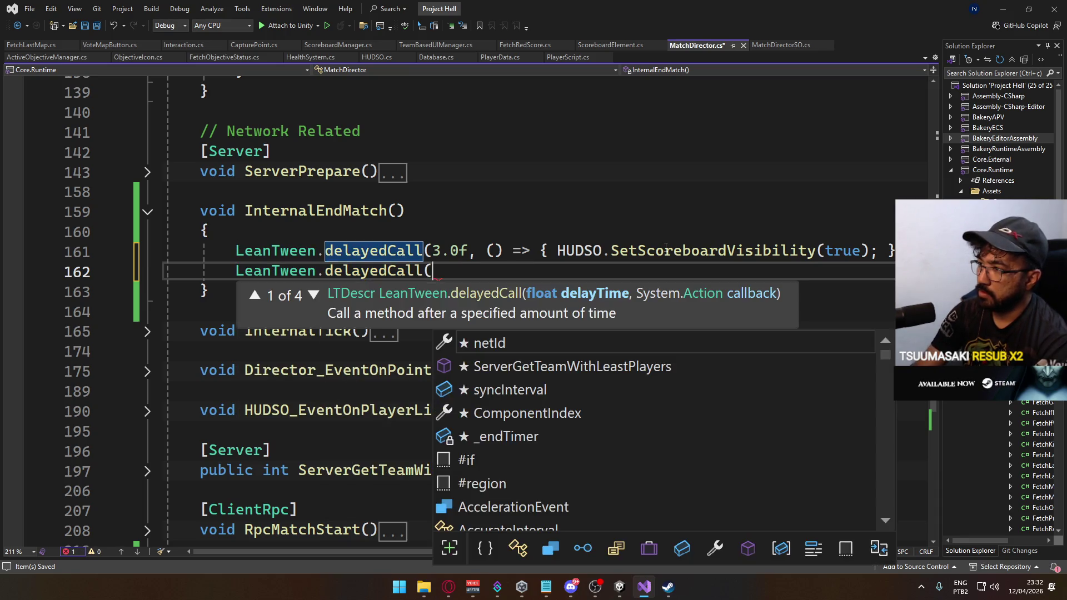
pyautogui.write('15.0')
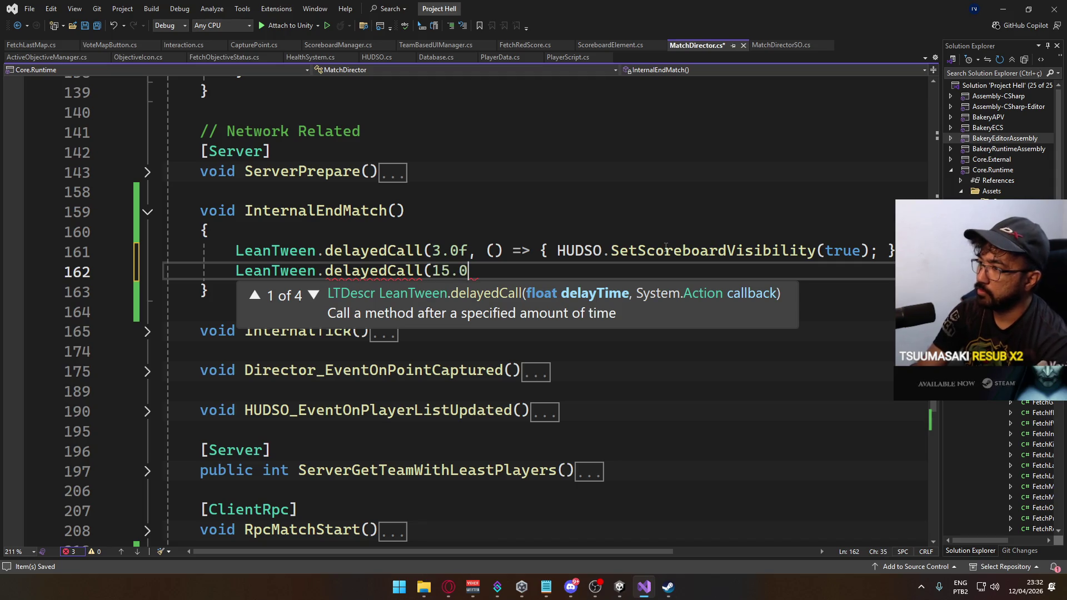
pyautogui.write(', ()')
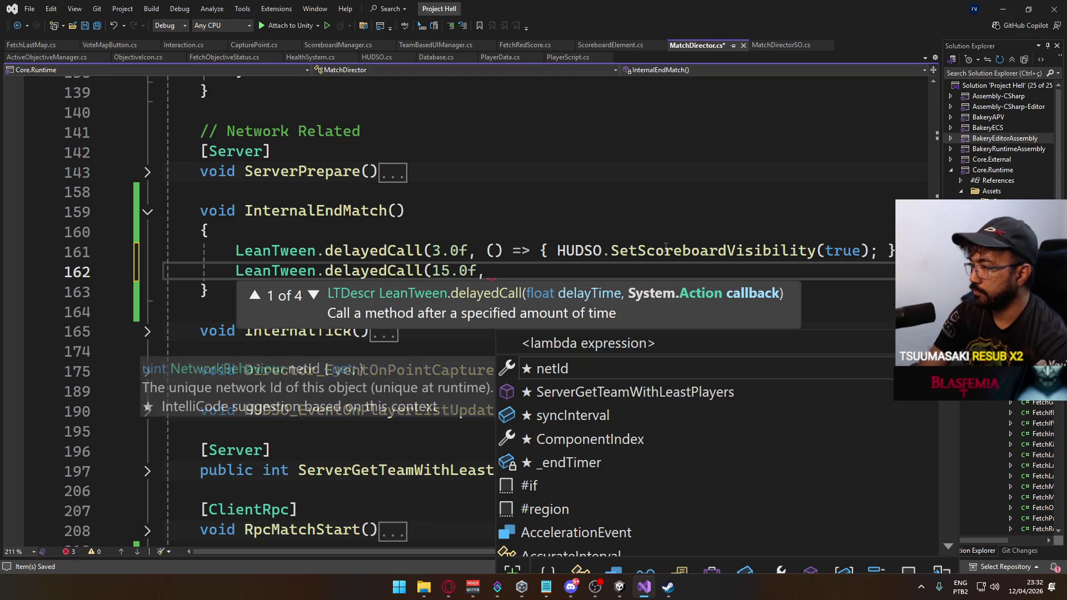
pyautogui.write(' =>')
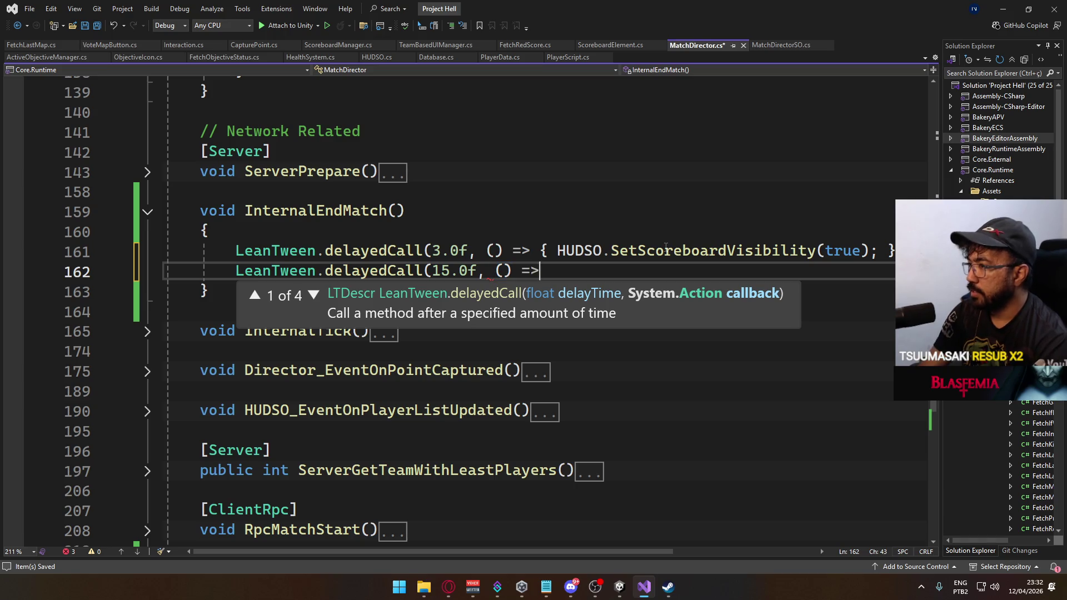
pyautogui.write(' { Hudso')
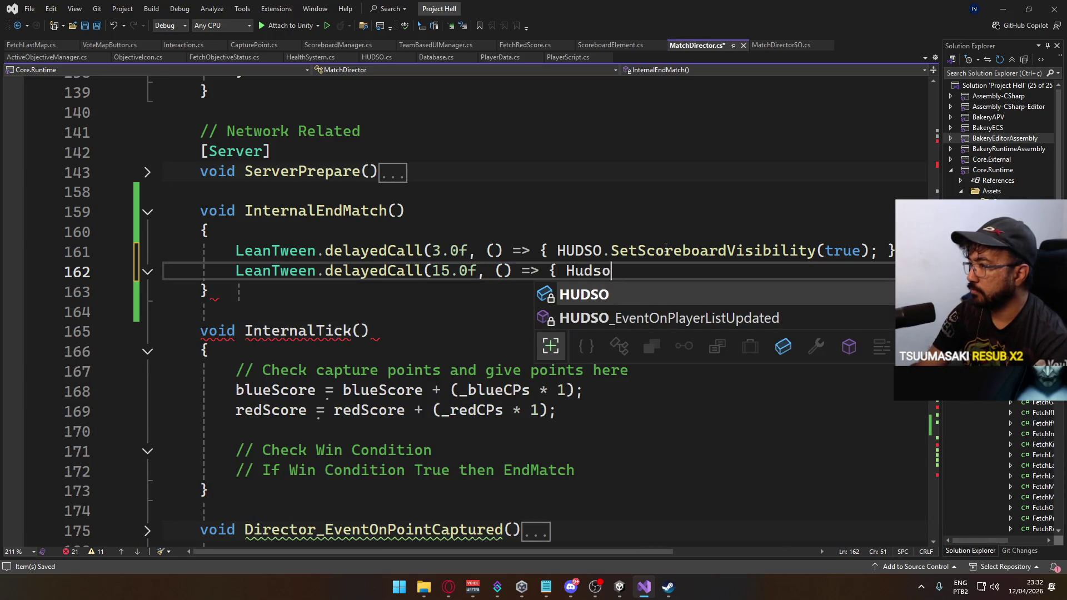
pyautogui.write('.')
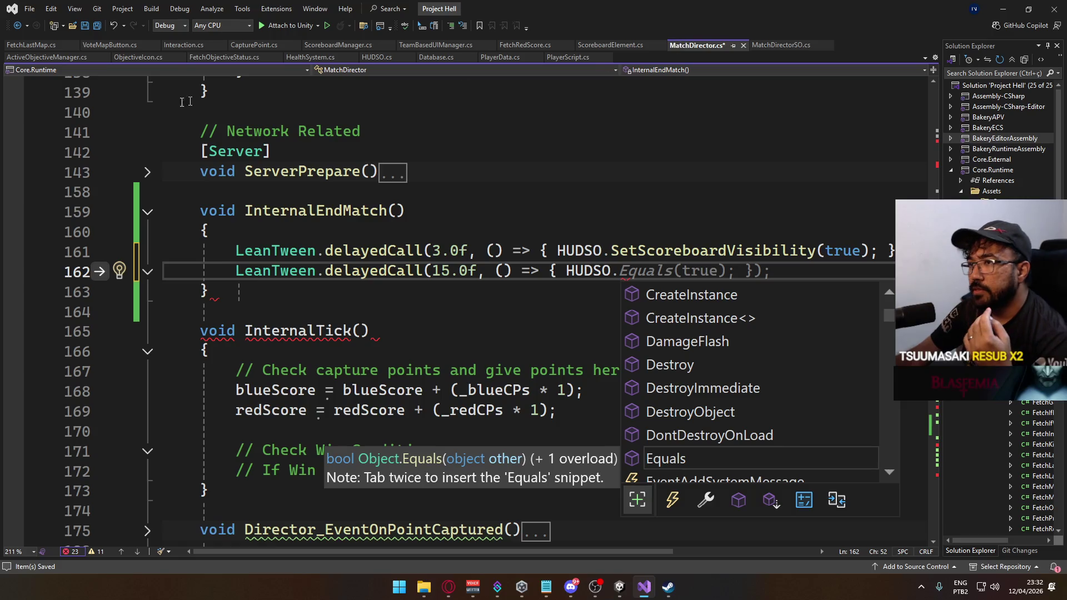
pyautogui.click(376, 57)
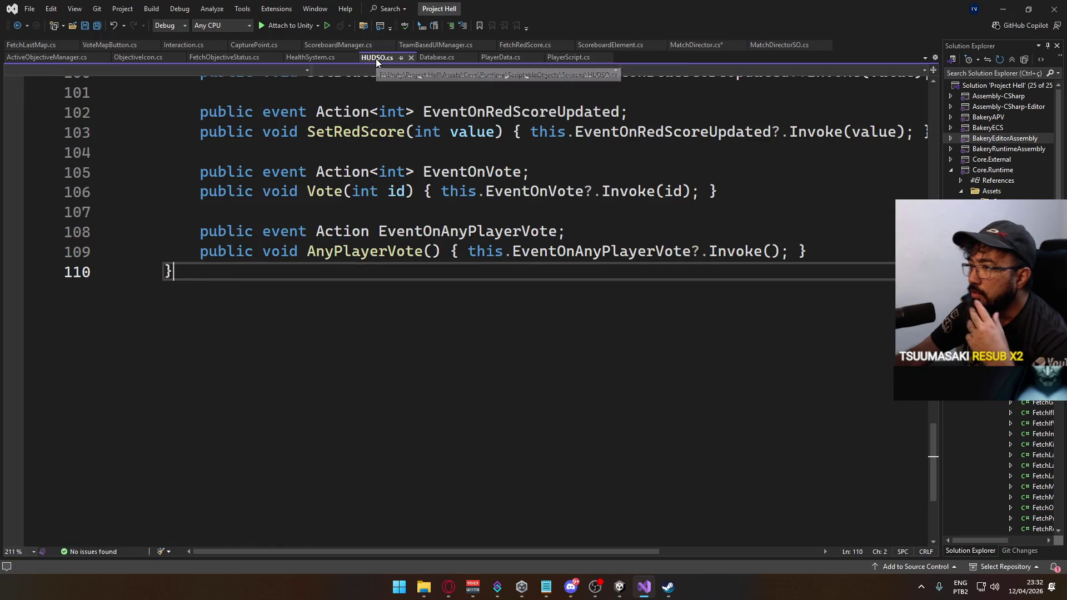
# Declare 'public event Action EventOnSetResultTab' in HUDSO.cs after the AnyPlayerVote method.
pyautogui.scroll(2, 528, 325)
pyautogui.scroll(7, 528, 325)
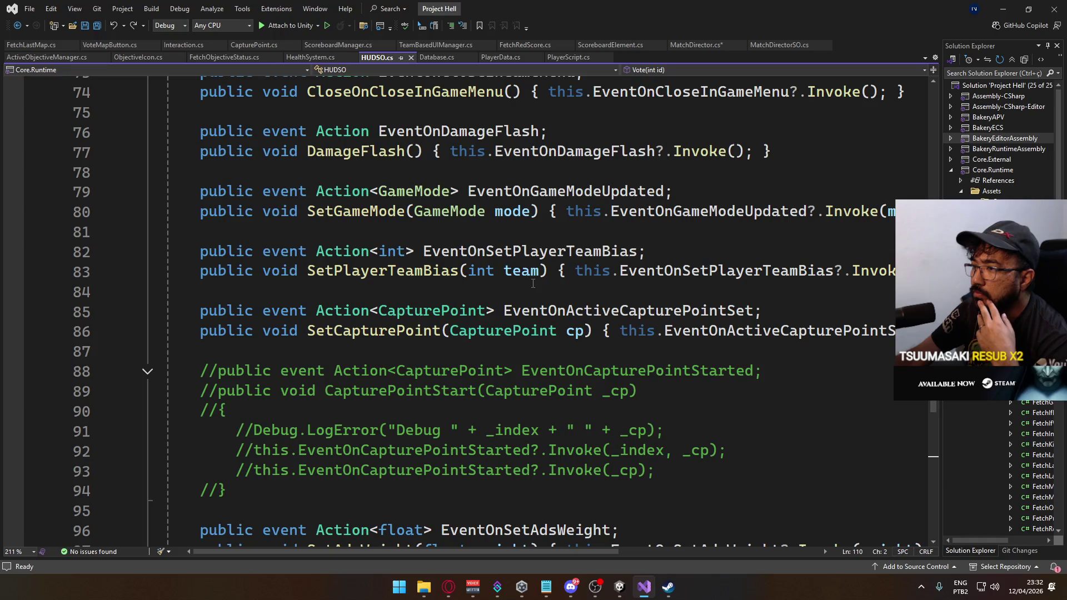
pyautogui.scroll(6, 533, 283)
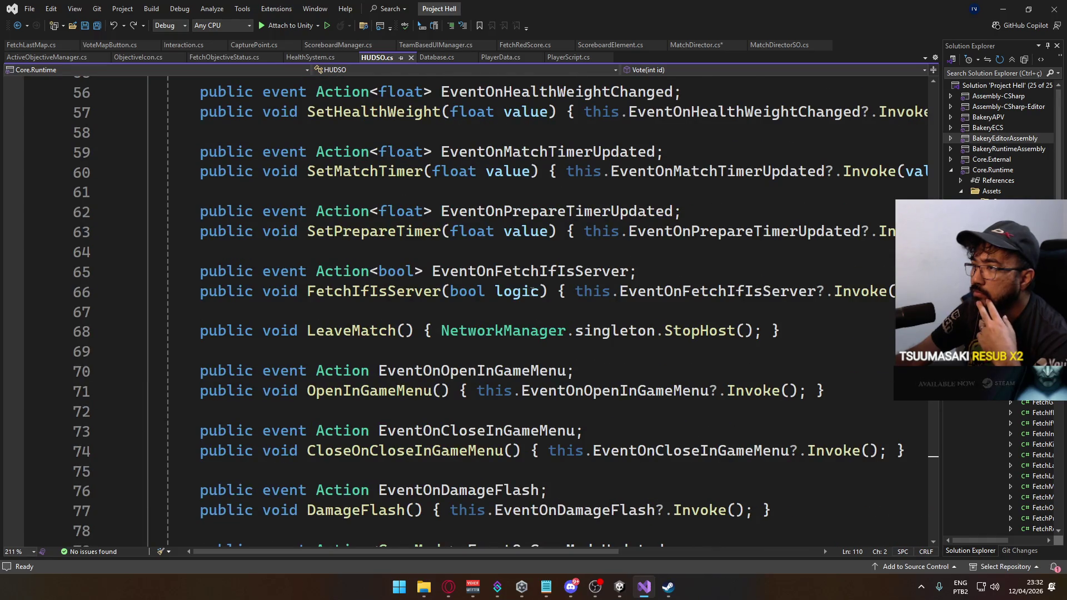
pyautogui.scroll(-14, 532, 287)
pyautogui.click(842, 314)
pyautogui.press('Return')
pyautogui.press('Return')
pyautogui.write('public Eve')
pyautogui.press('BackSpace')
pyautogui.press('BackSpace')
pyautogui.press('BackSpace')
pyautogui.write('event Action EventOnSetResultT')
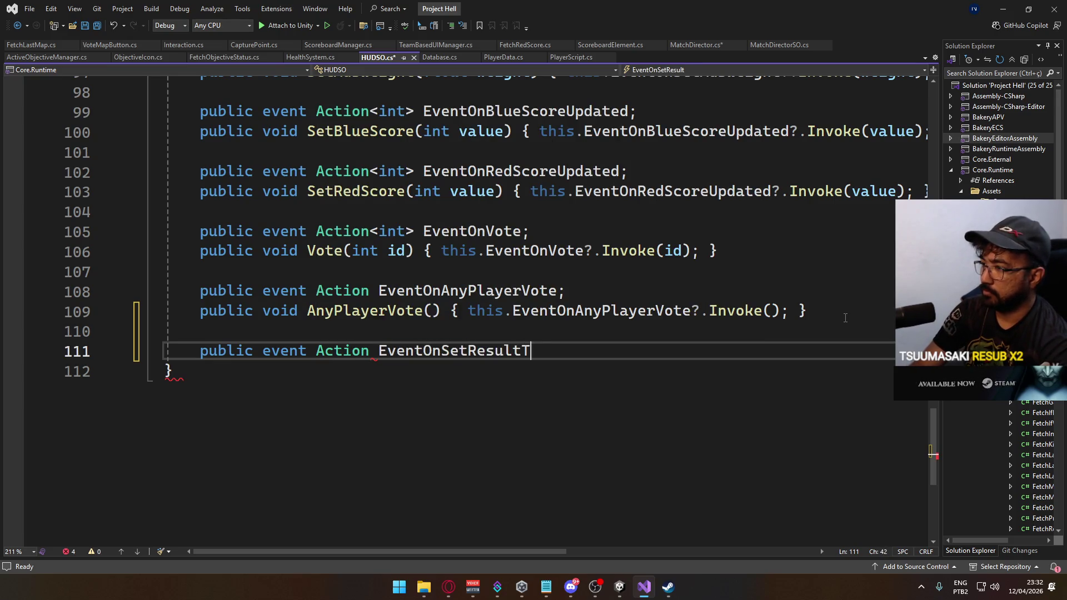
pyautogui.write('ab')
# Name the new Unity script ResultsManager and open it in Visual Studio.
pyautogui.hotkey('alt', 'Tab')
pyautogui.write('sultsManager')
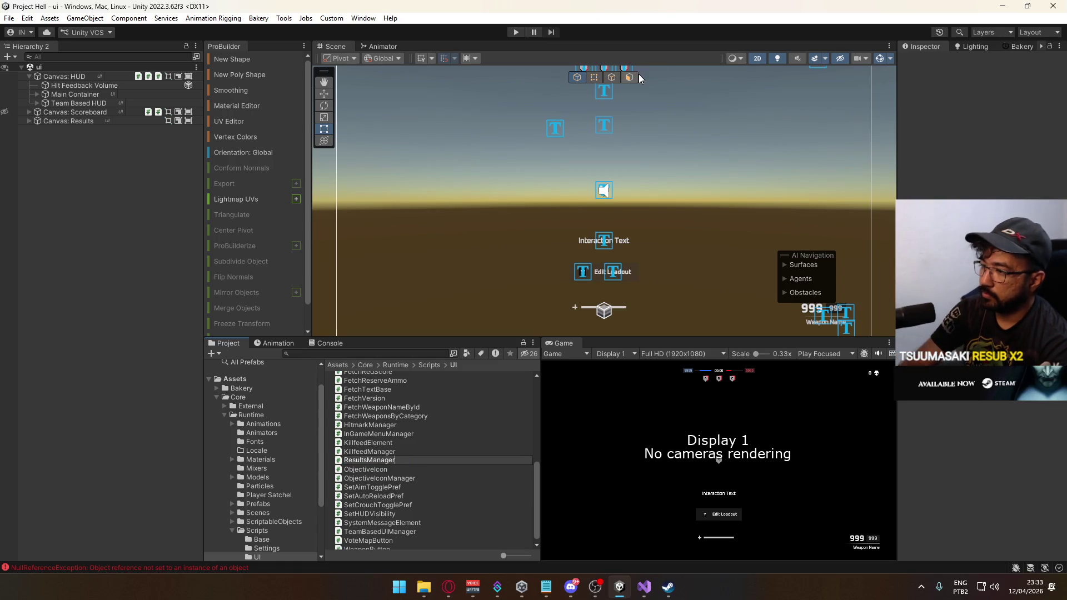
pyautogui.press('Return')
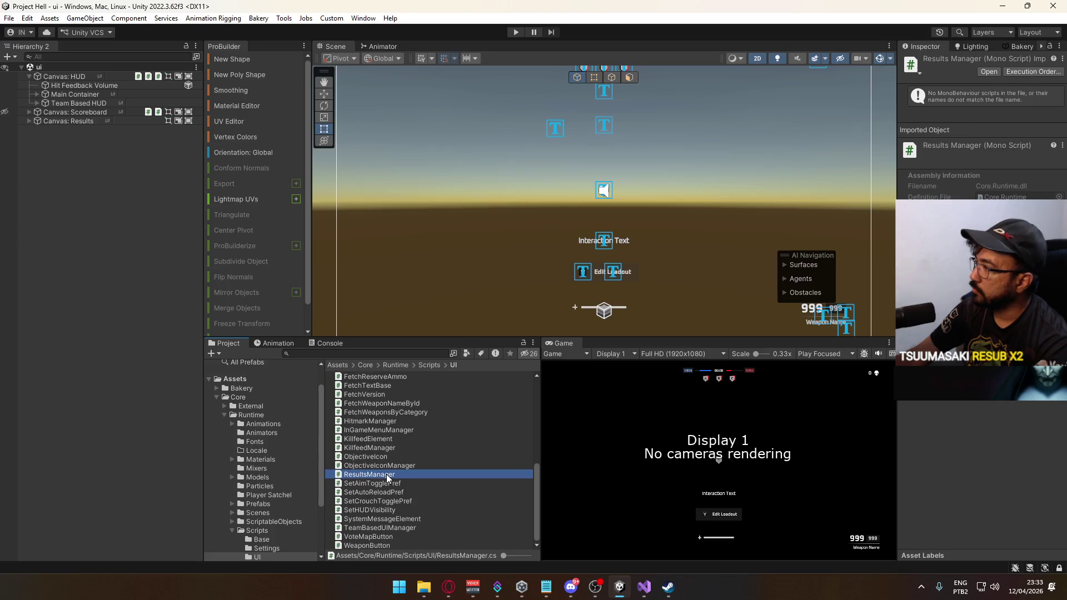
pyautogui.doubleClick(387, 478)
pyautogui.click(271, 317)
pyautogui.click(275, 405)
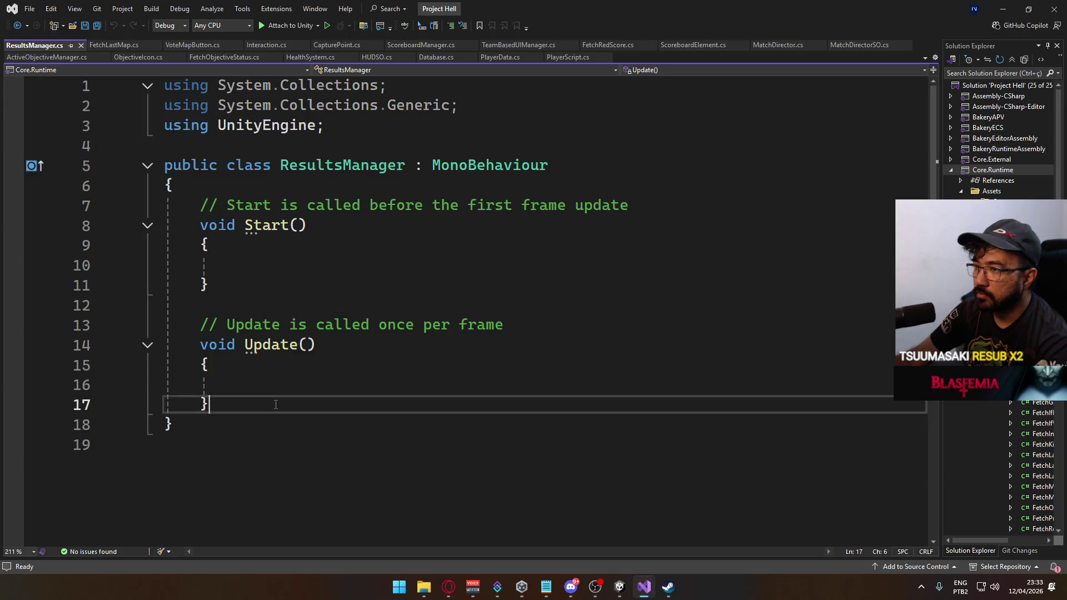
# Strip the template comments and the Update method from ResultsManager.
pyautogui.moveTo(275, 405); pyautogui.dragTo(167, 205)
pyautogui.click(310, 236)
pyautogui.click(674, 210)
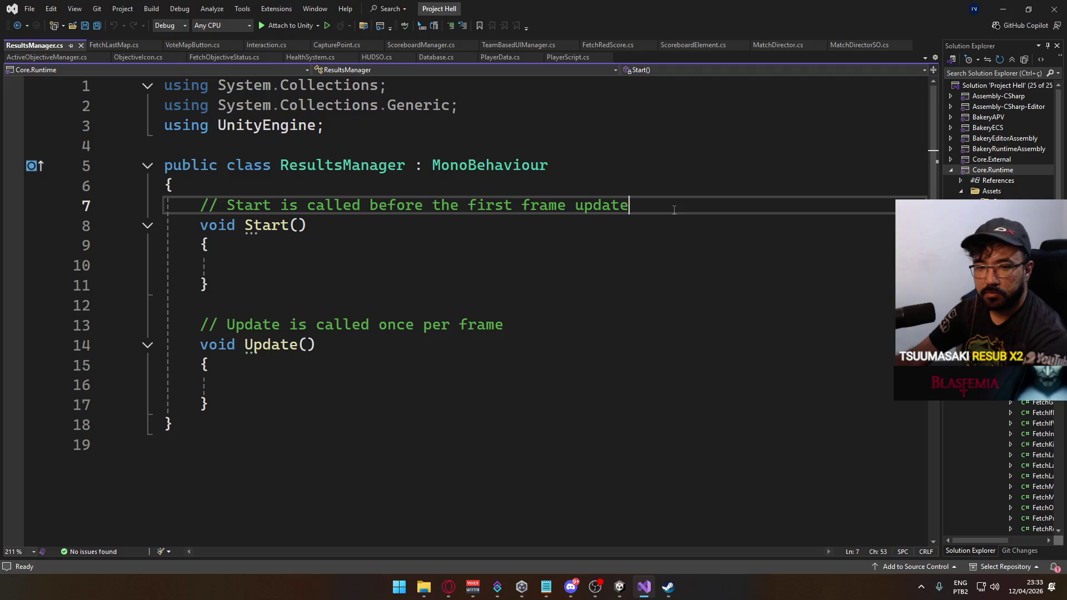
pyautogui.hotkey('ctrl', 'x')
pyautogui.moveTo(276, 382); pyautogui.dragTo(62, 303)
pyautogui.press('Delete')
pyautogui.press('BackSpace')
# Add a '[SerializeField] HUDSO HUDSO;' field above Start.
pyautogui.click(313, 182)
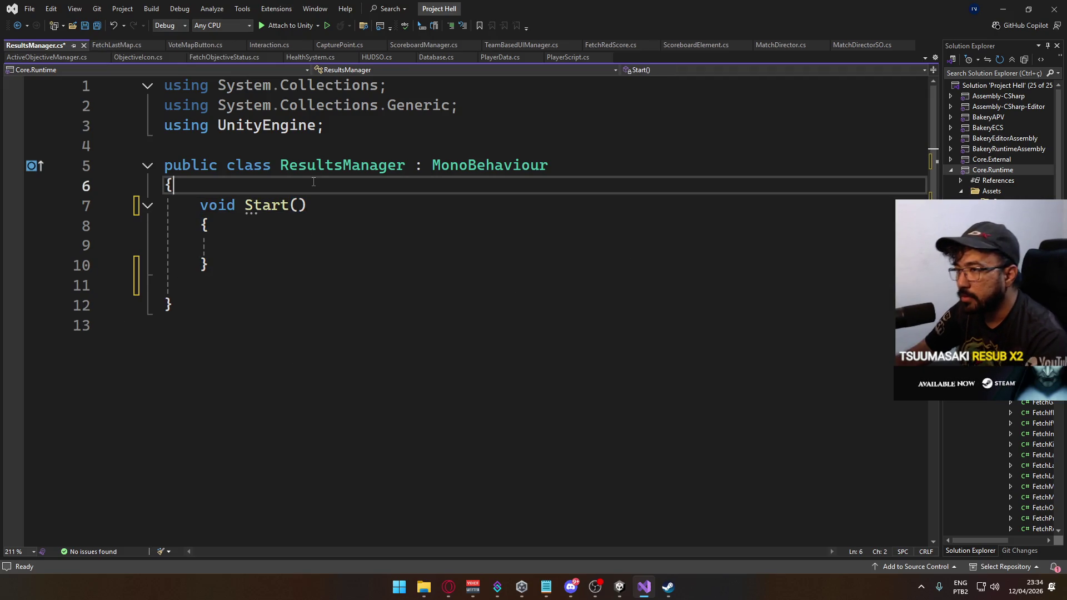
pyautogui.press('Return')
pyautogui.press('Return')
pyautogui.press('Up')
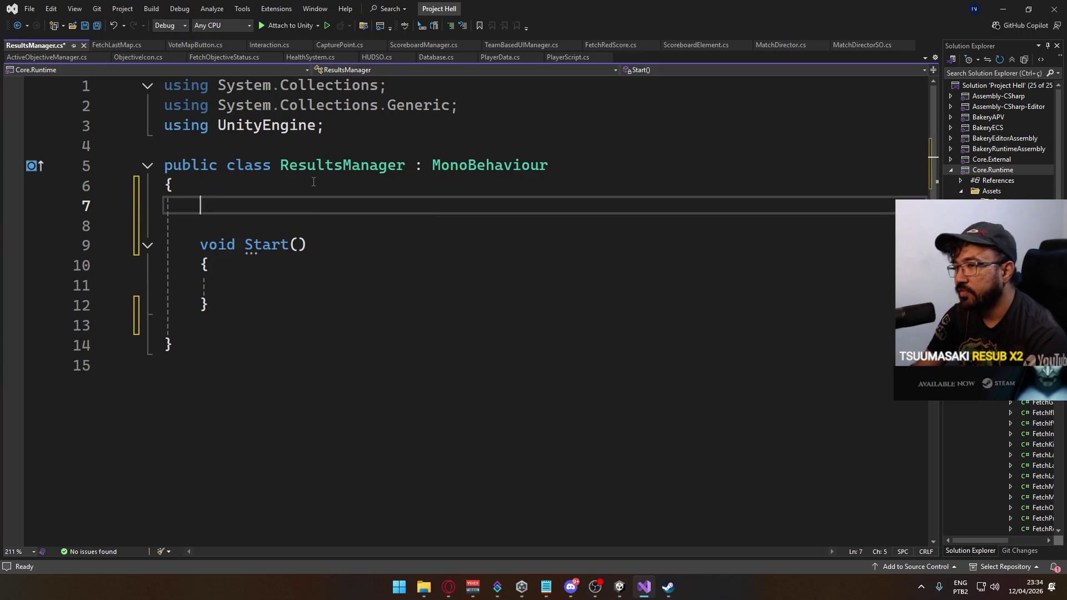
pyautogui.write('[Ser')
pyautogui.press('Tab')
pyautogui.write(']')
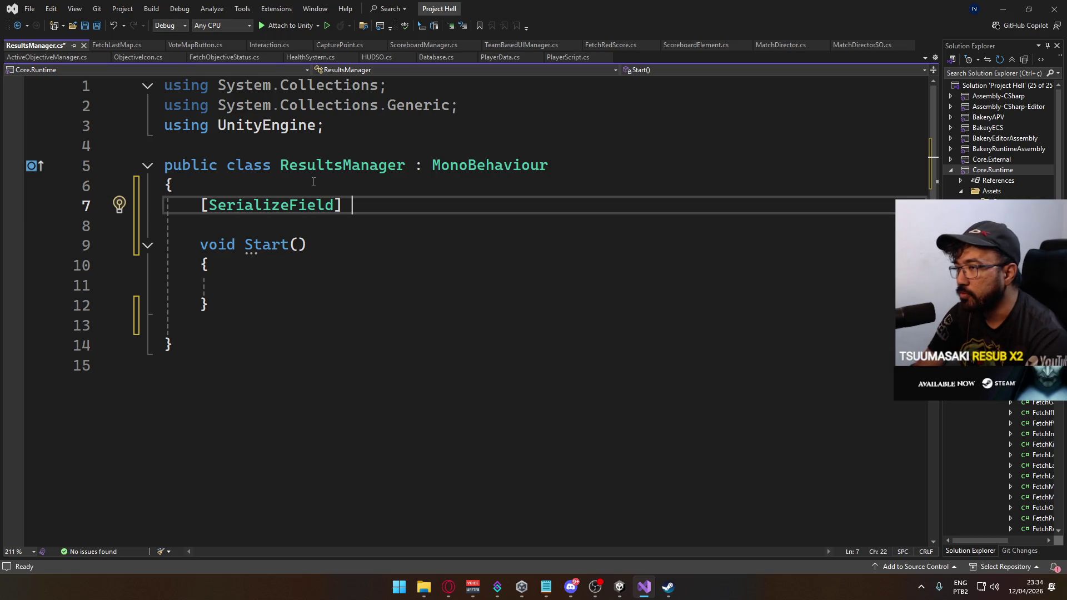
pyautogui.write('HUDSO HUDSO')
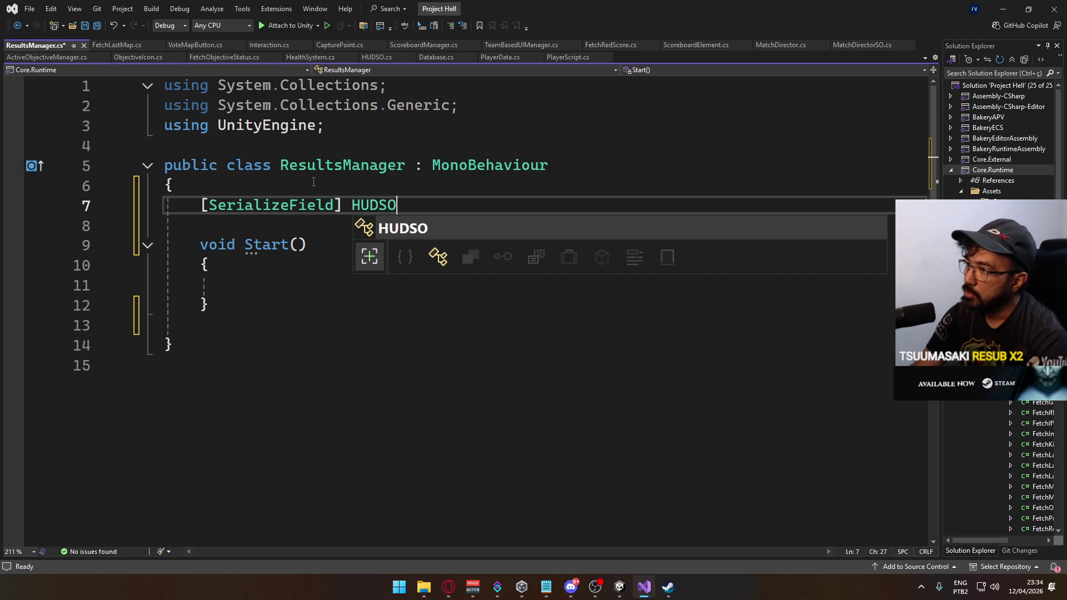
pyautogui.write(';')
pyautogui.press('Down')
pyautogui.press('Down')
pyautogui.press('Down')
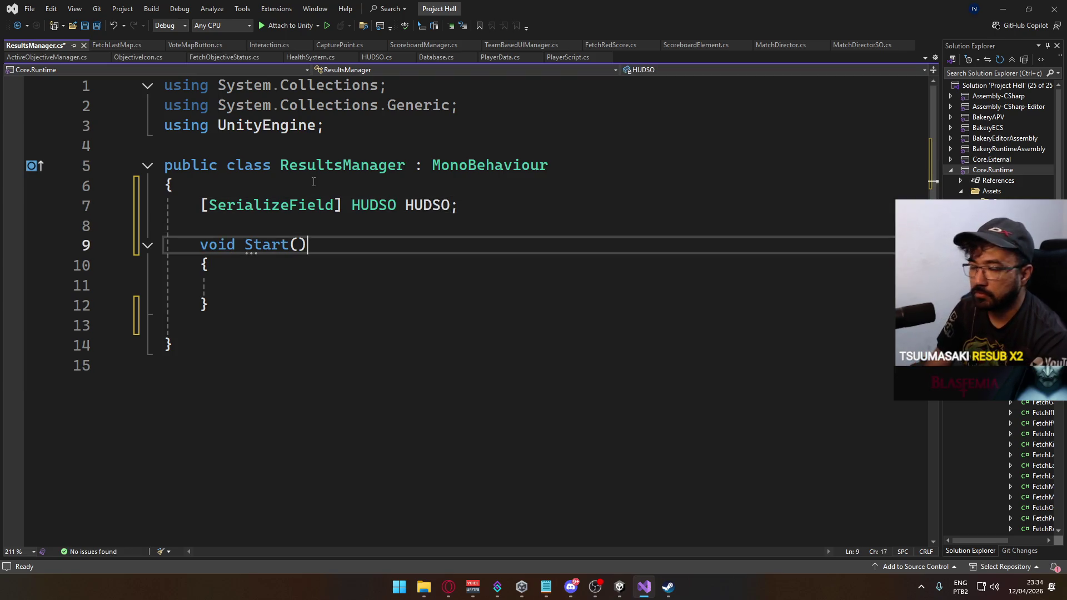
# In Start, subscribe a generated handler to HUDSO.EventOnSetResultTab and save.
pyautogui.press('Down')
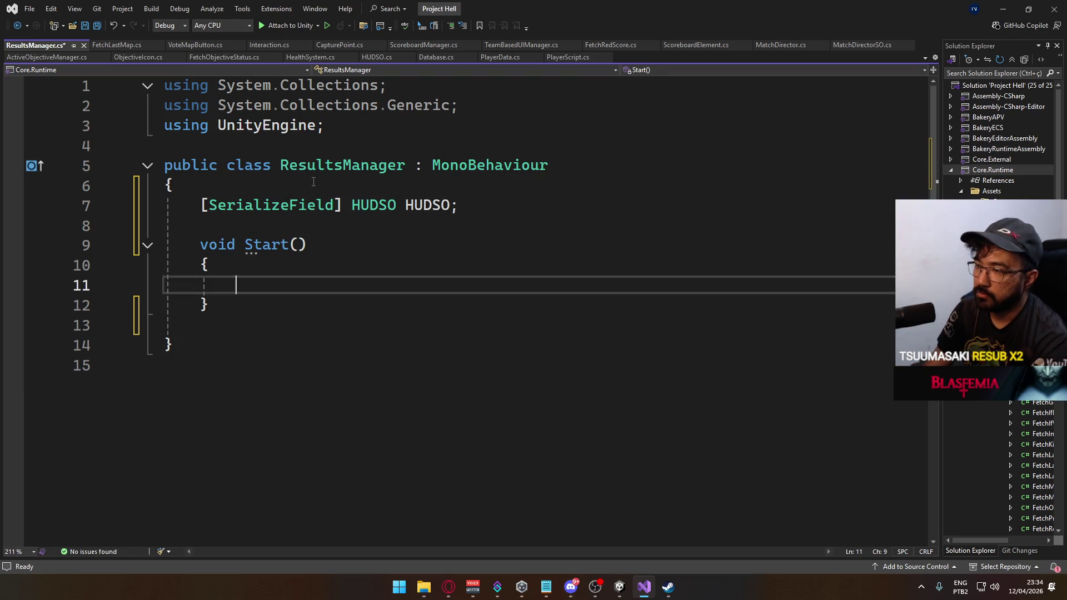
pyautogui.write('HUDSO.event')
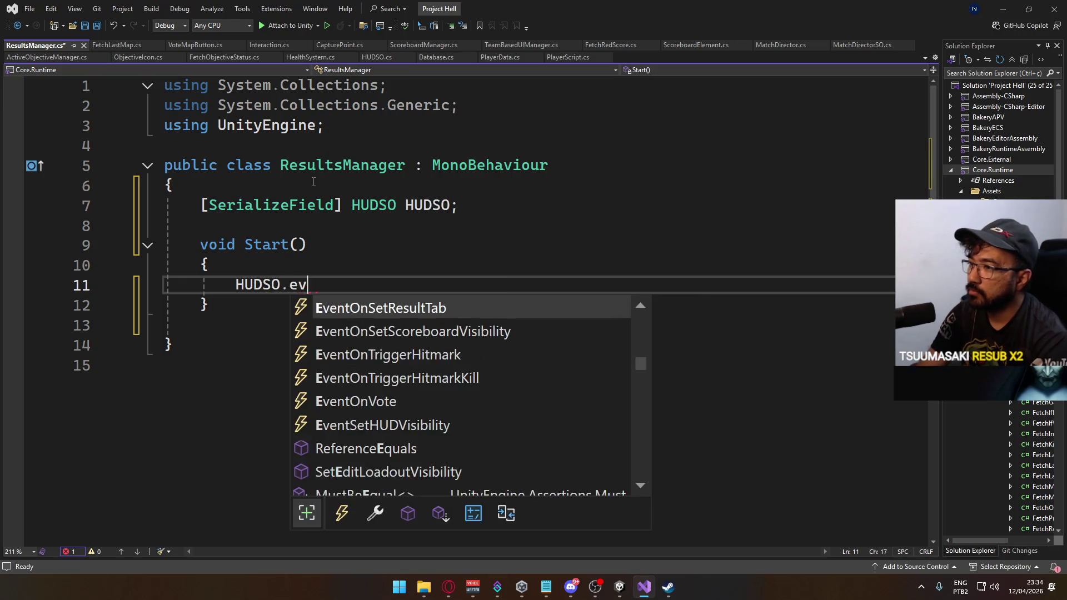
pyautogui.write('on')
pyautogui.press('Tab')
pyautogui.write('(')
pyautogui.press('BackSpace')
pyautogui.hotkey('ctrl', 'shift', 'Left')
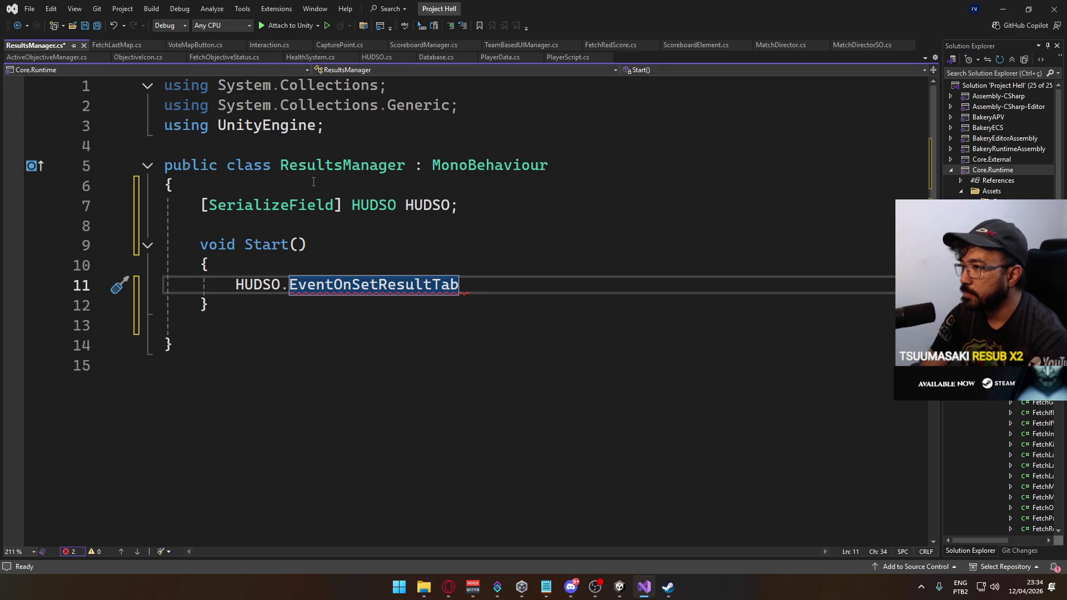
pyautogui.write('+=')
pyautogui.press('Tab')
pyautogui.press('Return')
pyautogui.hotkey('ctrl', 's')
# Drop the handler's private modifier and NotImplementedException line, renaming obj to id.
pyautogui.doubleClick(255, 344)
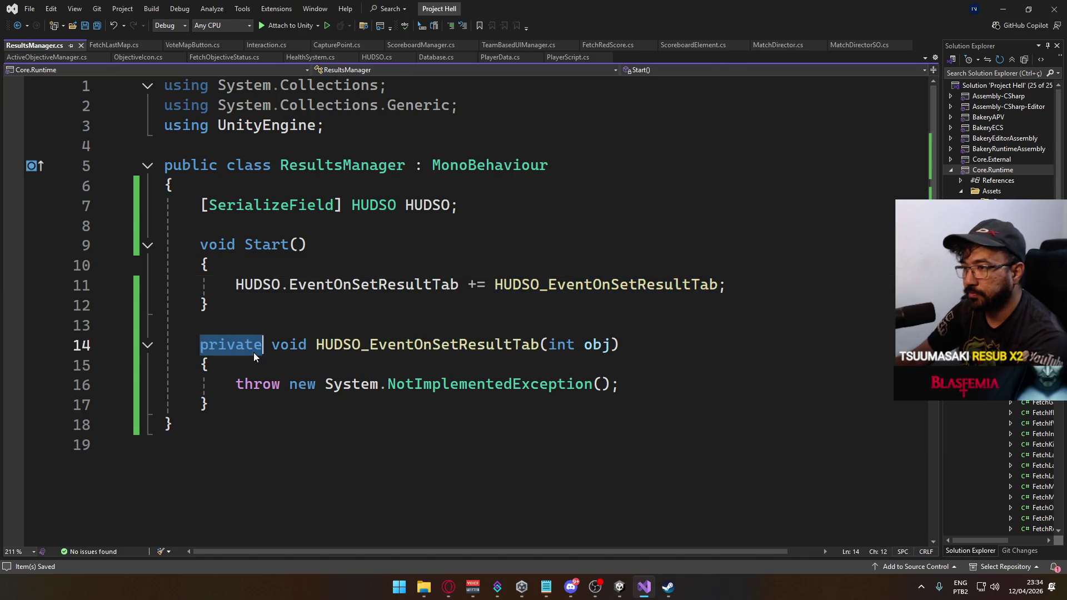
pyautogui.press('Delete')
pyautogui.doubleClick(520, 345)
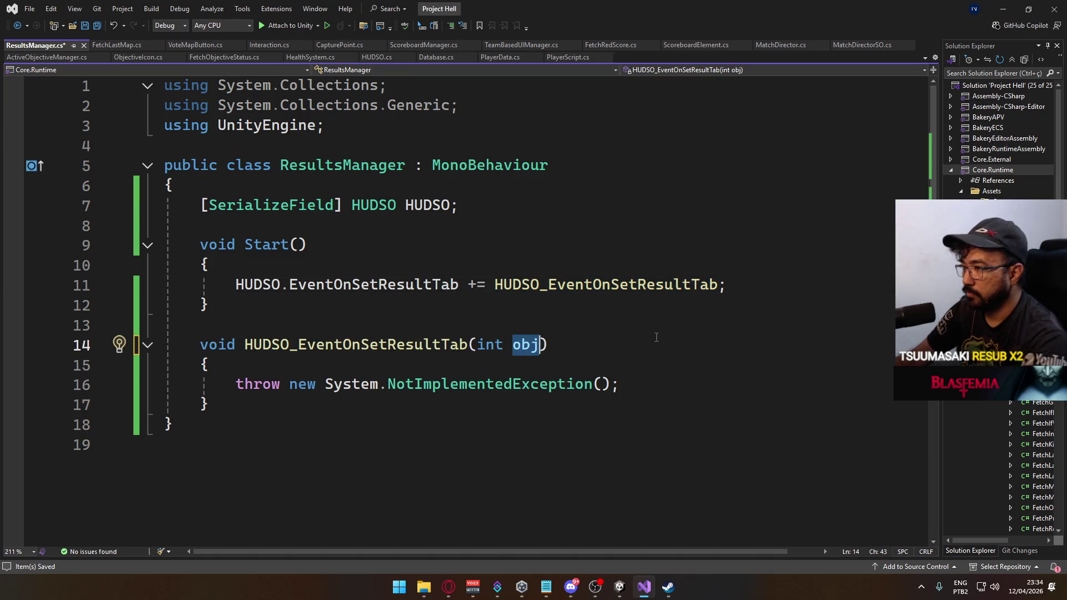
pyautogui.write('id')
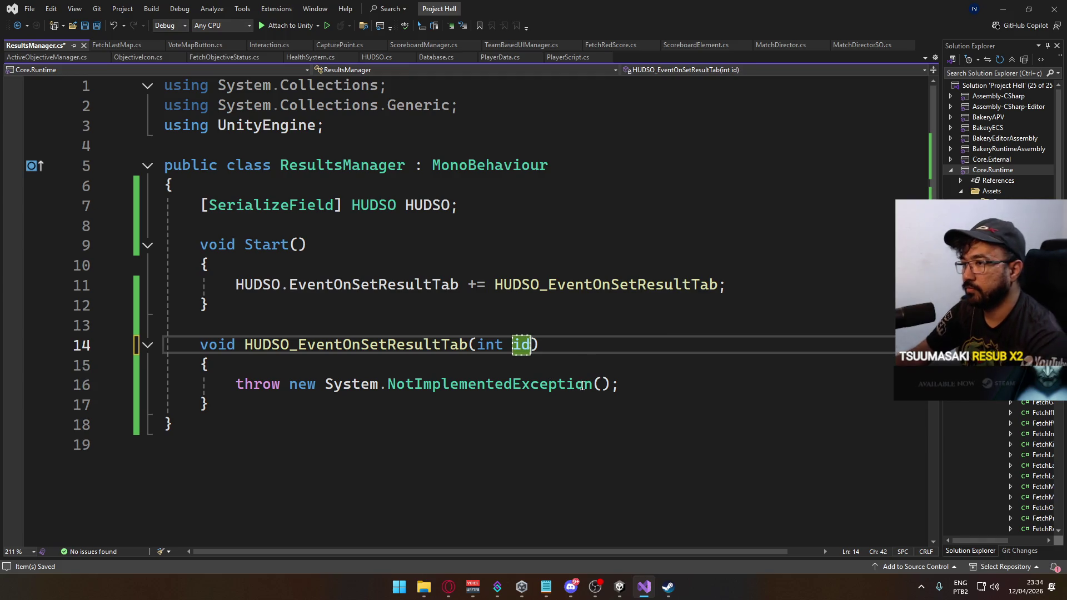
pyautogui.moveTo(619, 385)
pyautogui.mouseDown()
pyautogui.moveTo(326, 383)
pyautogui.moveTo(239, 395)
pyautogui.mouseUp()
pyautogui.press('Delete')
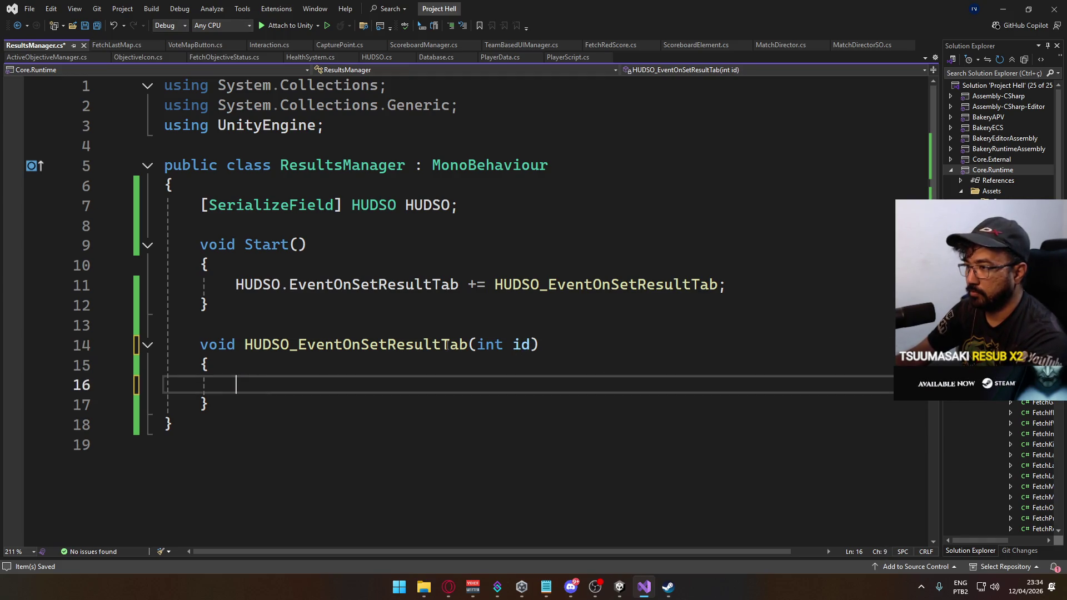
pyautogui.click(488, 201)
pyautogui.press('Return')
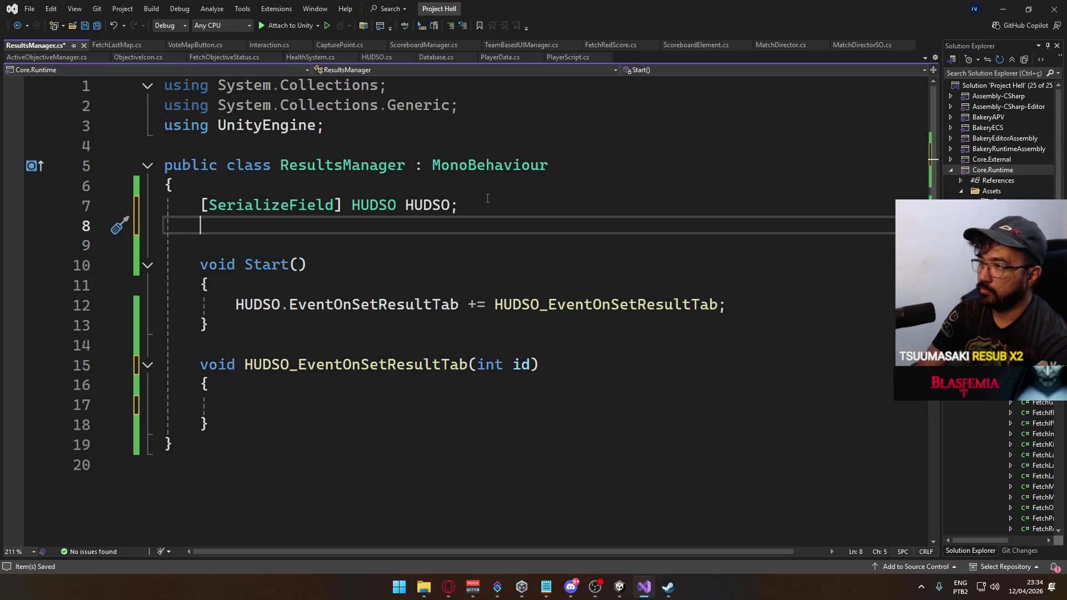
# Add a '[SerializeField] ChangeElementTool _changeElementTool;' field.
pyautogui.write('[')
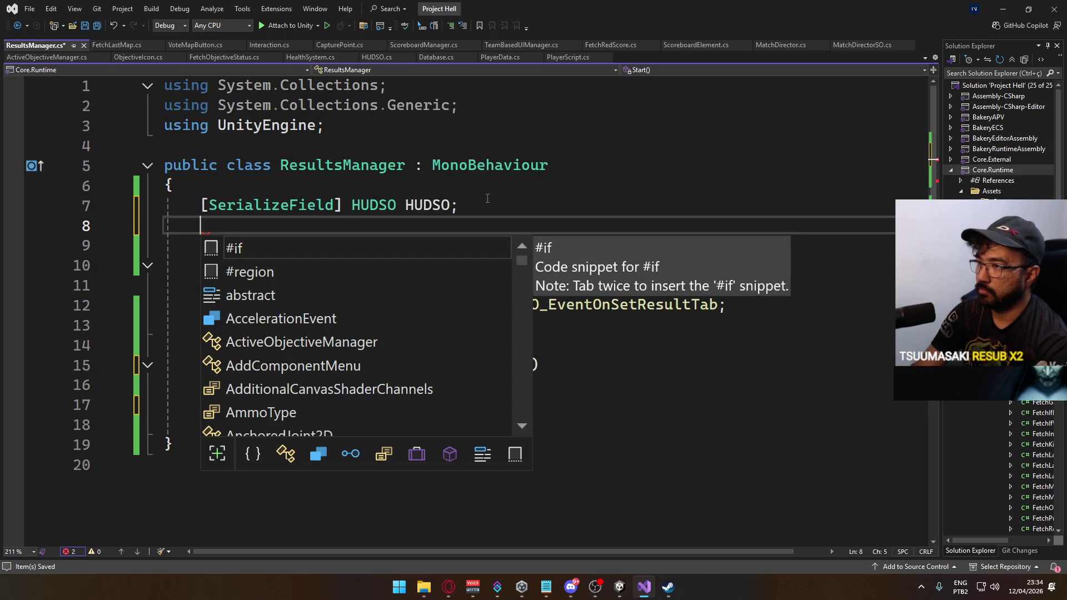
pyautogui.press('Escape')
pyautogui.write('SerializeField] Change')
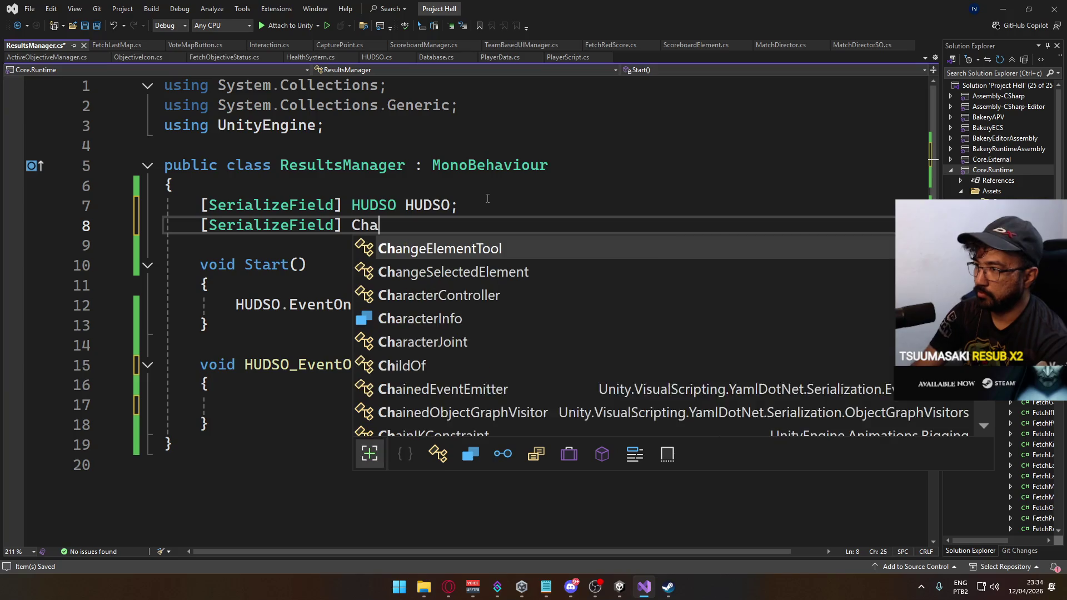
pyautogui.write('El')
pyautogui.press('Tab')
pyautogui.write('_ch')
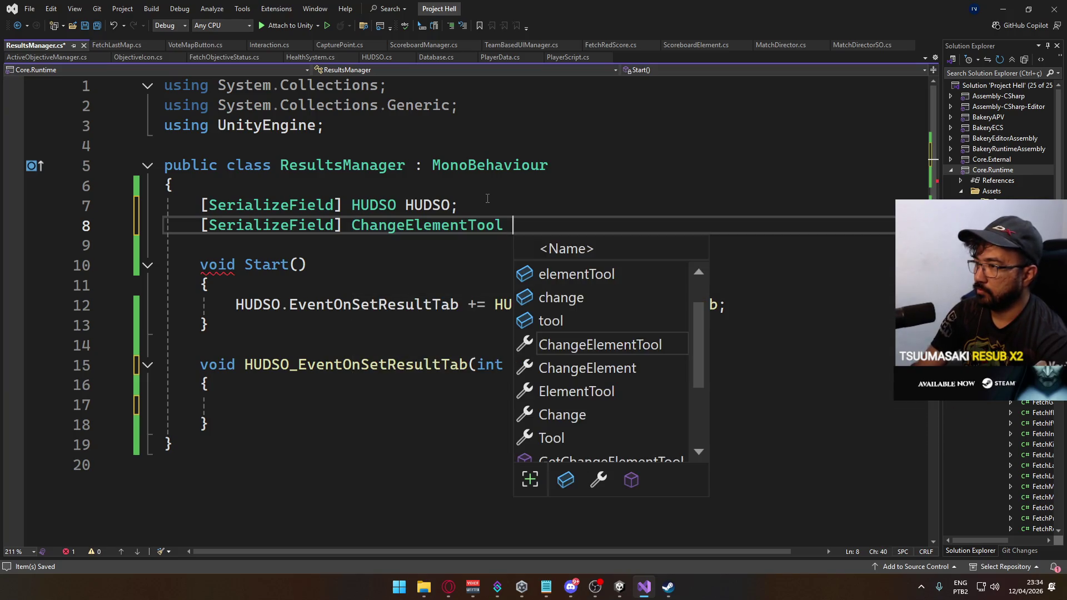
pyautogui.write('angeEleme')
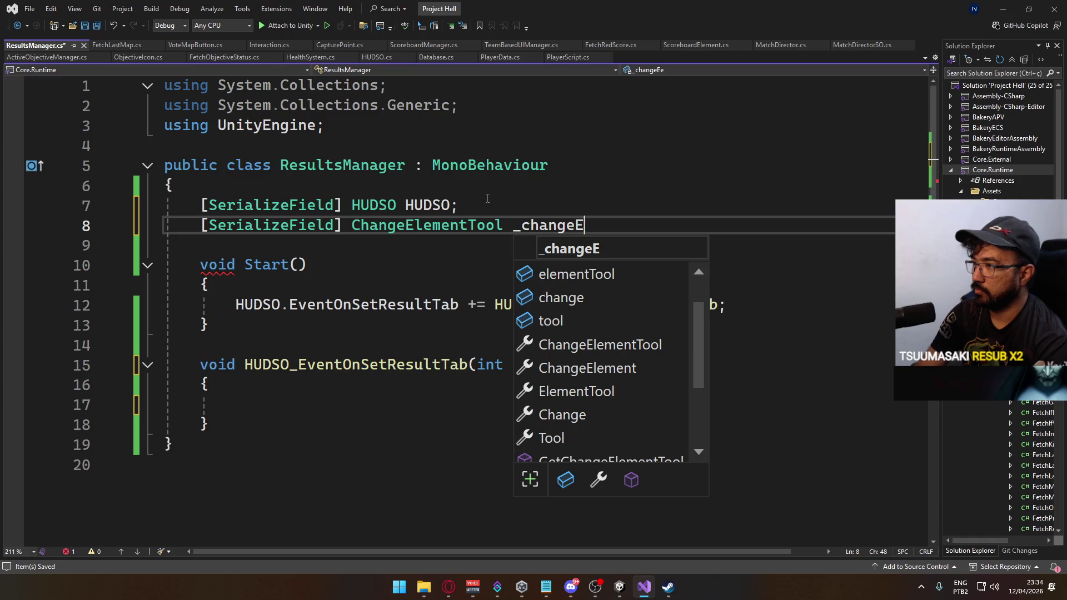
pyautogui.write('ntTool;')
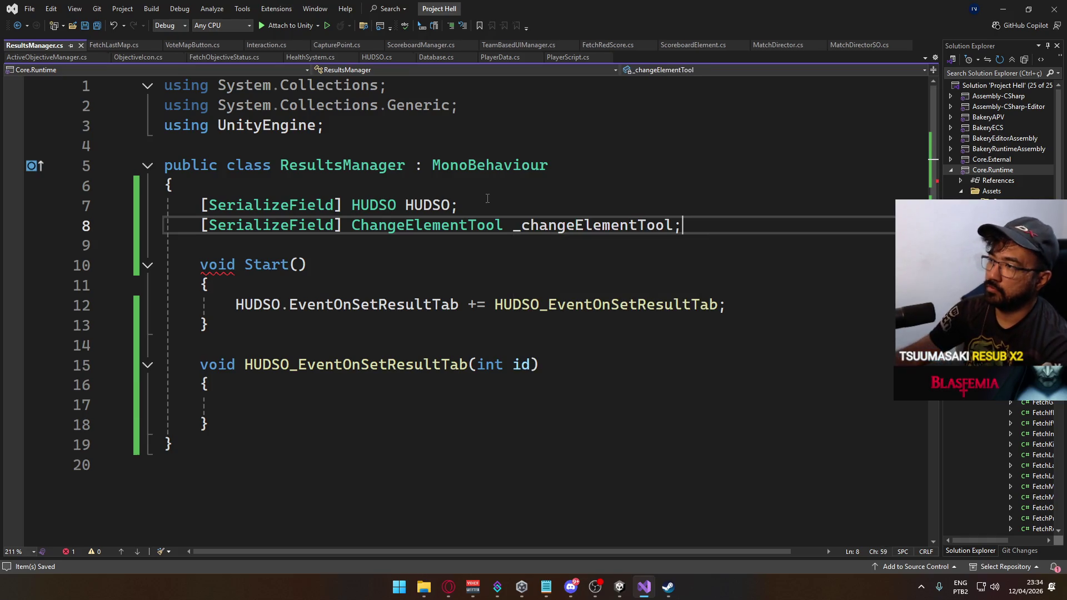
# Make the handler call _changeElementTool.ChangeActiveElement(id) and save ResultsManager.cs.
pyautogui.click(508, 404)
pyautogui.write('_c')
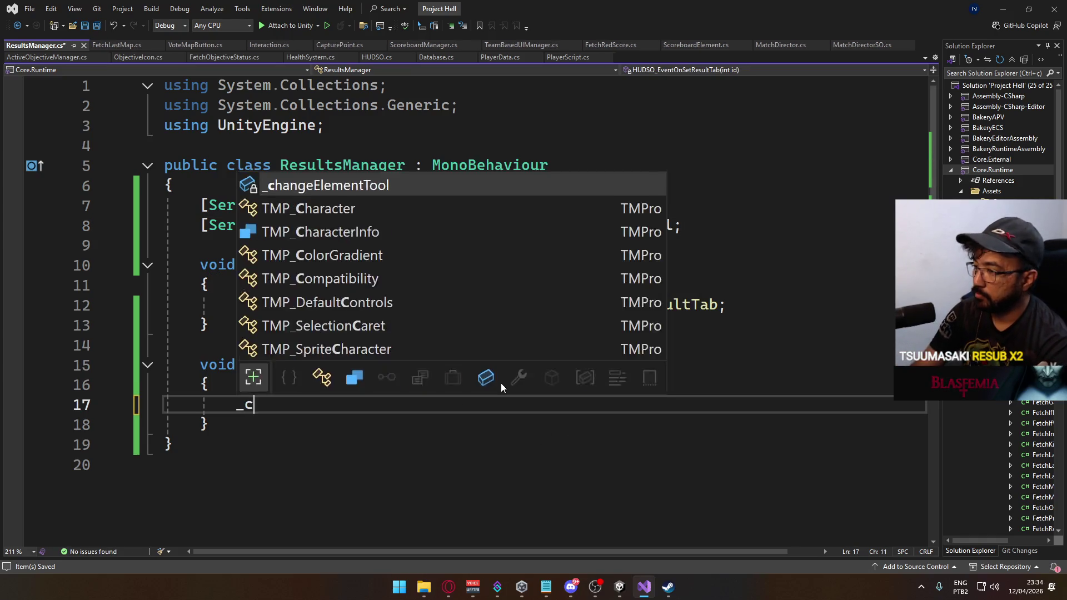
pyautogui.press('Tab')
pyautogui.write('.set')
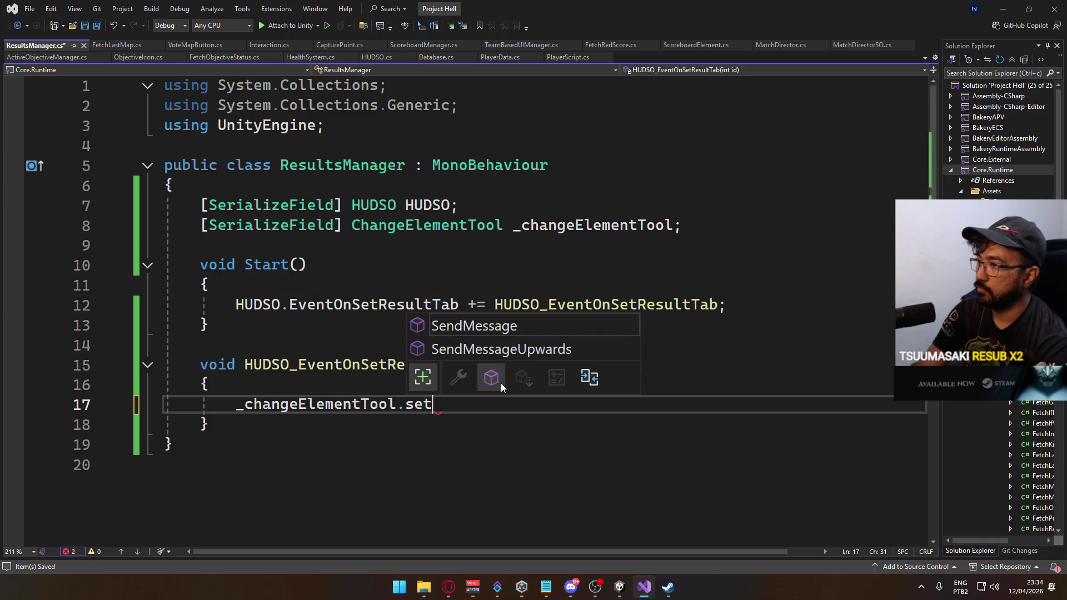
pyautogui.press('BackSpace')
pyautogui.press('BackSpace')
pyautogui.press('BackSpace')
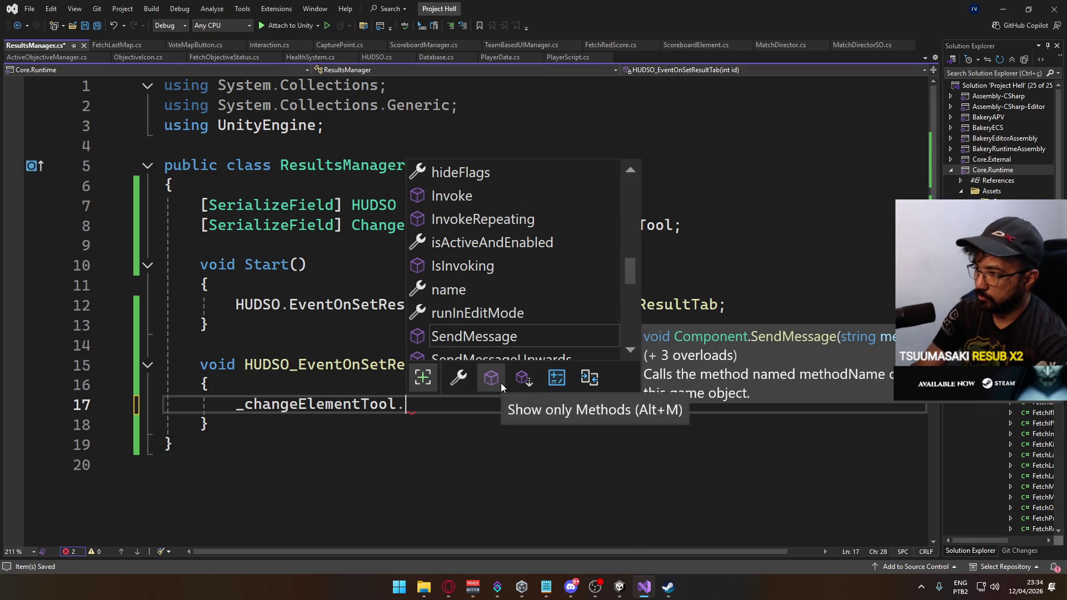
pyautogui.write('se')
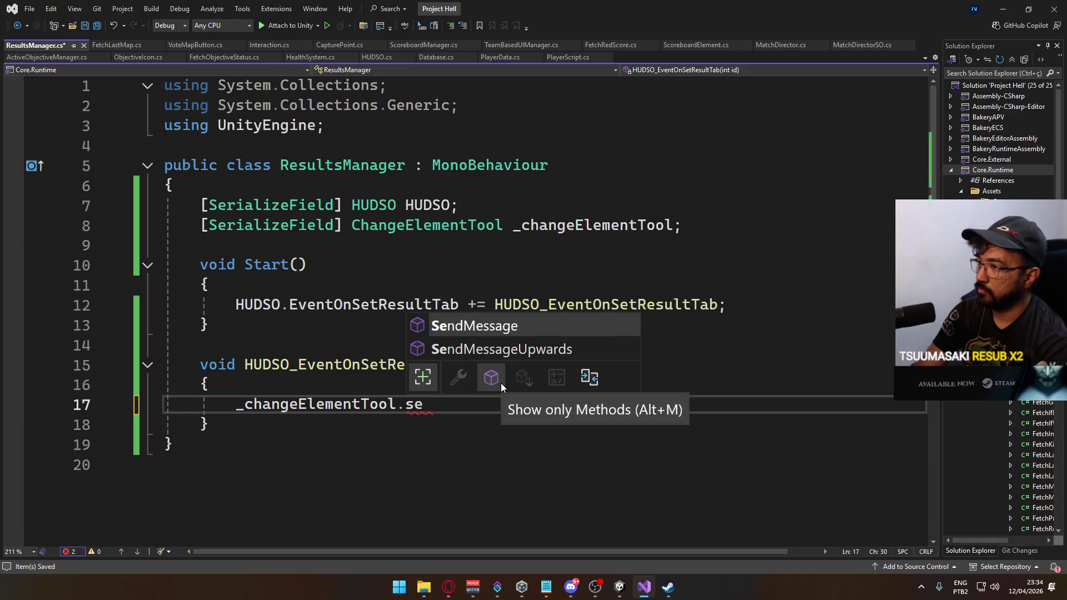
pyautogui.press('BackSpace')
pyautogui.press('BackSpace')
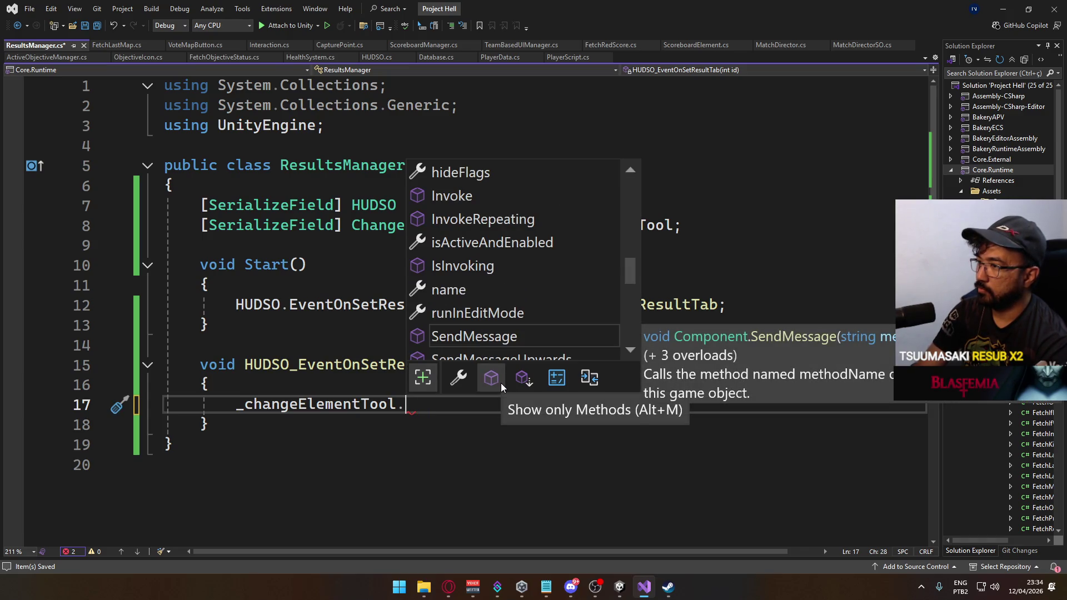
pyautogui.write('se')
pyautogui.press('BackSpace')
pyautogui.press('BackSpace')
pyautogui.write('act')
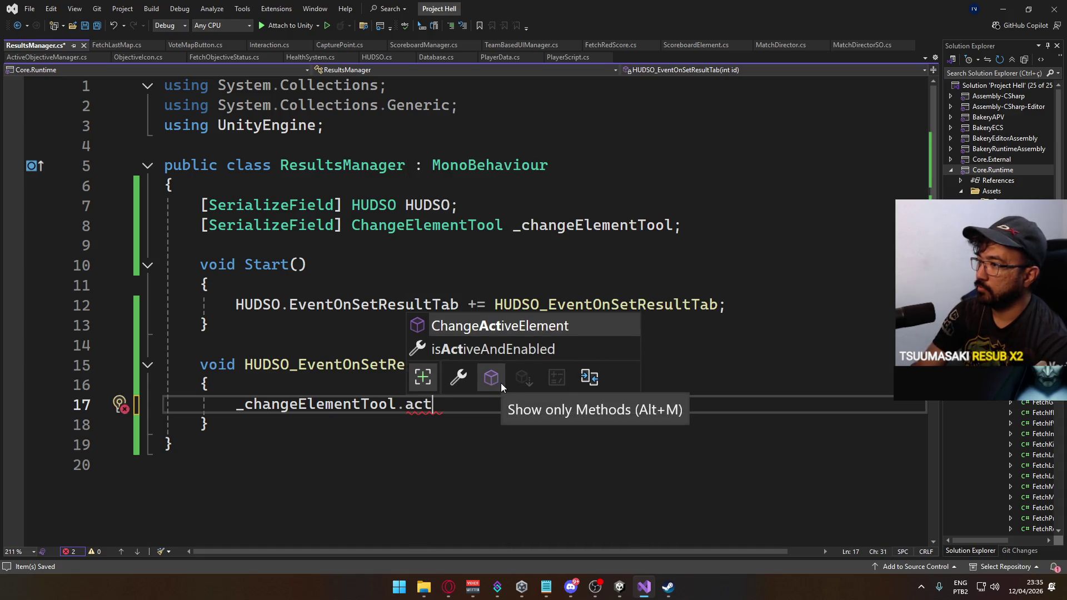
pyautogui.write('(id);')
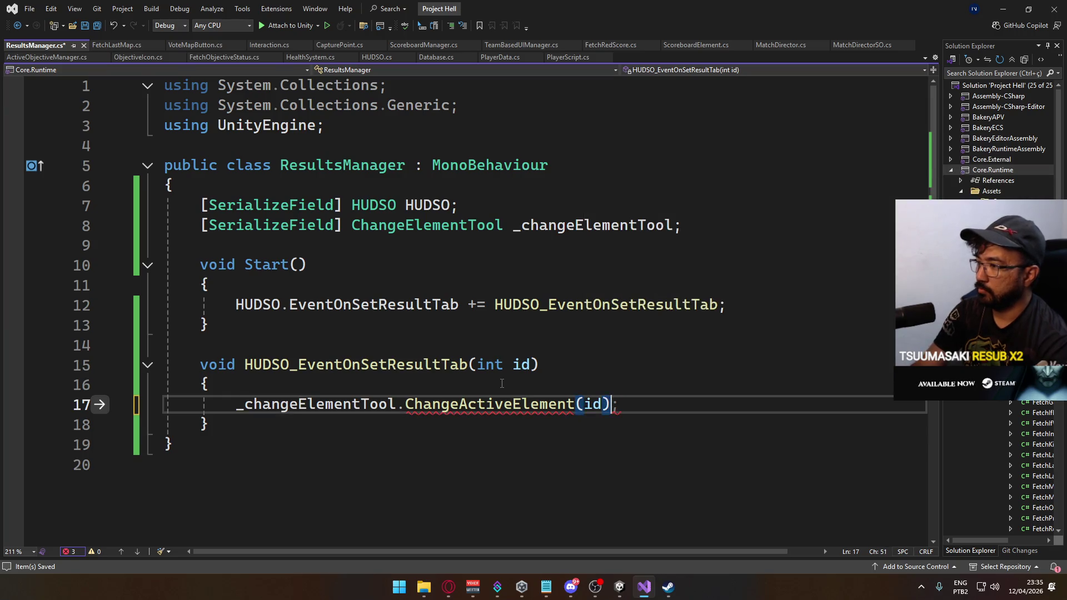
pyautogui.hotkey('ctrl', 's')
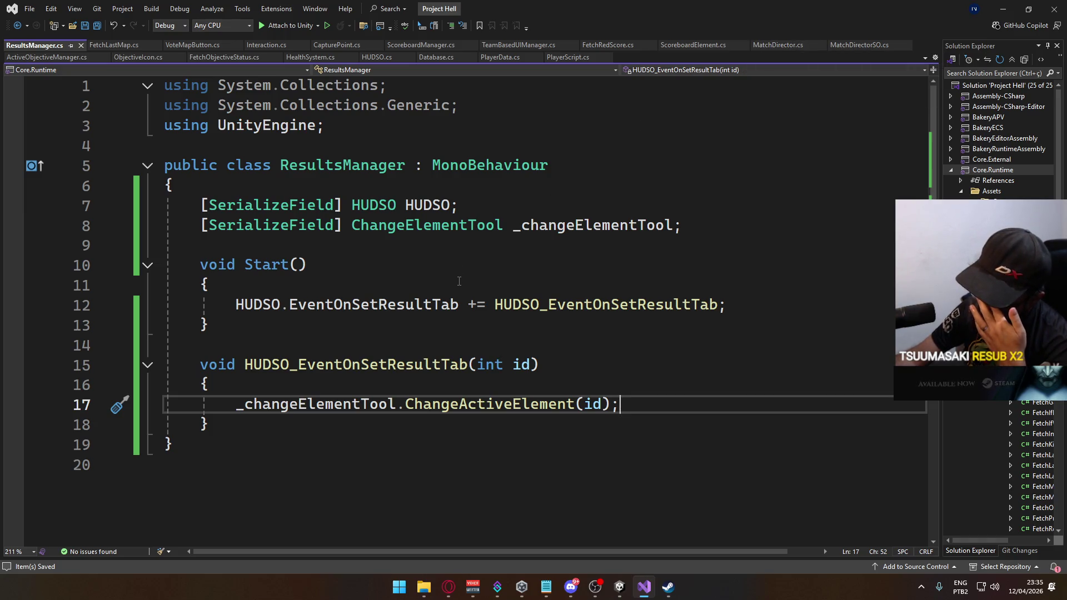
# In MatchDirector.cs, copy SetScoreboardVisibility into the 15.0f delayed call with false and close the lambda.
pyautogui.click(862, 44)
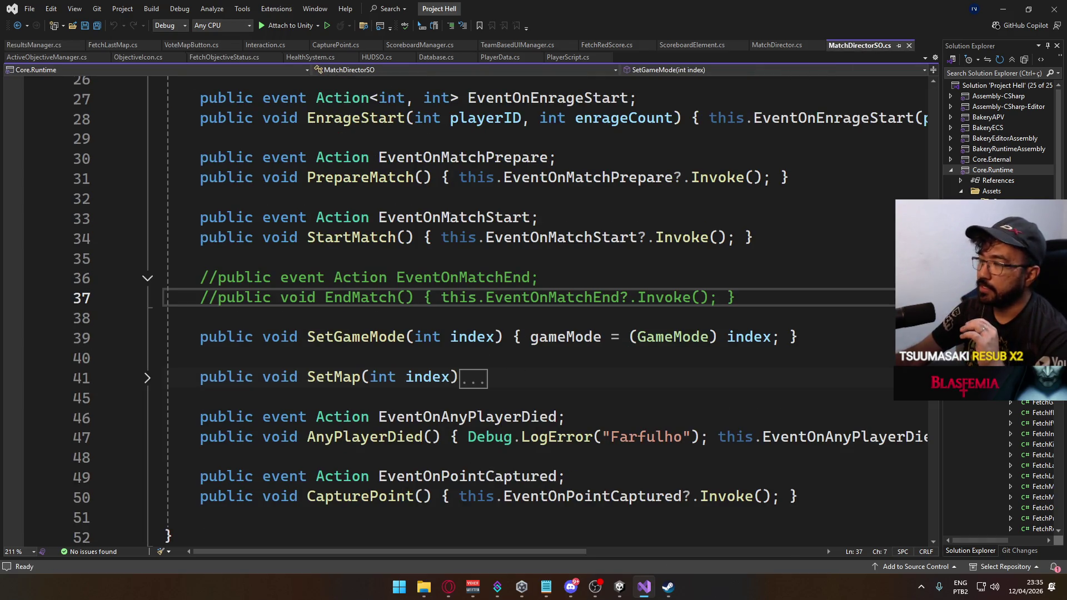
pyautogui.click(777, 44)
pyautogui.scroll(-4, 542, 278)
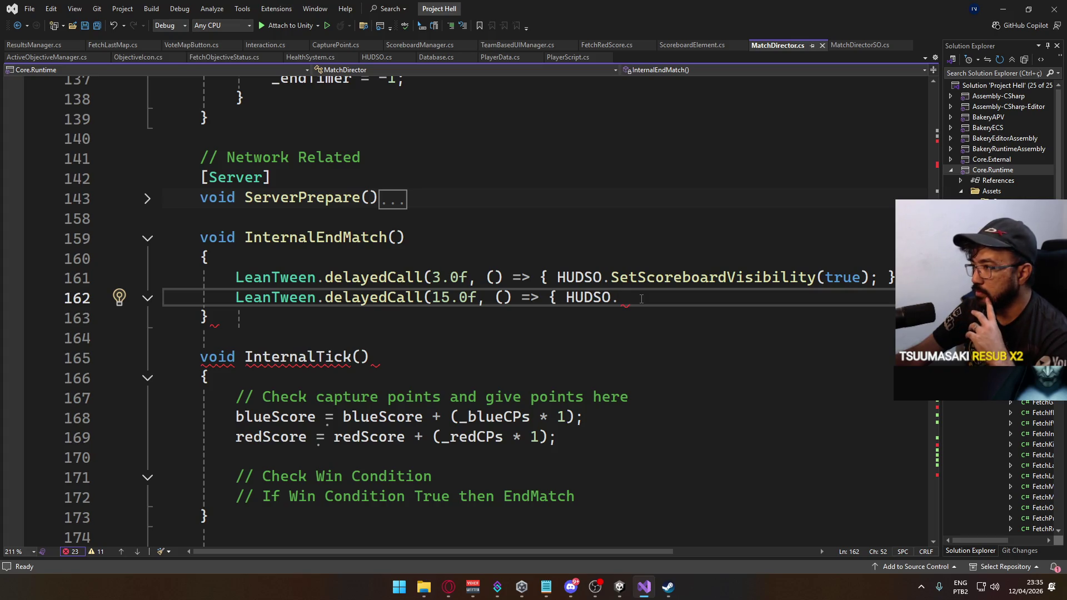
pyautogui.moveTo(611, 278); pyautogui.dragTo(868, 277)
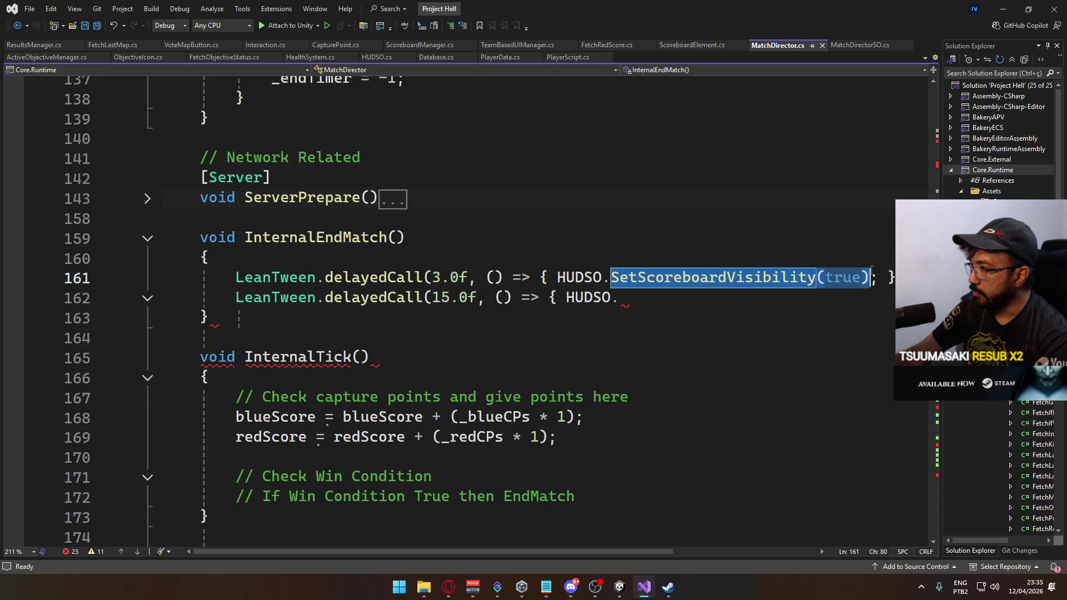
pyautogui.hotkey('ctrl', 'c')
pyautogui.click(621, 297)
pyautogui.hotkey('ctrl', 'v')
pyautogui.click(844, 298)
pyautogui.doubleClick(848, 294)
pyautogui.write('fa')
pyautogui.press('Tab')
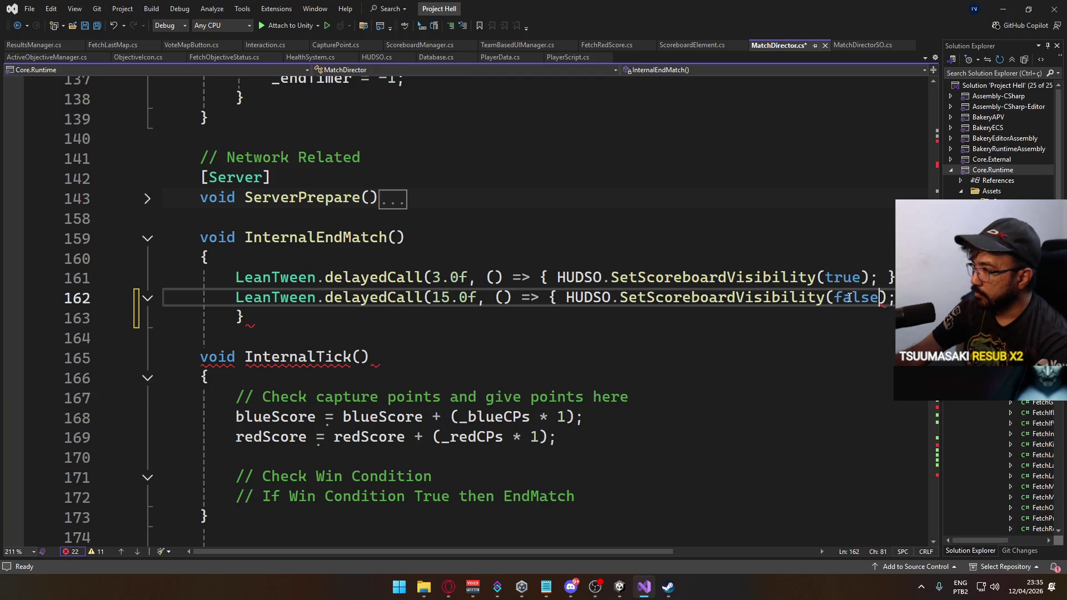
pyautogui.write('}')
pyautogui.write(')')
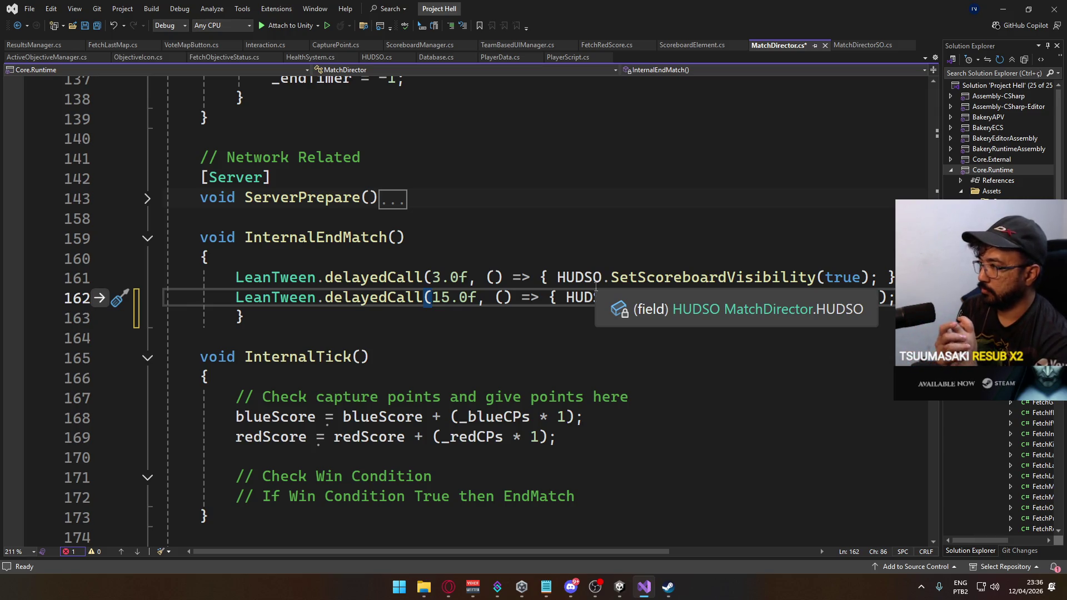
pyautogui.click(549, 298)
# Spread the delayed call's lambda body across separate lines.
pyautogui.press('Return')
pyautogui.click(588, 321)
pyautogui.press('Return')
pyautogui.press('Return')
pyautogui.press('Up')
pyautogui.press('Up')
pyautogui.press('Home')
pyautogui.press('Right')
pyautogui.press('Right')
pyautogui.press('Return')
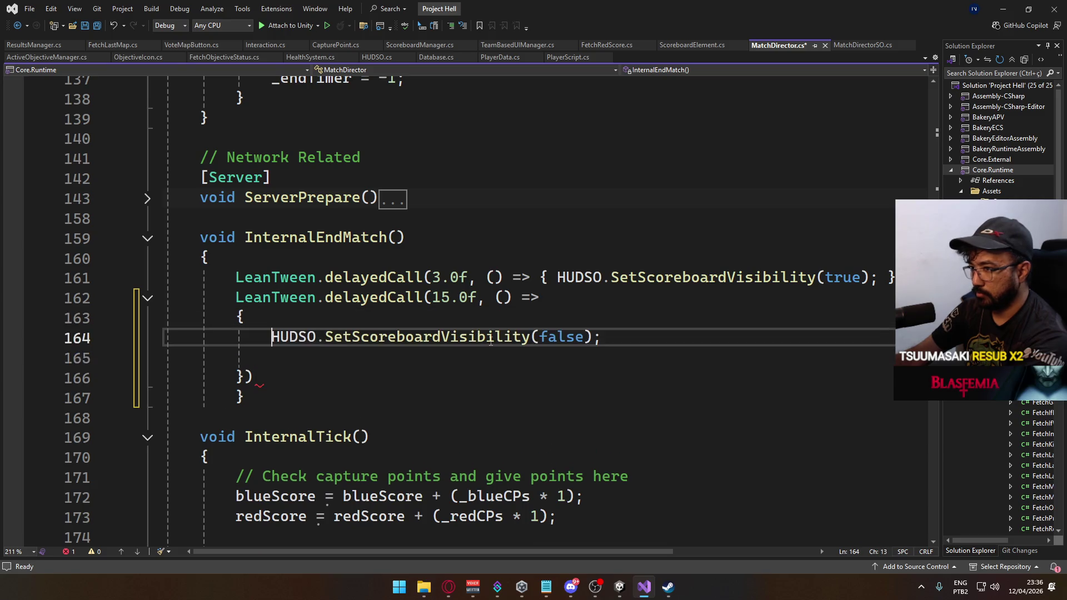
pyautogui.press('End')
pyautogui.press('Delete')
pyautogui.press('Down')
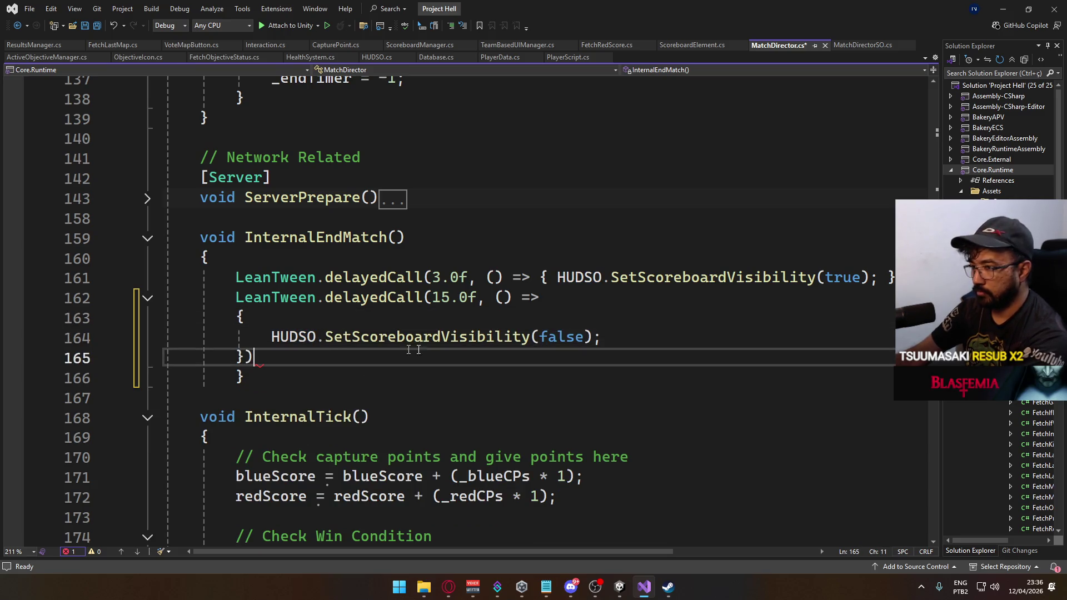
# End the delayed call with a semicolon and save MatchDirector.cs.
pyautogui.write(';')
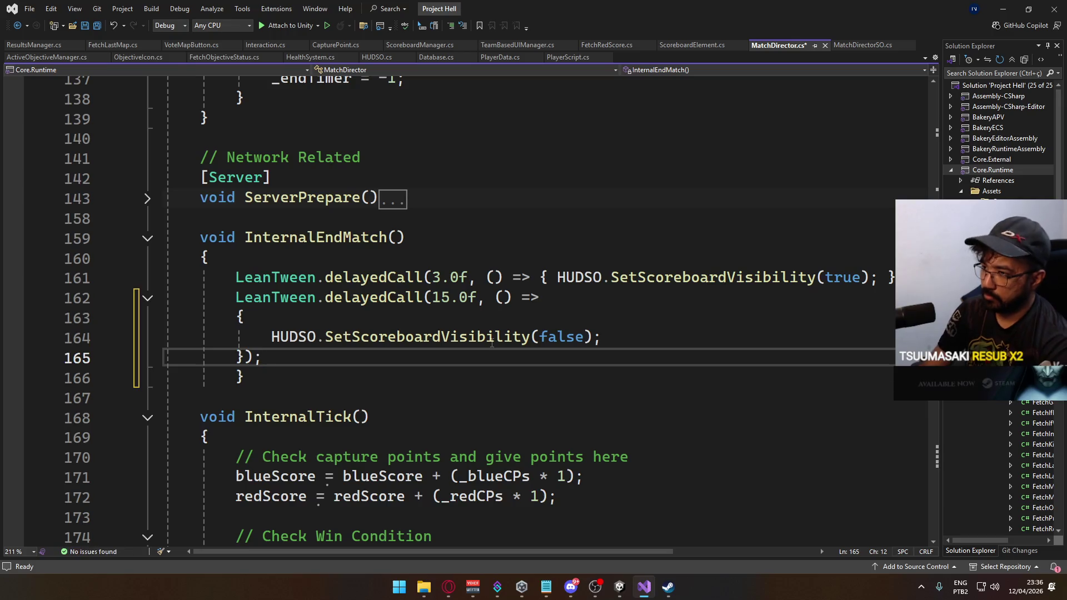
pyautogui.press('Return')
pyautogui.press('Down')
pyautogui.press('End')
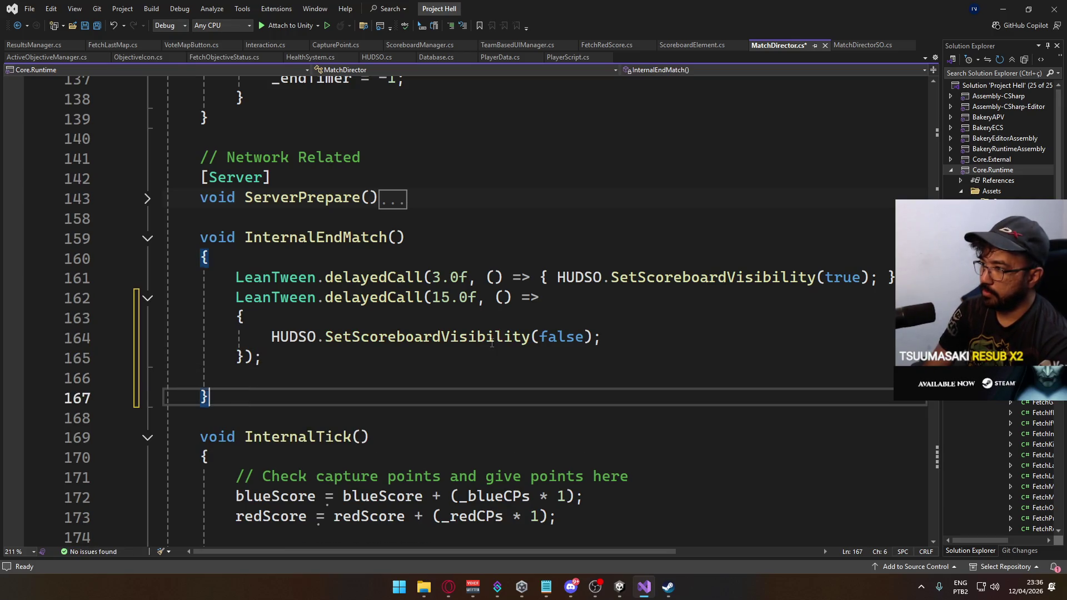
pyautogui.hotkey('ctrl', 's')
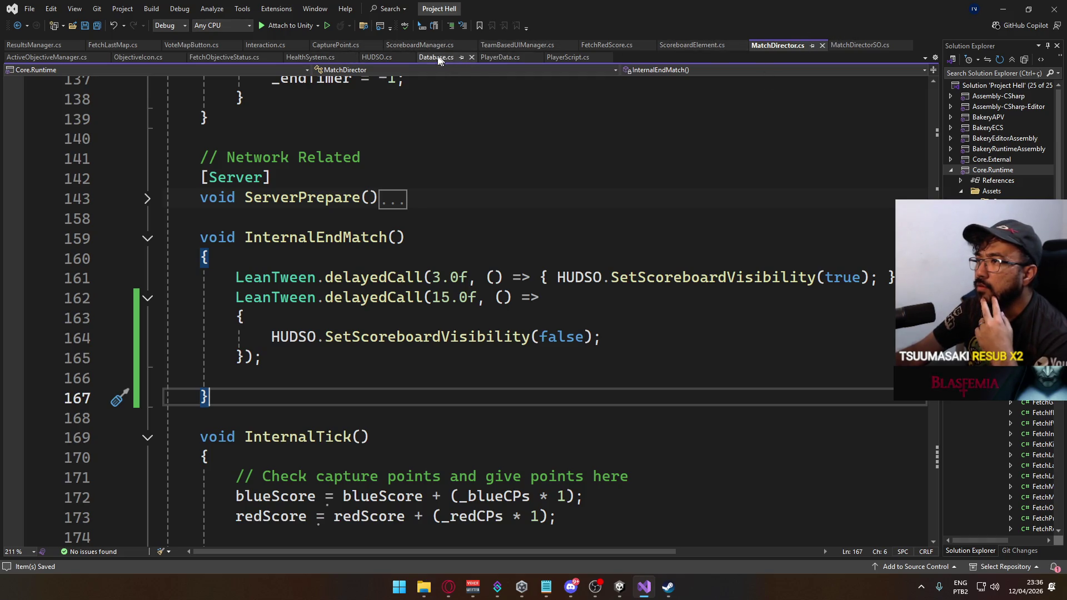
pyautogui.click(382, 58)
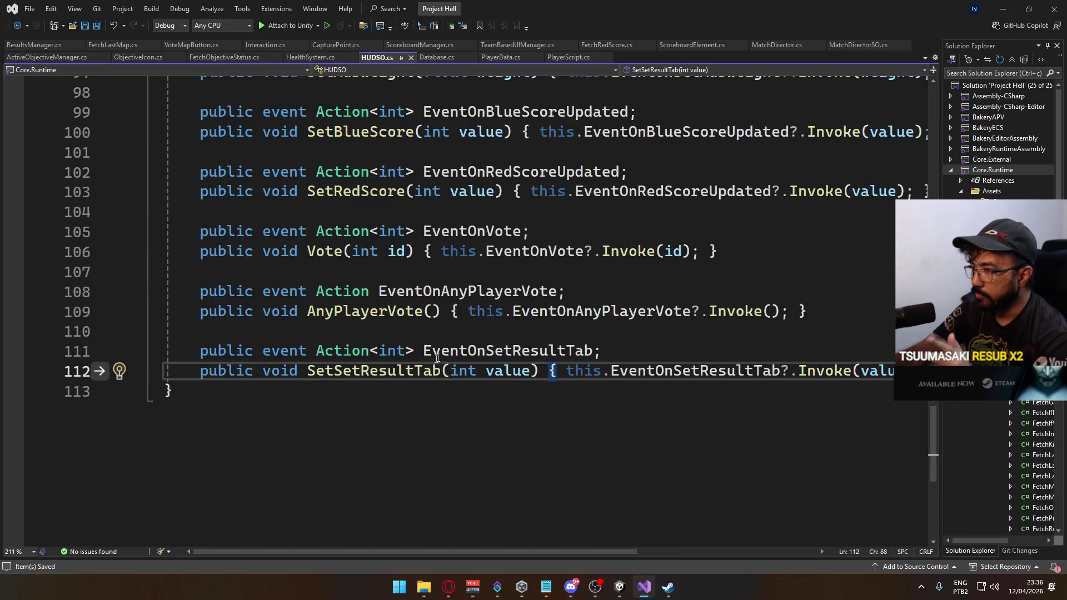
# Replace the EventOnSetResultTab event with a parameterless EventOnPlayResults event.
pyautogui.click(475, 357)
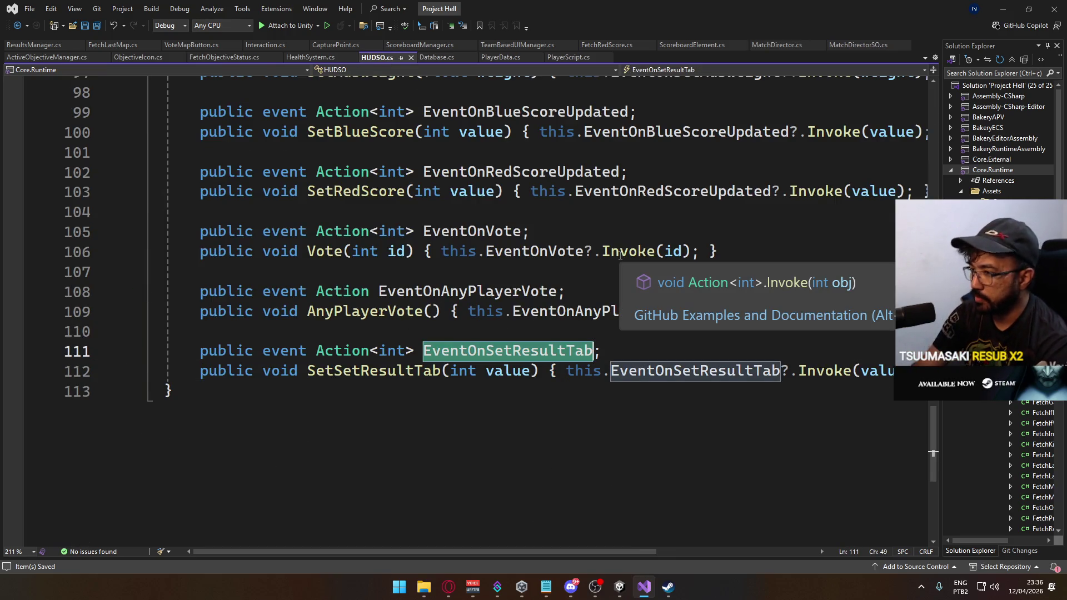
pyautogui.hotkey('ctrl', 'BackSpace')
pyautogui.press('BackSpace')
pyautogui.press('BackSpace')
pyautogui.press('BackSpace')
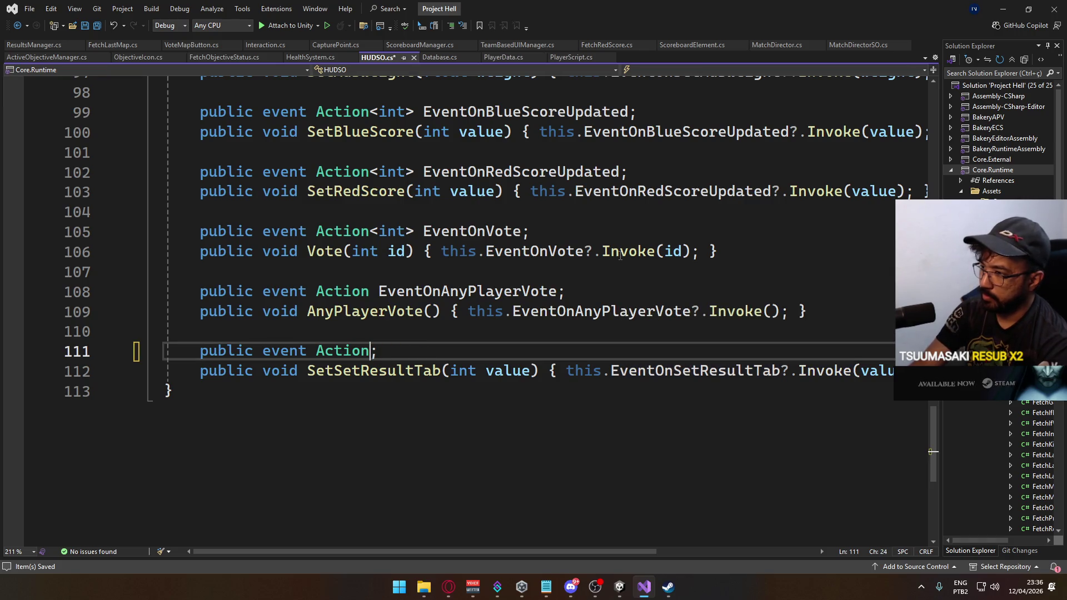
pyautogui.write('EventOnP')
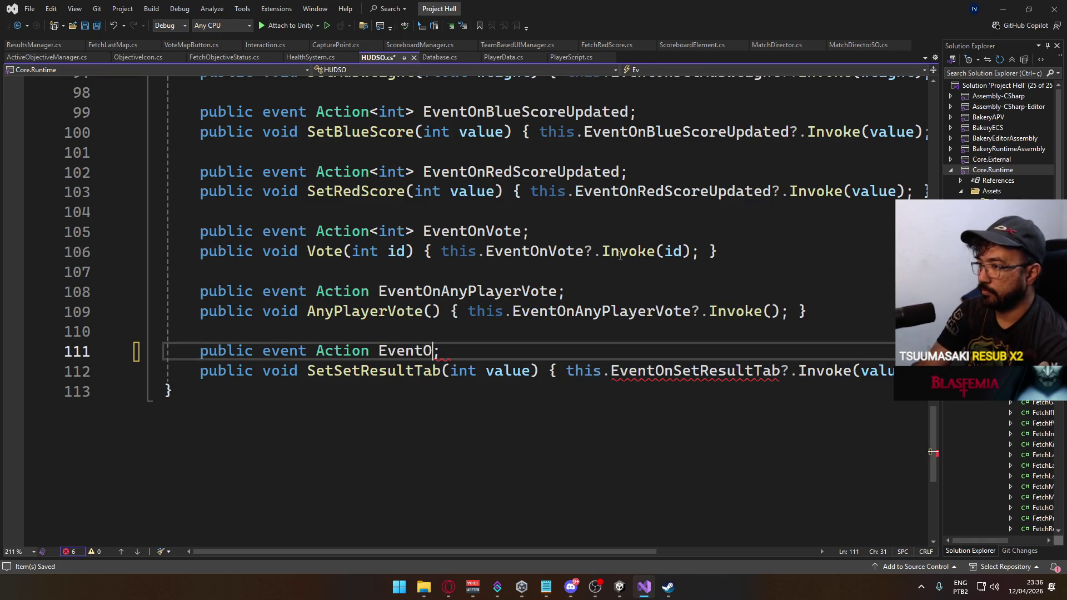
pyautogui.write('esults')
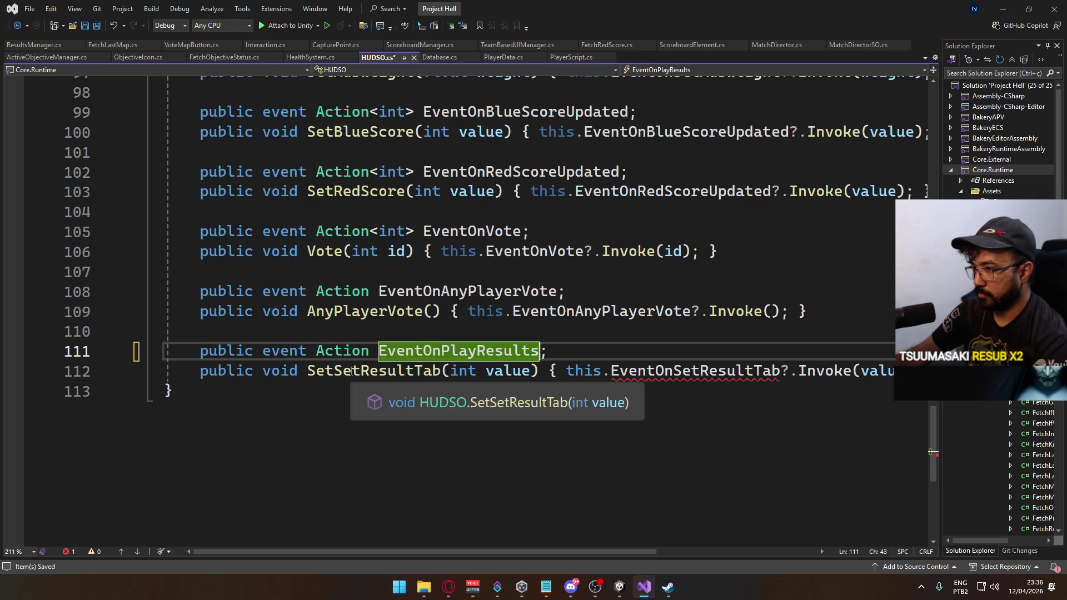
# Rename SetSetResultTab to PlayResults and remove its int value parameter.
pyautogui.doubleClick(352, 371)
pyautogui.write('PlayResults')
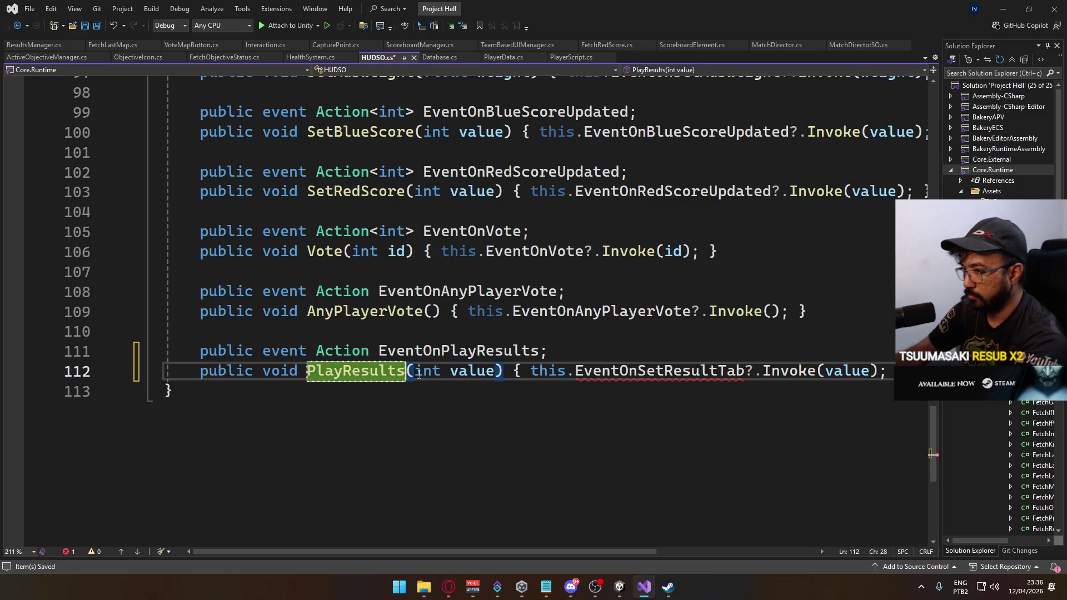
pyautogui.moveTo(418, 371); pyautogui.dragTo(500, 371)
pyautogui.press('BackSpace')
pyautogui.click(600, 325)
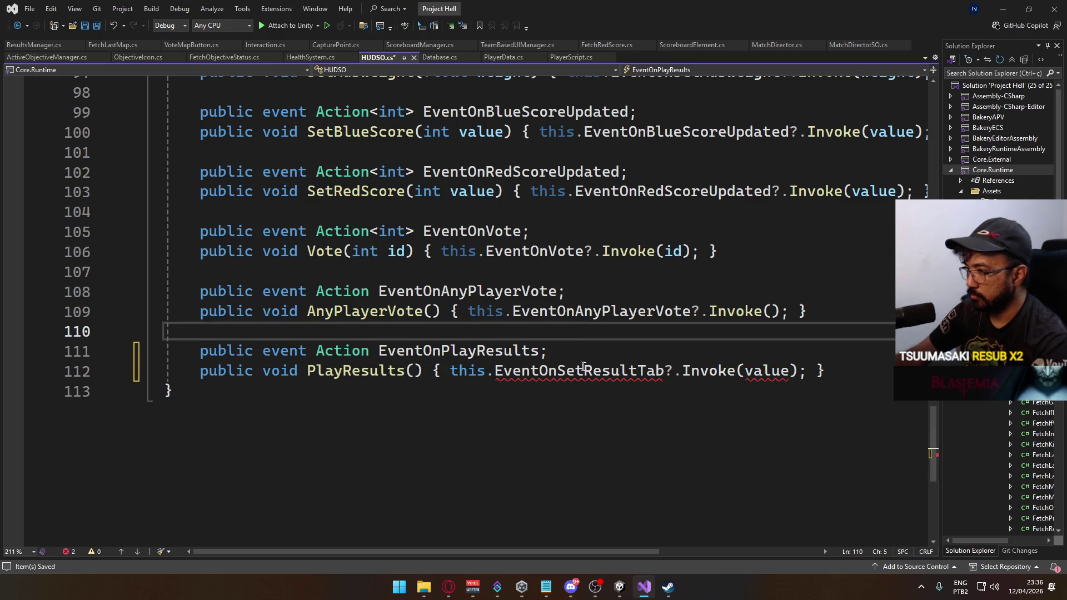
# Have PlayResults invoke EventOnPlayResults without an argument and save HUDSO.cs.
pyautogui.doubleClick(443, 352)
pyautogui.hotkey('ctrl', 'c')
pyautogui.doubleClick(583, 372)
pyautogui.hotkey('ctrl', 'v')
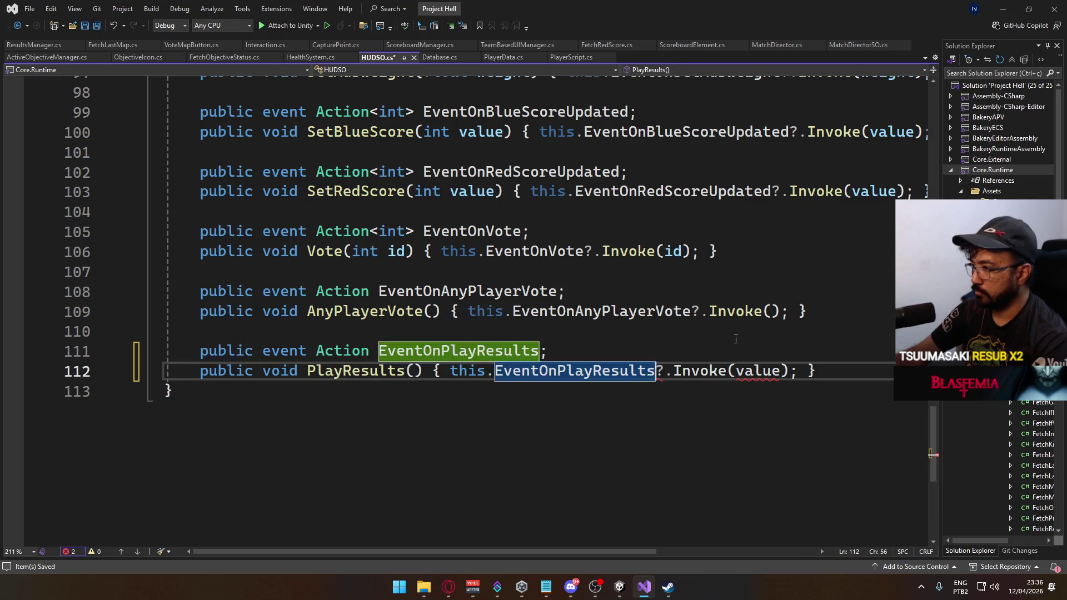
pyautogui.click(736, 333)
pyautogui.moveTo(737, 371); pyautogui.dragTo(780, 372)
pyautogui.press('BackSpace')
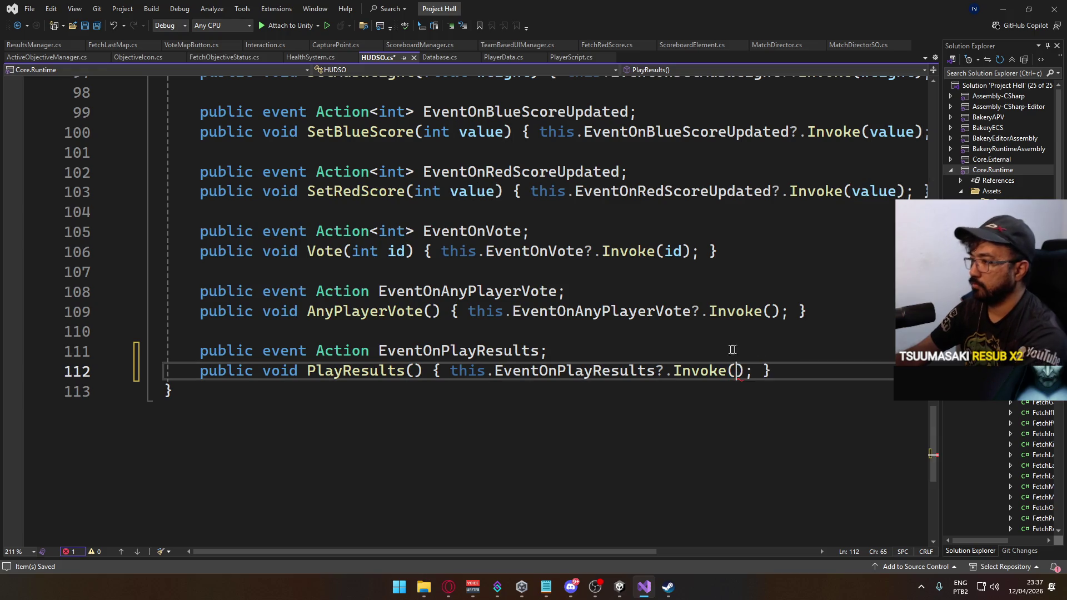
pyautogui.hotkey('ctrl', 's')
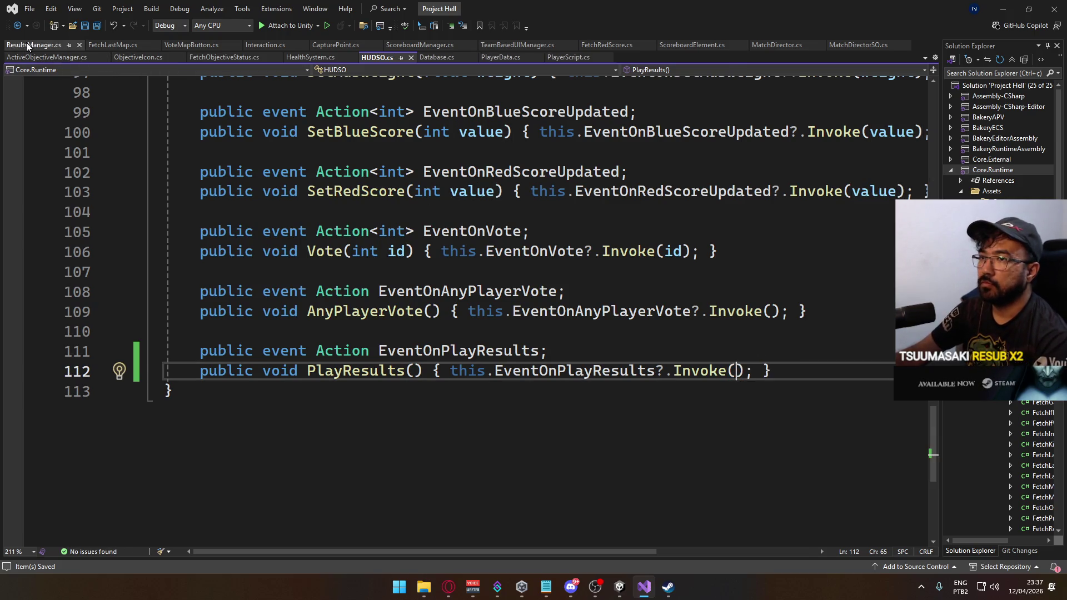
pyautogui.click(25, 42)
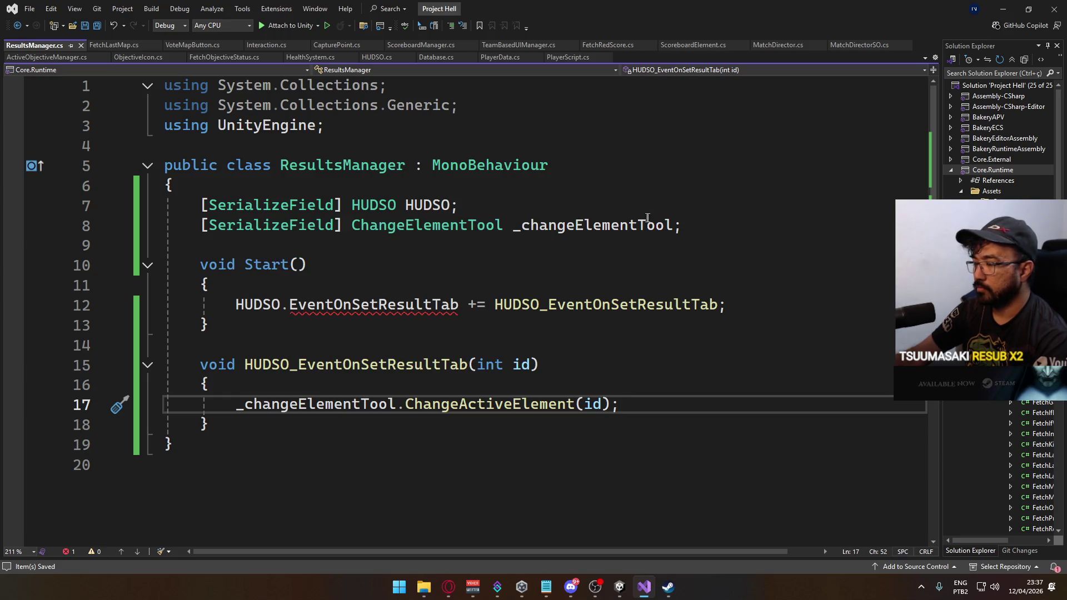
# Delete the _changeElementTool field, the old result-tab handler and its subscription.
pyautogui.moveTo(684, 221); pyautogui.dragTo(164, 225)
pyautogui.press('BackSpace')
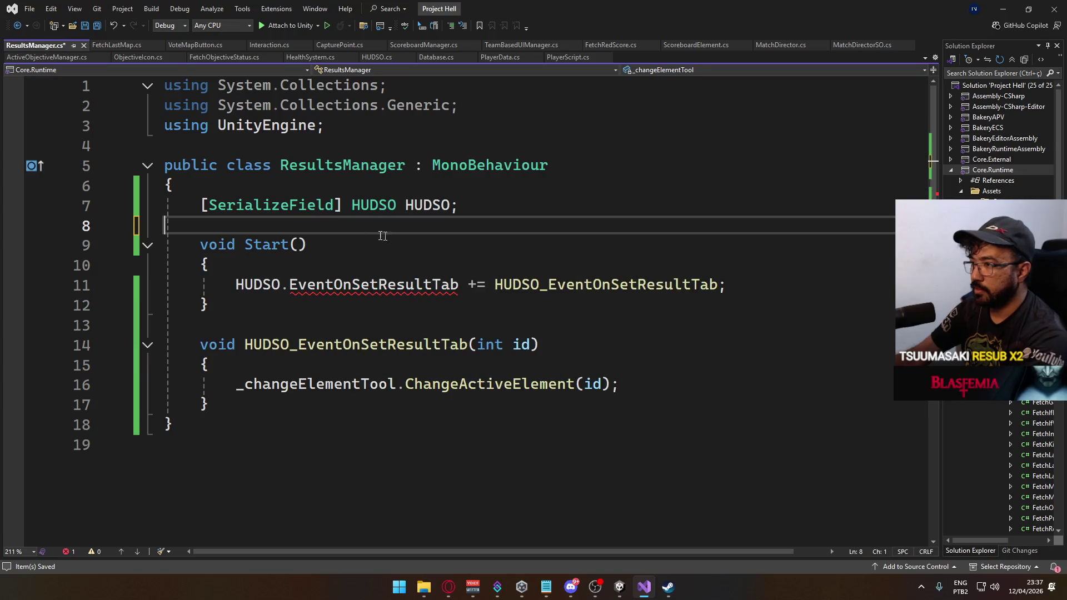
pyautogui.moveTo(389, 404)
pyautogui.mouseDown()
pyautogui.moveTo(334, 404)
pyautogui.moveTo(167, 344)
pyautogui.mouseUp()
pyautogui.press('BackSpace')
pyautogui.moveTo(728, 285); pyautogui.dragTo(289, 289)
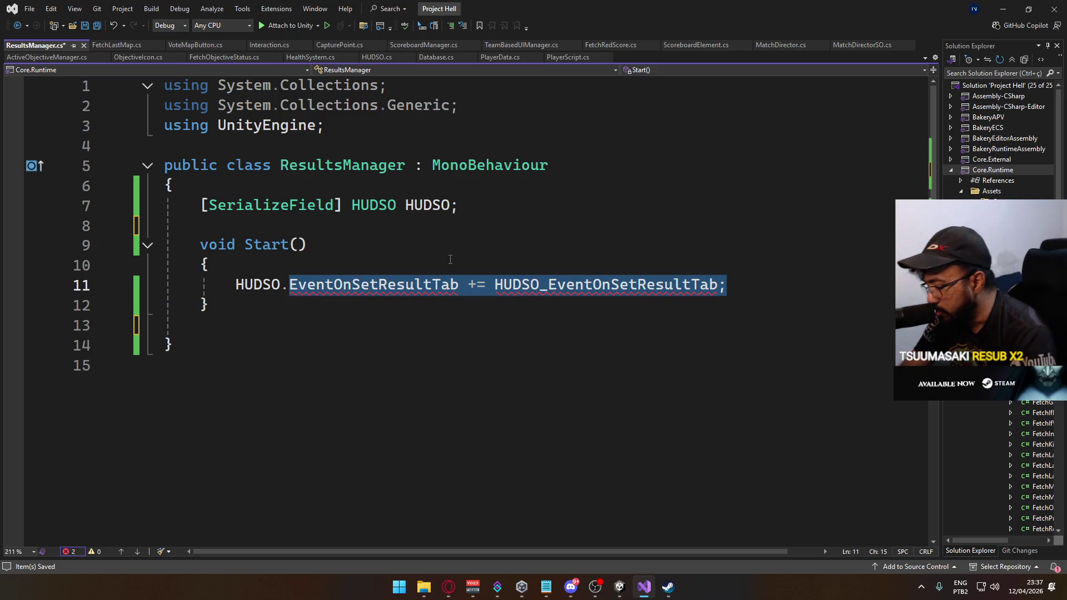
pyautogui.press('BackSpace')
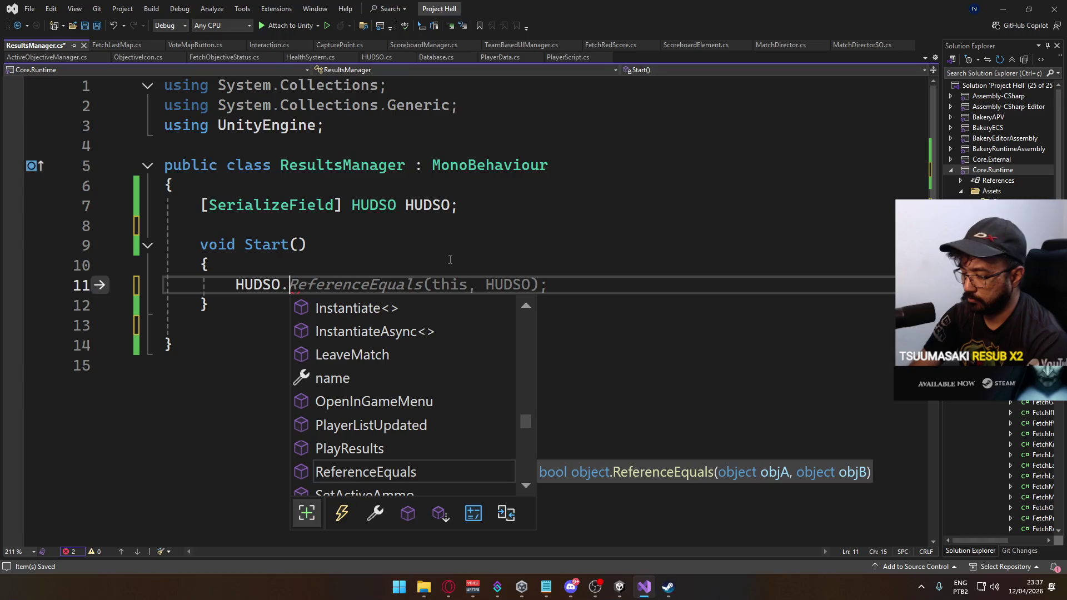
# Subscribe a generated HUDSO_EventOnPlayResults handler to EventOnPlayResults and remove its private modifier.
pyautogui.write('Resul')
pyautogui.press('Tab')
pyautogui.write('+=')
pyautogui.press('Tab')
pyautogui.hotkey('ctrl', 's')
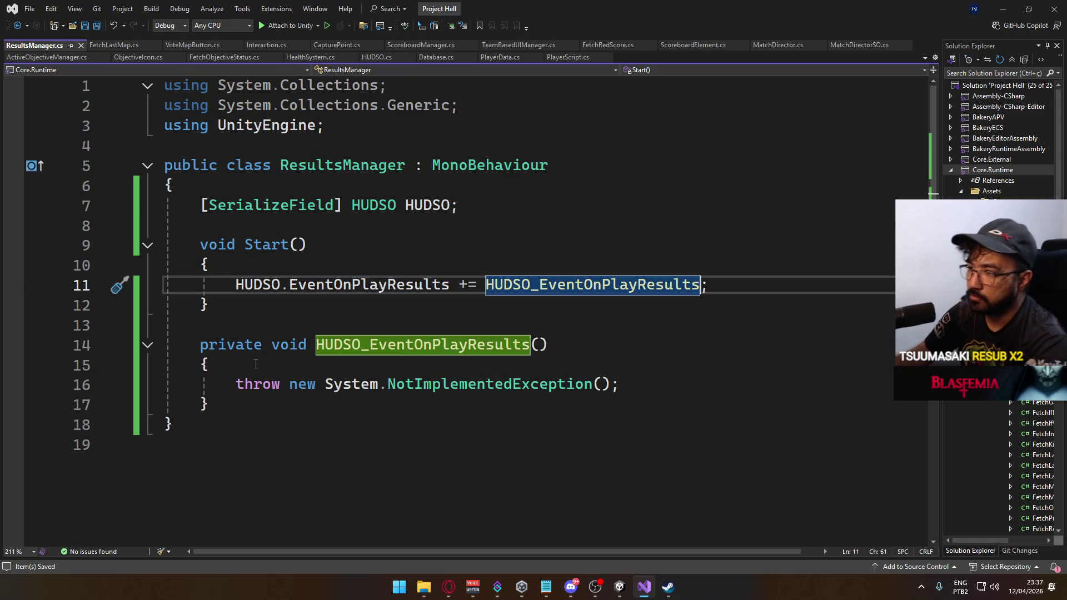
pyautogui.doubleClick(238, 345)
pyautogui.press('Delete')
pyautogui.press('Delete')
pyautogui.moveTo(653, 387)
pyautogui.mouseDown()
pyautogui.moveTo(166, 384)
pyautogui.moveTo(235, 384)
pyautogui.mouseUp()
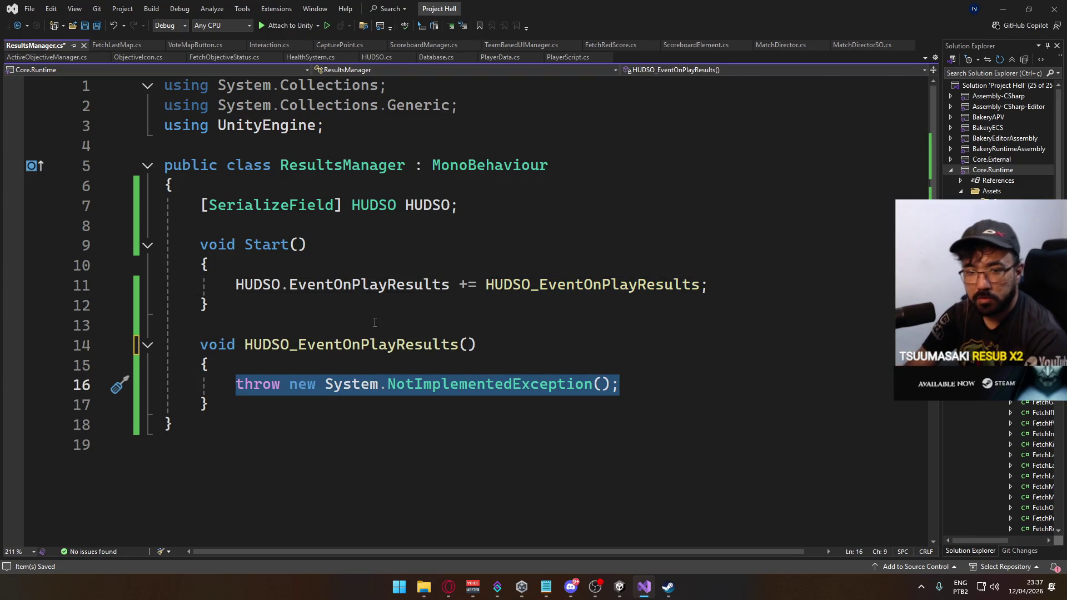
# Replace the handler's throw line with GetComponent<Animator>().SetTrigger().
pyautogui.write('Ge')
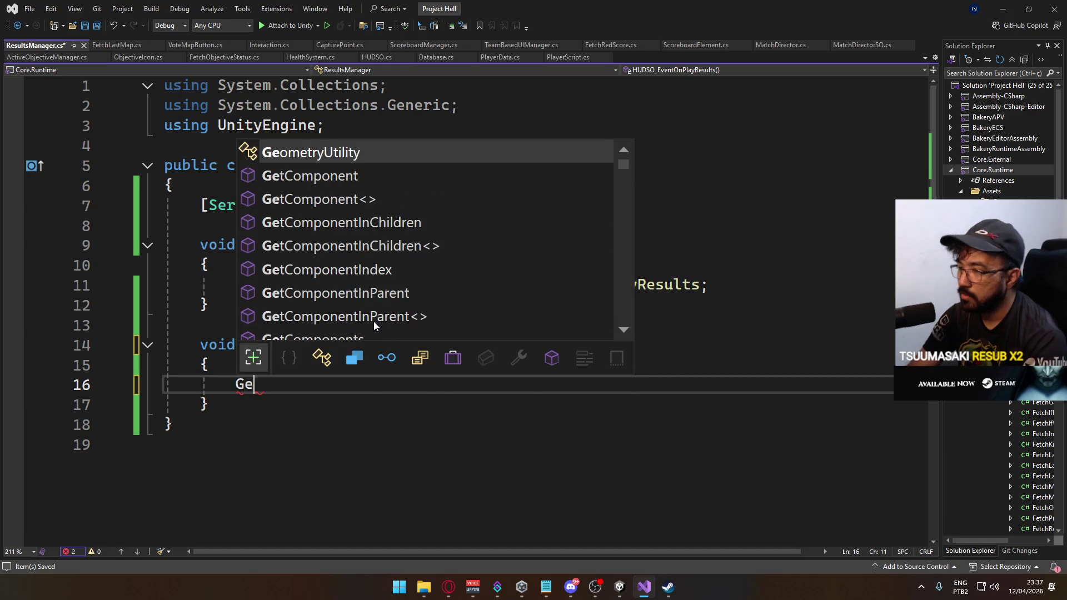
pyautogui.write('tCo')
pyautogui.press('Tab')
pyautogui.write('<')
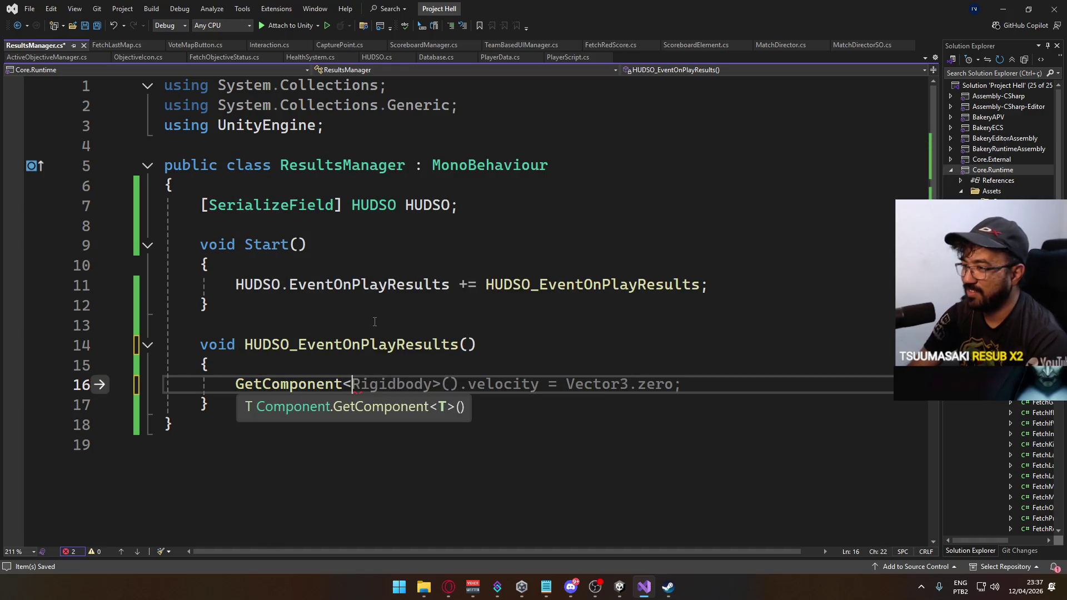
pyautogui.write('Animator>().')
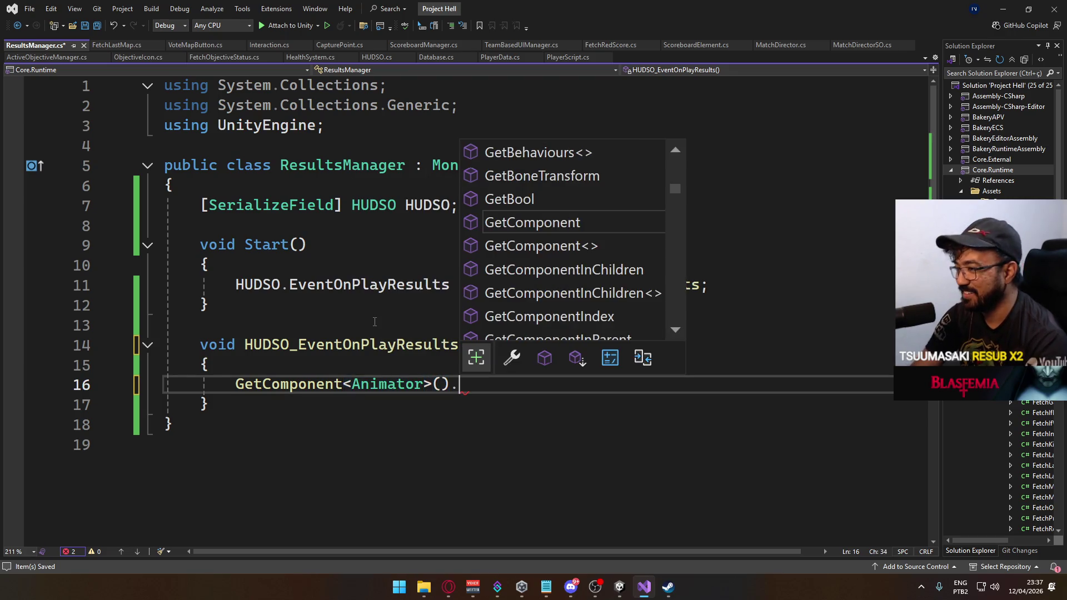
pyautogui.write('settr')
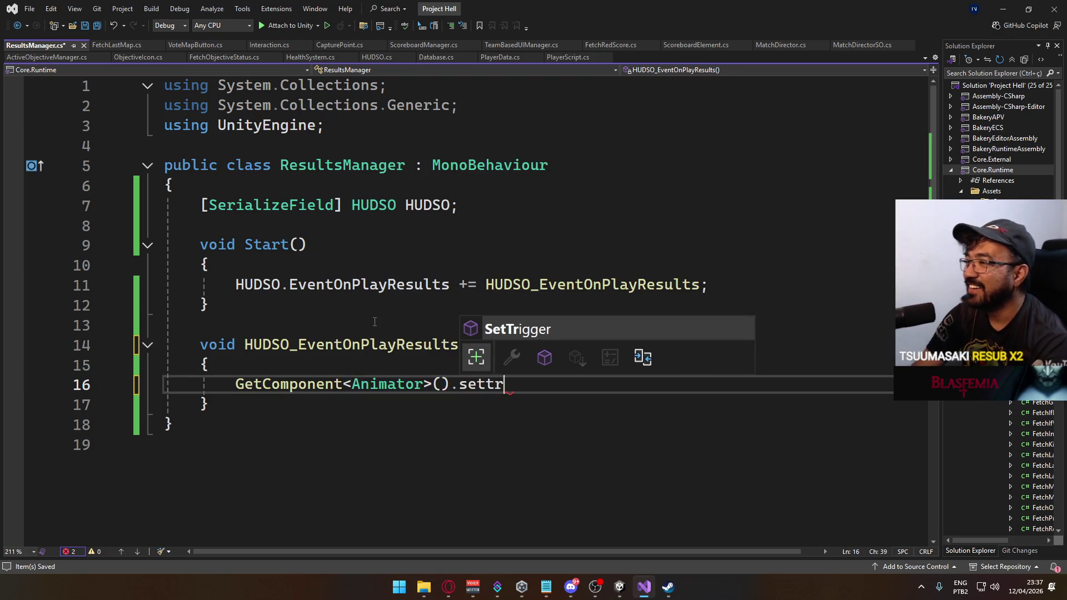
pyautogui.press('Tab')
pyautogui.write('(')
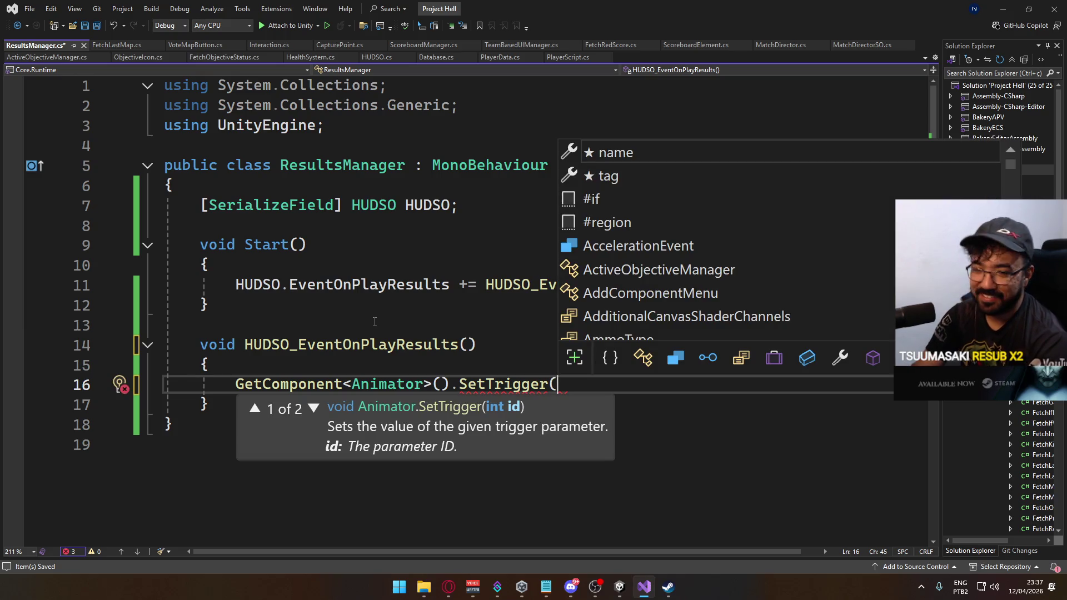
pyautogui.write(');')
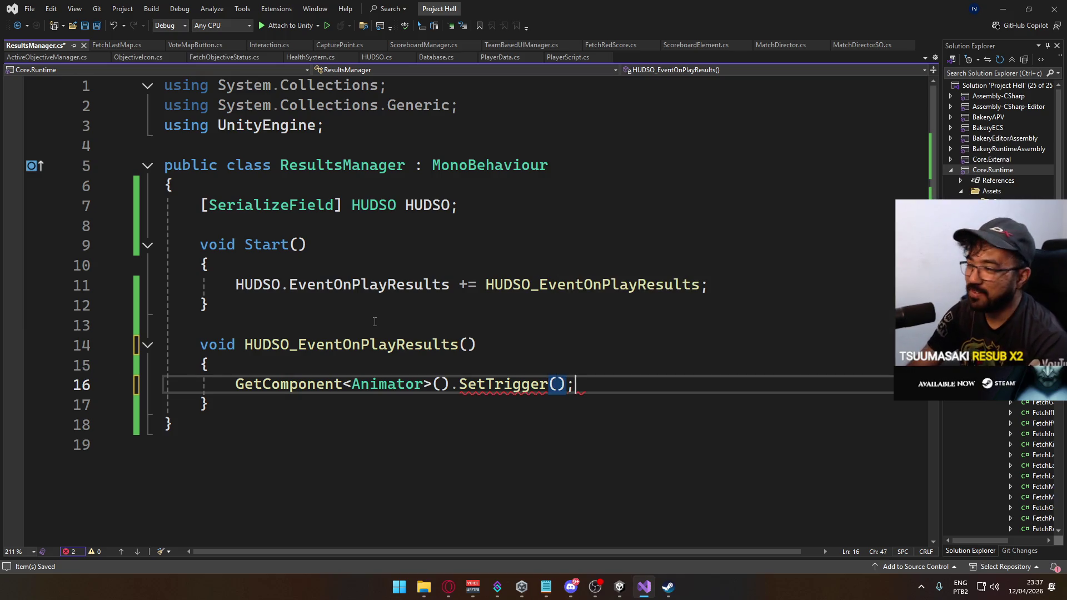
# Add a readonly string _START = "start" field, pass _START to SetTrigger, and save.
pyautogui.click(495, 198)
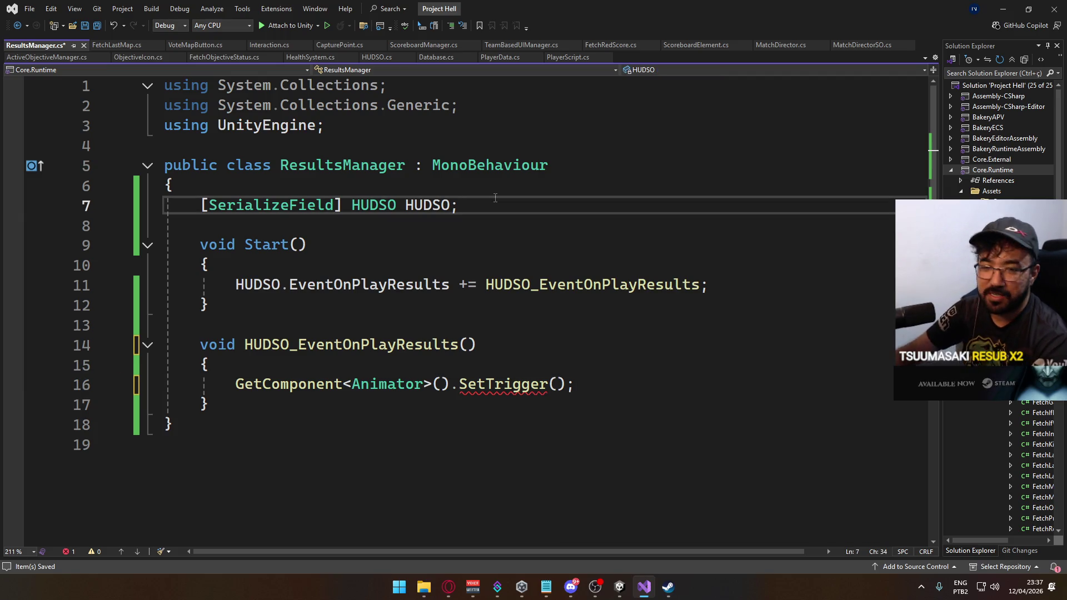
pyautogui.press('Return')
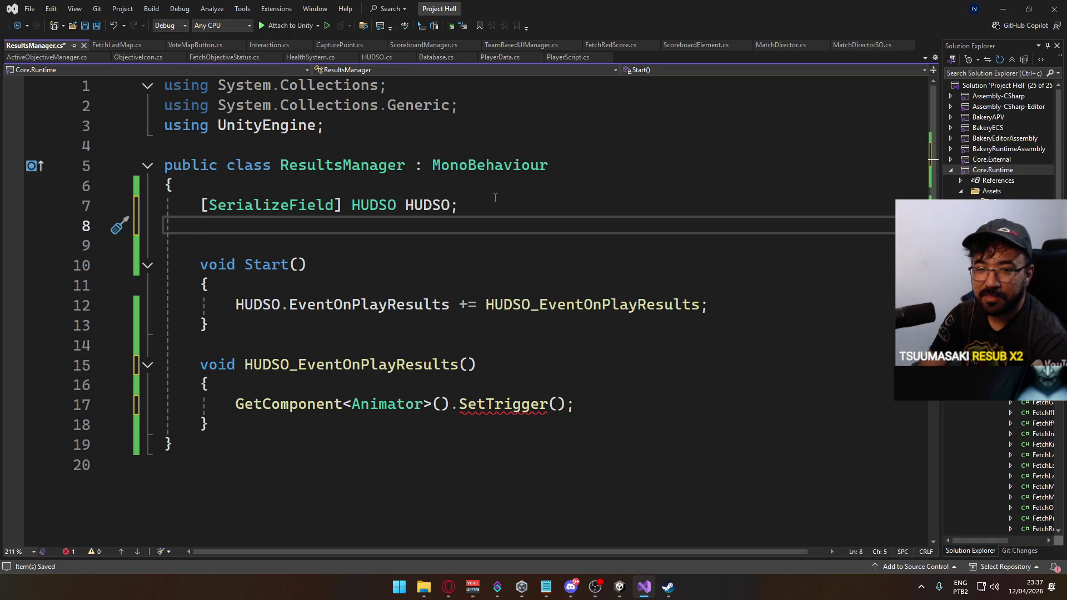
pyautogui.write('readonly string _START = "start";')
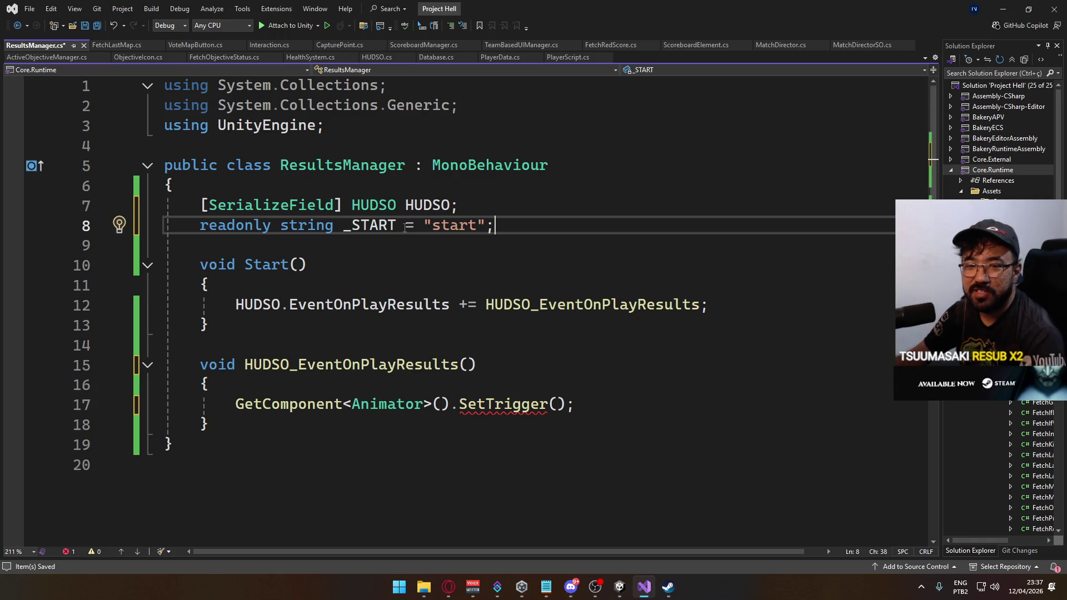
pyautogui.hotkey('ctrl', 's')
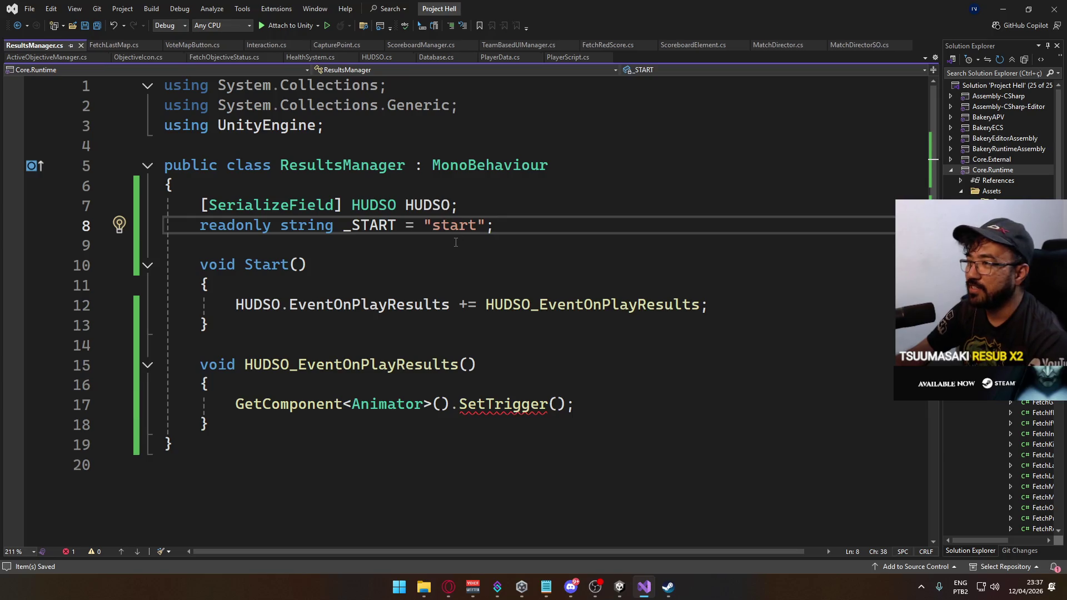
pyautogui.click(557, 404)
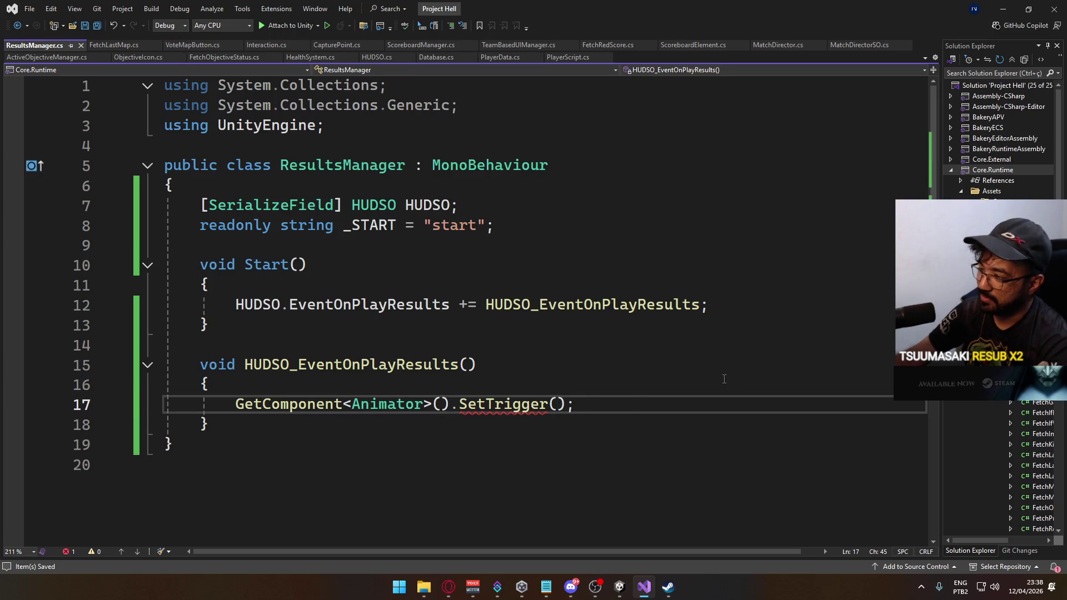
pyautogui.write('_START)')
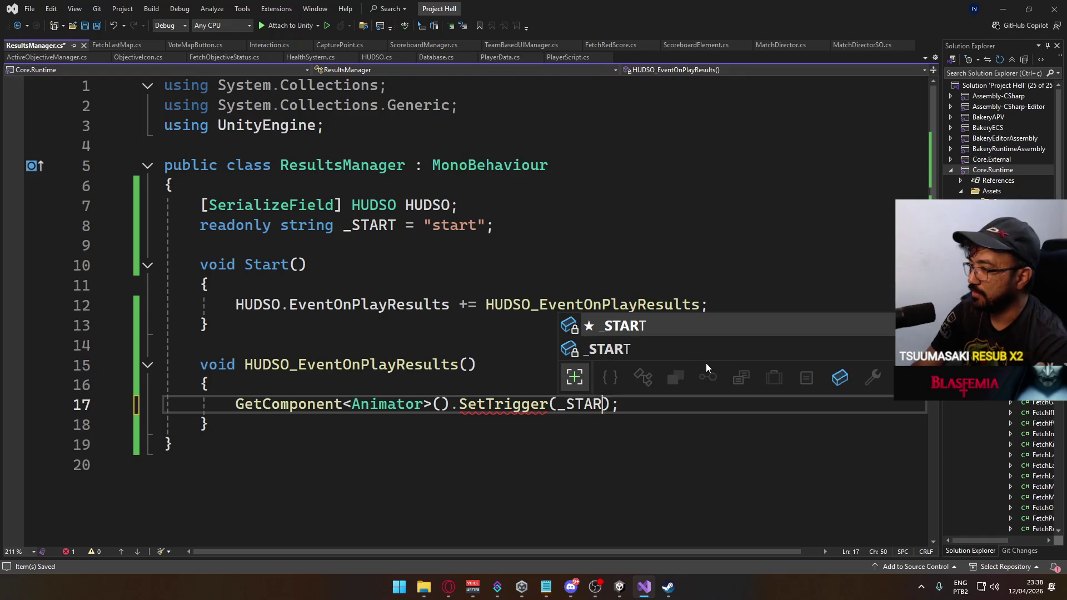
pyautogui.write(';')
pyautogui.hotkey('ctrl', 's')
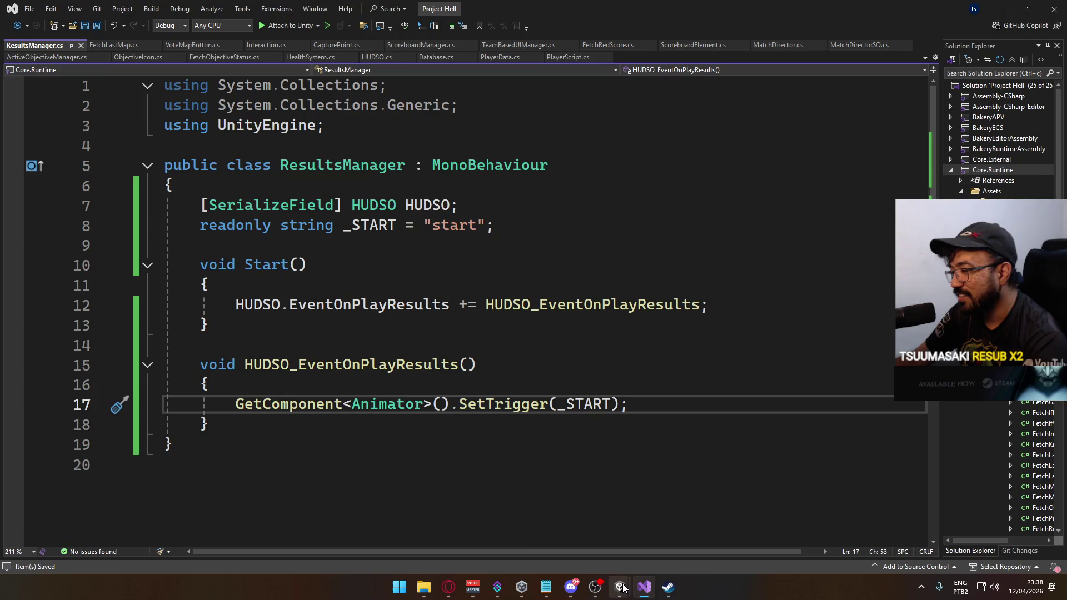
# Switch to Opera's MW2 Soundtrack tab and open YouTube home in a new tab.
pyautogui.moveTo(623, 588)
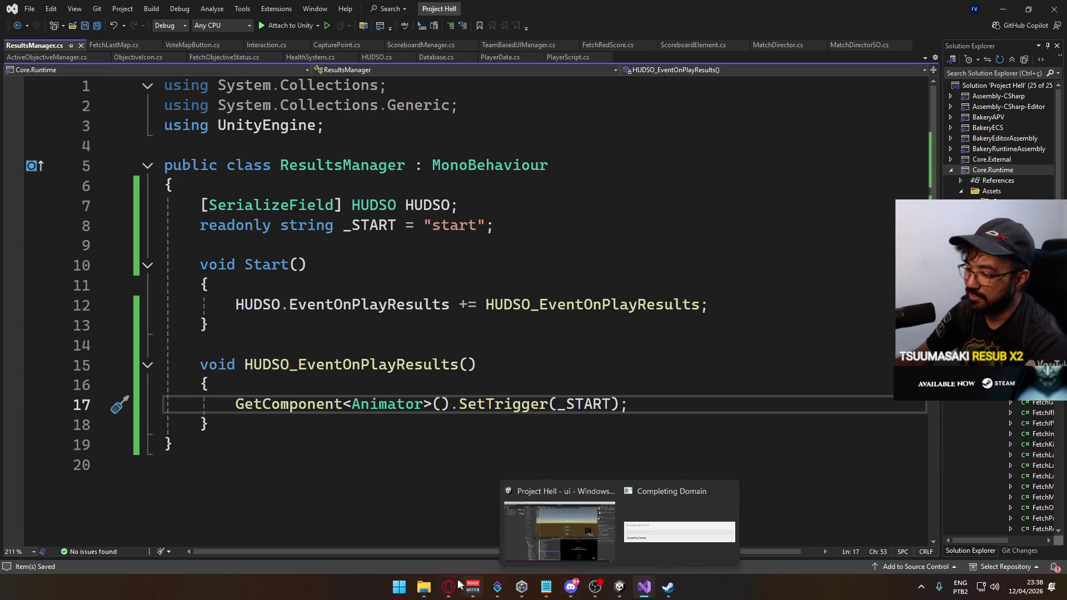
pyautogui.click(458, 583)
pyautogui.click(415, 12)
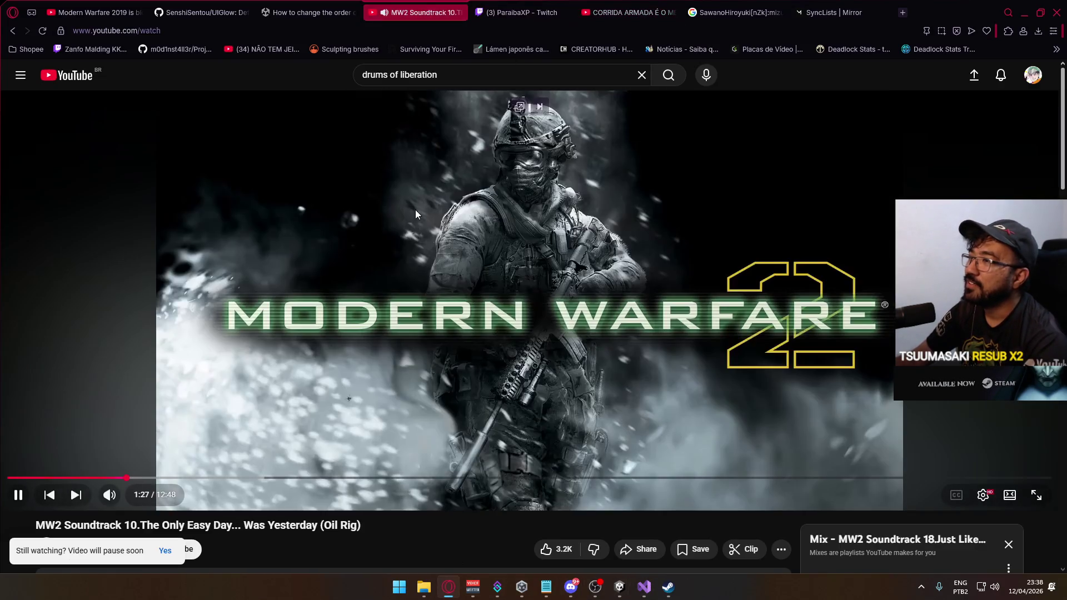
pyautogui.rightClick(79, 81)
pyautogui.click(143, 88)
# Search YouTube for 'o nome dele é bob' and watch the first Short with captions off.
pyautogui.click(475, 16)
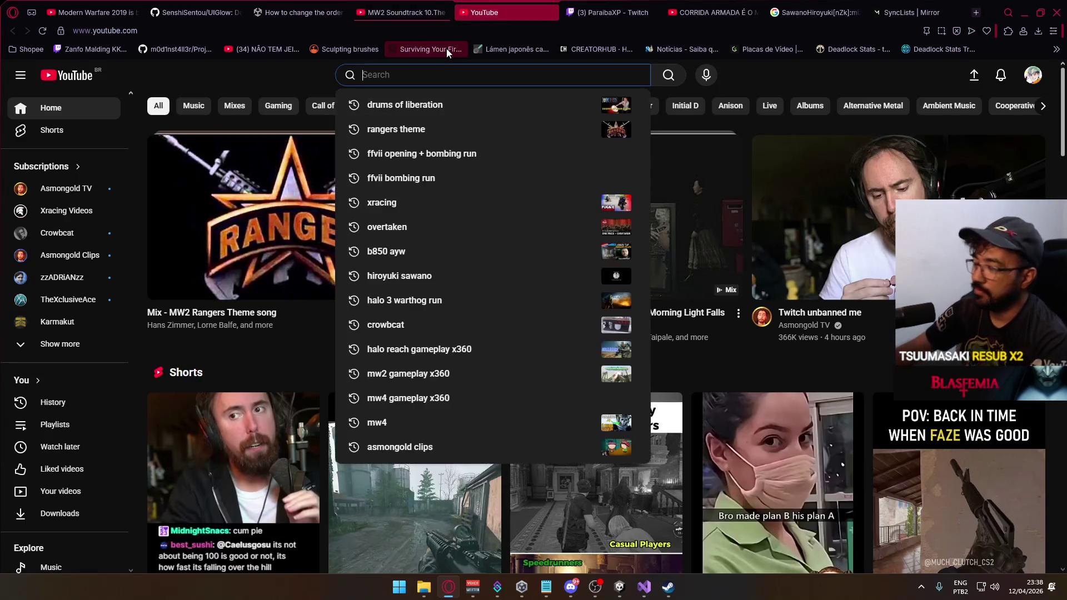
pyautogui.write('o nome dele é bob')
pyautogui.press('Return')
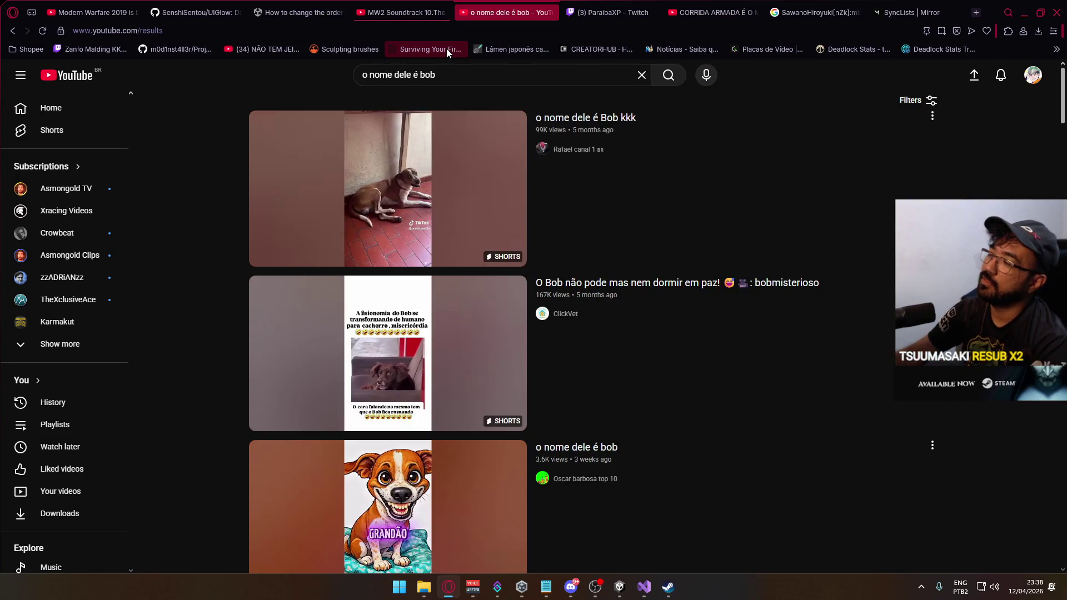
pyautogui.click(474, 224)
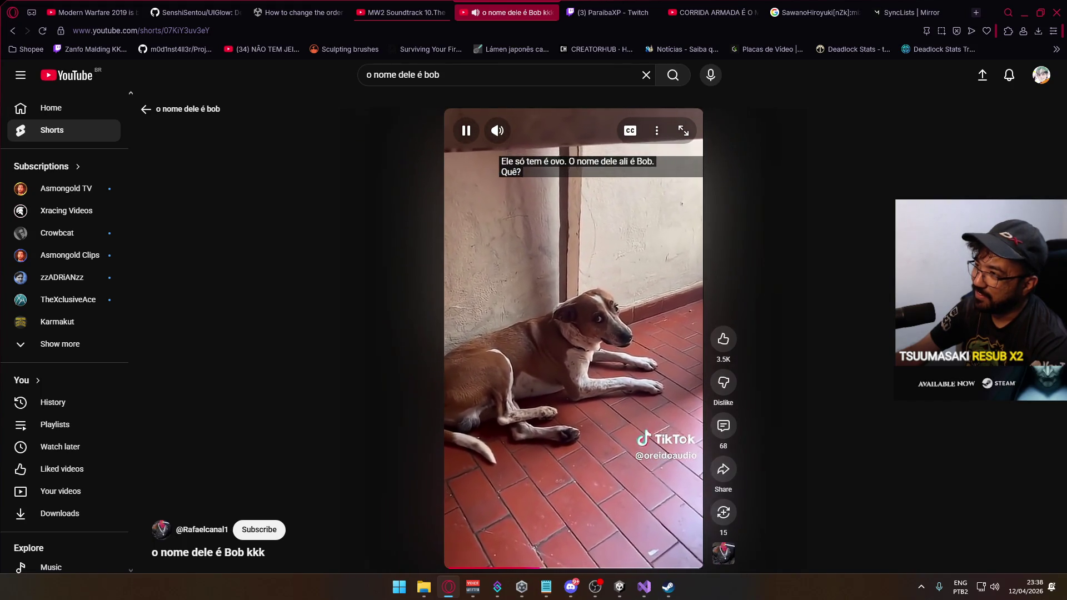
pyautogui.click(630, 131)
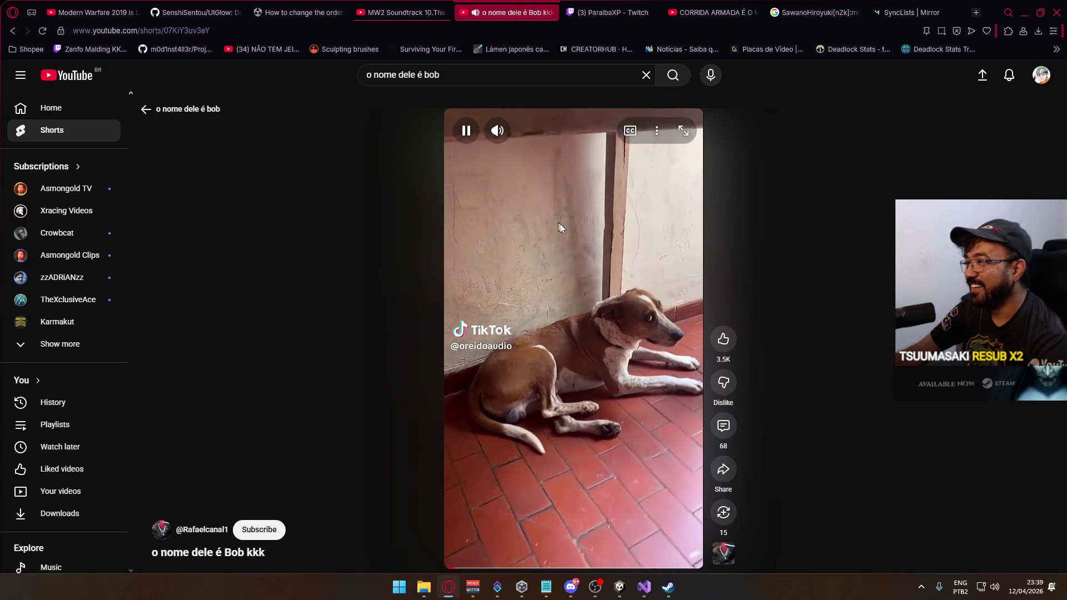
pyautogui.click(594, 240)
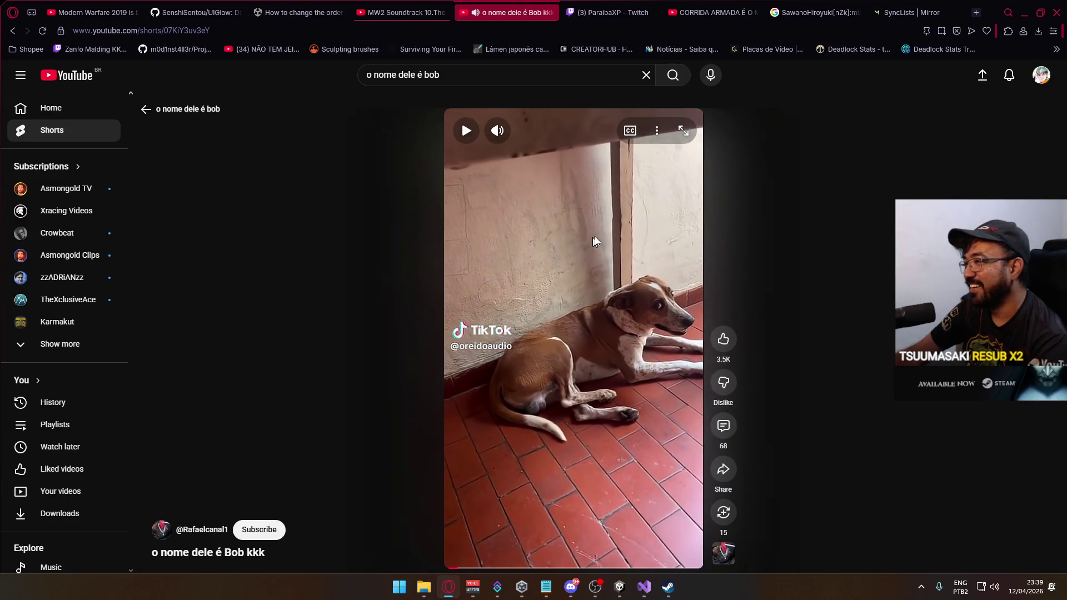
# Close the Bob Short, play the MW2 soundtrack, and return to Unity's Team Based HUD.
pyautogui.click(550, 12)
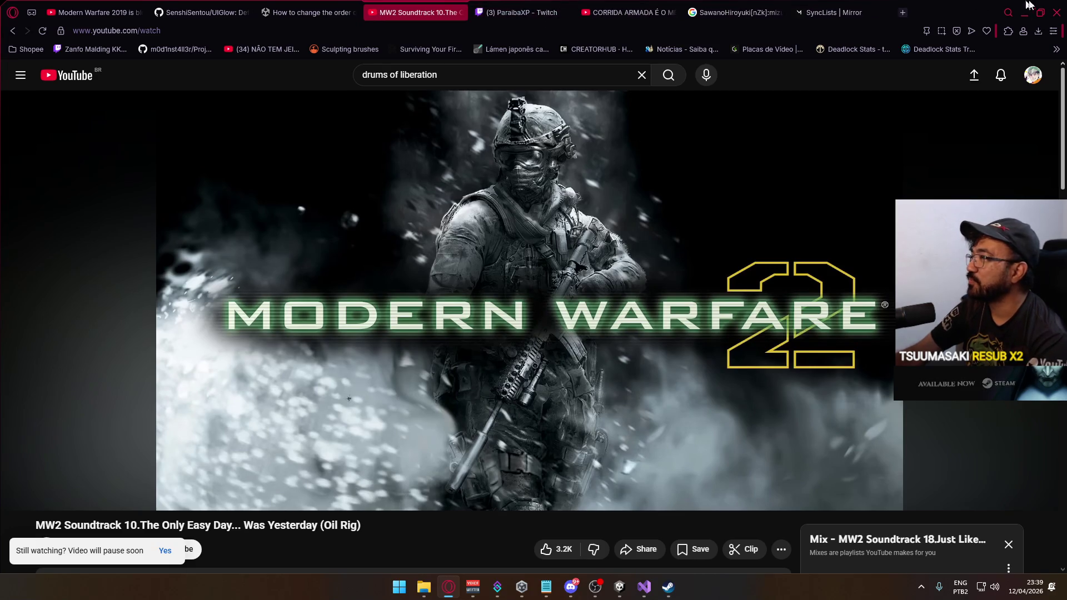
pyautogui.press('space')
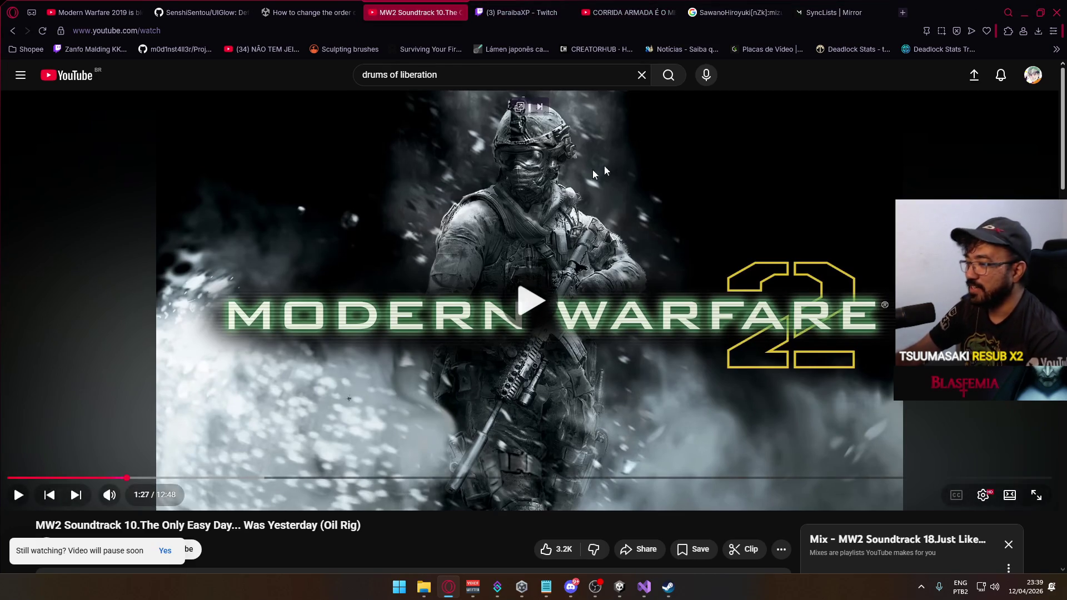
pyautogui.click(1025, 12)
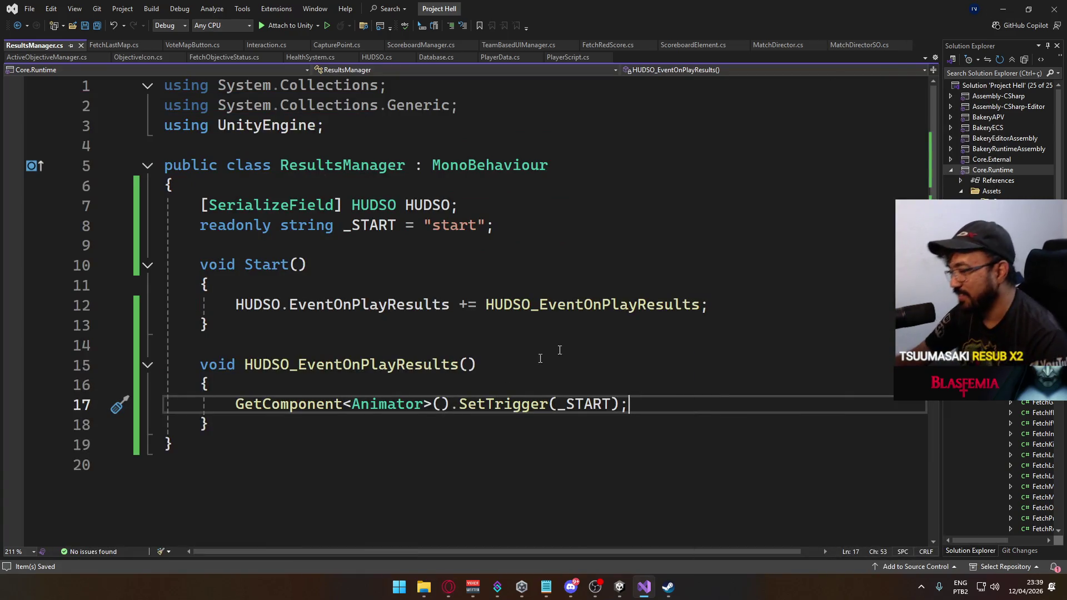
pyautogui.click(620, 588)
pyautogui.click(100, 76)
pyautogui.click(106, 103)
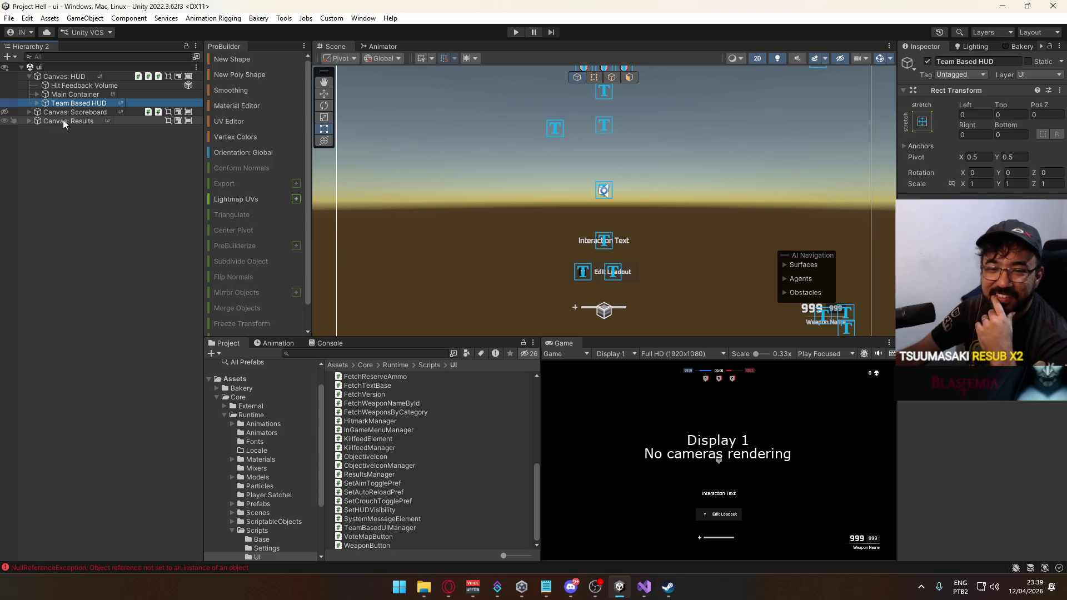
# Delete the ChangeElementTool object from Canvas: Results > Tab: Map Vote.
pyautogui.click(29, 120)
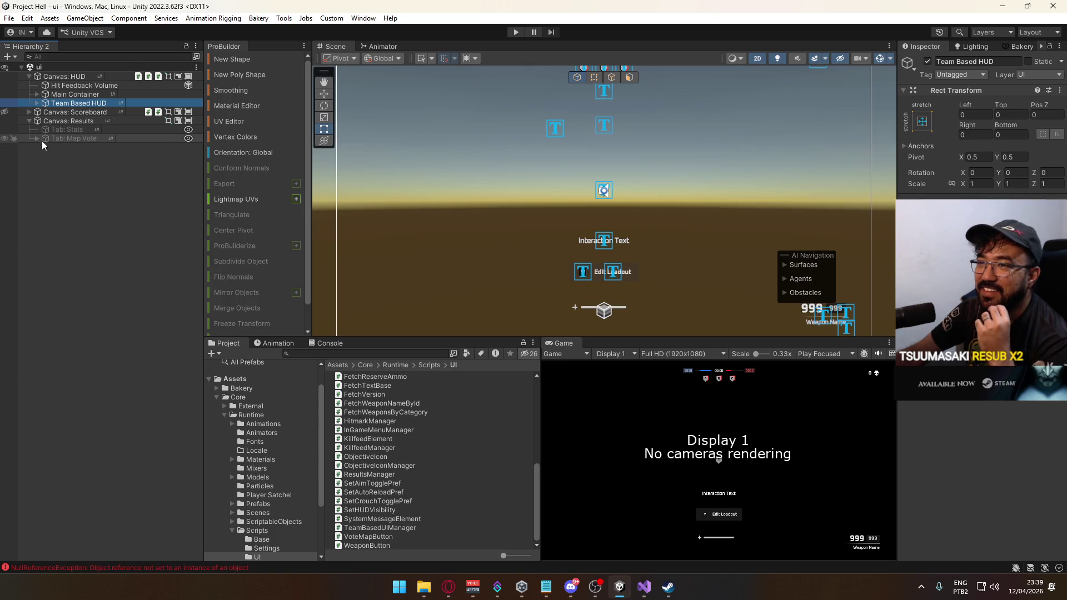
pyautogui.click(74, 120)
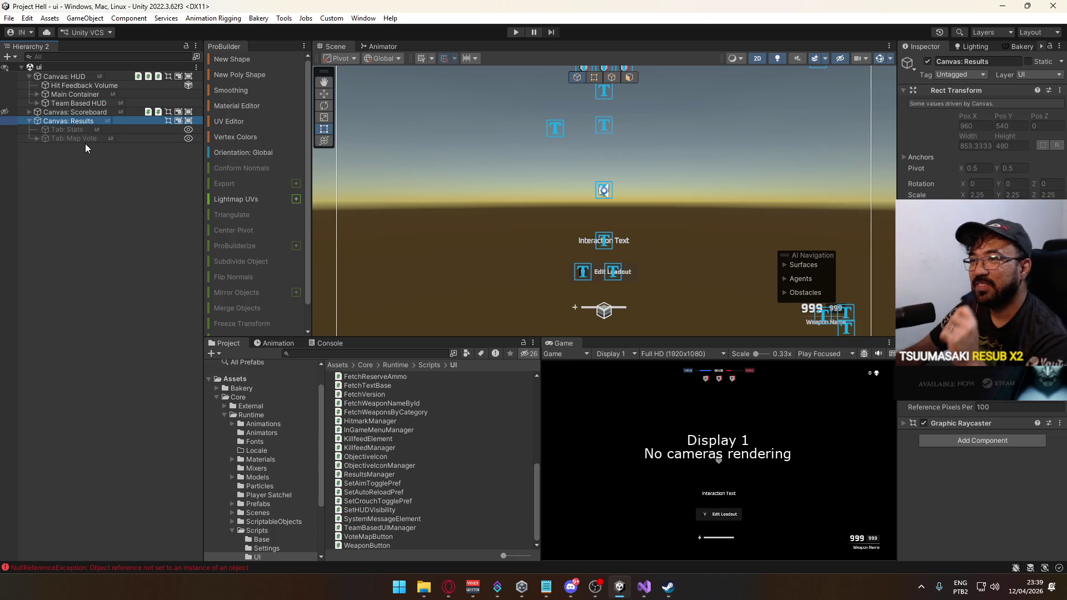
pyautogui.click(38, 139)
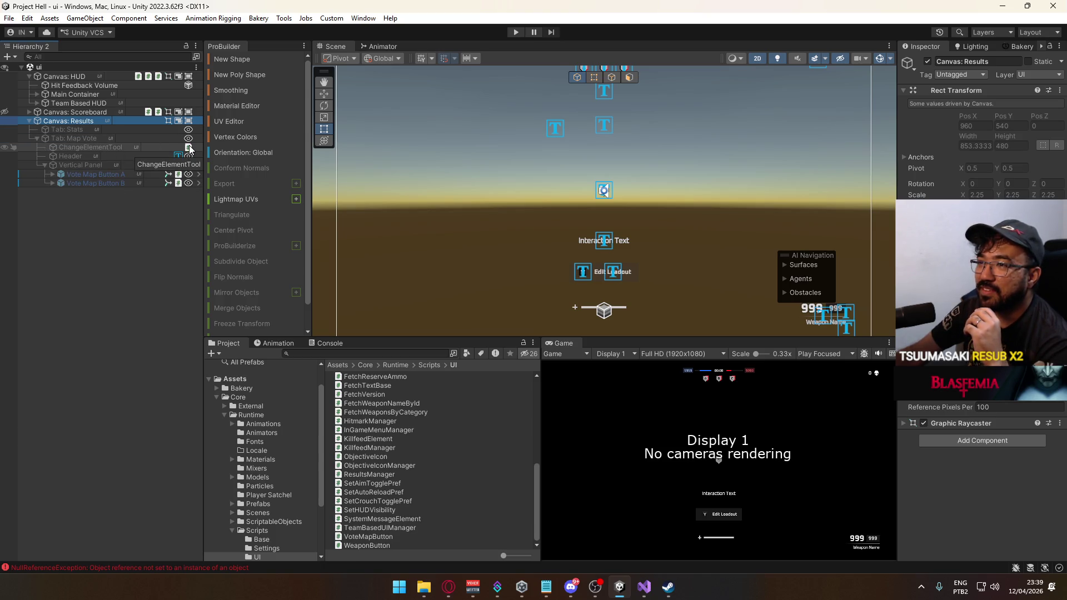
pyautogui.click(148, 145)
pyautogui.press('Delete')
pyautogui.click(105, 121)
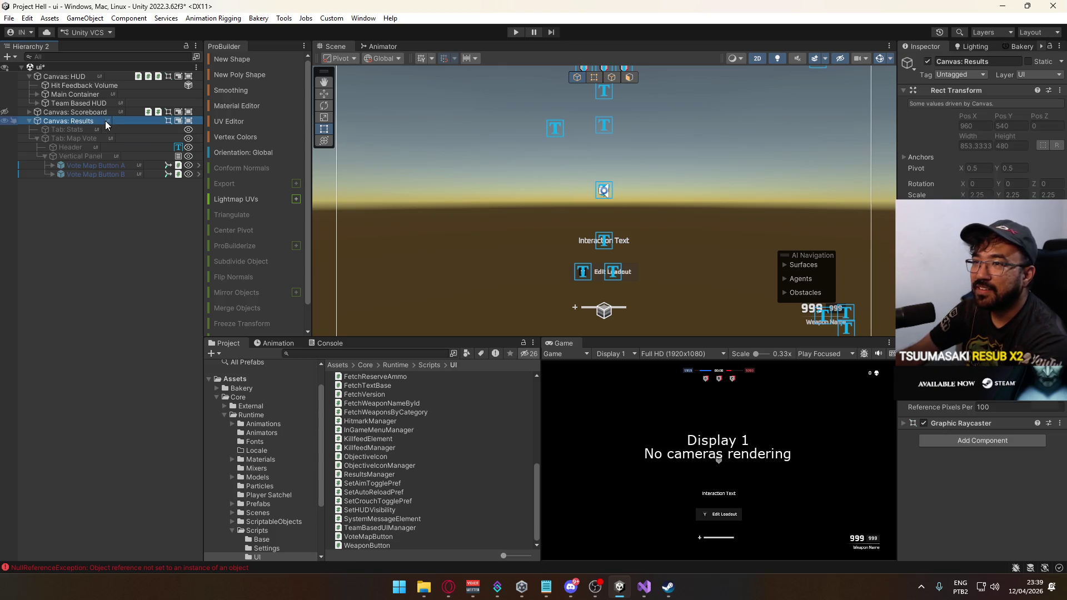
pyautogui.click(29, 121)
# Add a Results Manager component to Canvas: Results and assign HUDSO to its HUDSO field.
pyautogui.click(984, 436)
pyautogui.write('res')
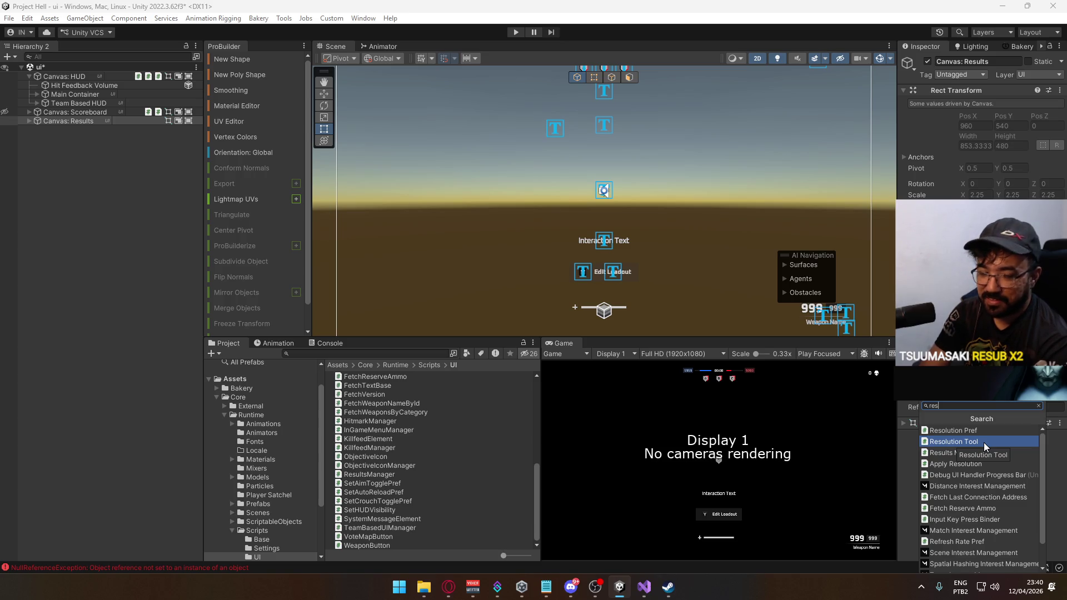
pyautogui.write('ul')
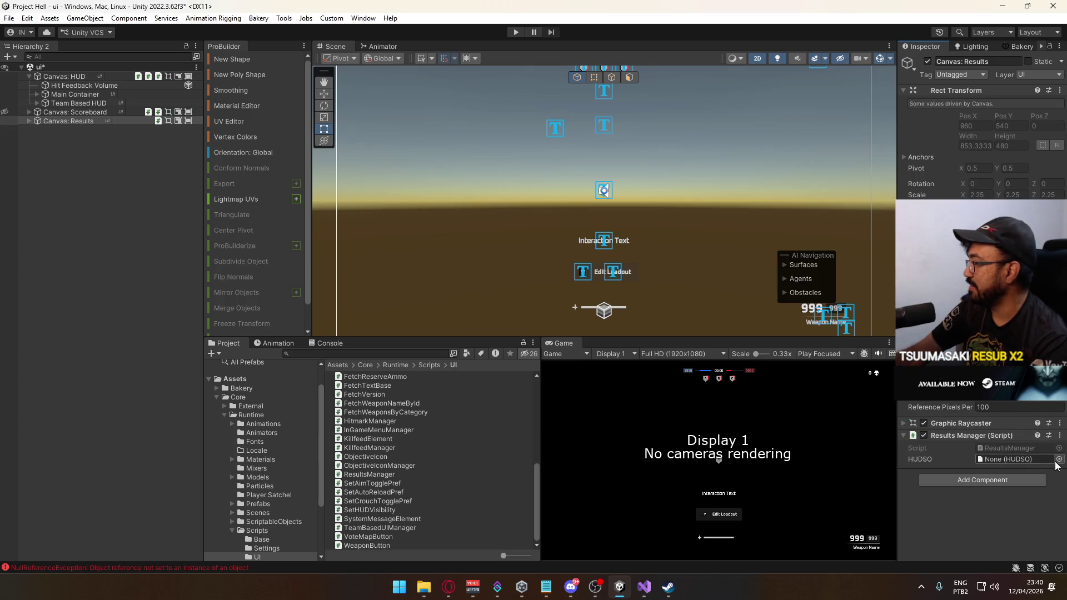
pyautogui.click(1058, 459)
pyautogui.doubleClick(789, 385)
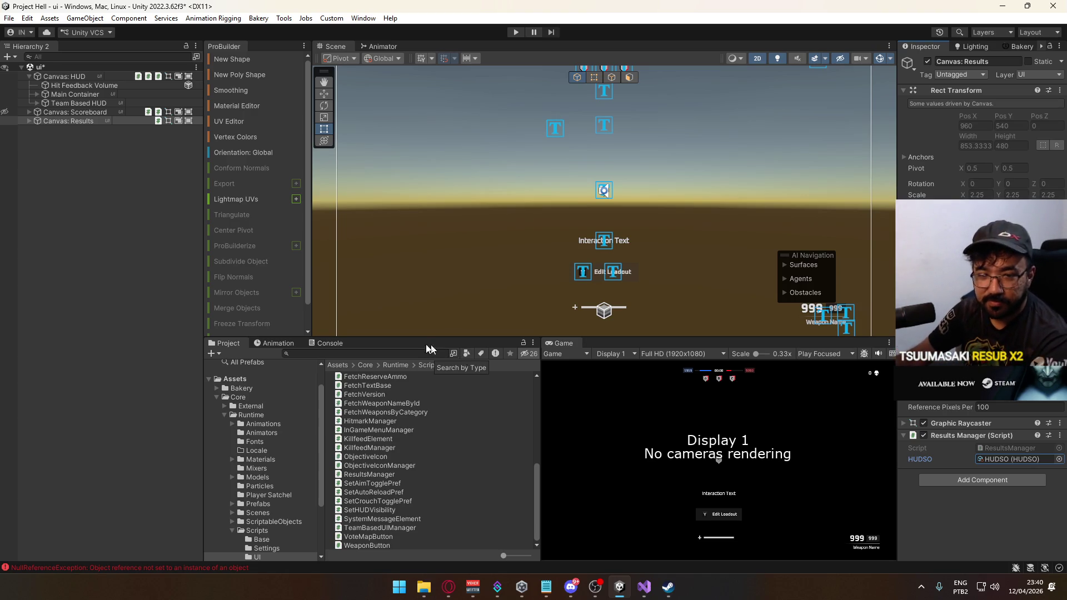
# Collapse the Canvas: Results hierarchy and bring up the console warnings and errors.
pyautogui.click(28, 121)
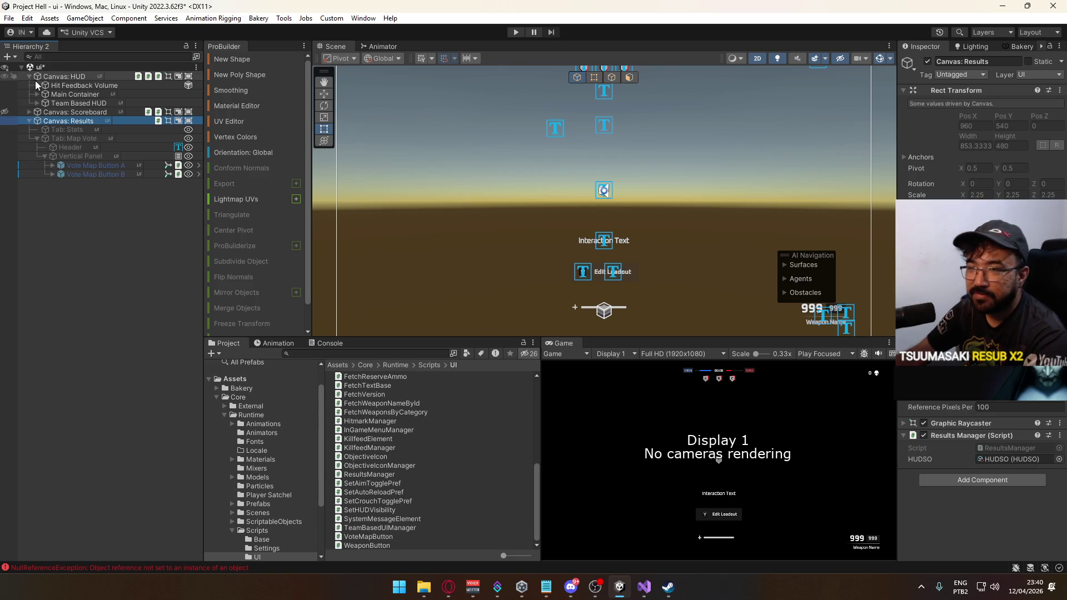
pyautogui.click(45, 156)
pyautogui.click(35, 137)
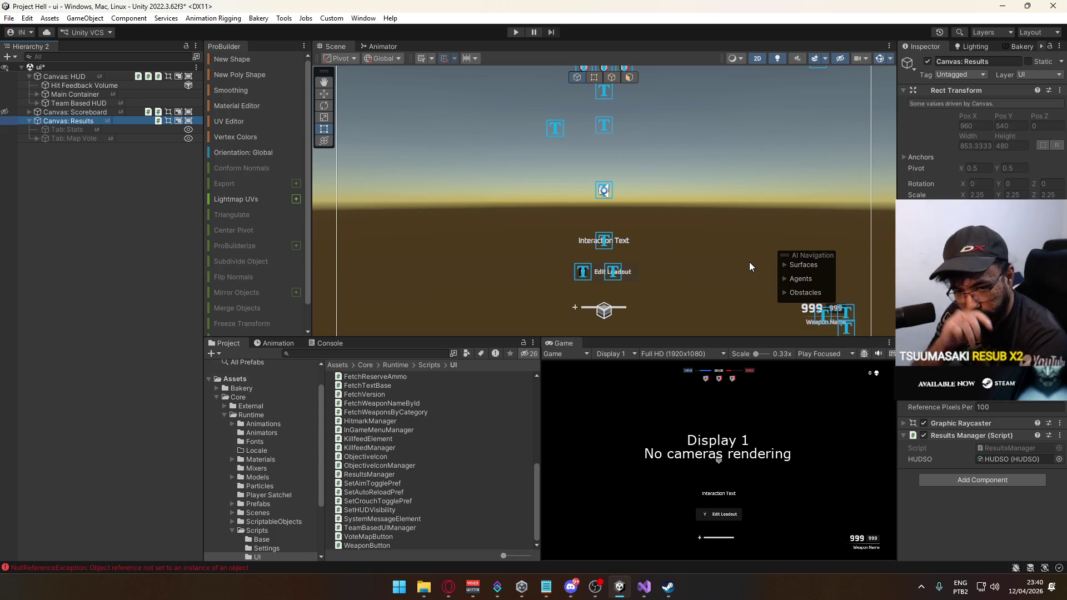
pyautogui.click(329, 343)
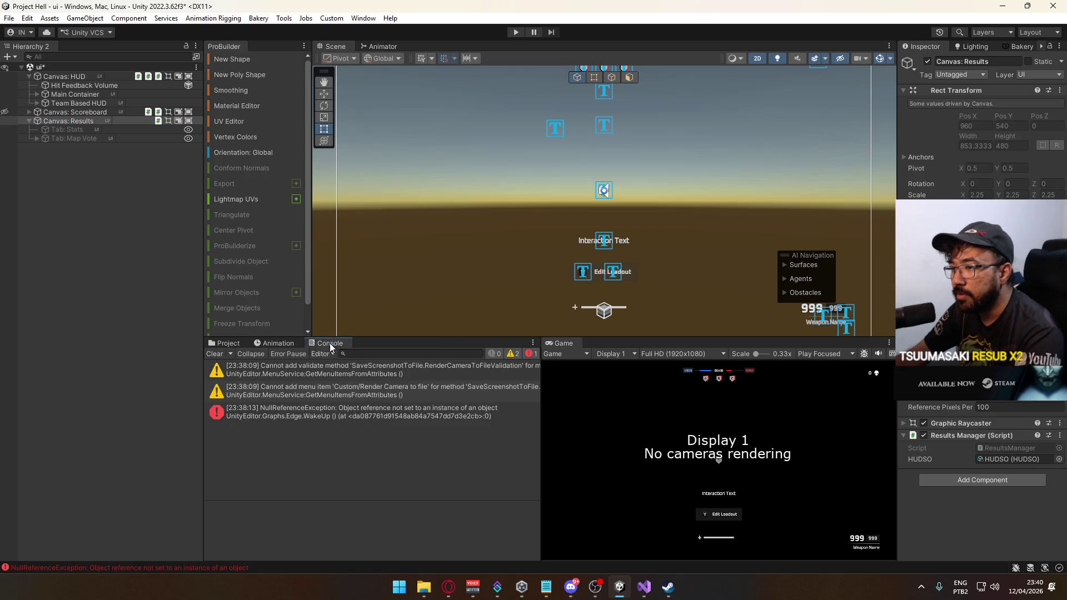
# Clear every console message and save the ui scene with Ctrl+S.
pyautogui.click(209, 355)
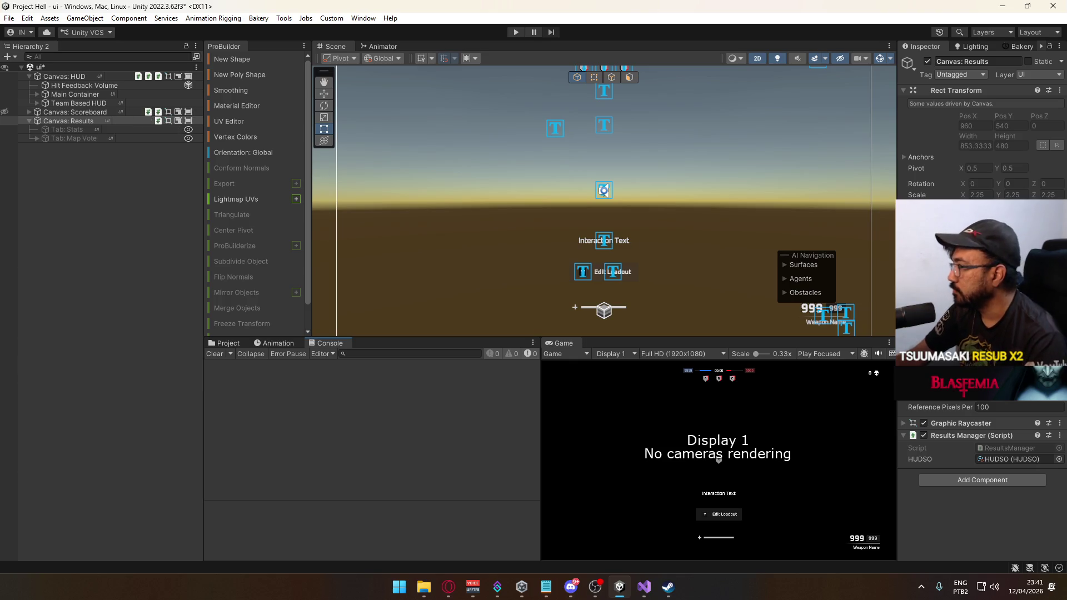
pyautogui.hotkey('ctrl', 's')
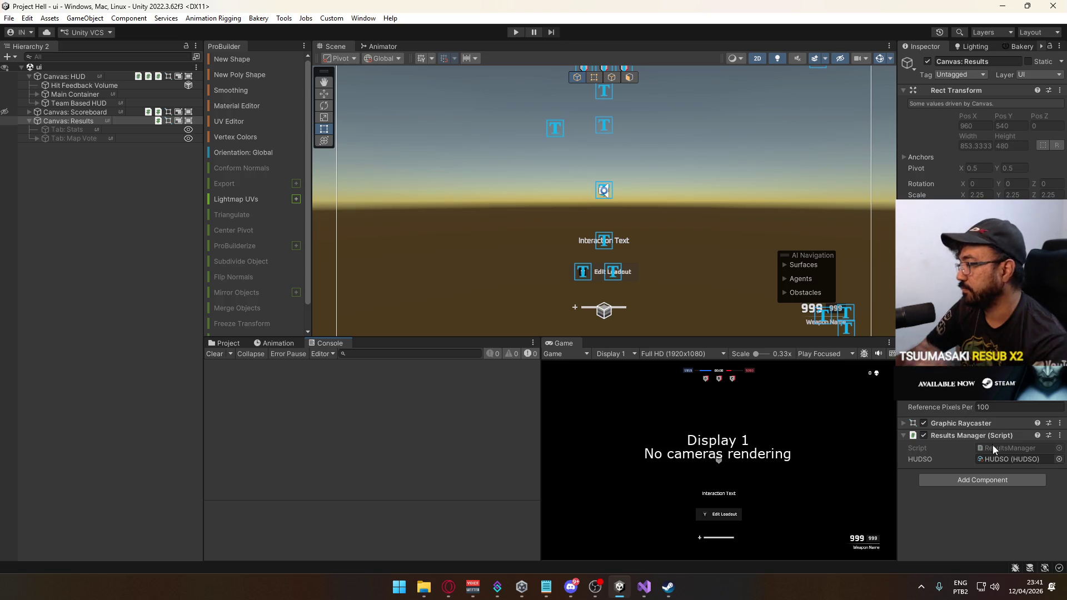
# Add an Animator component to Canvas: Results, leaving its Controller unassigned.
pyautogui.click(958, 479)
pyautogui.write('animator')
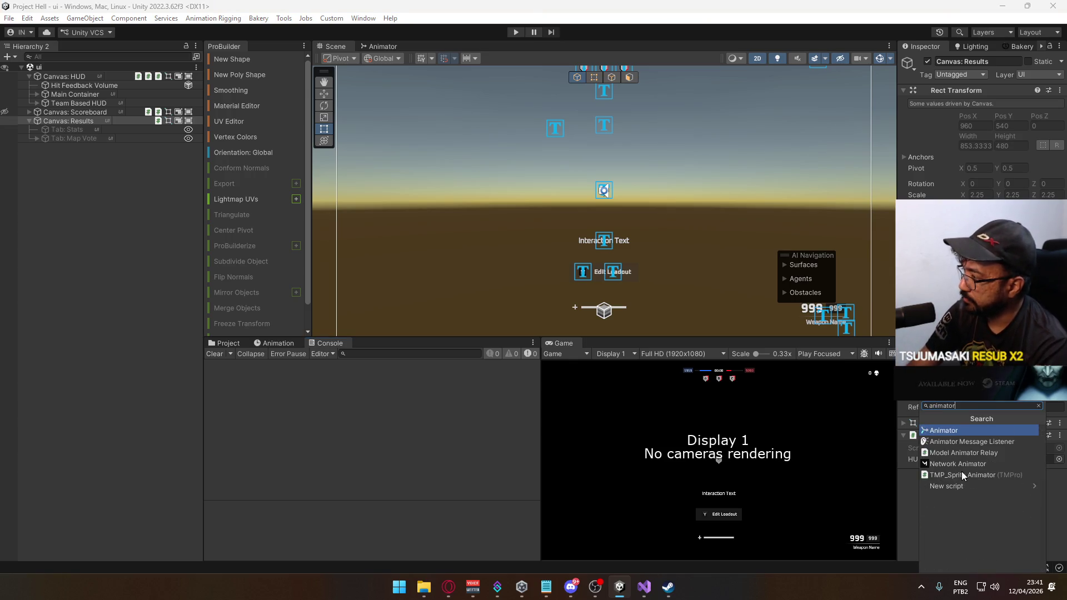
pyautogui.press('Down')
pyautogui.press('Return')
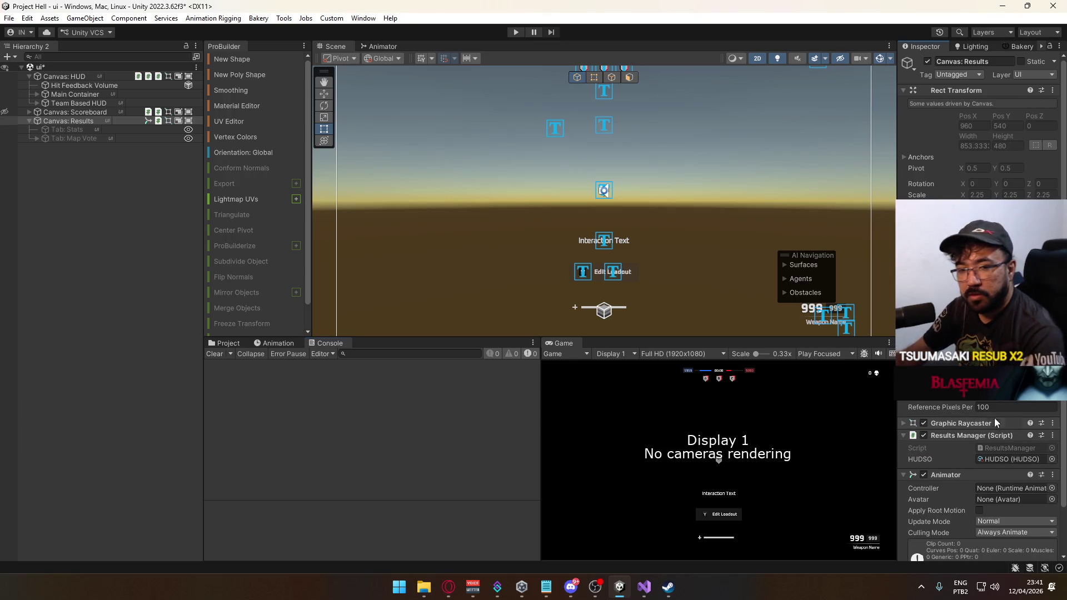
pyautogui.click(1052, 488)
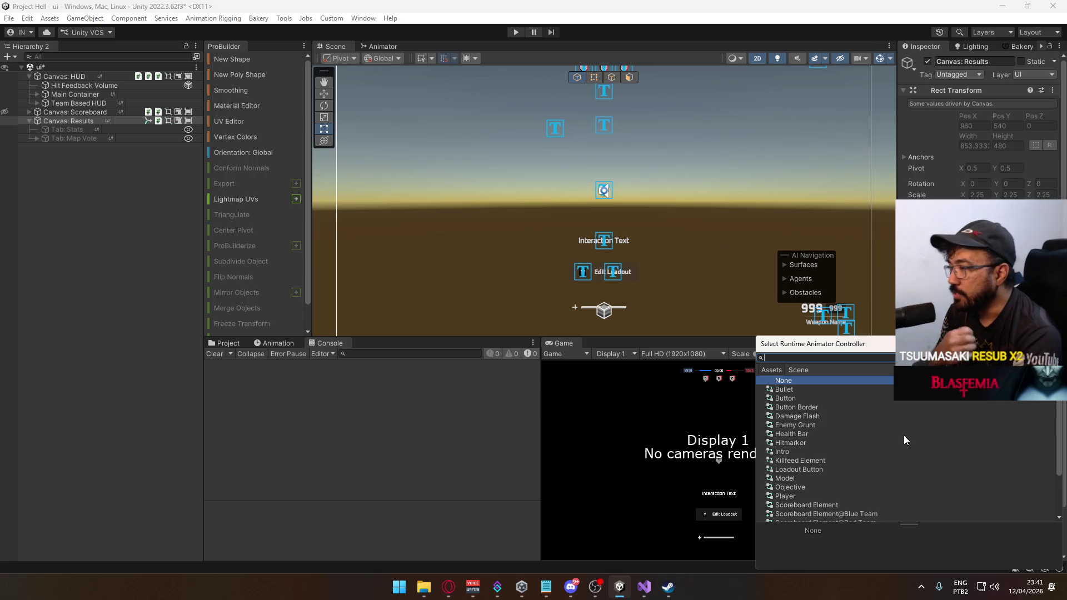
pyautogui.moveTo(882, 347); pyautogui.dragTo(595, 276)
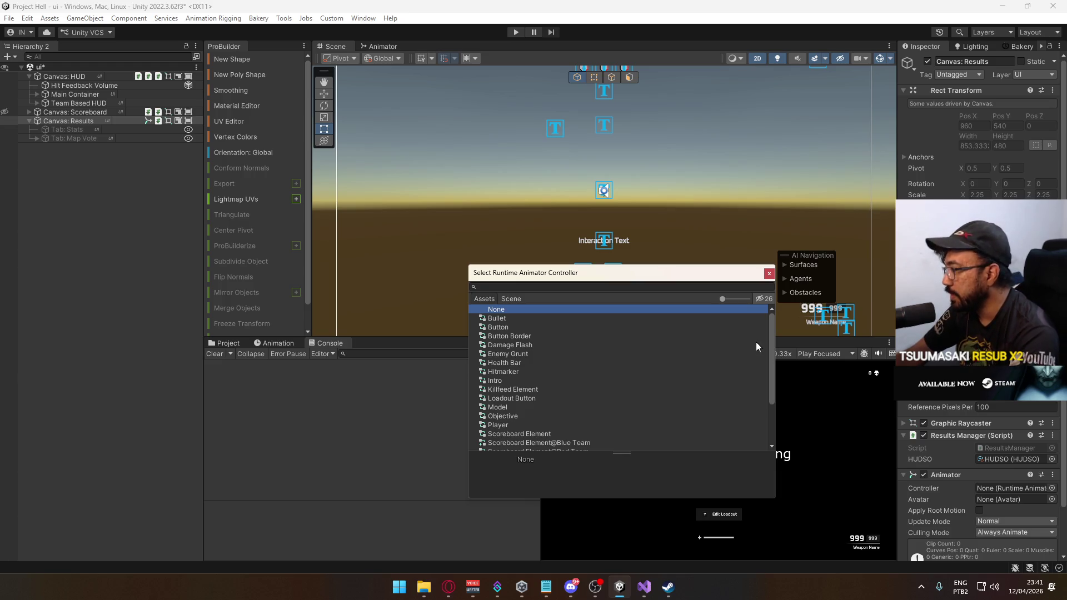
pyautogui.click(769, 273)
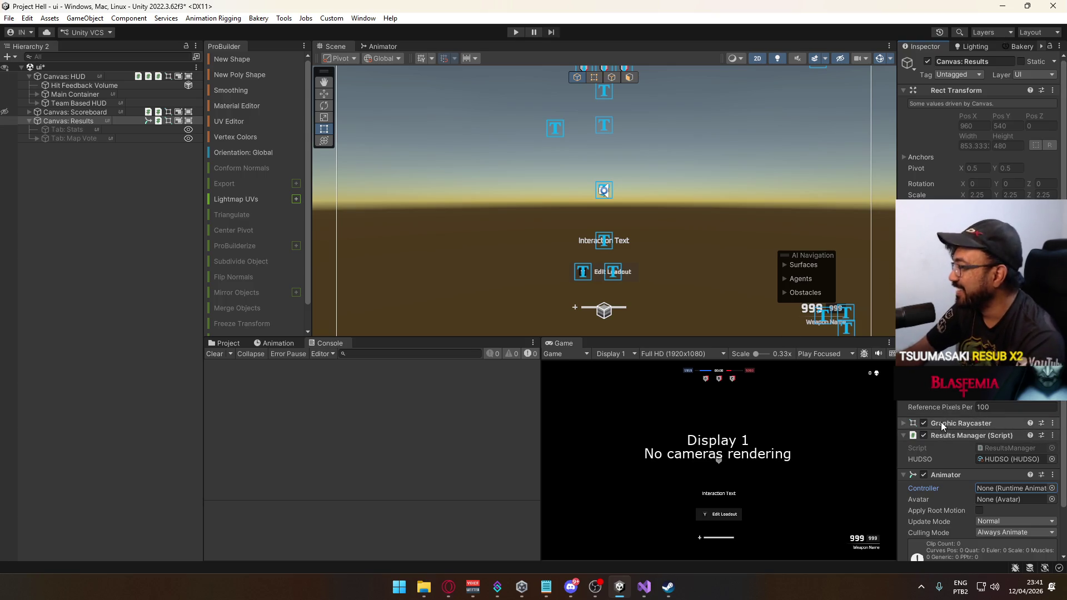
# Collapse the Scripts folder in the project assets and open the Animations folder.
pyautogui.click(233, 344)
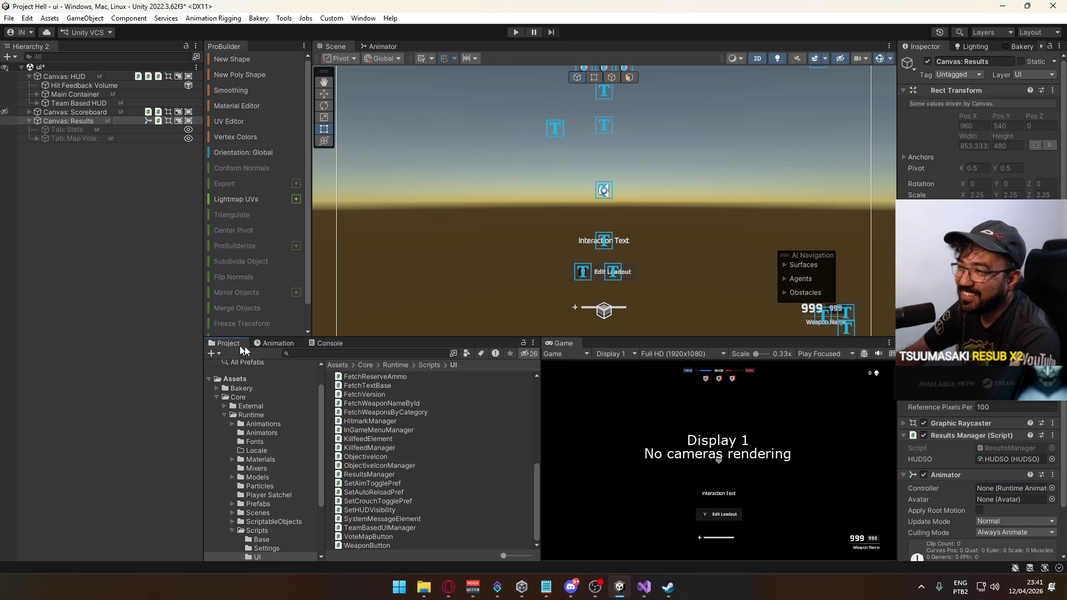
pyautogui.click(232, 531)
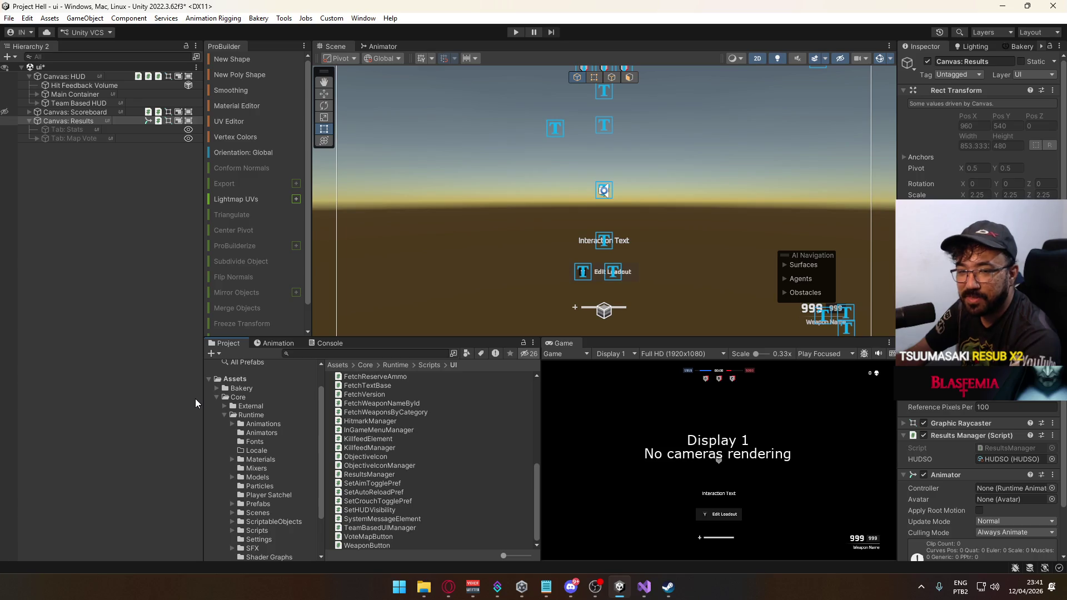
pyautogui.click(264, 424)
# Create an animator controller named Results in the Animators folder.
pyautogui.click(267, 433)
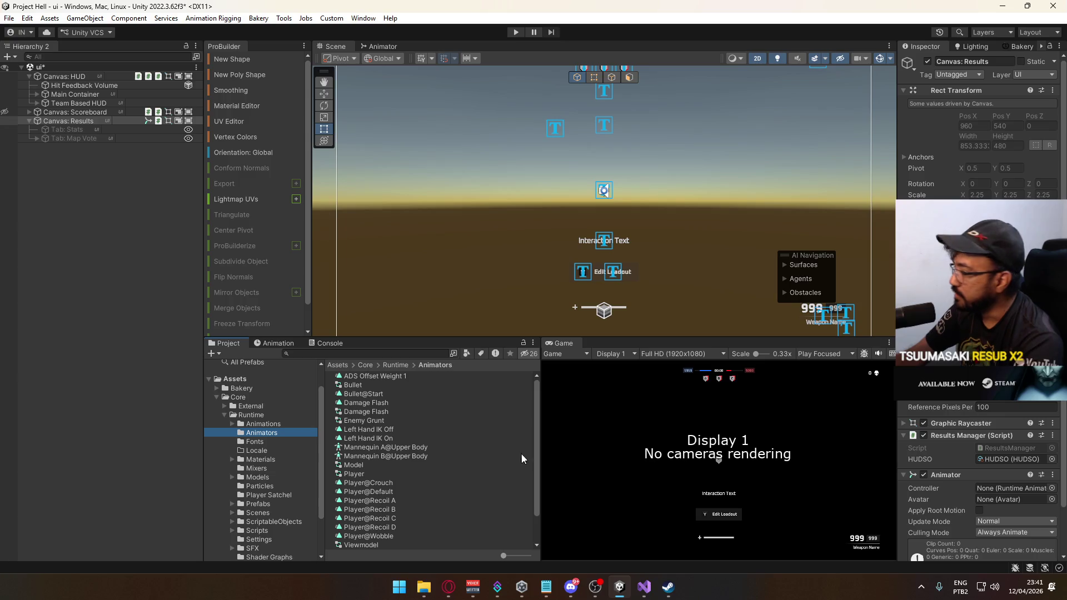
pyautogui.scroll(-3, 408, 429)
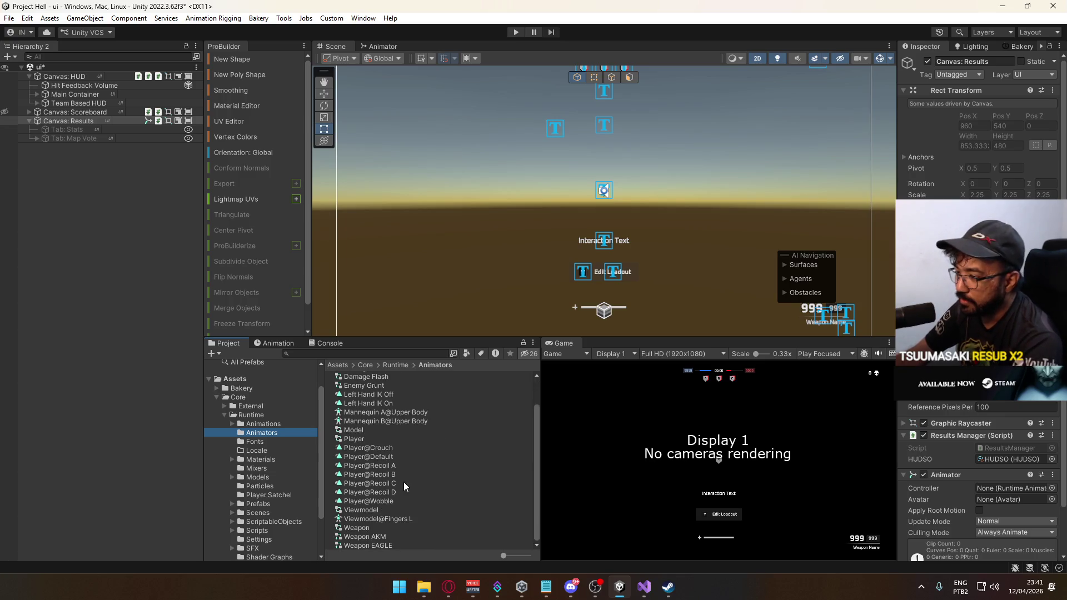
pyautogui.rightClick(384, 465)
pyautogui.moveTo(445, 126)
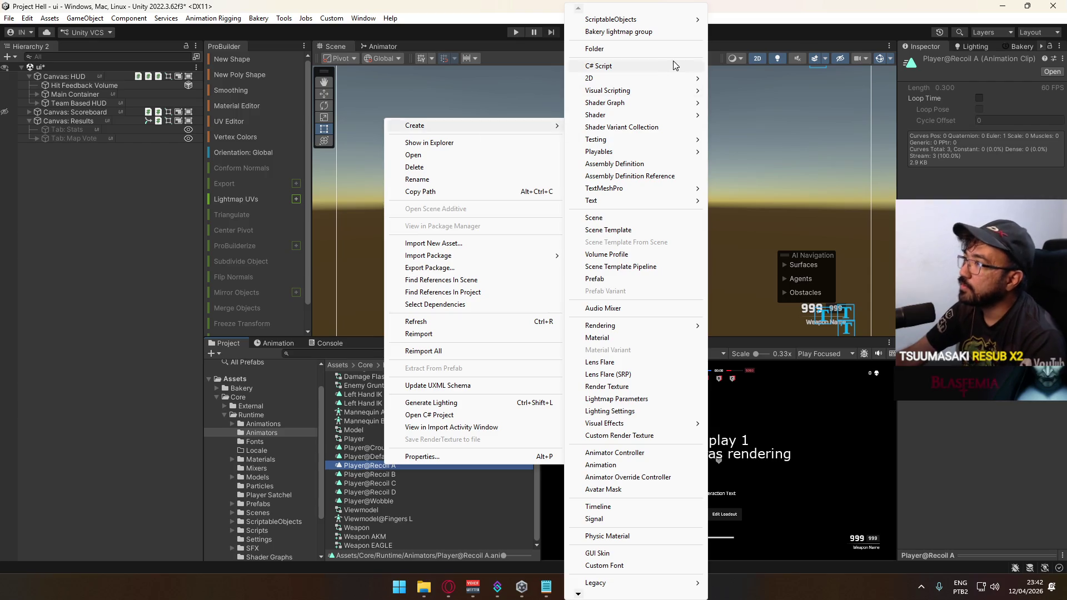
pyautogui.click(677, 457)
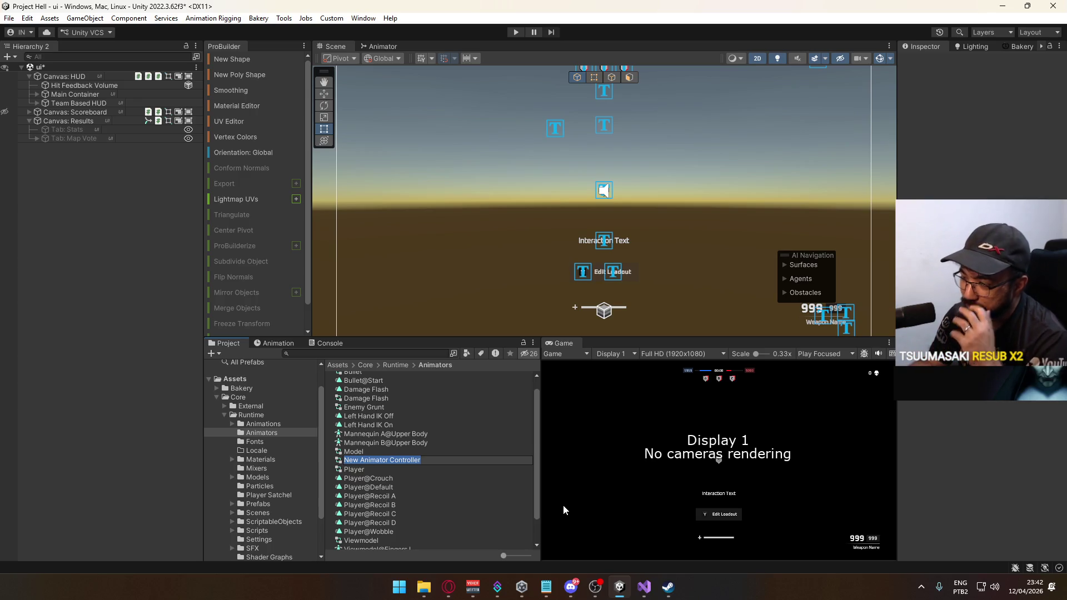
pyautogui.write('Results')
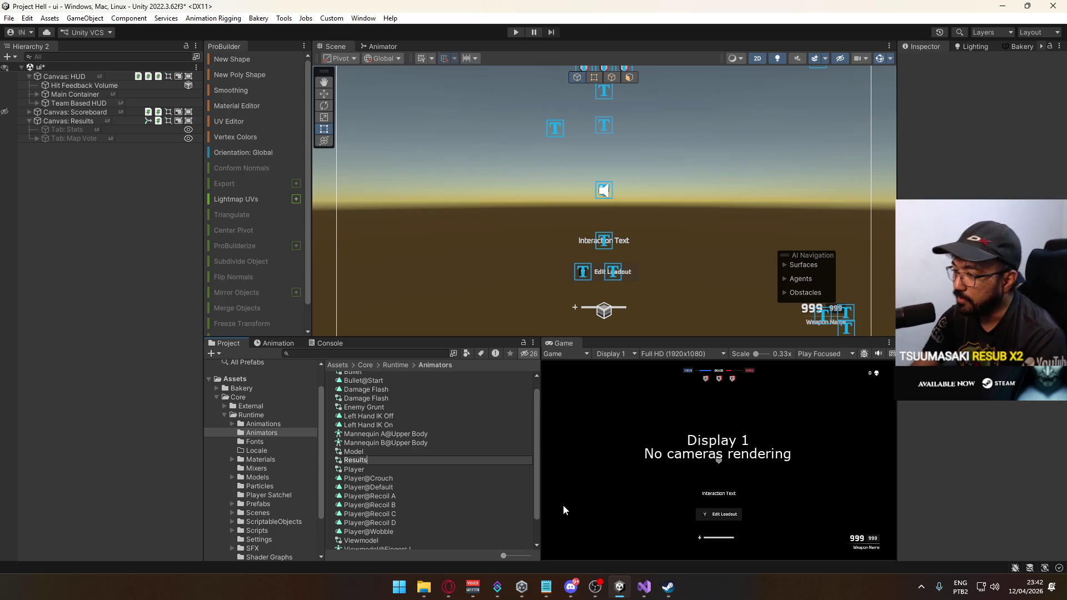
pyautogui.press('BackSpace')
pyautogui.press('BackSpace')
pyautogui.press('BackSpace')
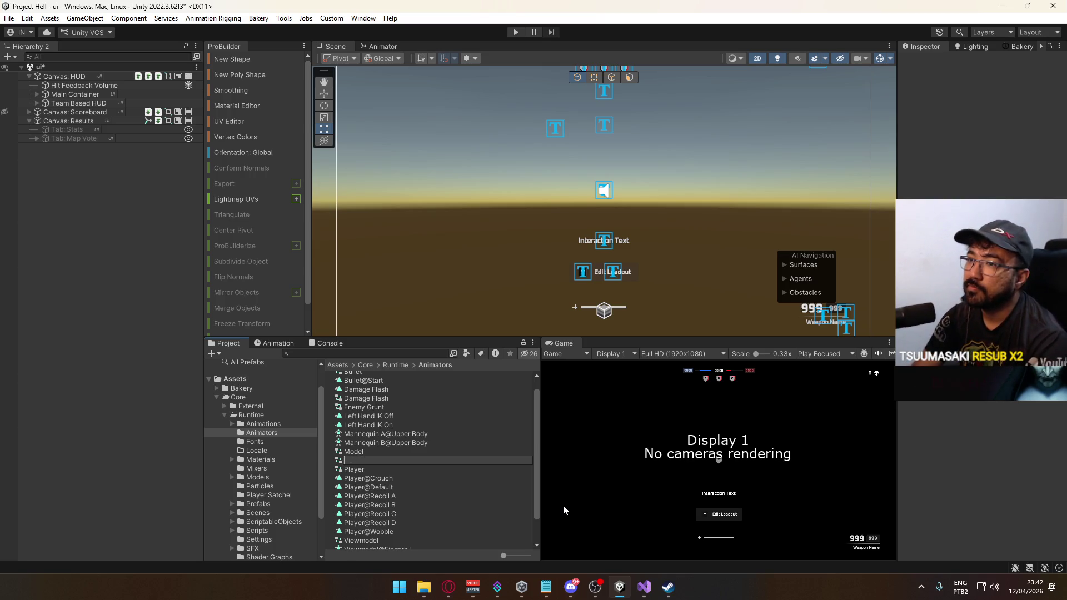
pyautogui.write('Resu')
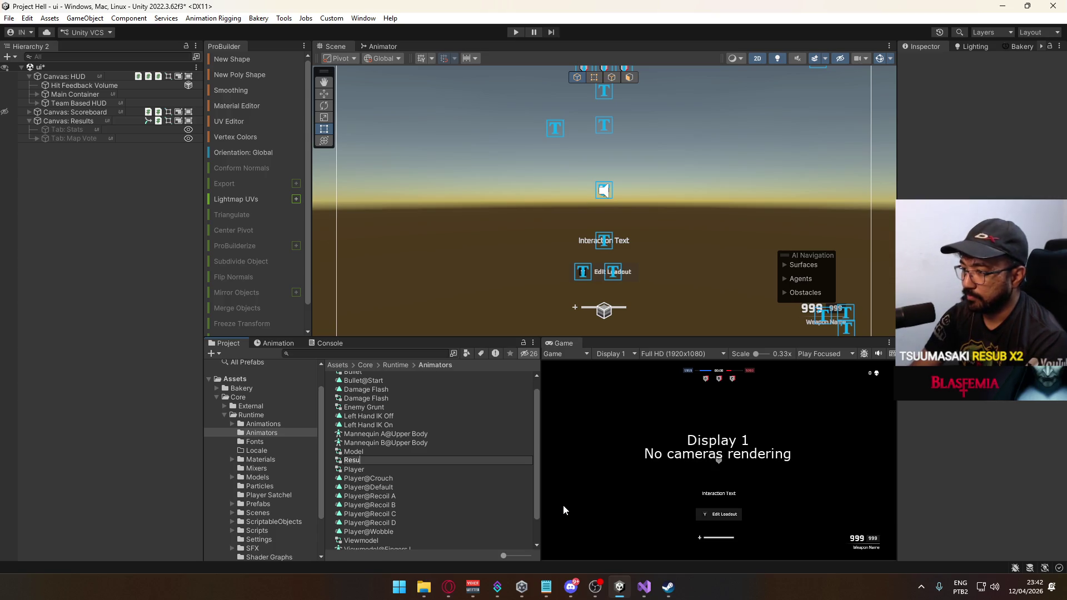
pyautogui.write('lt')
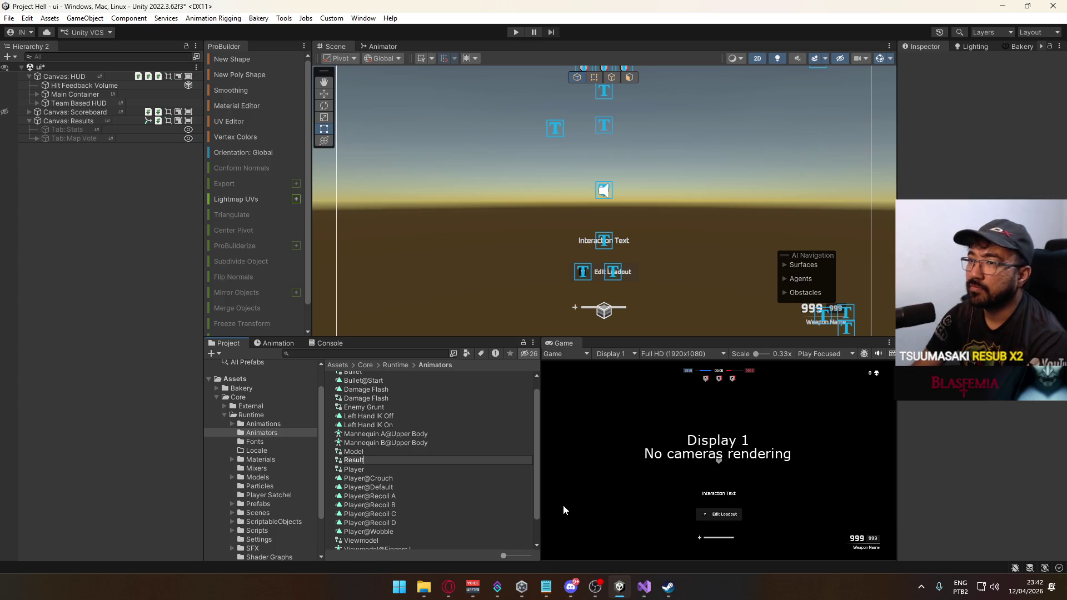
pyautogui.write('s')
pyautogui.press('Return')
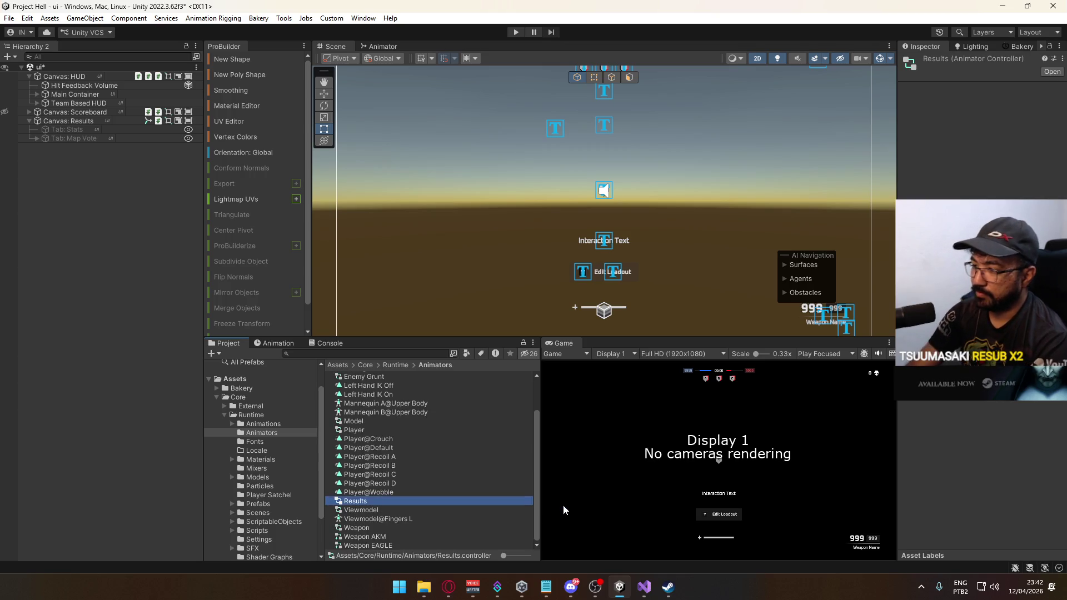
# Create an animation clip named Results@Start in the Animators folder.
pyautogui.rightClick(412, 413)
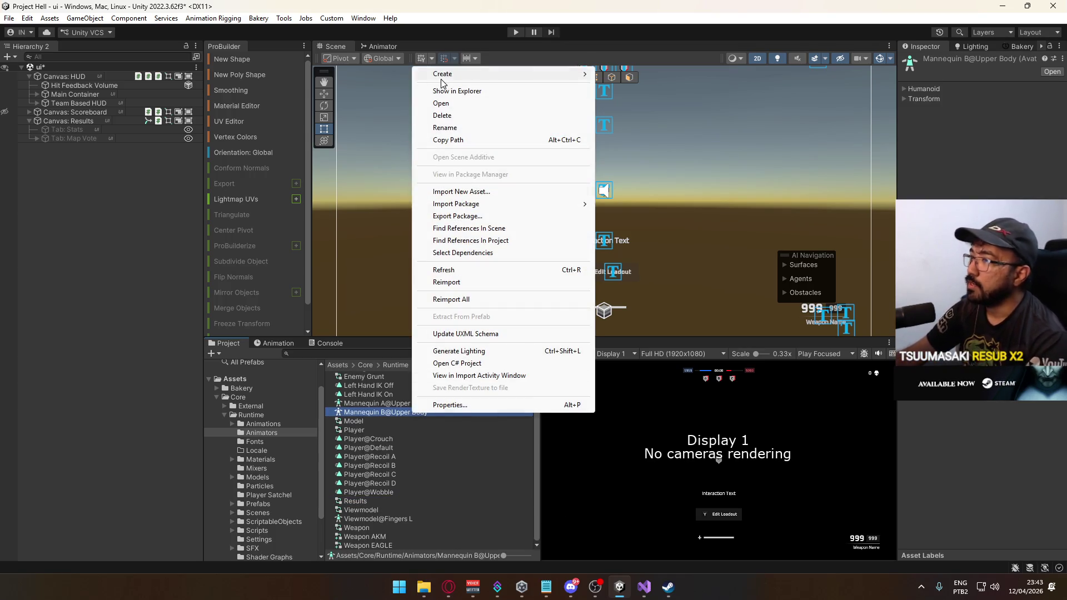
pyautogui.moveTo(447, 76)
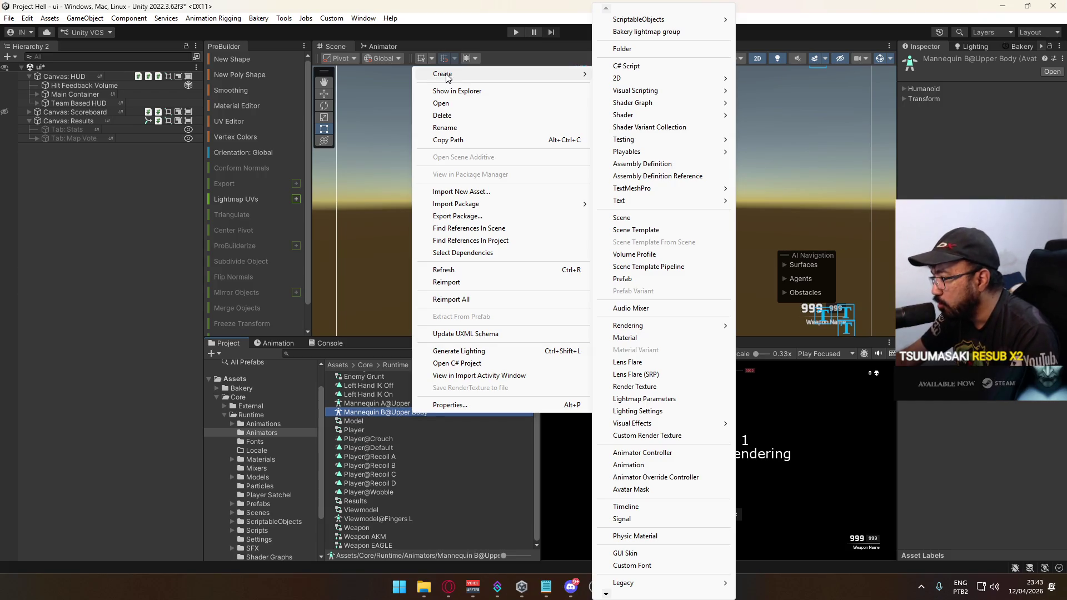
pyautogui.click(647, 465)
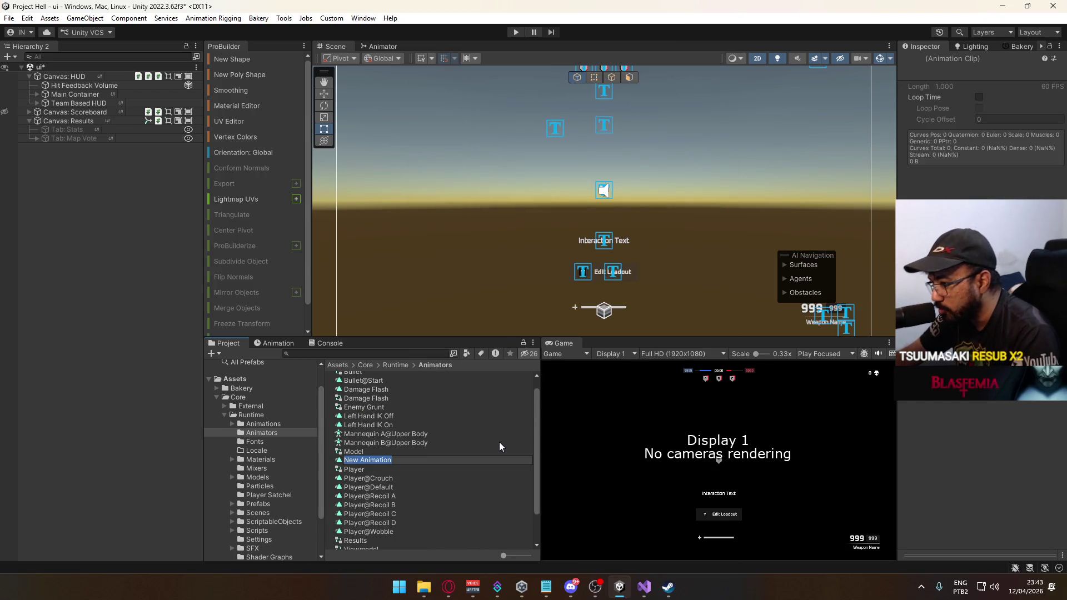
pyautogui.write('Results@Start')
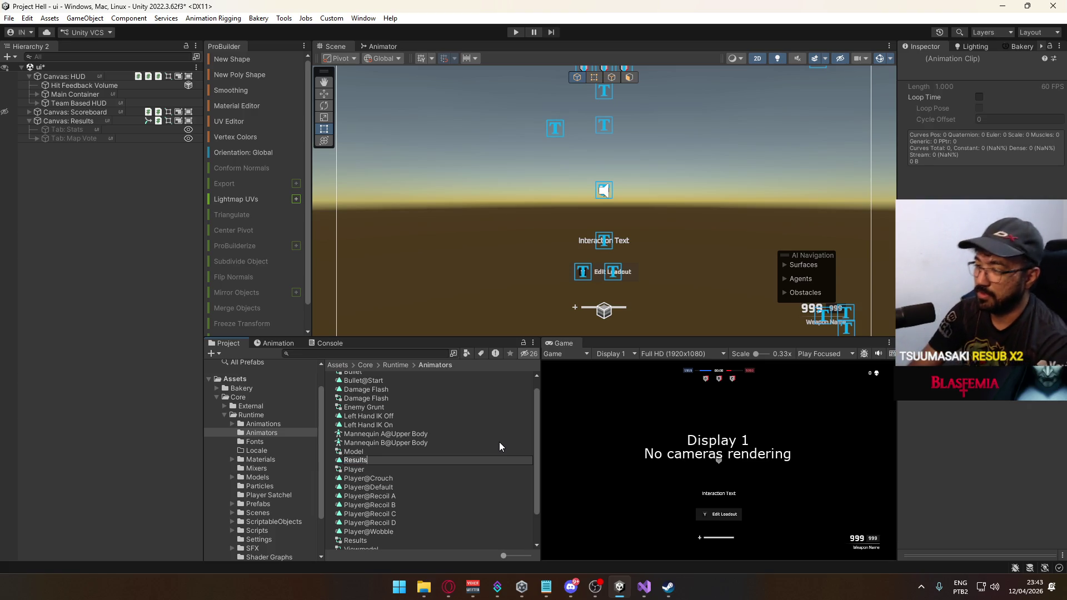
pyautogui.press('Return')
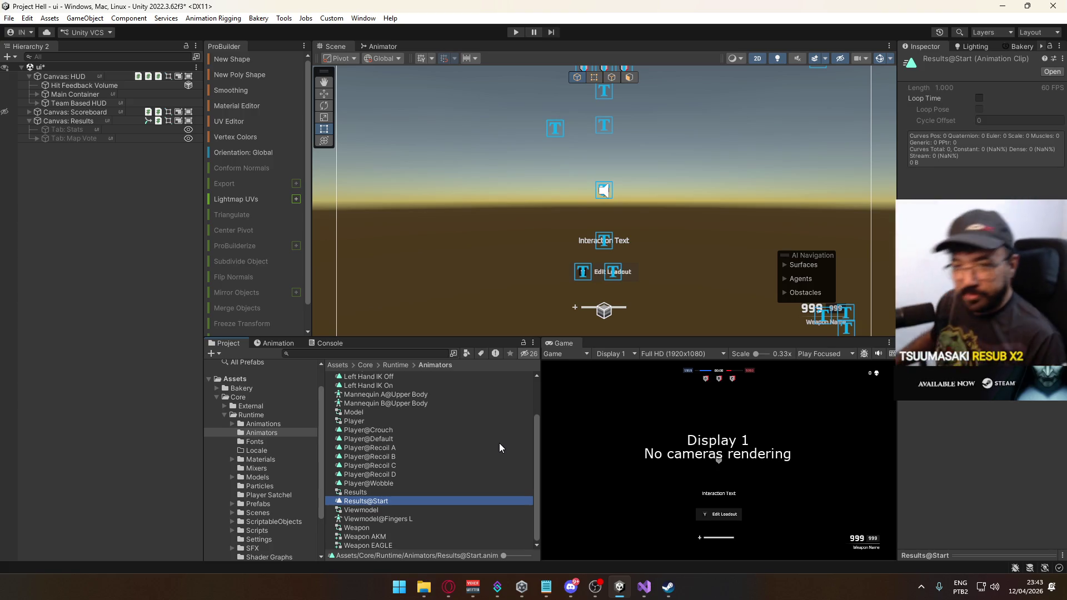
# Open the Results@Start clip, then load the Results controller into the Animator graph.
pyautogui.click(377, 45)
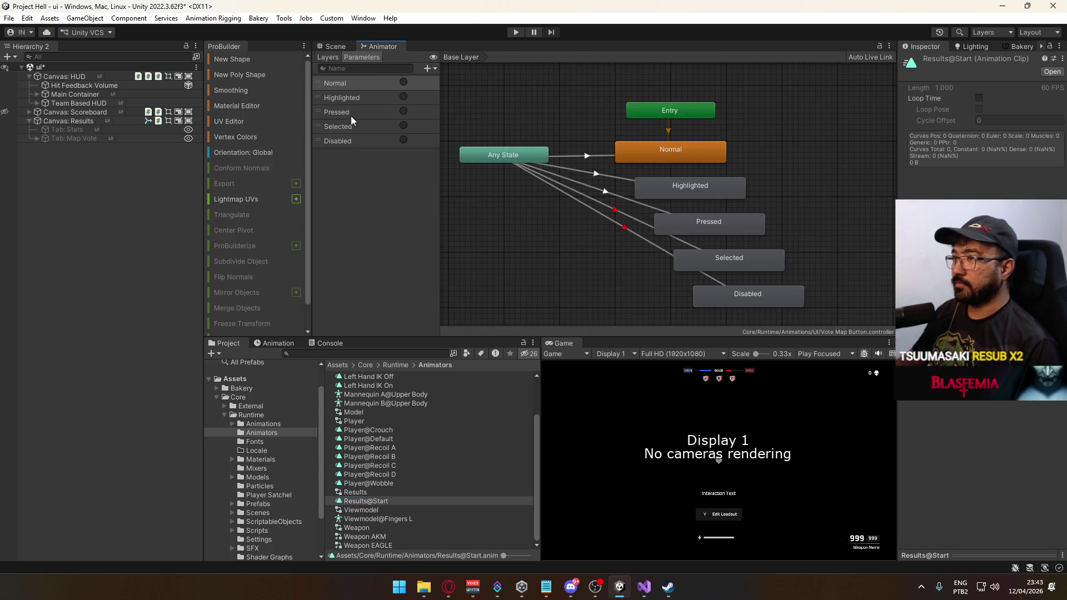
pyautogui.click(358, 501)
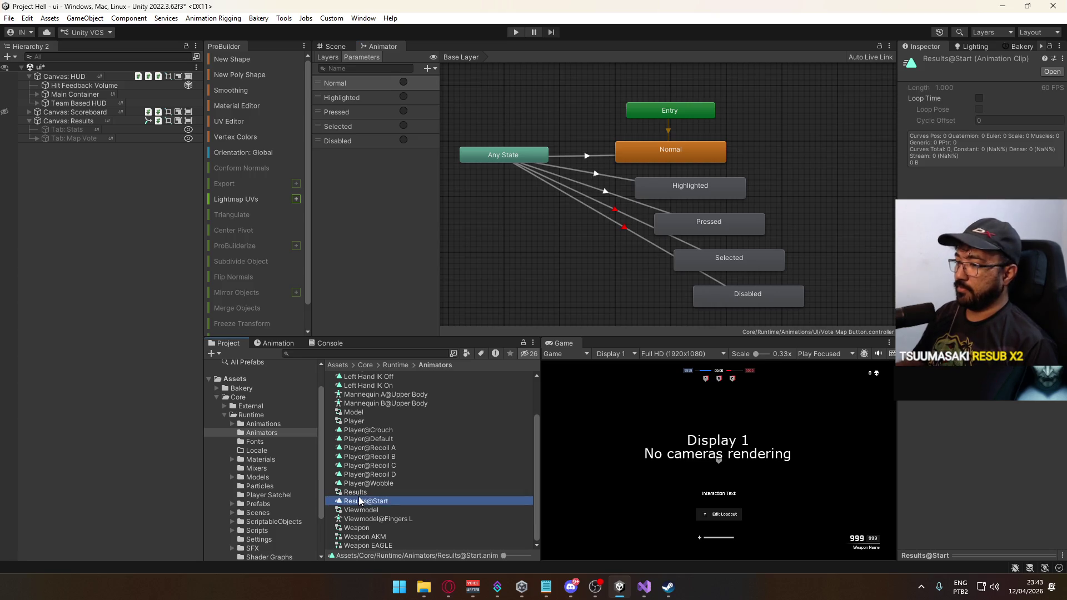
pyautogui.doubleClick(358, 501)
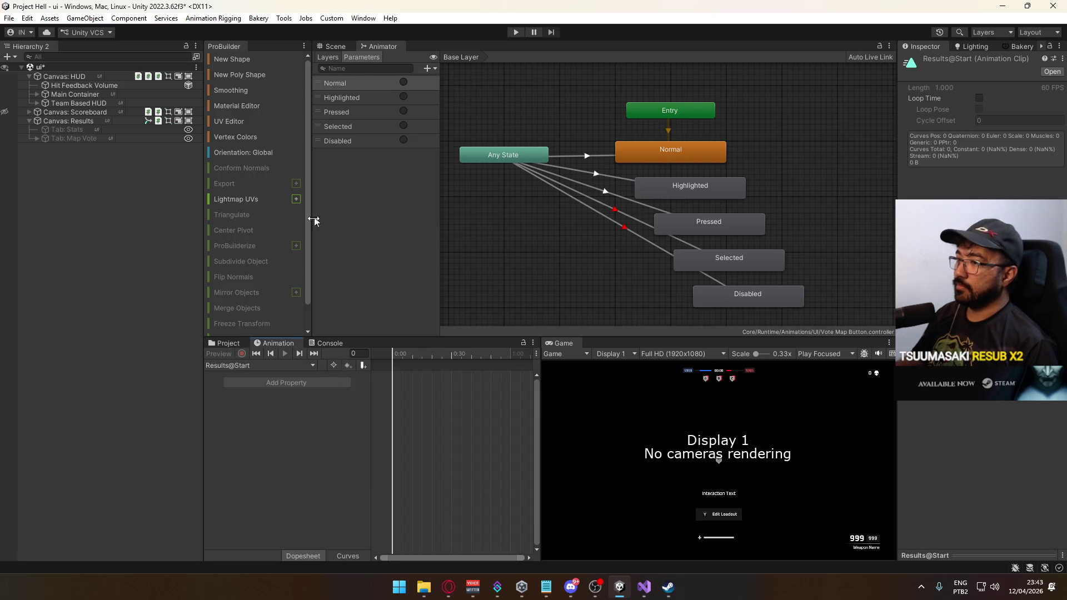
pyautogui.click(226, 343)
pyautogui.click(391, 492)
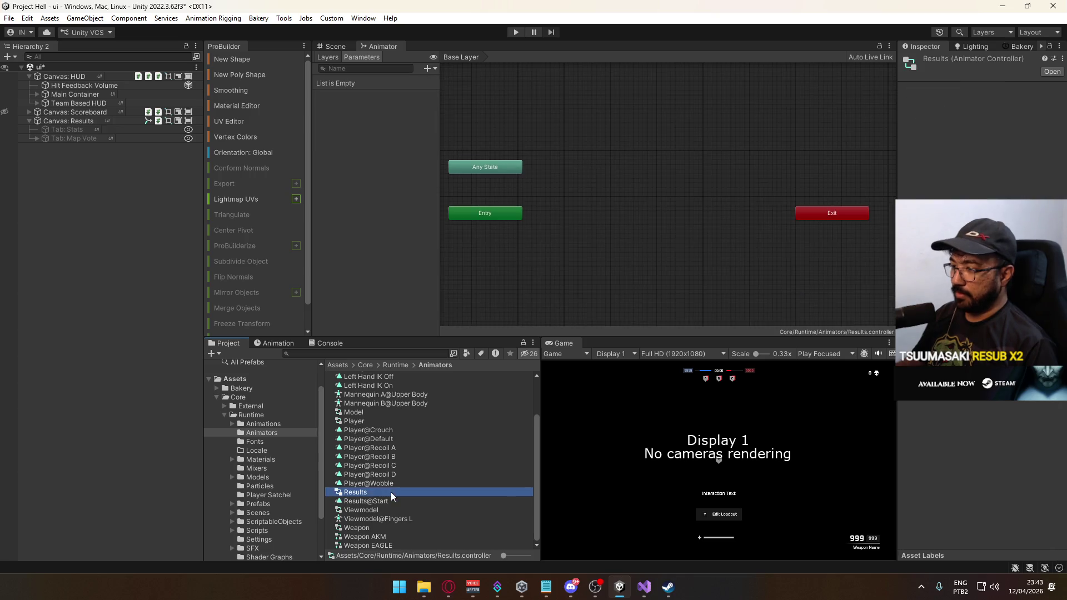
# Add an empty state named Empty, placing the Entry node below it.
pyautogui.rightClick(572, 189)
pyautogui.moveTo(655, 196)
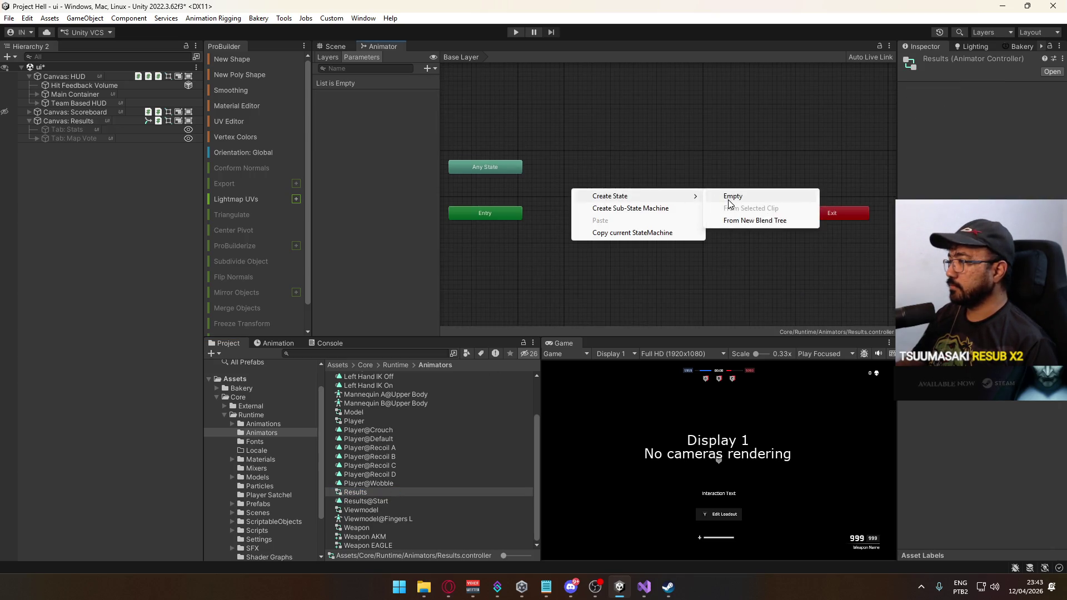
pyautogui.click(729, 199)
pyautogui.moveTo(641, 207); pyautogui.dragTo(625, 214)
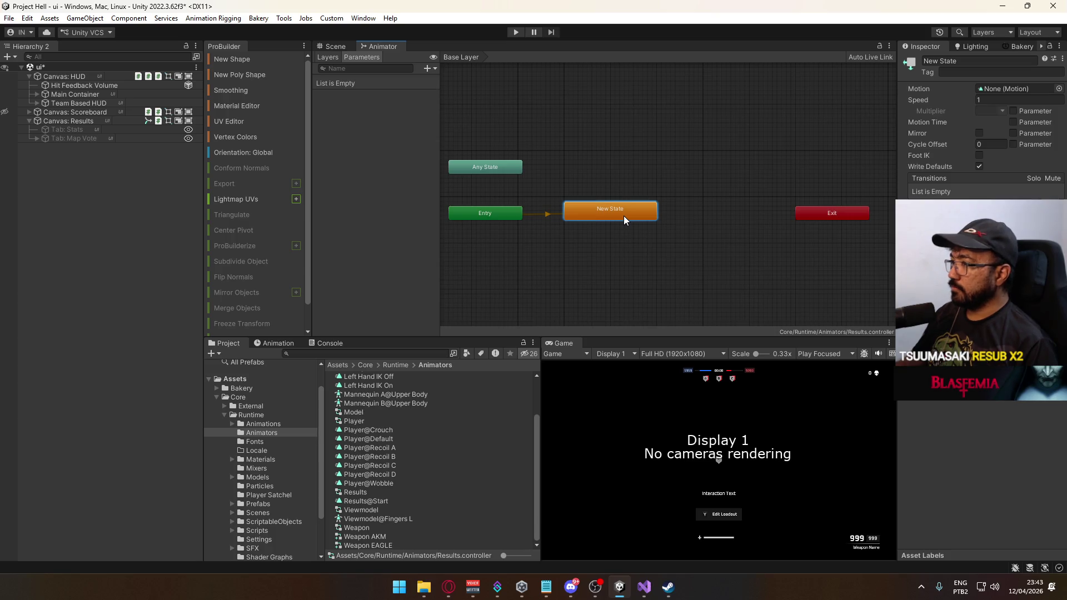
pyautogui.moveTo(510, 214); pyautogui.dragTo(620, 251)
pyautogui.click(610, 205)
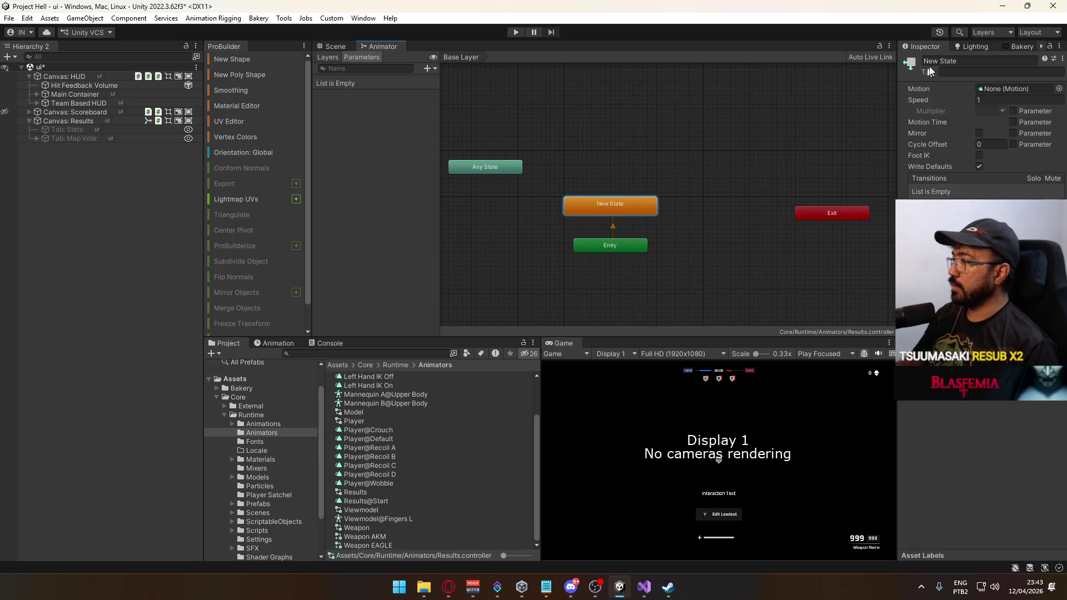
pyautogui.click(980, 59)
pyautogui.write('Empty')
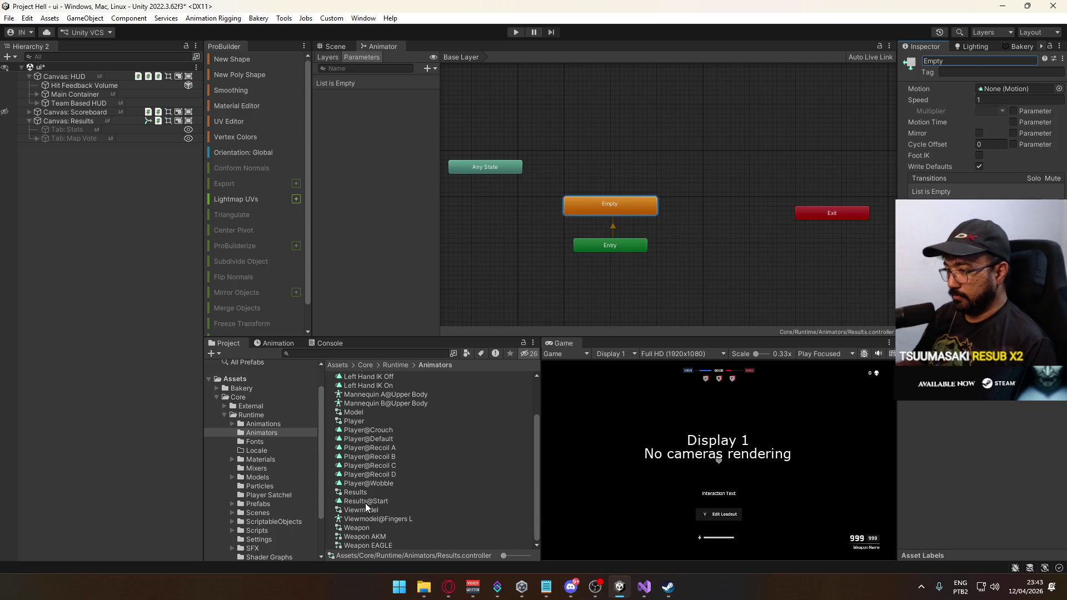
# Drag Results@Start in as a state named Start and connect Any State to it.
pyautogui.moveTo(369, 502)
pyautogui.mouseDown()
pyautogui.moveTo(499, 266)
pyautogui.moveTo(610, 176)
pyautogui.moveTo(582, 169)
pyautogui.mouseUp()
pyautogui.click(944, 60)
pyautogui.write('Start')
pyautogui.click(698, 149)
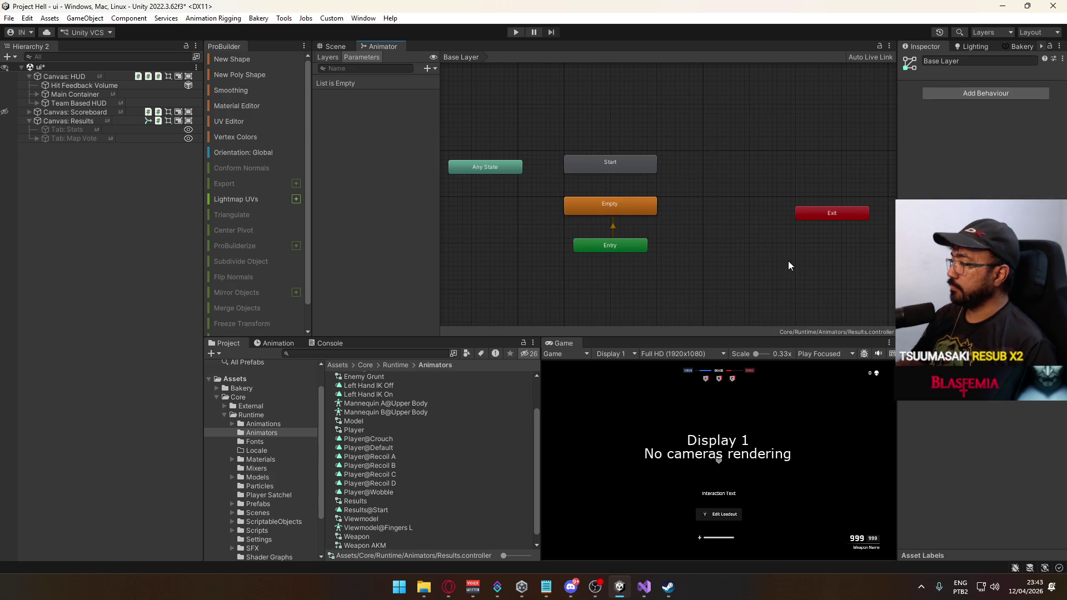
pyautogui.scroll(2, 778, 257)
pyautogui.click(508, 177)
pyautogui.rightClick(510, 173)
pyautogui.click(537, 179)
pyautogui.click(693, 188)
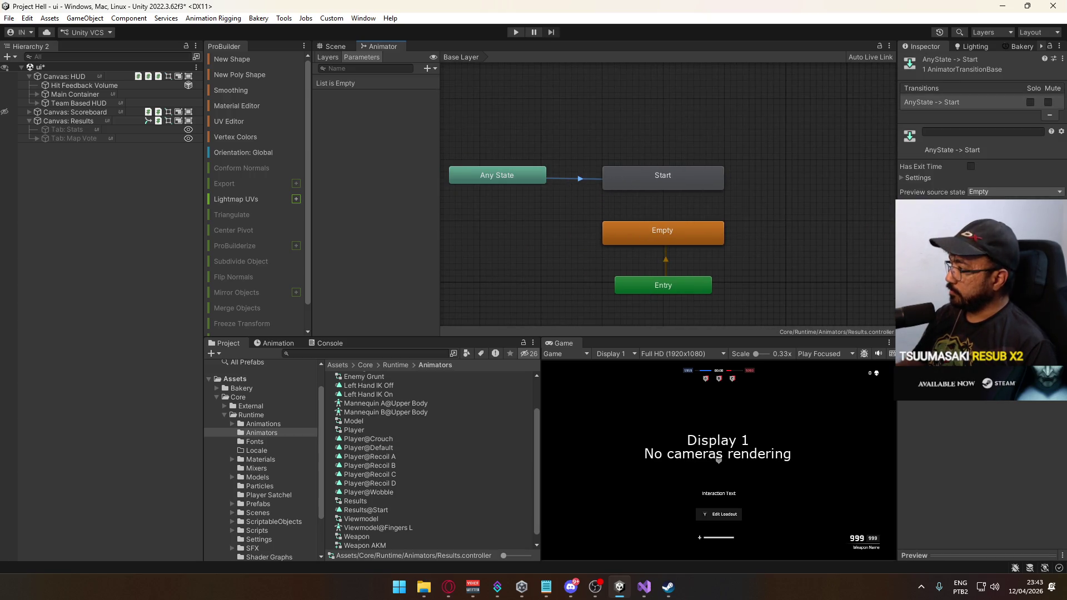
# Add a trigger parameter named 'start' and reselect the Any State→Start transition.
pyautogui.click(428, 68)
pyautogui.click(430, 115)
pyautogui.write('start')
pyautogui.click(562, 112)
pyautogui.click(575, 176)
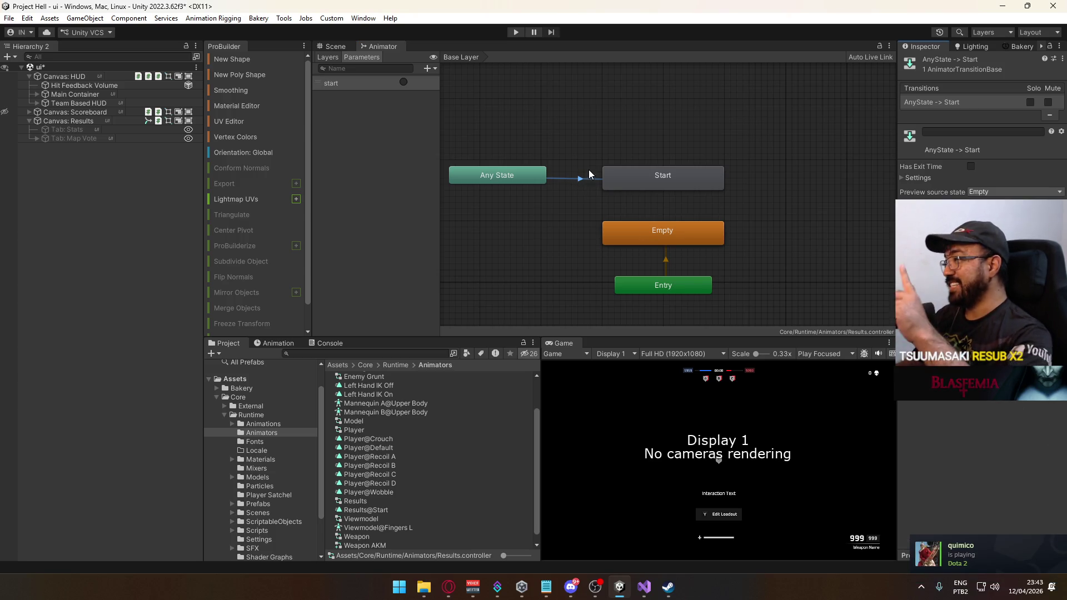
pyautogui.rightClick(662, 114)
# Add another empty state named Nuke, placed above Start.
pyautogui.moveTo(685, 119)
pyautogui.click(820, 119)
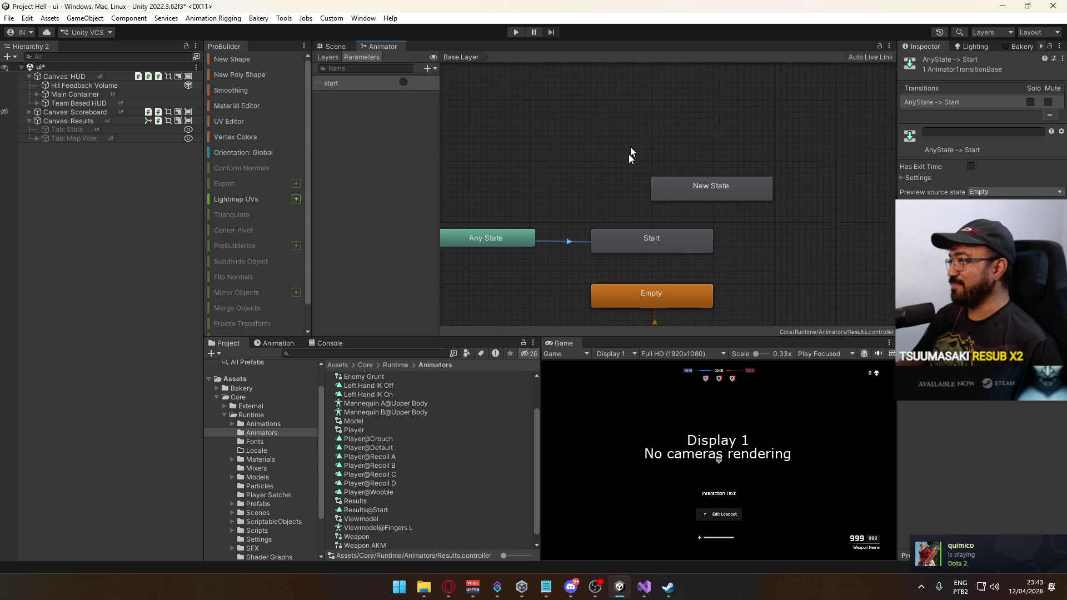
pyautogui.moveTo(682, 249); pyautogui.dragTo(619, 231)
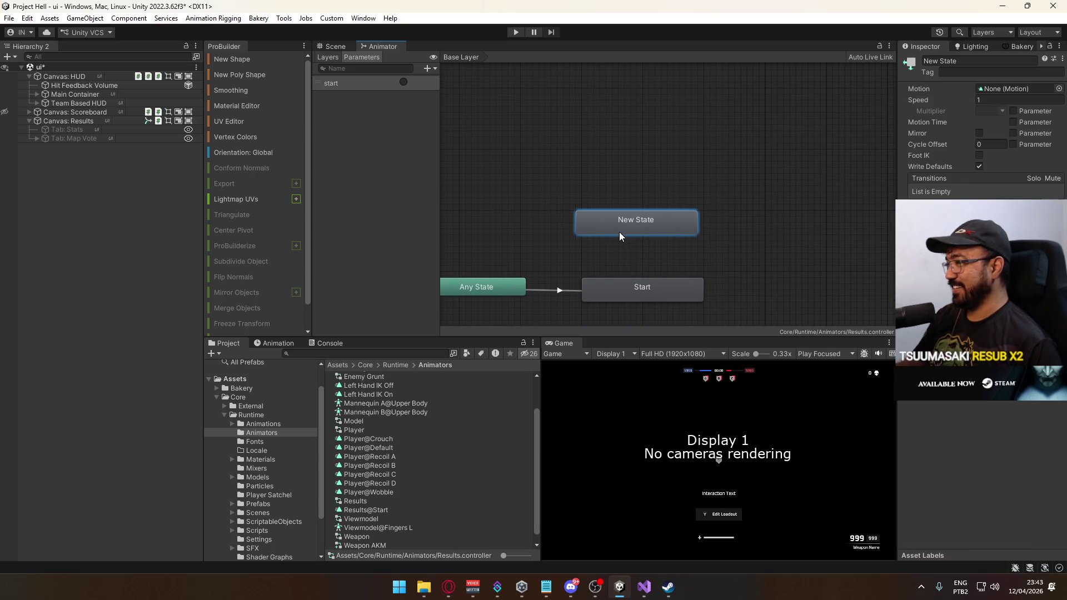
pyautogui.click(972, 61)
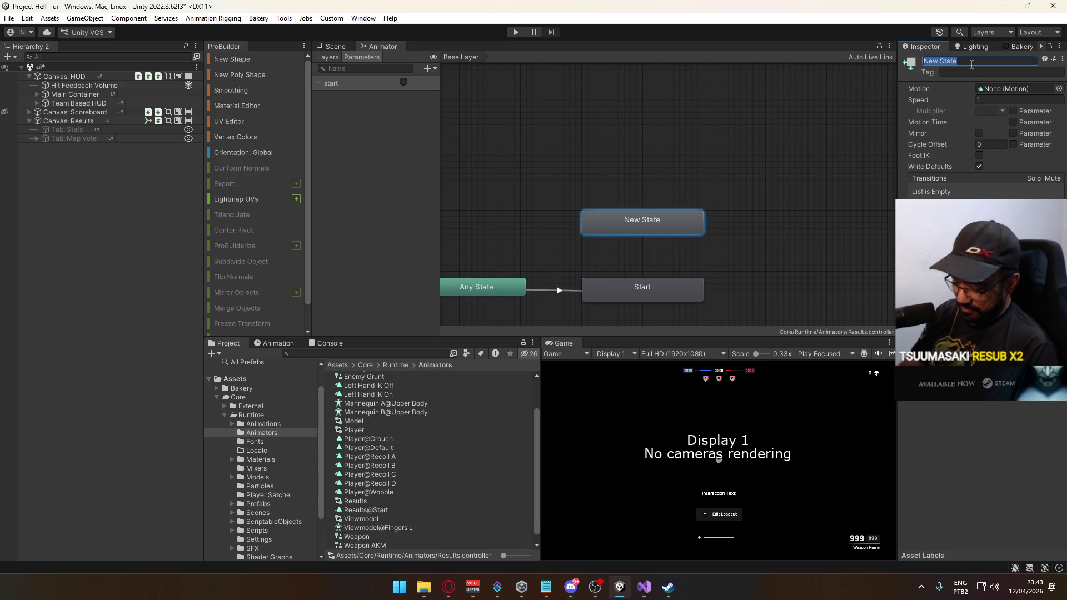
pyautogui.write('B')
pyautogui.write('ke')
pyautogui.press('Return')
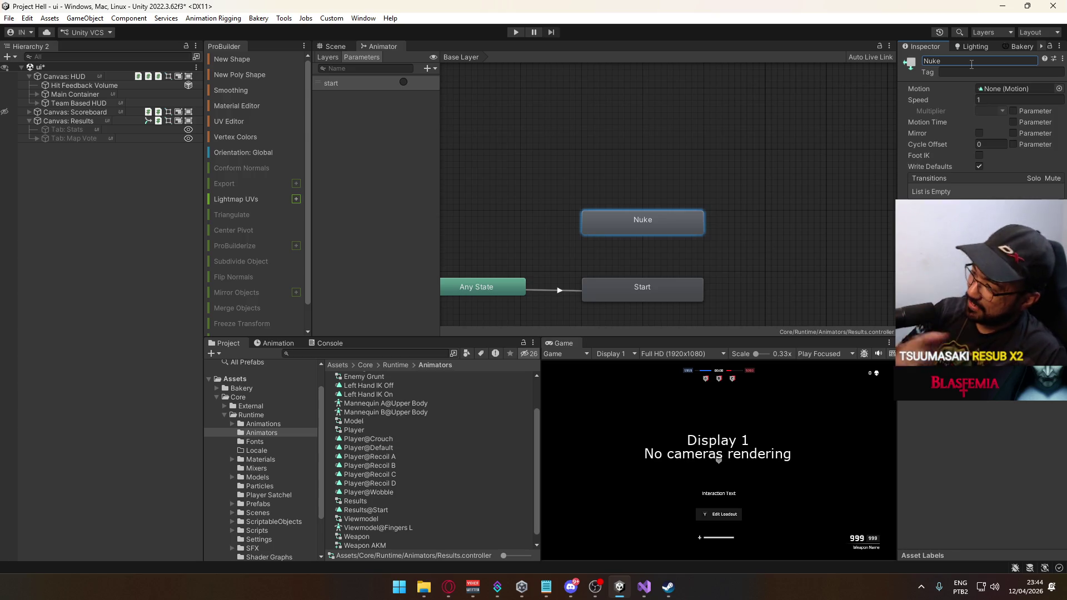
# Add a 'nuke' trigger parameter and a transition from Any State to Nuke.
pyautogui.click(426, 68)
pyautogui.click(452, 118)
pyautogui.write('nuke')
pyautogui.press('Return')
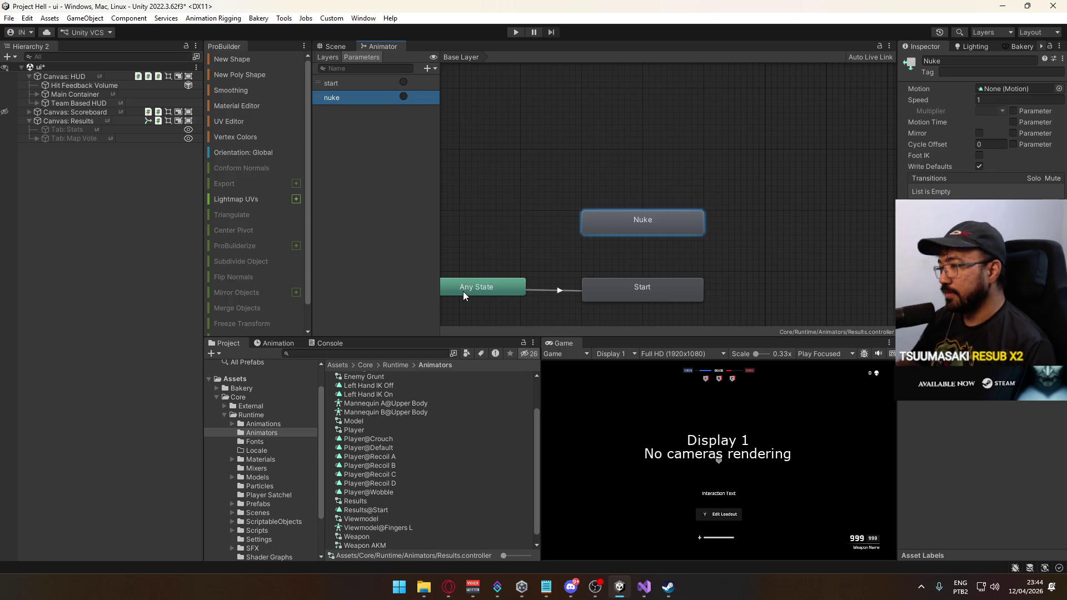
pyautogui.rightClick(482, 289)
pyautogui.click(555, 296)
pyautogui.click(585, 228)
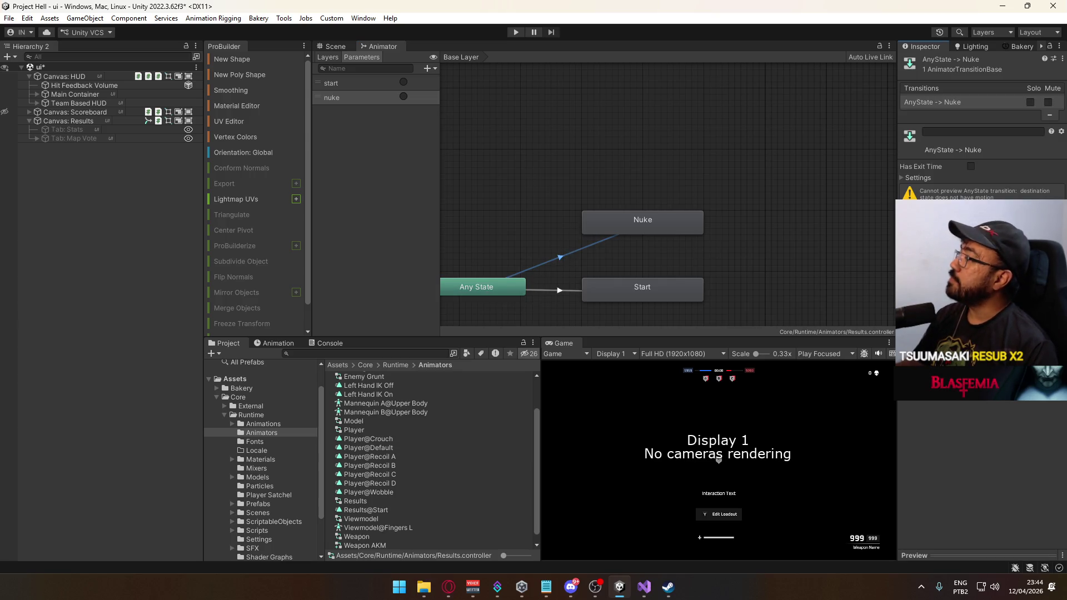
# Inspect the Empty and Start states and the Any State transitions to Start and Nuke.
pyautogui.click(725, 284)
pyautogui.moveTo(724, 285)
pyautogui.mouseDown()
pyautogui.moveTo(700, 158)
pyautogui.moveTo(710, 198)
pyautogui.mouseUp()
pyautogui.click(635, 253)
pyautogui.click(648, 212)
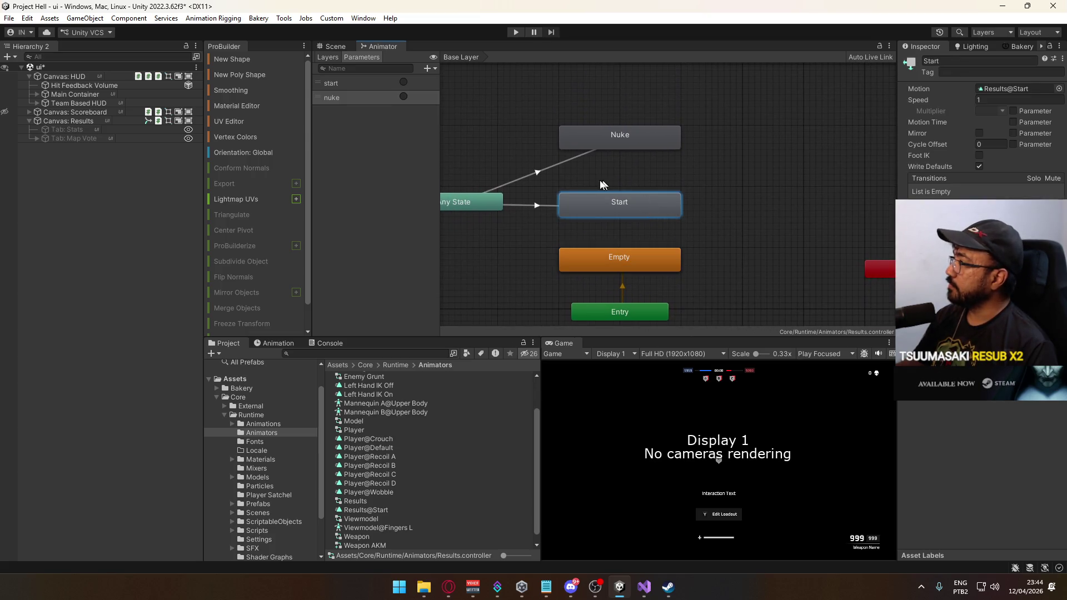
pyautogui.click(525, 205)
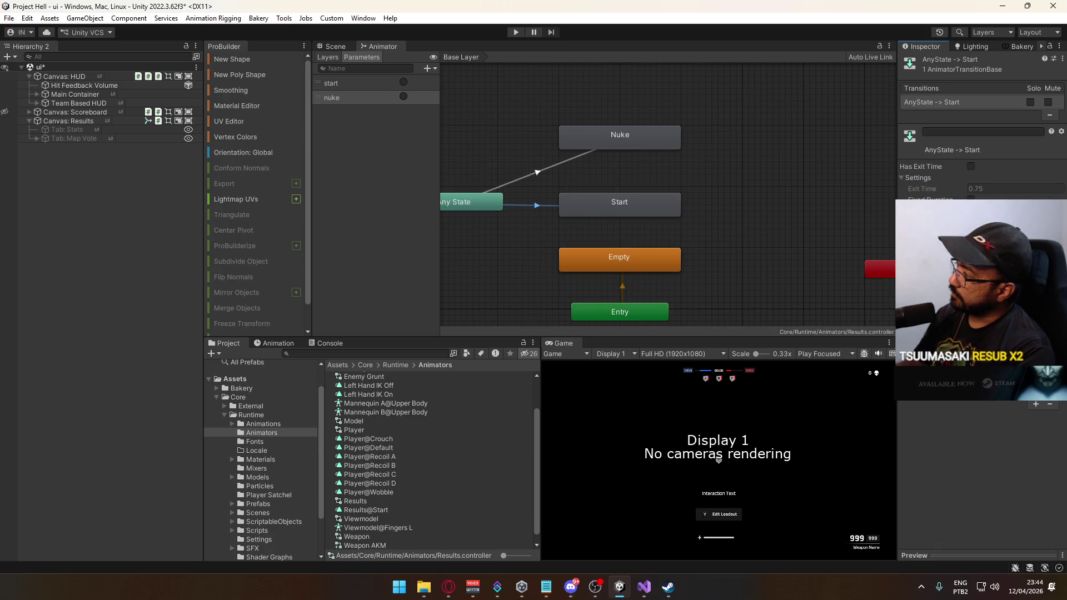
pyautogui.click(556, 169)
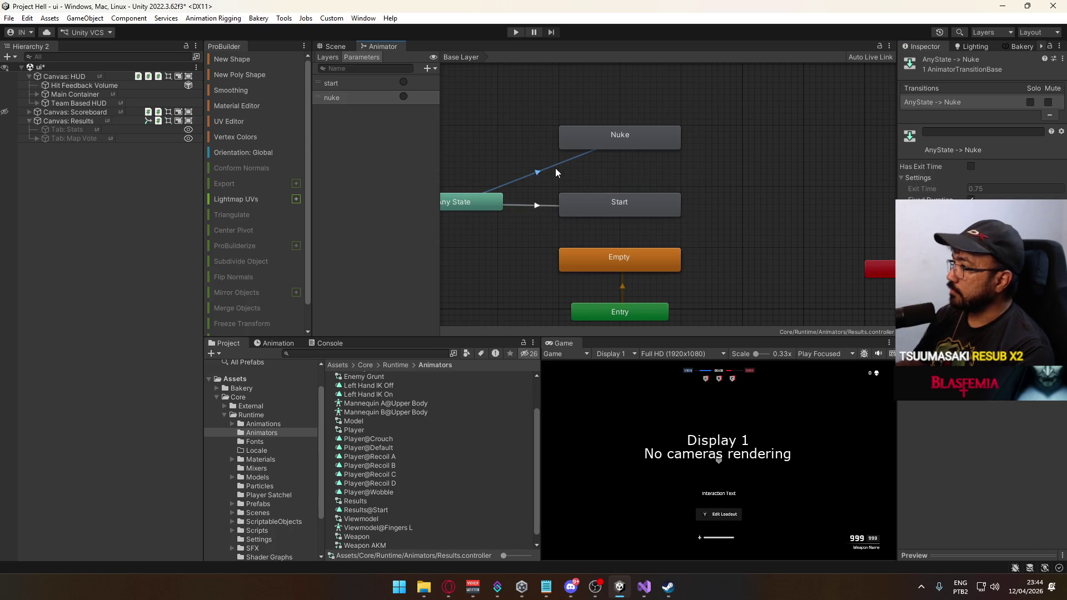
# Line up the Start state directly beneath Nuke in the graph.
pyautogui.click(622, 209)
pyautogui.click(542, 210)
pyautogui.click(615, 209)
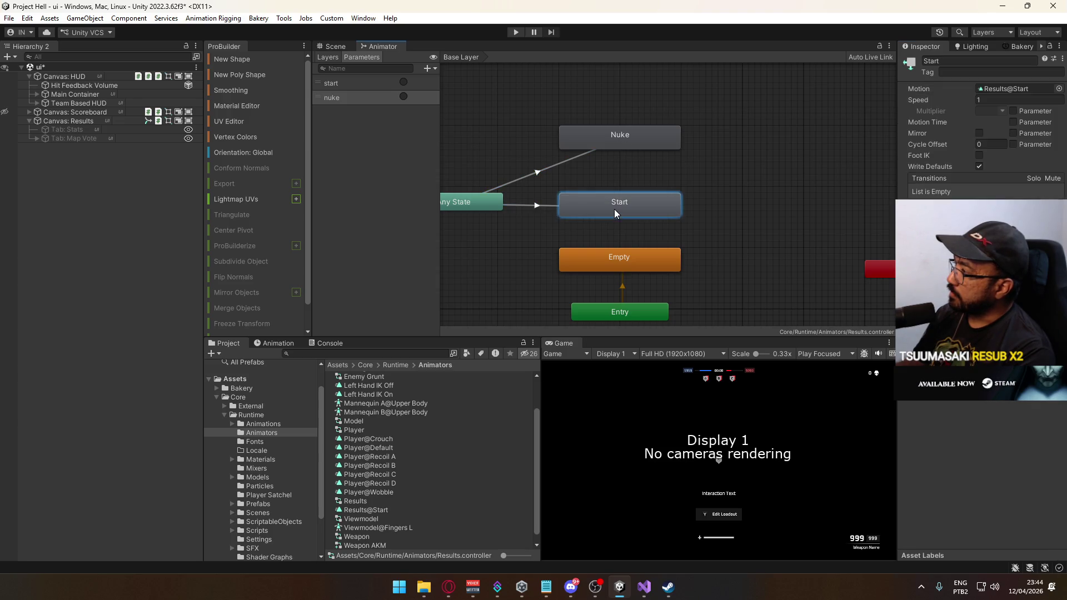
pyautogui.click(604, 146)
pyautogui.click(566, 163)
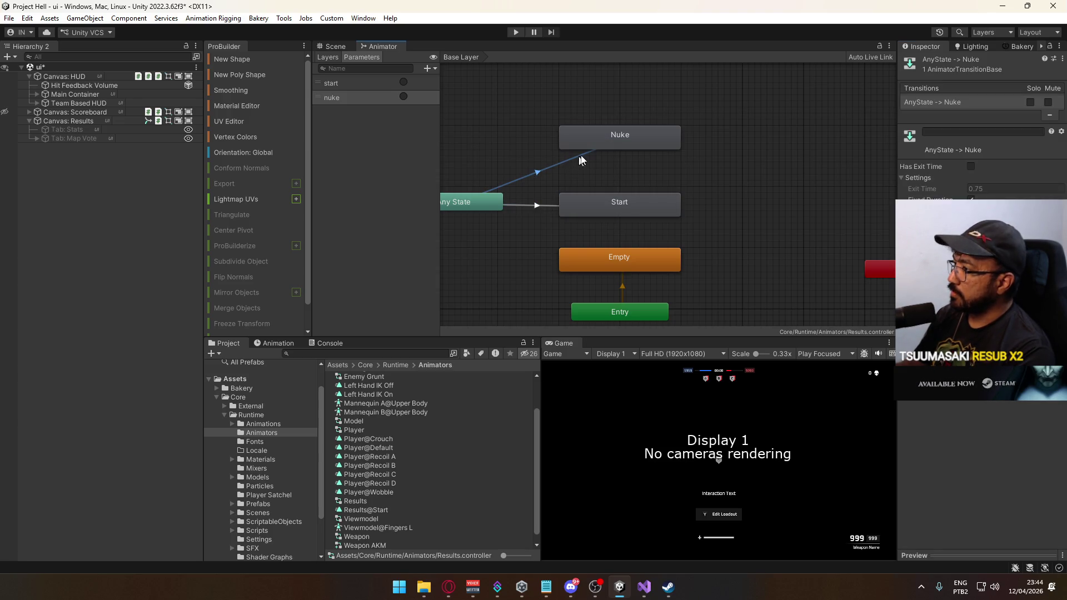
pyautogui.click(600, 143)
pyautogui.moveTo(622, 205); pyautogui.dragTo(622, 205)
pyautogui.click(658, 179)
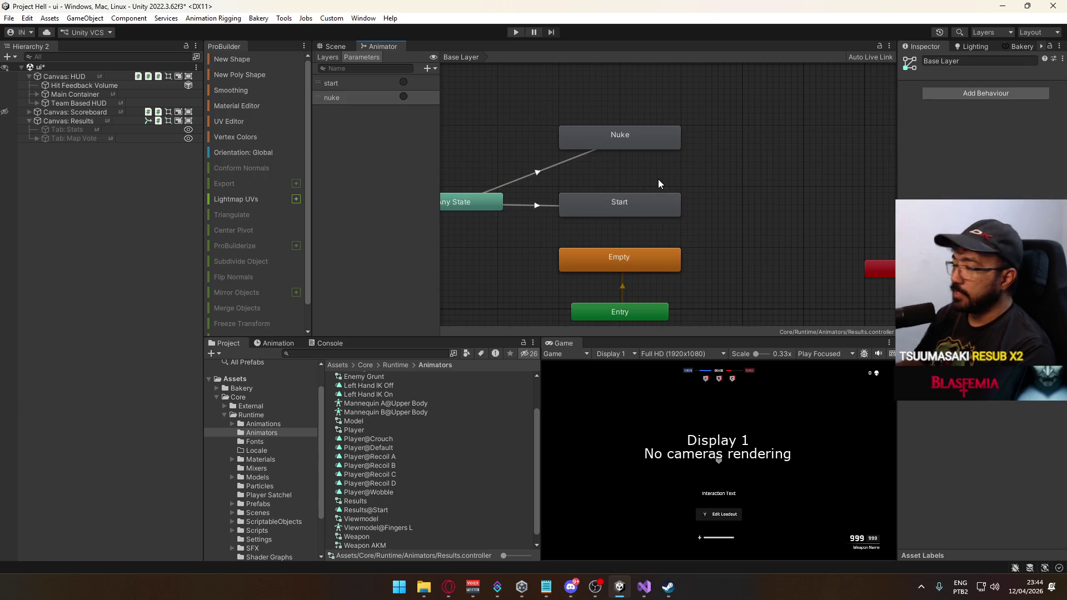
# Compare the Any State→Start and Any State→Nuke transitions and open the Results@Start clip.
pyautogui.click(609, 212)
pyautogui.click(685, 230)
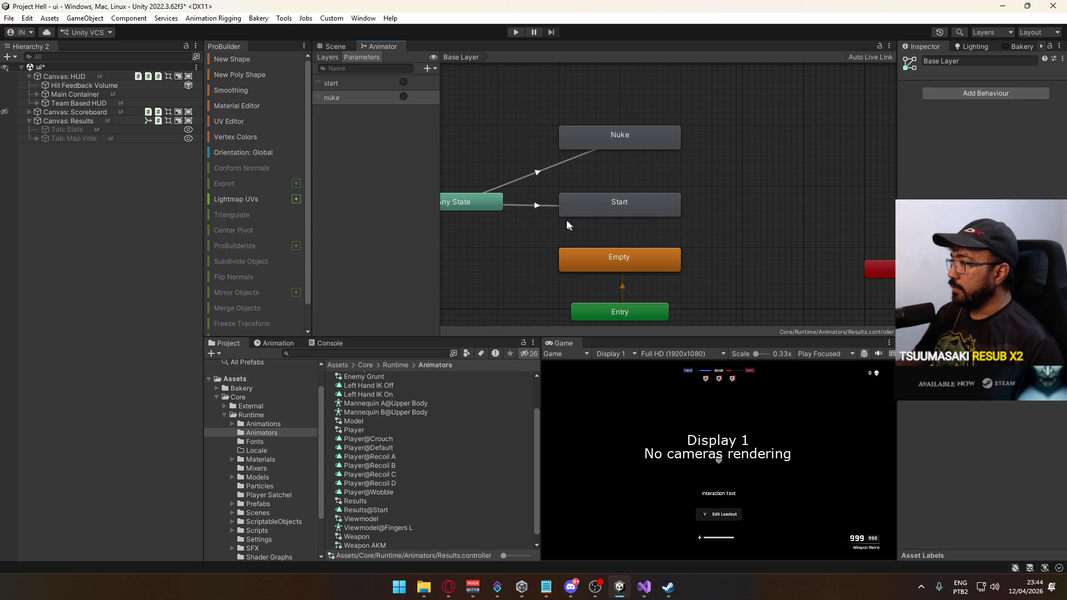
pyautogui.click(537, 206)
pyautogui.click(548, 166)
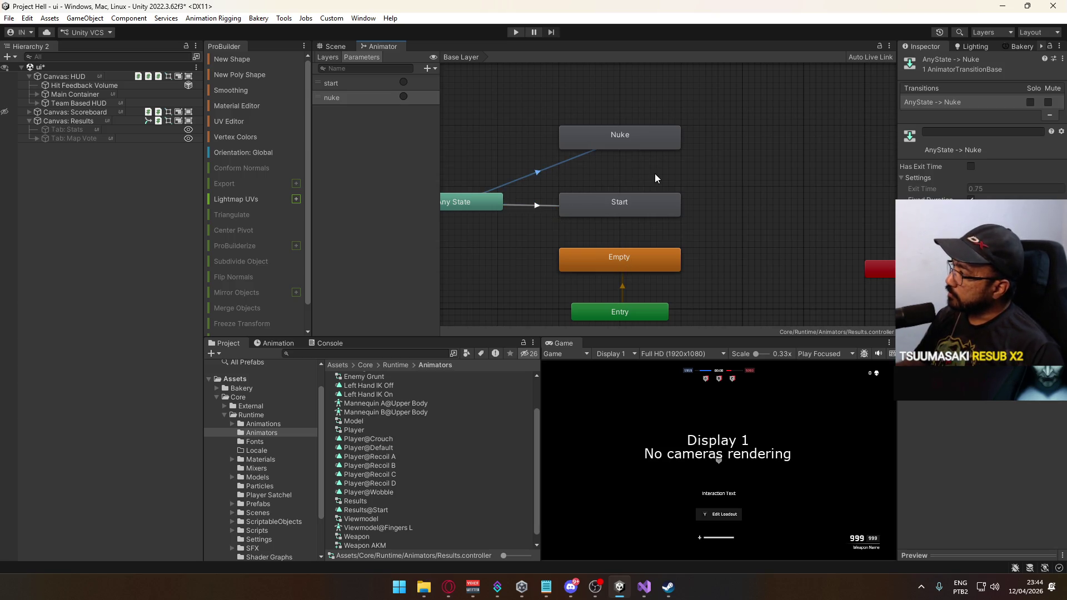
pyautogui.click(538, 205)
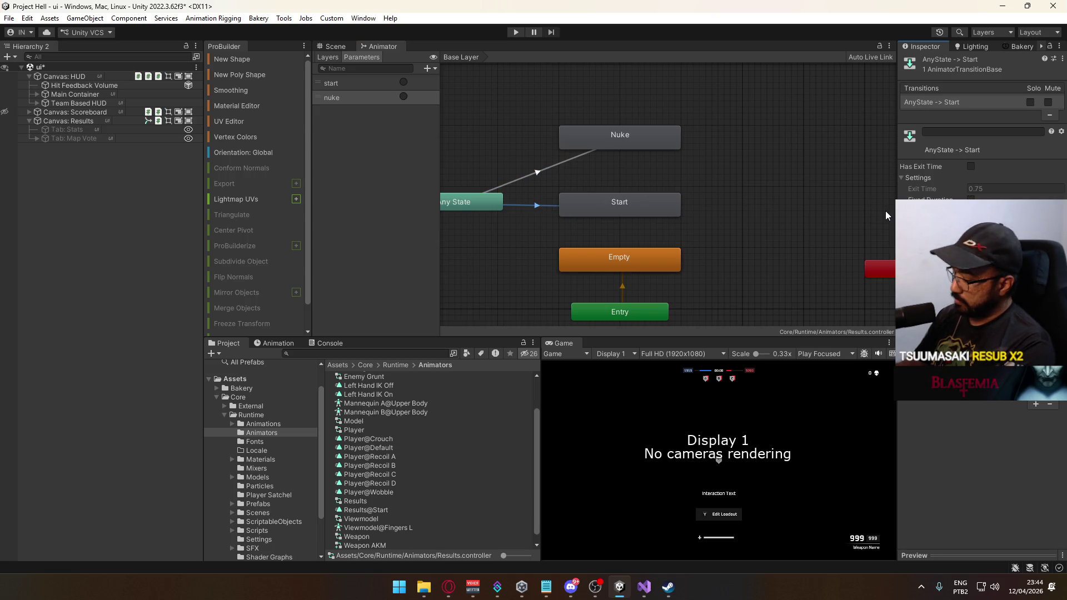
pyautogui.click(518, 178)
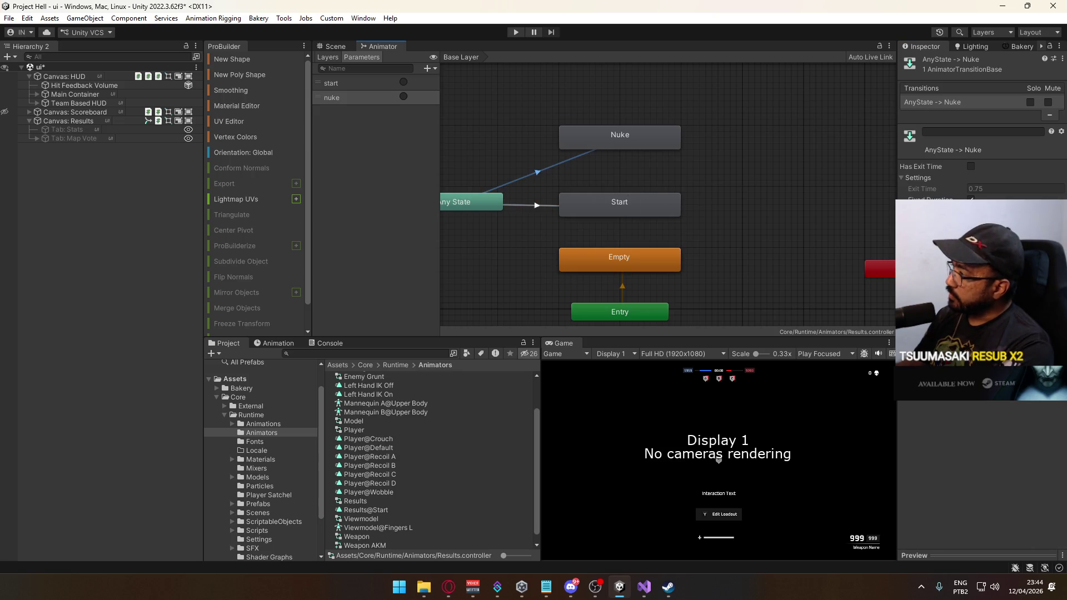
pyautogui.doubleClick(873, 265)
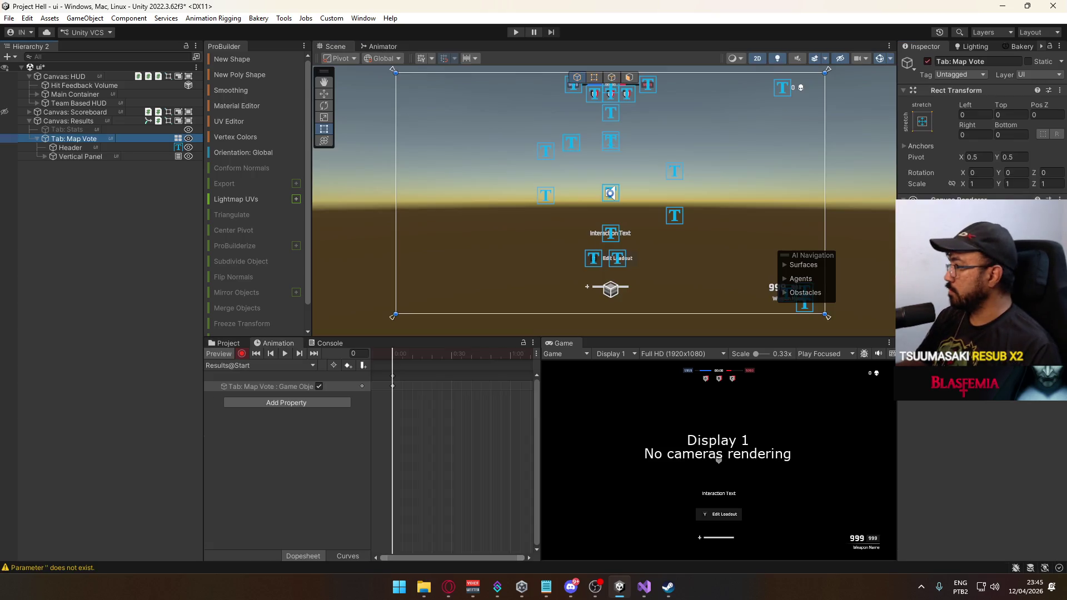
# Key the Map Vote Canvas Group alpha at 0 on frame 0 and 1 on frame 15.
pyautogui.write('0')
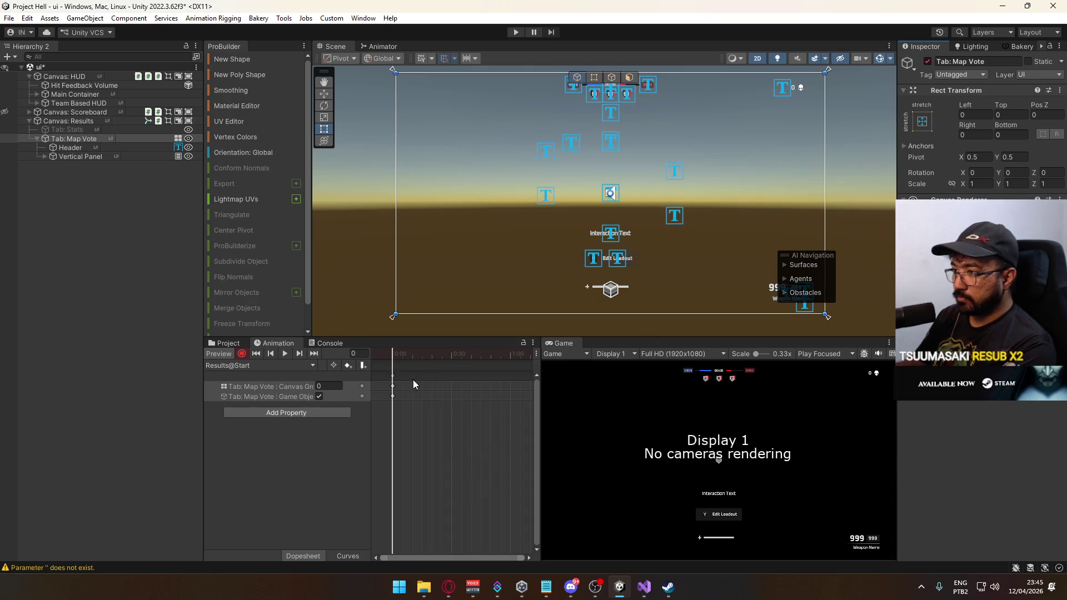
pyautogui.moveTo(420, 354); pyautogui.dragTo(422, 359)
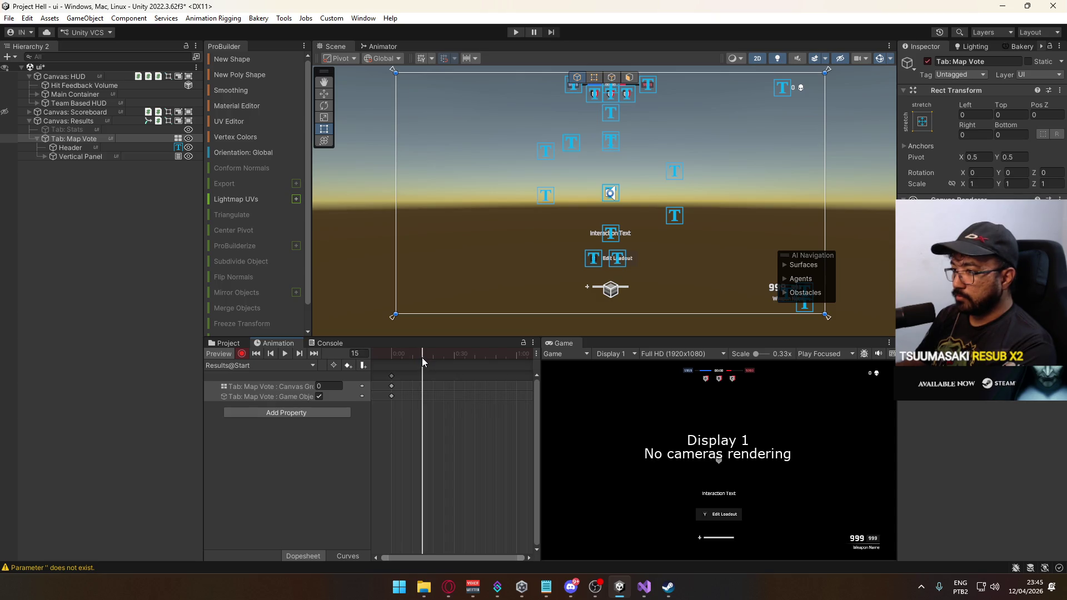
pyautogui.write('1')
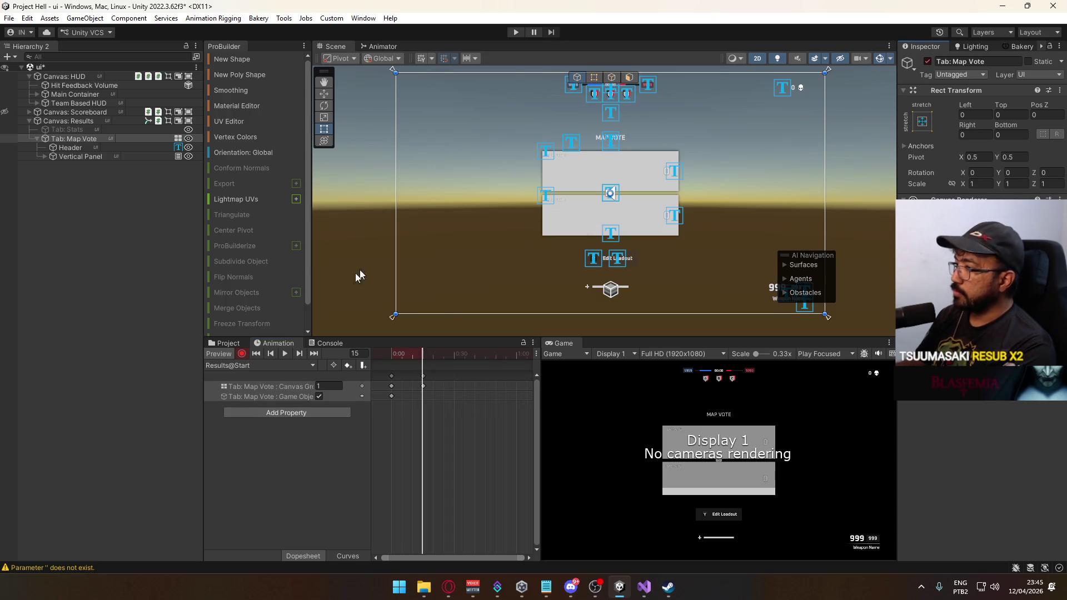
pyautogui.moveTo(416, 352)
pyautogui.mouseDown()
pyautogui.moveTo(385, 352)
pyautogui.moveTo(445, 347)
pyautogui.moveTo(471, 373)
pyautogui.mouseUp()
# Preview the Map Vote fade-in by scrubbing and playing the Results@Start clip.
pyautogui.scroll(-3, 485, 388)
pyautogui.scroll(-4, 485, 388)
pyautogui.scroll(-2, 423, 389)
pyautogui.scroll(-5, 484, 409)
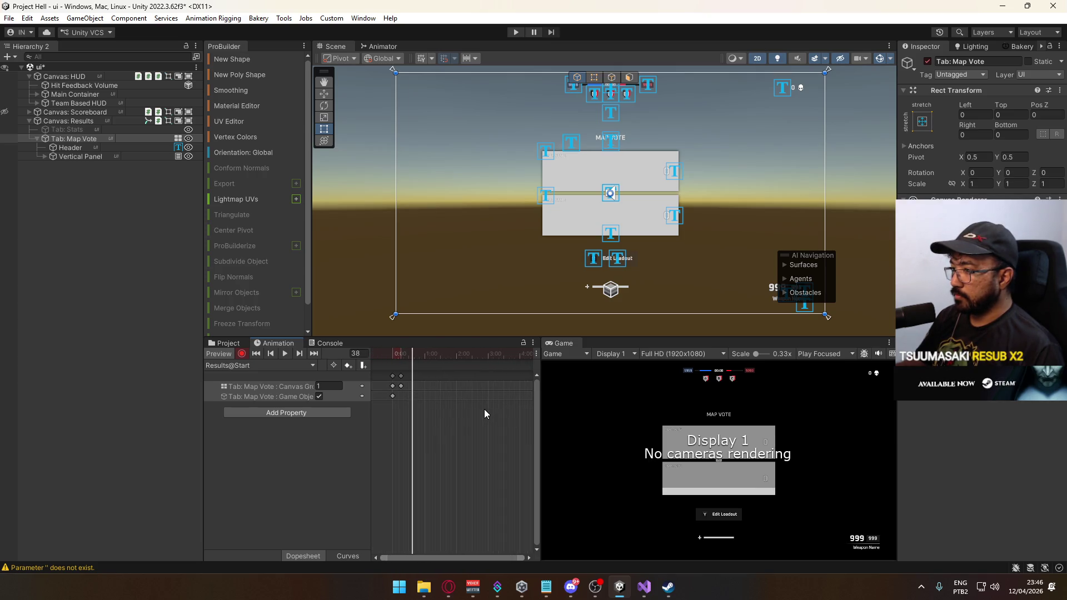
pyautogui.scroll(-5, 482, 408)
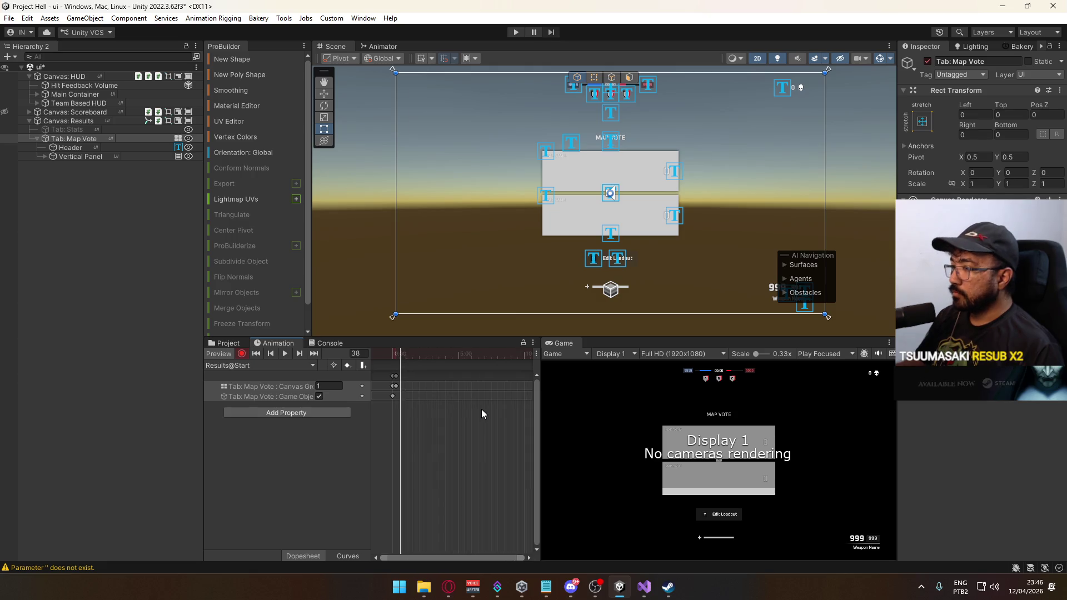
pyautogui.scroll(-2, 483, 392)
pyautogui.scroll(-1, 479, 404)
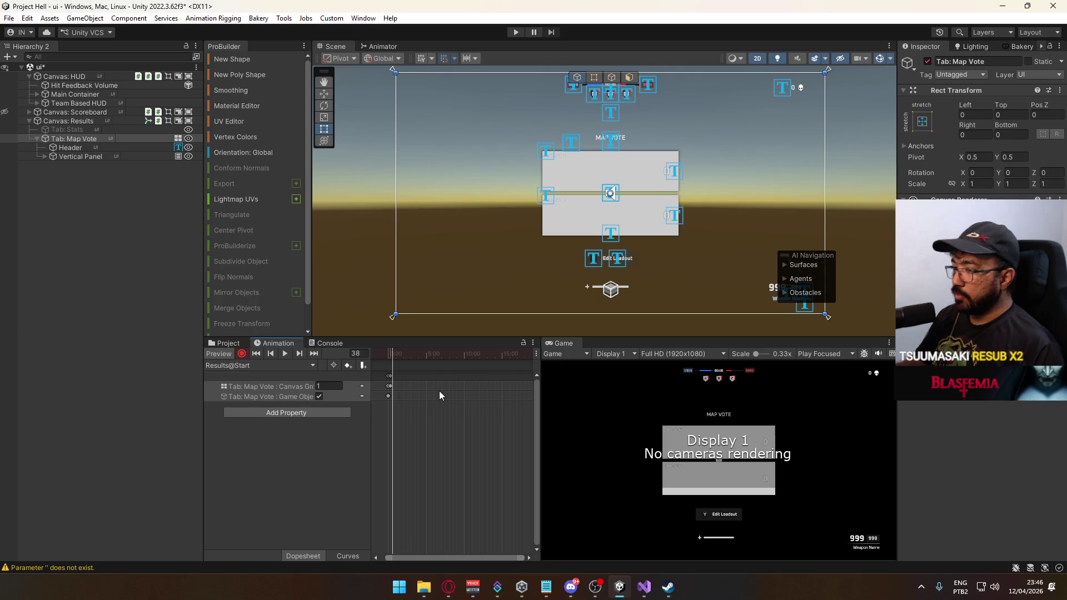
pyautogui.moveTo(397, 354); pyautogui.dragTo(386, 354)
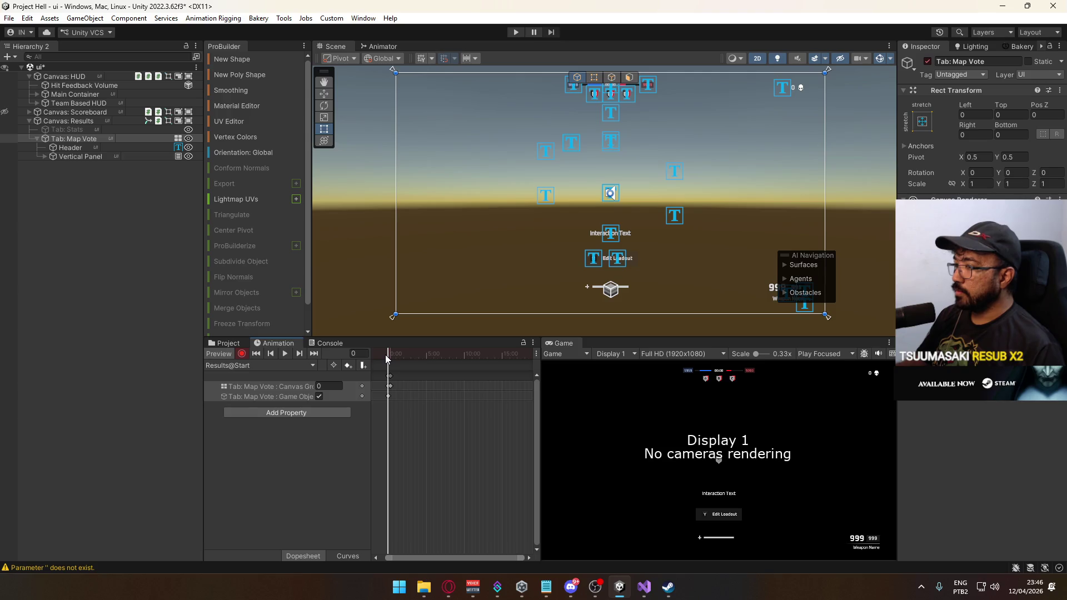
pyautogui.click(286, 354)
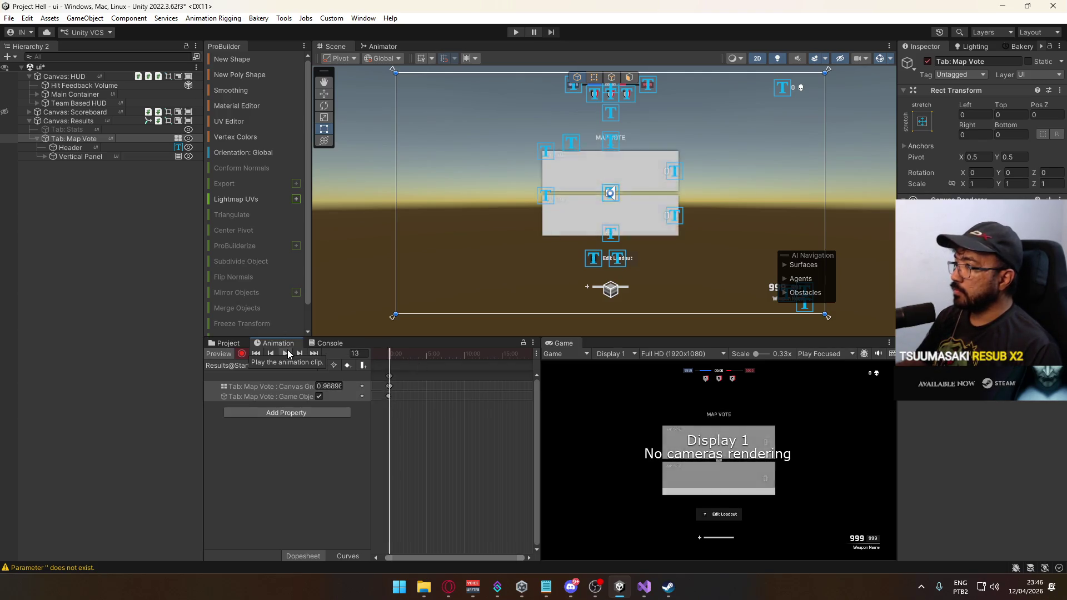
pyautogui.click(286, 353)
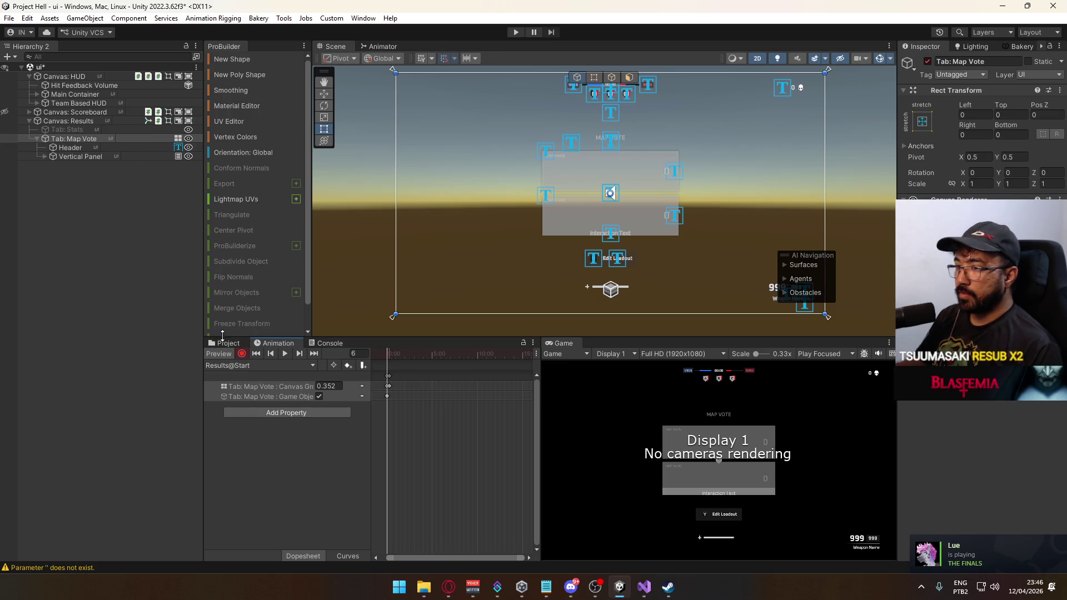
pyautogui.click(225, 343)
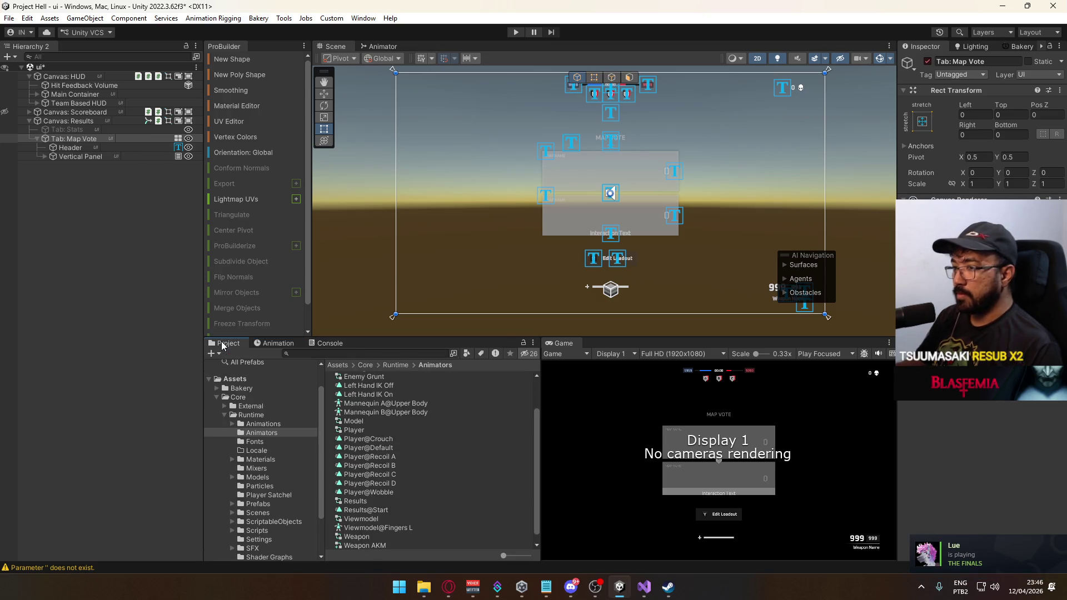
# Inspect the Results animator controller and Canvas: Results, then switch to ResultsManager.cs in Visual Studio.
pyautogui.click(368, 502)
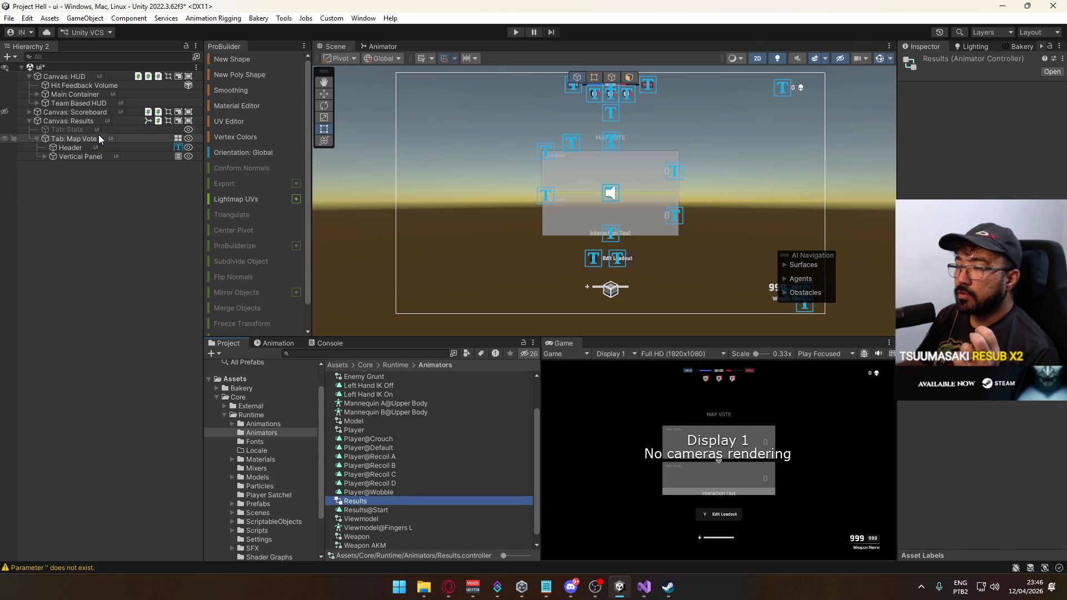
pyautogui.click(89, 124)
pyautogui.click(277, 342)
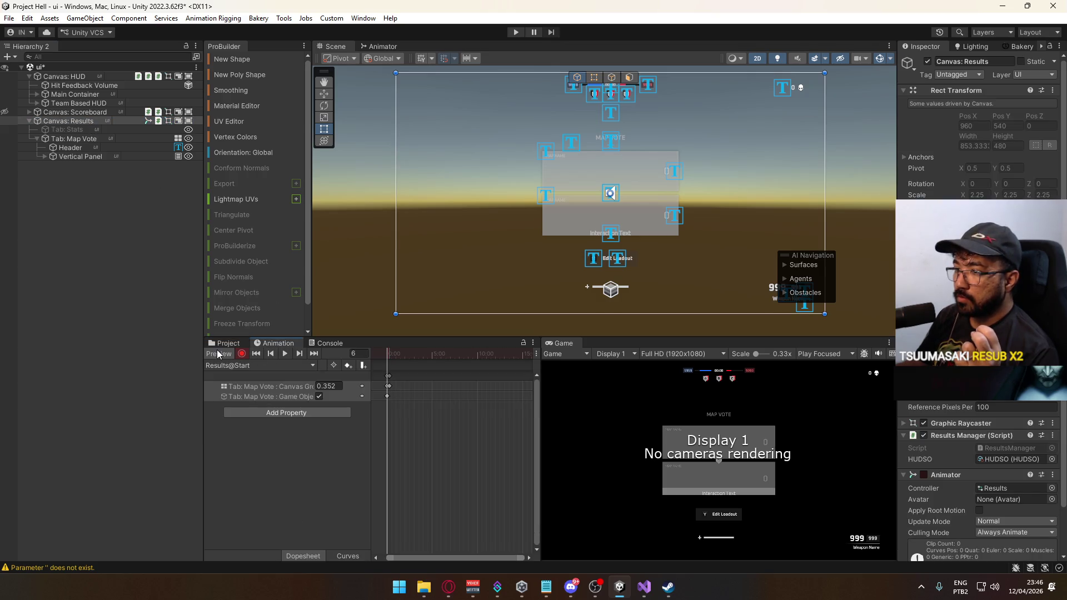
pyautogui.click(149, 345)
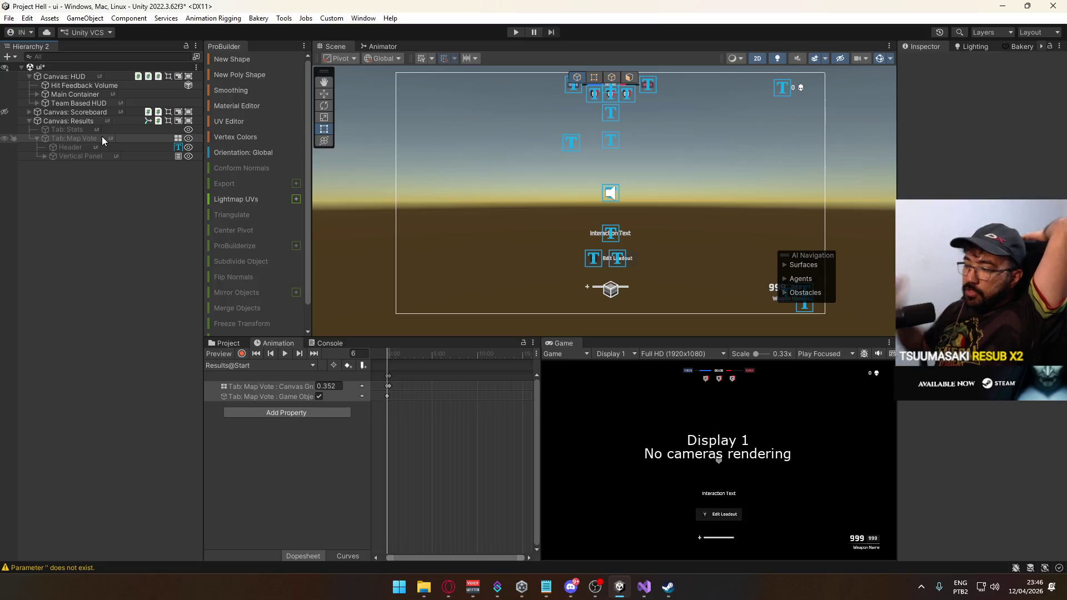
pyautogui.click(643, 588)
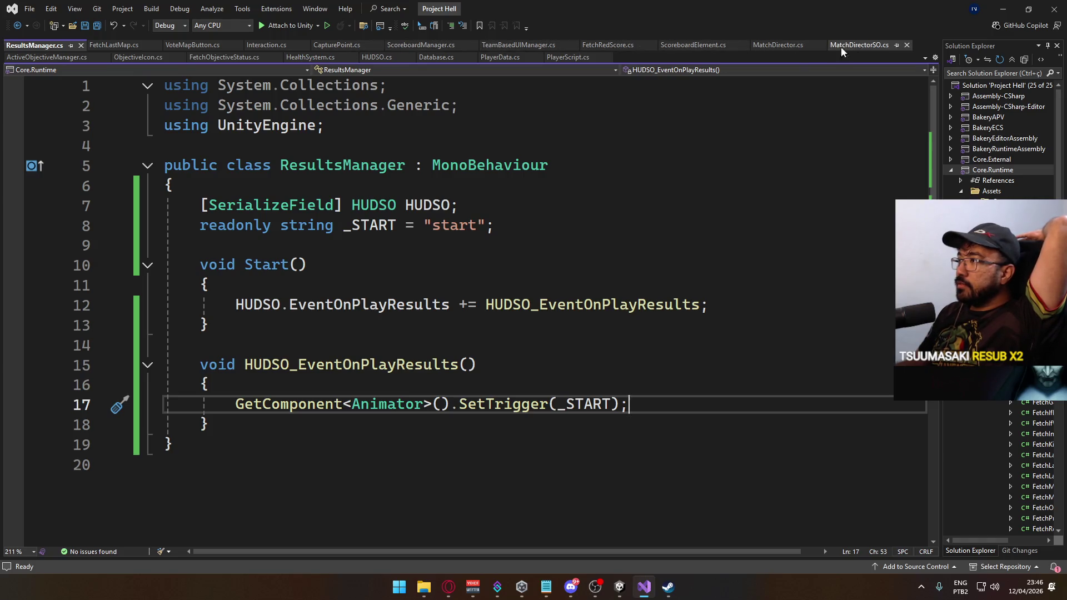
# Show MatchDirector.cs at InternalEndMatch near line 159, with its 3.0f and 15.0f scoreboard delays.
pyautogui.click(798, 45)
pyautogui.scroll(-9, 493, 230)
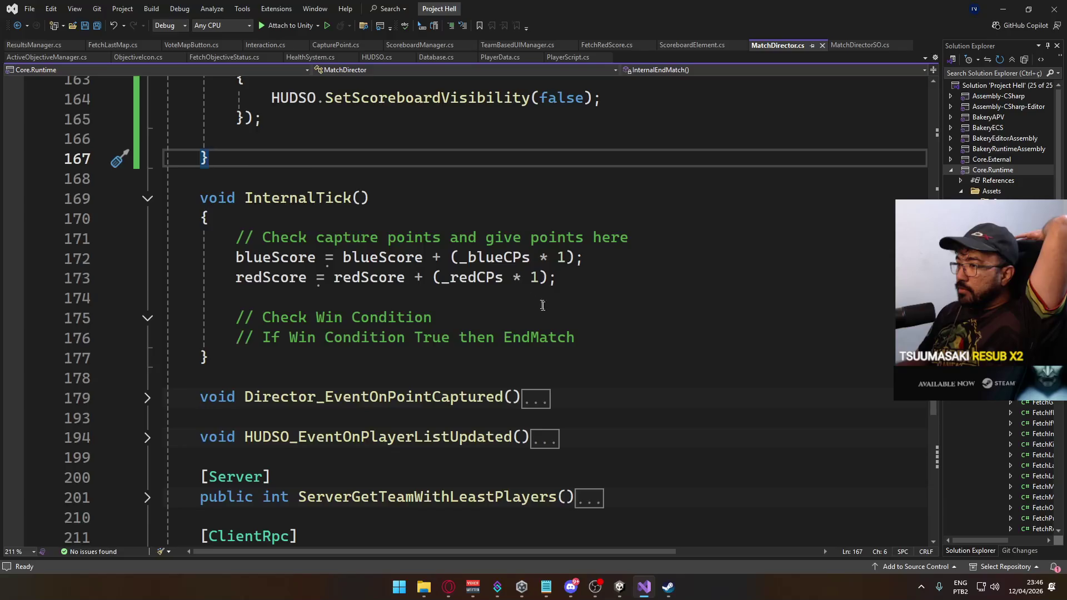
pyautogui.scroll(8, 539, 300)
pyautogui.scroll(4, 544, 305)
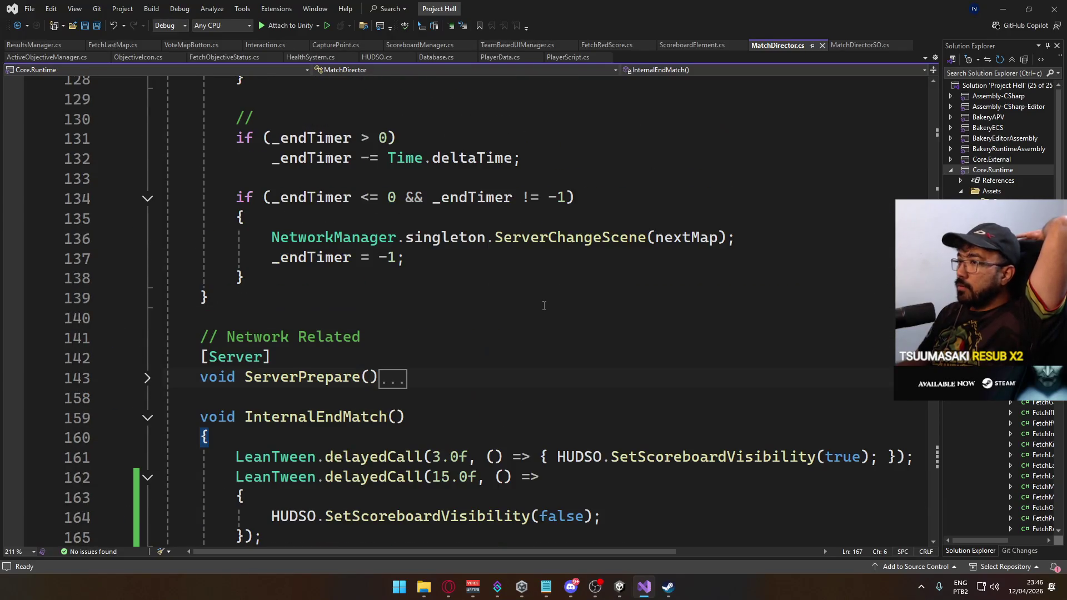
pyautogui.scroll(5, 544, 306)
pyautogui.scroll(-4, 544, 305)
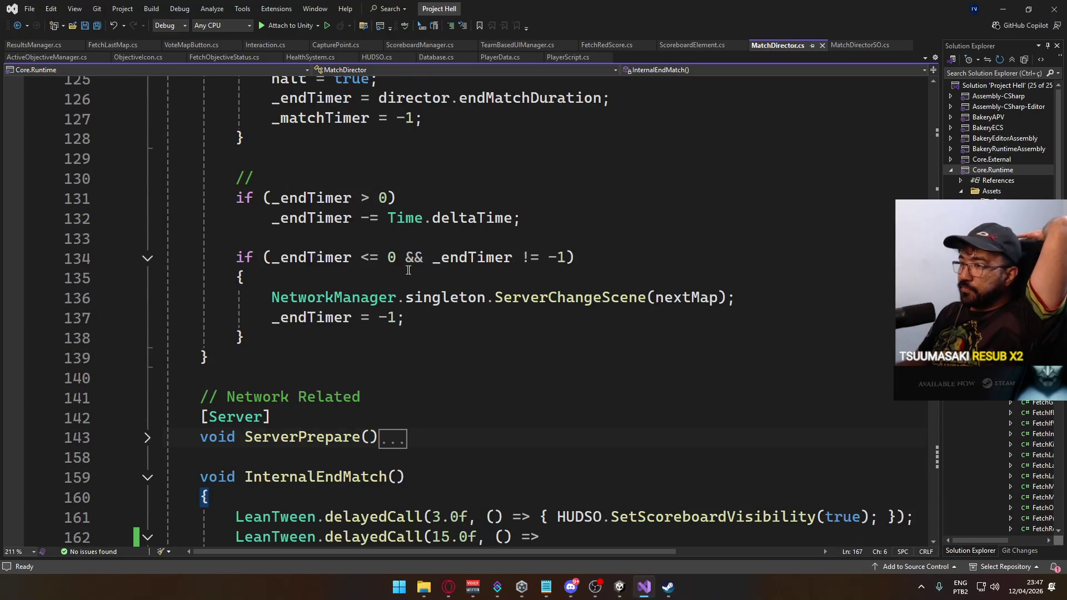
pyautogui.scroll(-2, 405, 270)
pyautogui.scroll(1, 405, 271)
pyautogui.scroll(-8, 422, 278)
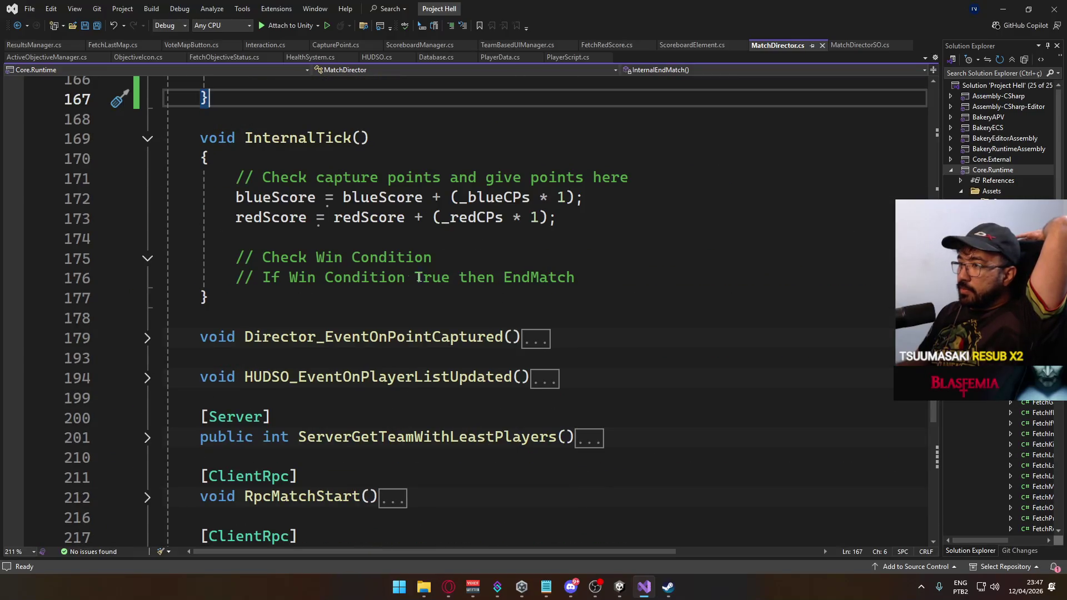
pyautogui.scroll(-13, 437, 283)
pyautogui.scroll(10, 518, 304)
pyautogui.scroll(8, 518, 304)
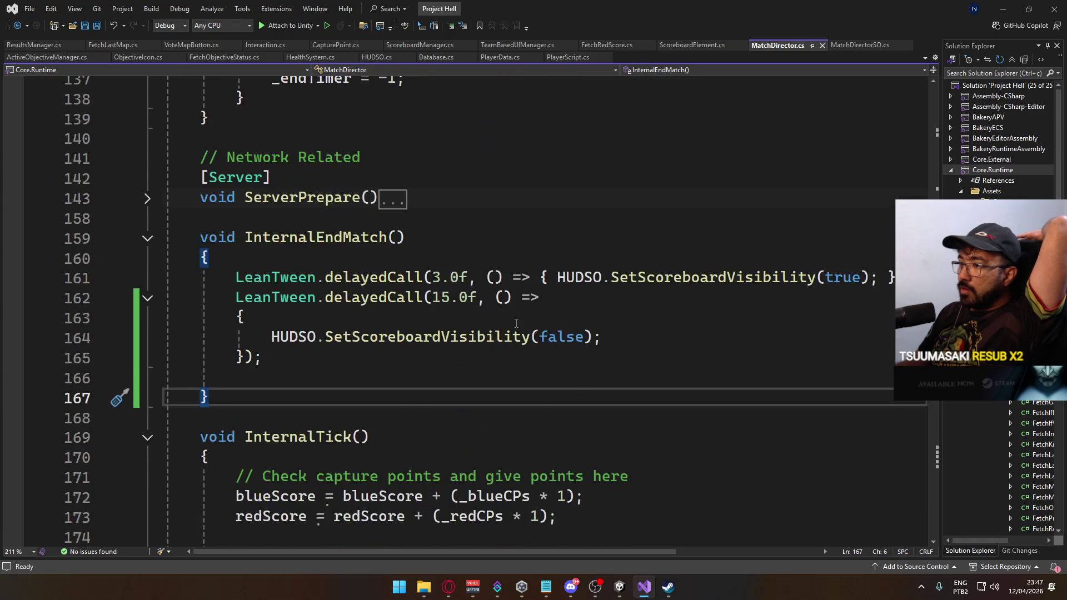
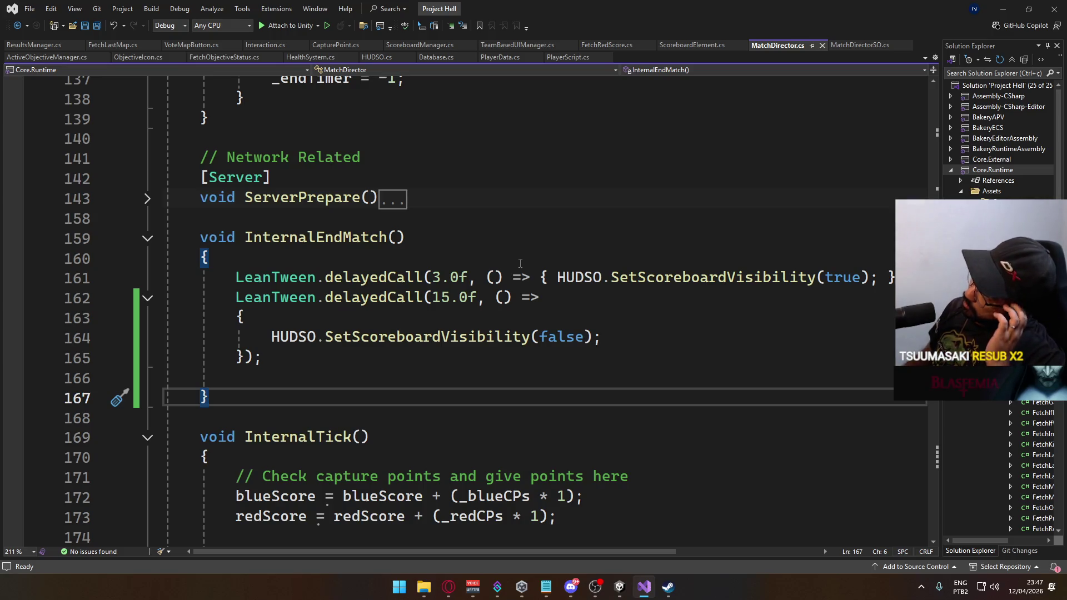
# Change MatchDirectorSO's Match Duration from 600 to 10 in the ScriptableObjects folder.
pyautogui.click(620, 586)
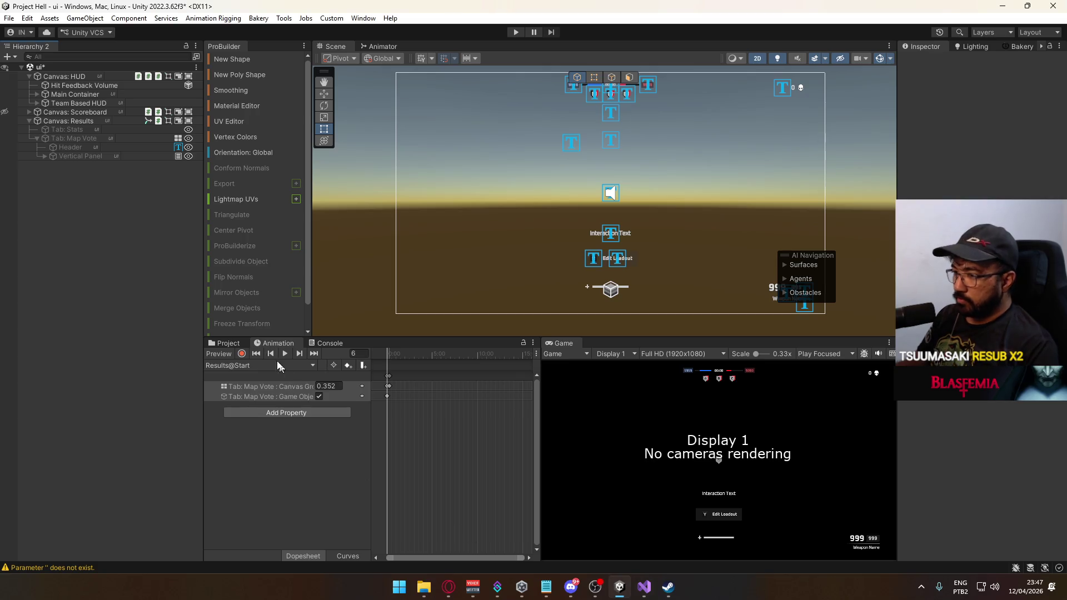
pyautogui.click(228, 343)
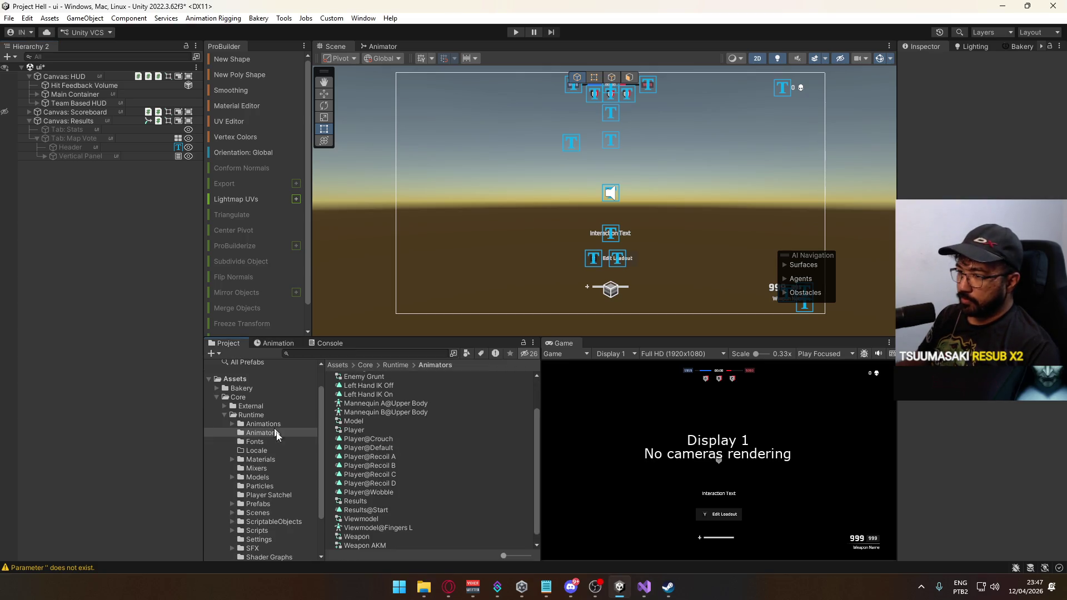
pyautogui.click(288, 520)
pyautogui.click(370, 421)
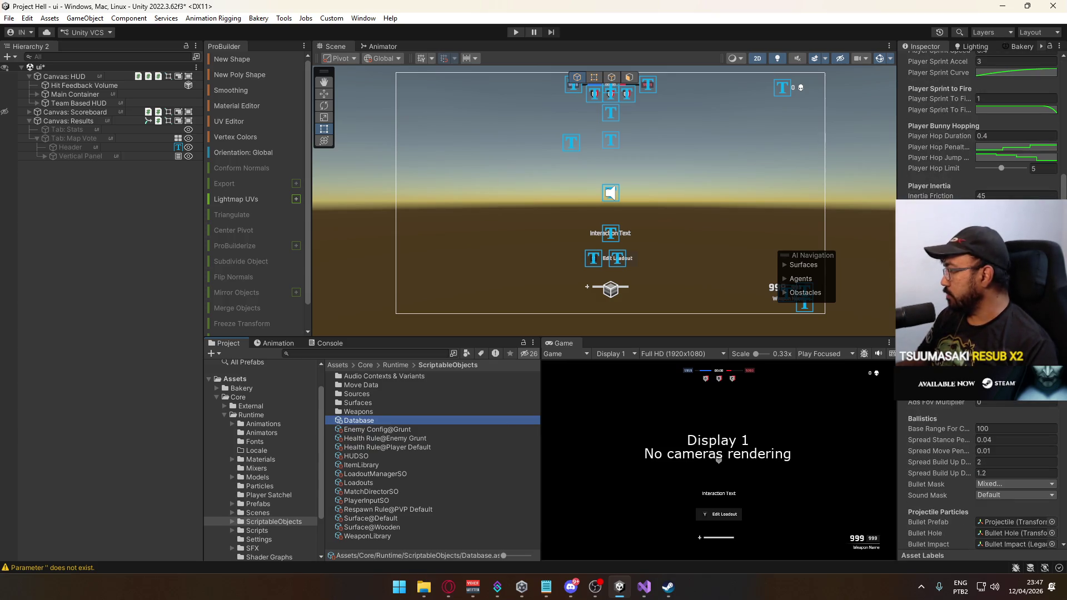
pyautogui.click(389, 492)
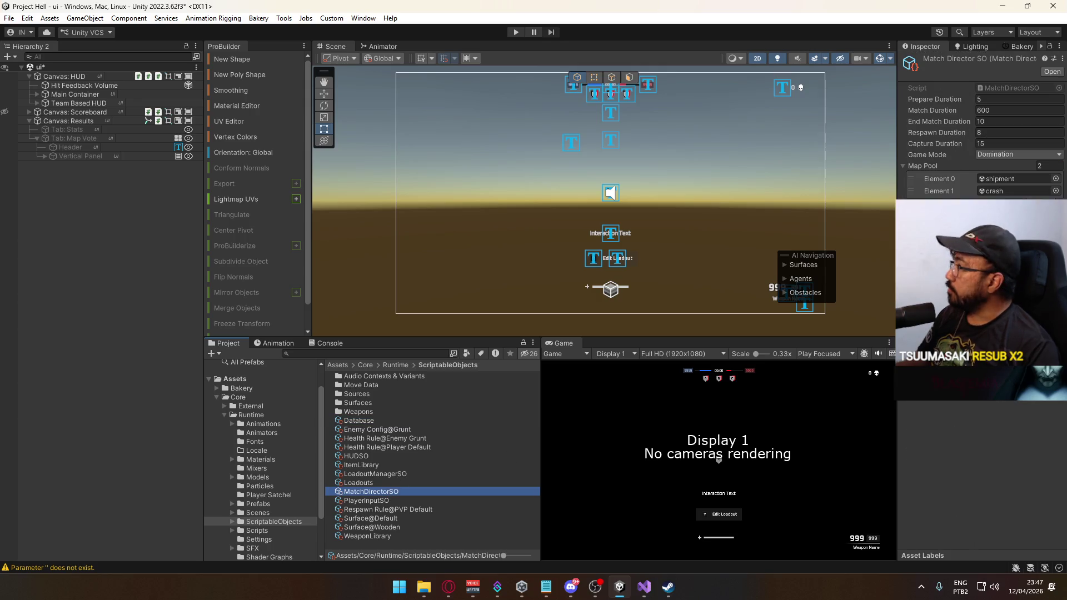
pyautogui.click(1000, 109)
pyautogui.write('10')
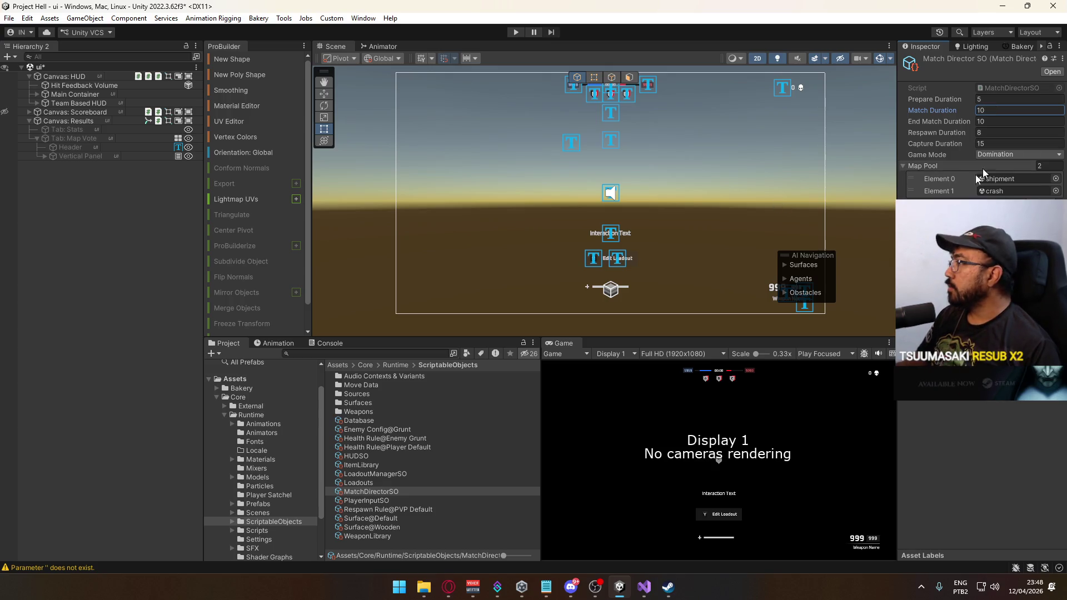
# Open the title scene from the Scenes folder, saving the modified ui scene first.
pyautogui.click(258, 512)
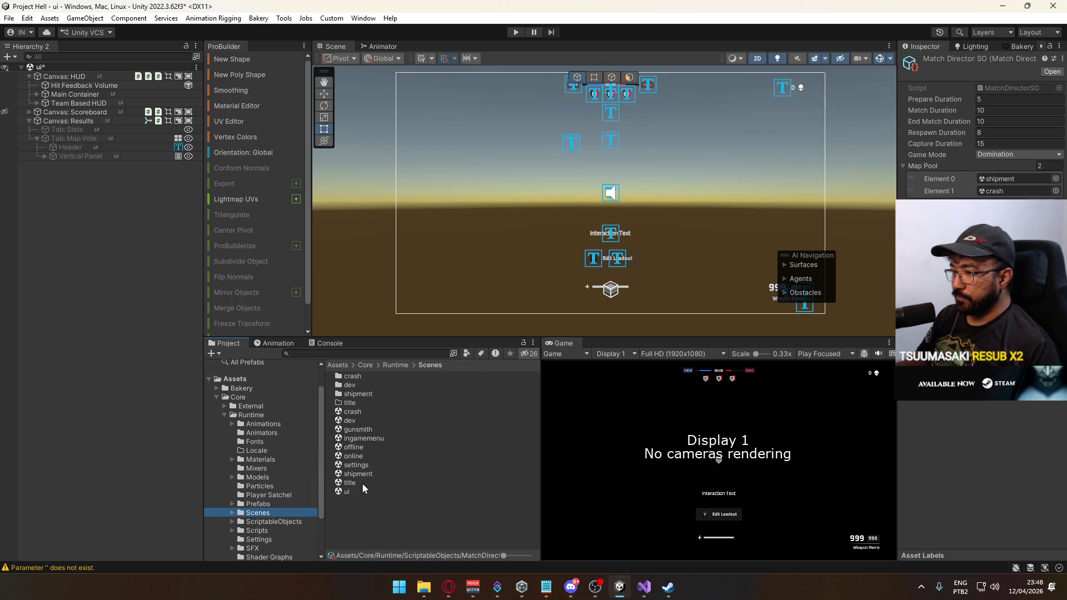
pyautogui.doubleClick(361, 483)
pyautogui.click(513, 315)
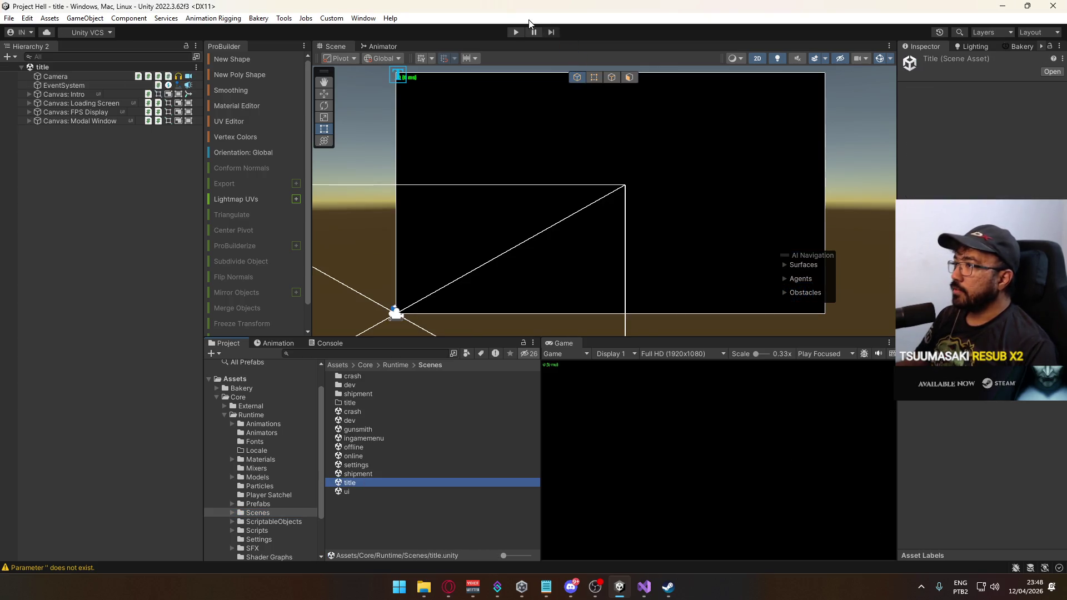
# Insert a blank line above ServerChangeScene(nextMap) in MatchDirector.cs's _endTimer block.
pyautogui.hotkey('alt', 'Tab')
pyautogui.scroll(-11, 518, 419)
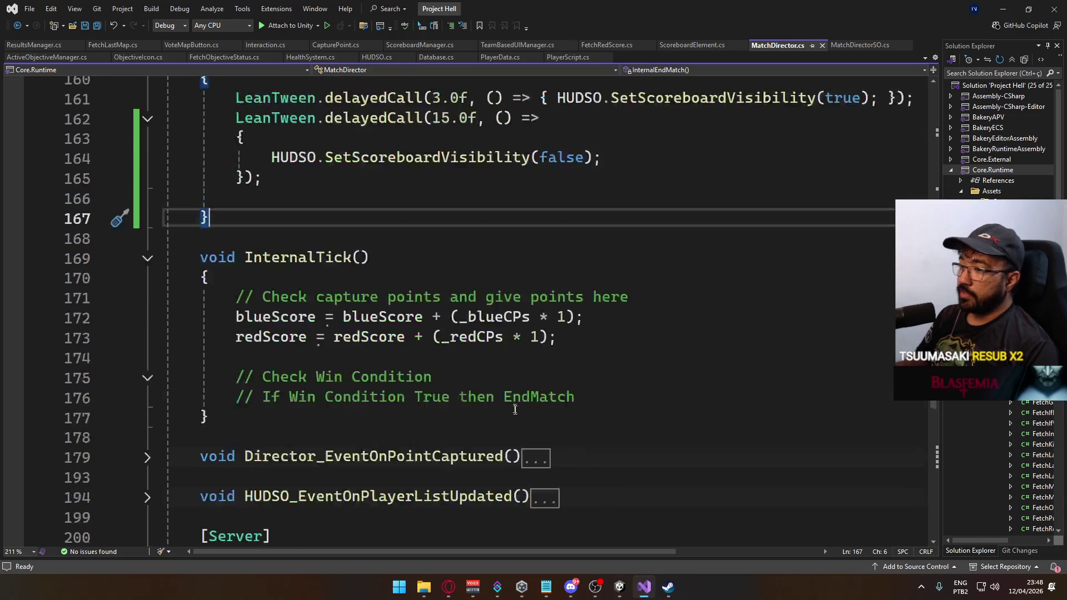
pyautogui.scroll(16, 517, 420)
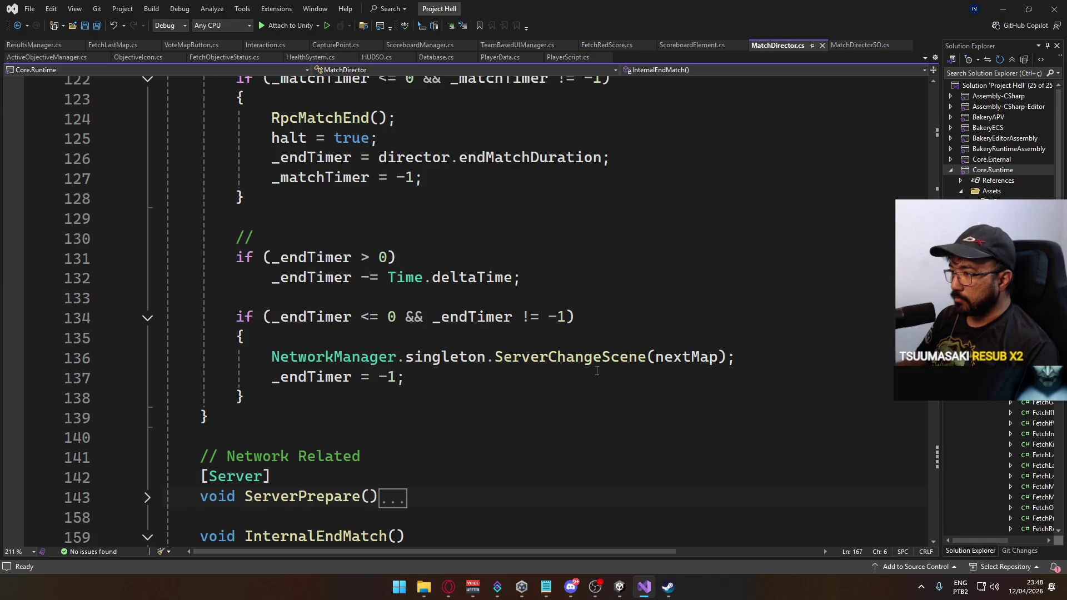
pyautogui.click(477, 338)
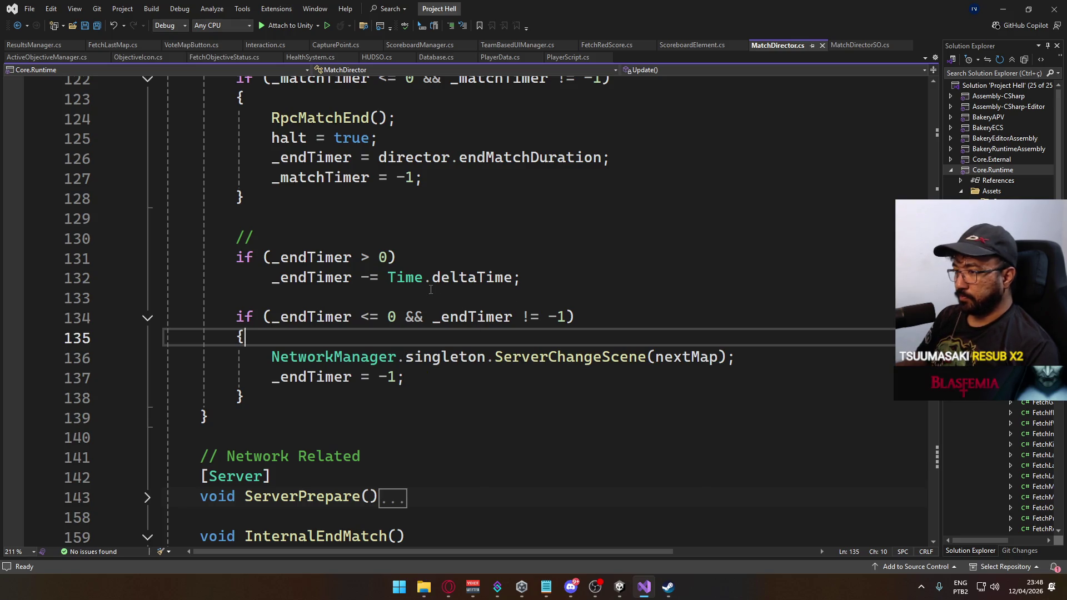
pyautogui.moveTo(340, 362)
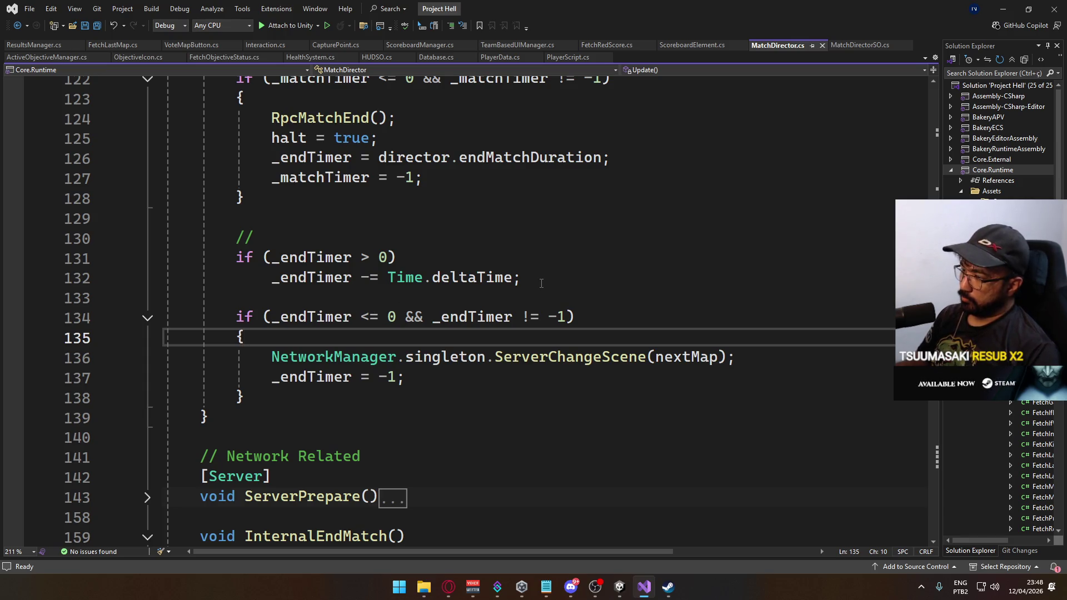
pyautogui.press('Return')
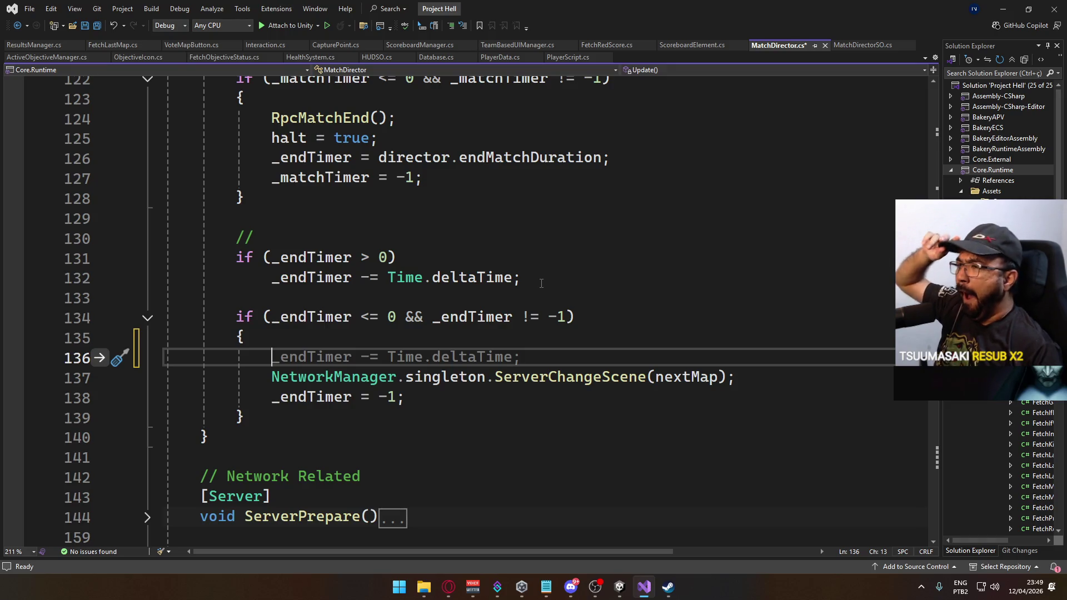
pyautogui.scroll(9, 441, 372)
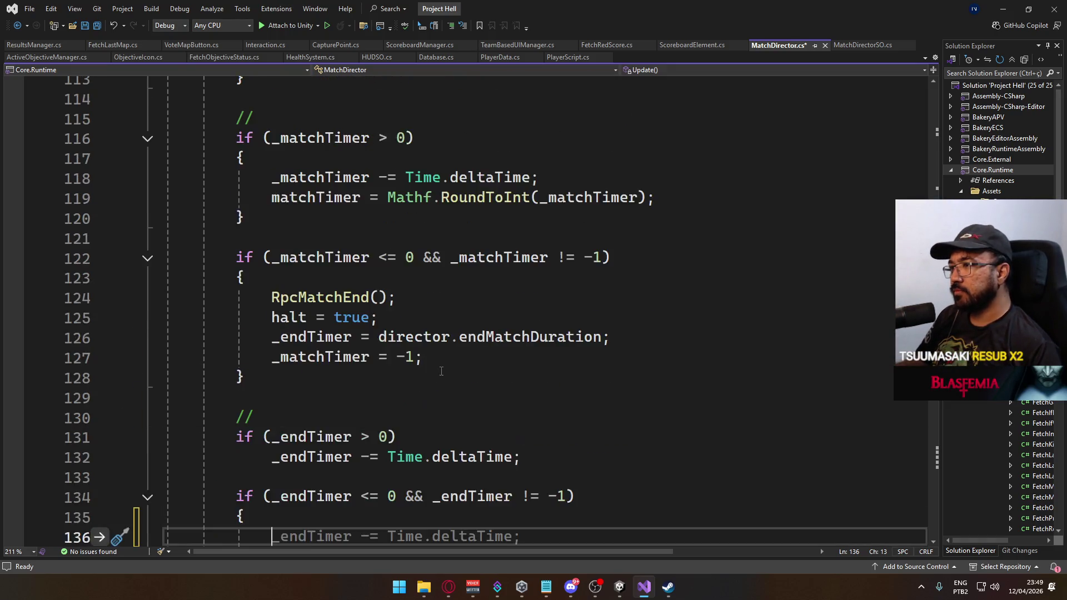
pyautogui.scroll(4, 442, 372)
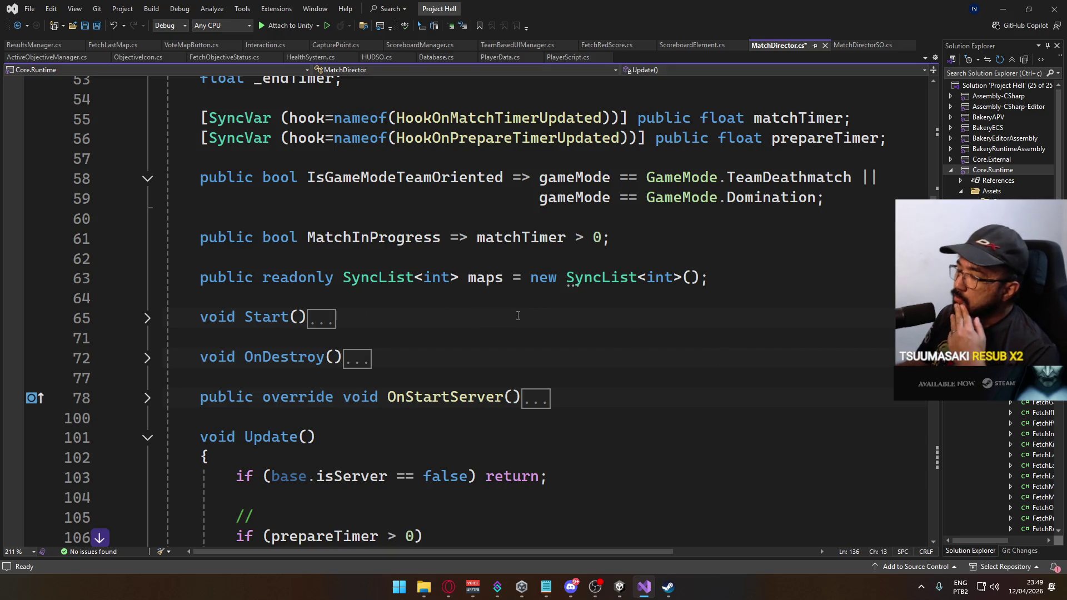
pyautogui.scroll(-14, 500, 321)
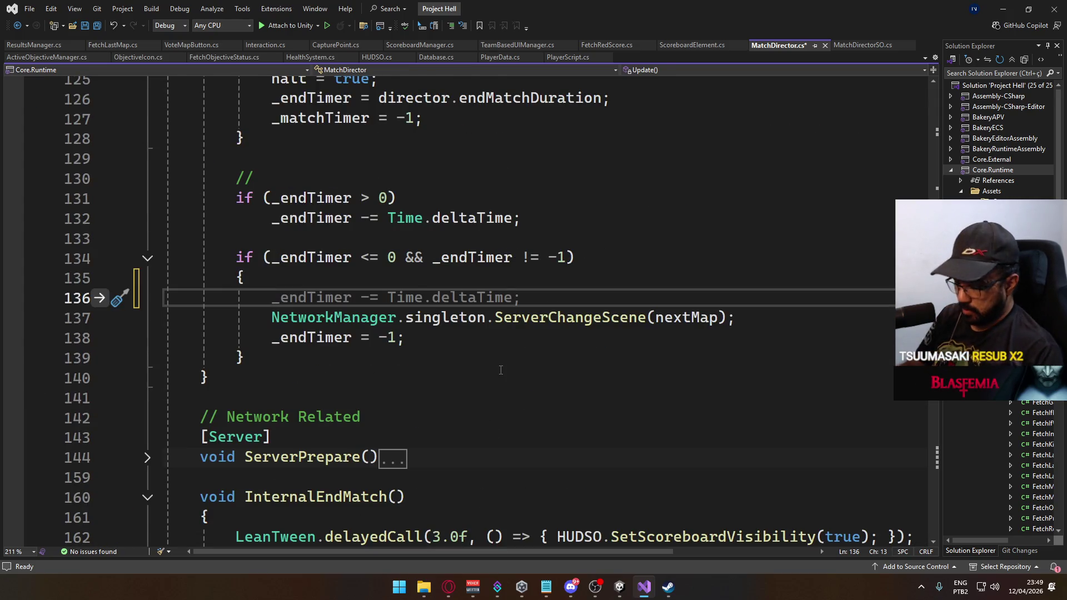
pyautogui.write('List')
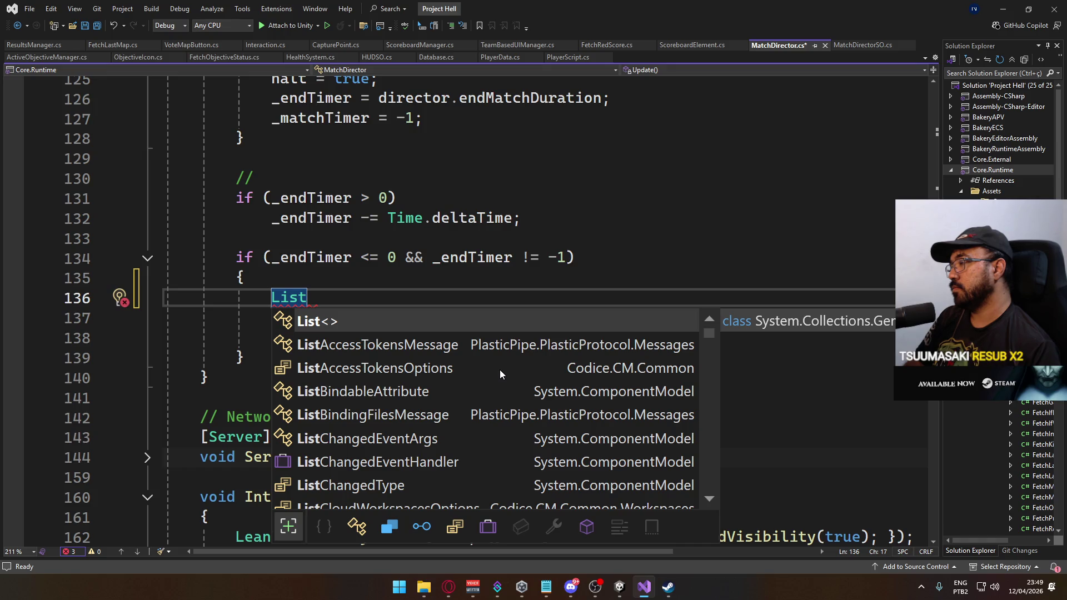
pyautogui.press('BackSpace')
pyautogui.press('BackSpace')
pyautogui.press('BackSpace')
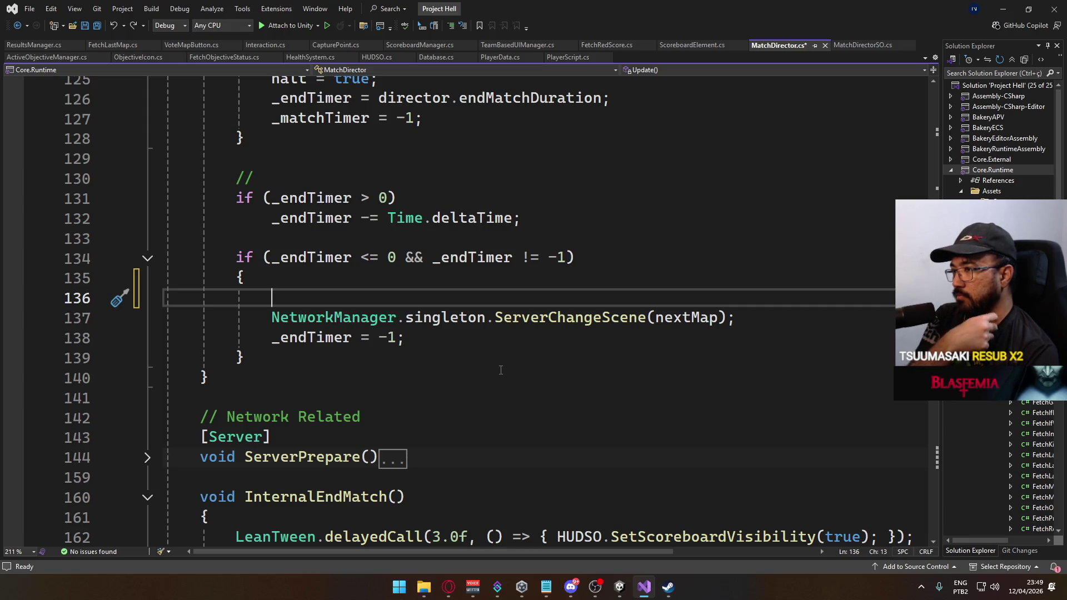
pyautogui.scroll(20, 501, 367)
pyautogui.scroll(11, 412, 341)
pyautogui.scroll(-12, 392, 365)
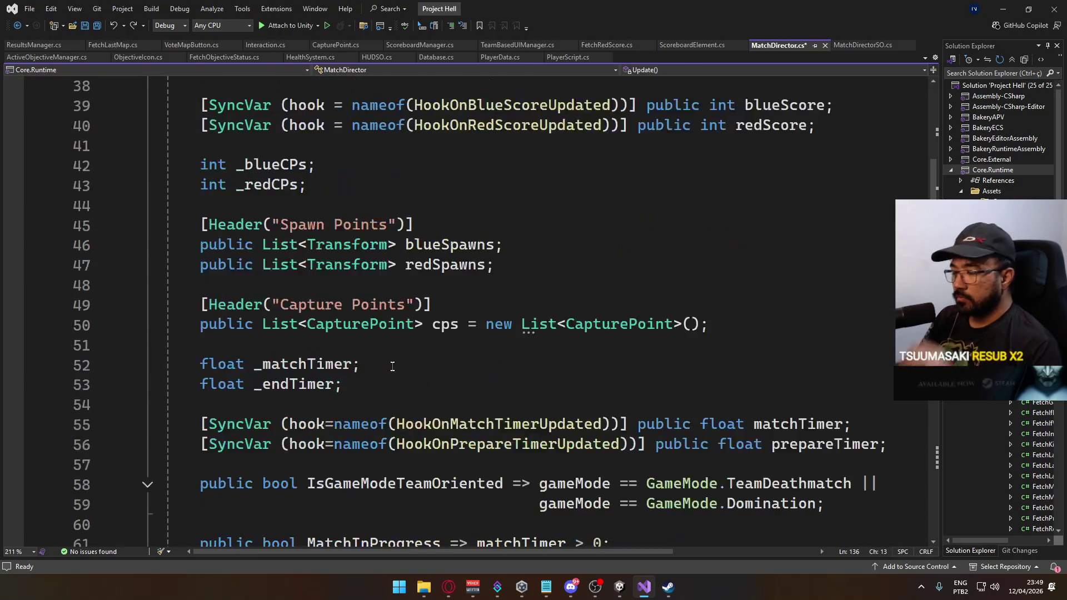
pyautogui.scroll(-2, 392, 365)
pyautogui.scroll(-4, 391, 370)
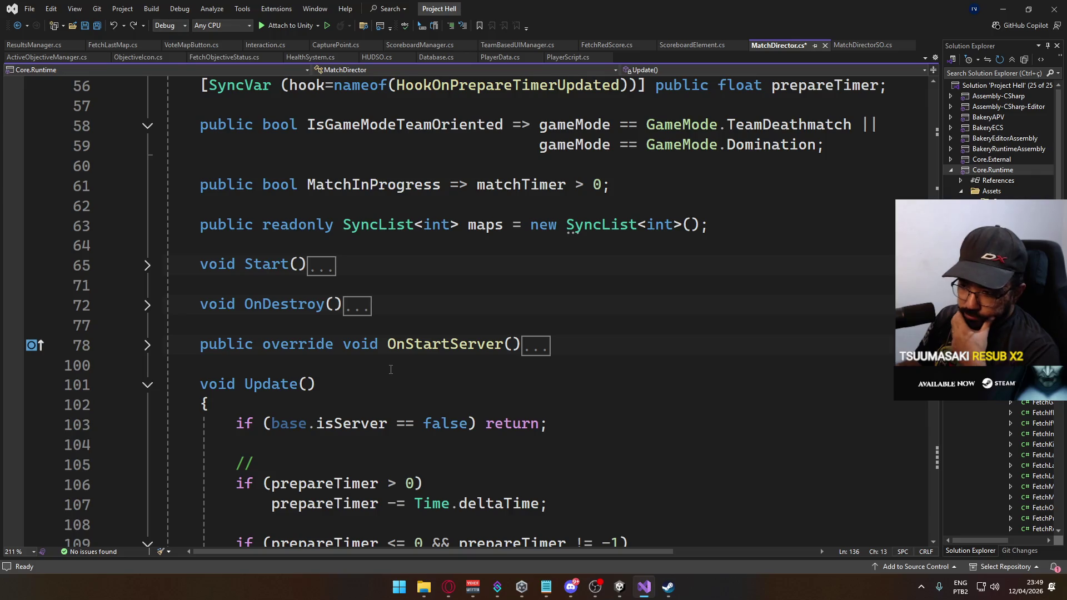
pyautogui.scroll(-7, 390, 370)
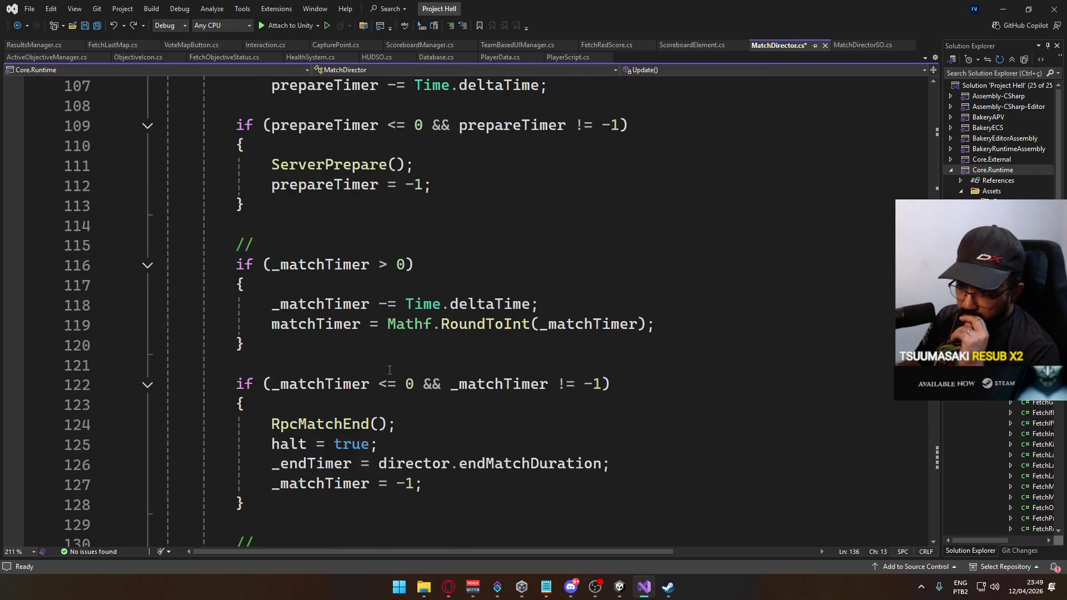
pyautogui.scroll(-4, 390, 370)
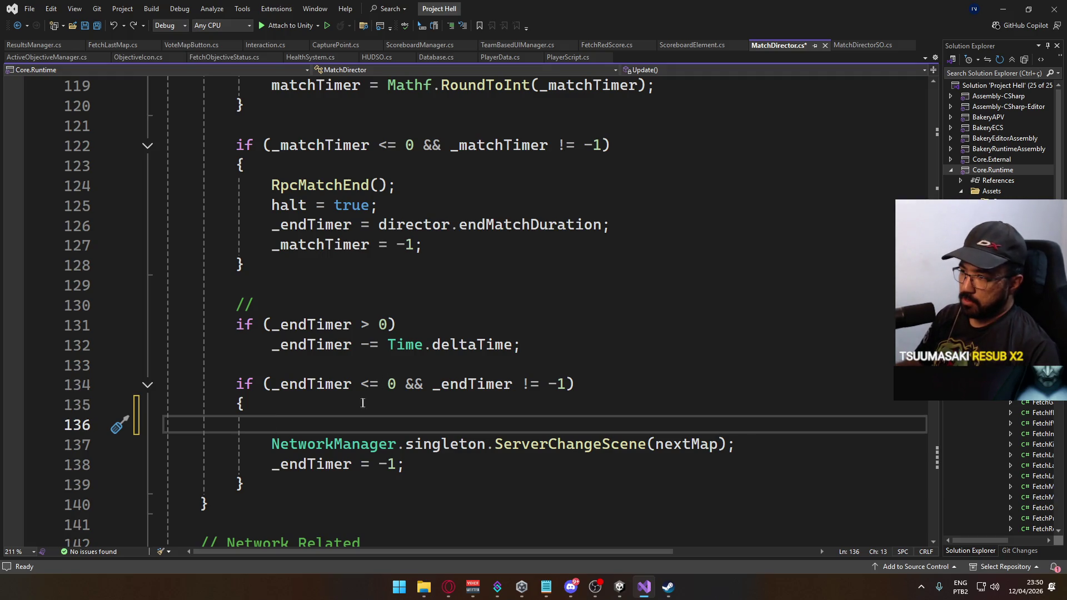
pyautogui.scroll(20, 414, 323)
pyautogui.scroll(13, 414, 322)
pyautogui.click(474, 193)
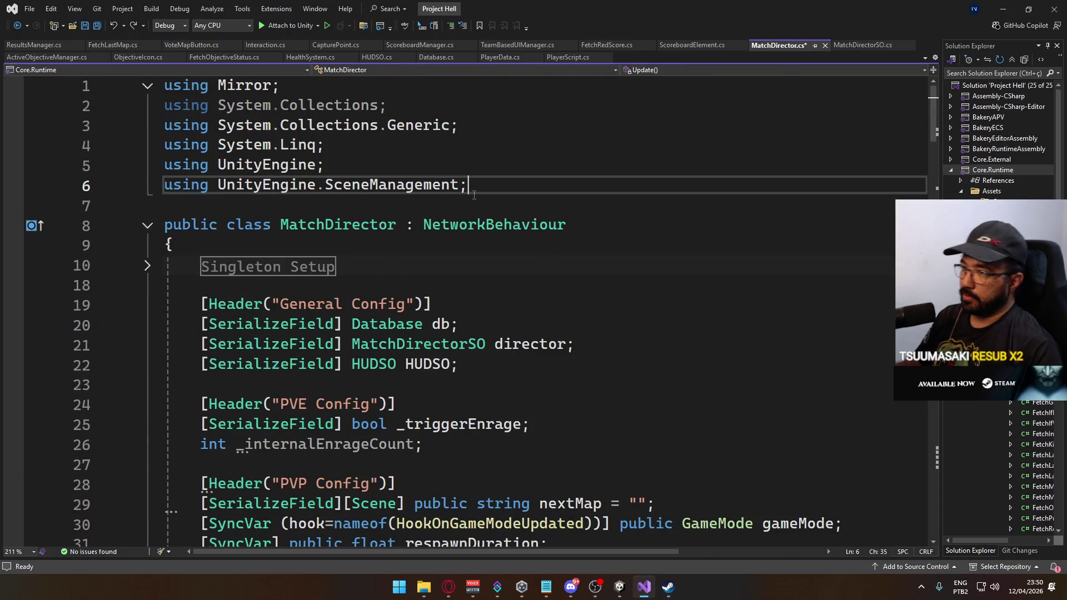
# Declare a MapVotes class with public int id and public int votes fields.
pyautogui.press('Return')
pyautogui.press('Return')
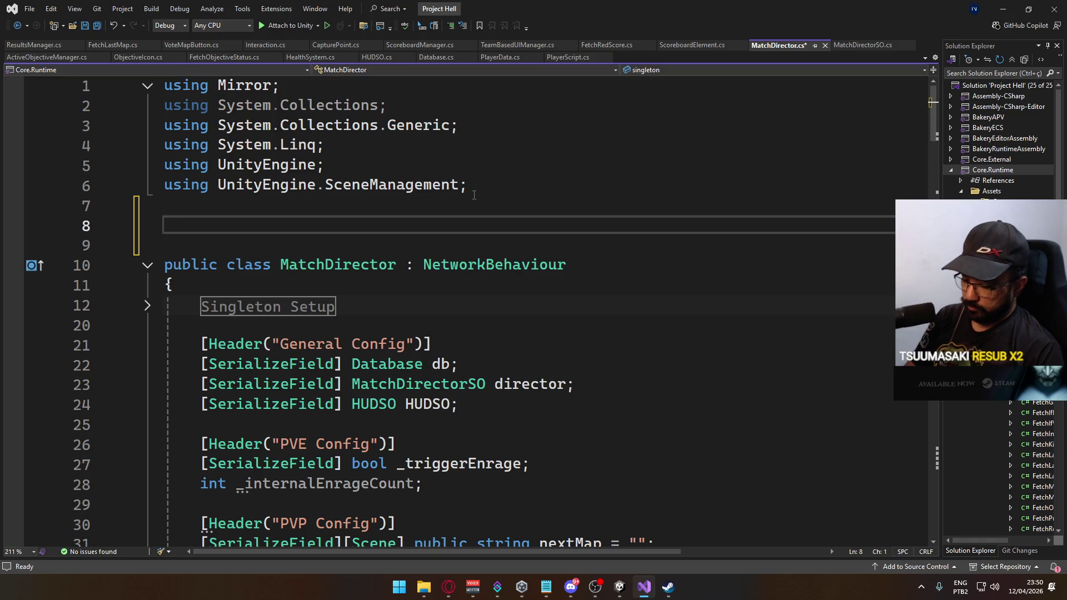
pyautogui.write('public s')
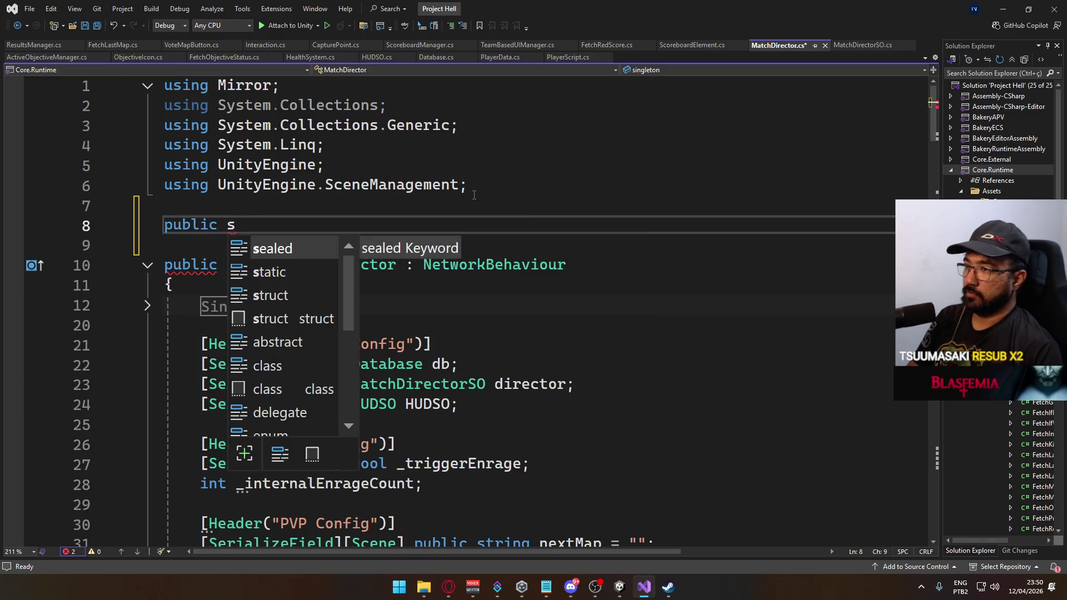
pyautogui.press('BackSpace')
pyautogui.write('class')
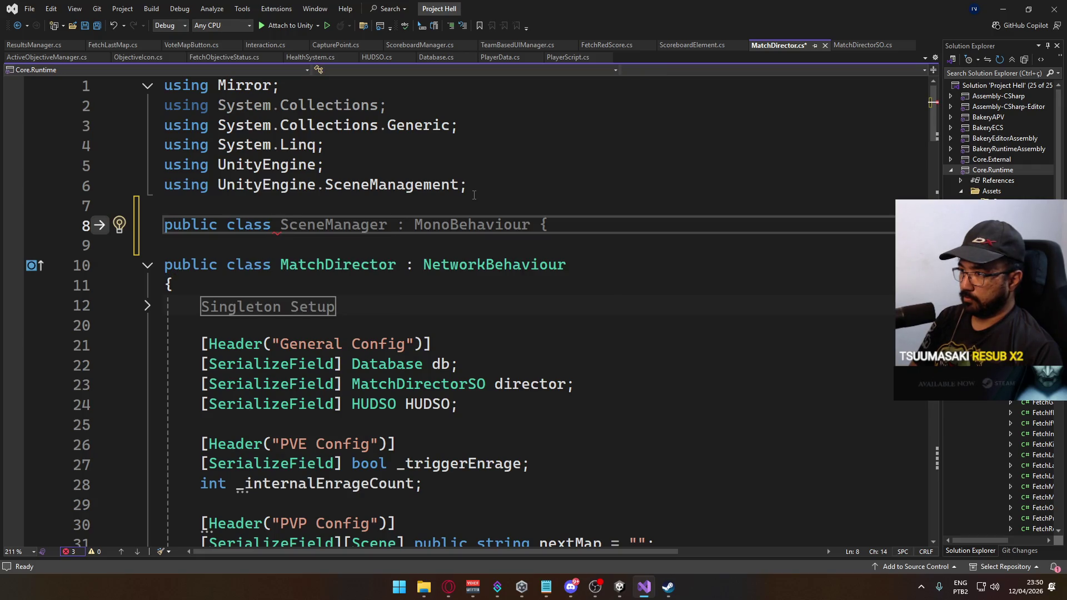
pyautogui.write(' MapVotes')
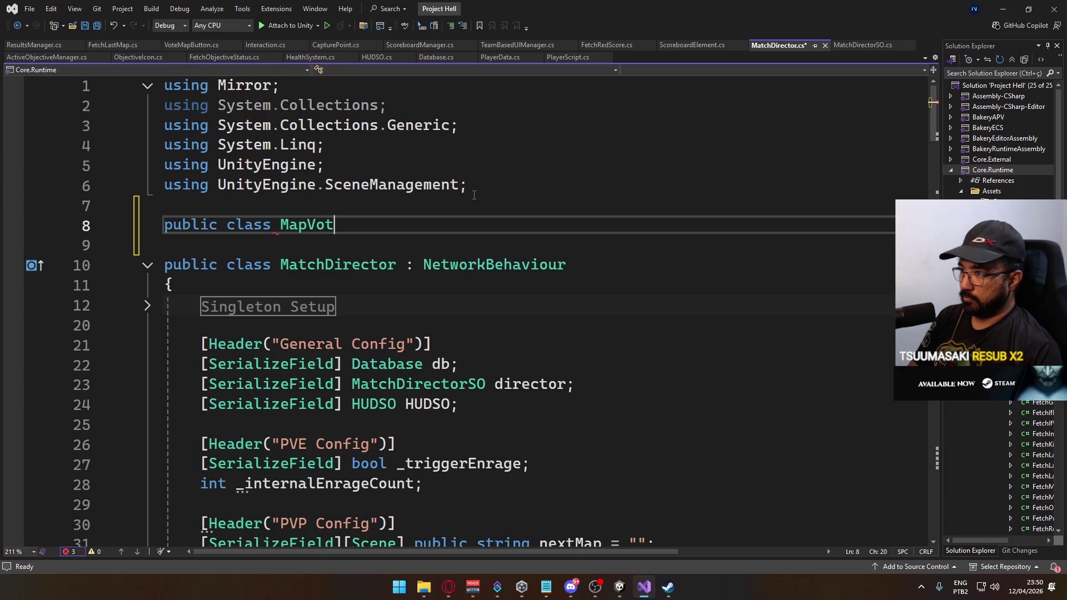
pyautogui.press('Return')
pyautogui.write('{')
pyautogui.press('Return')
pyautogui.write('int id')
pyautogui.press('BackSpace')
pyautogui.press('BackSpace')
pyautogui.press('BackSpace')
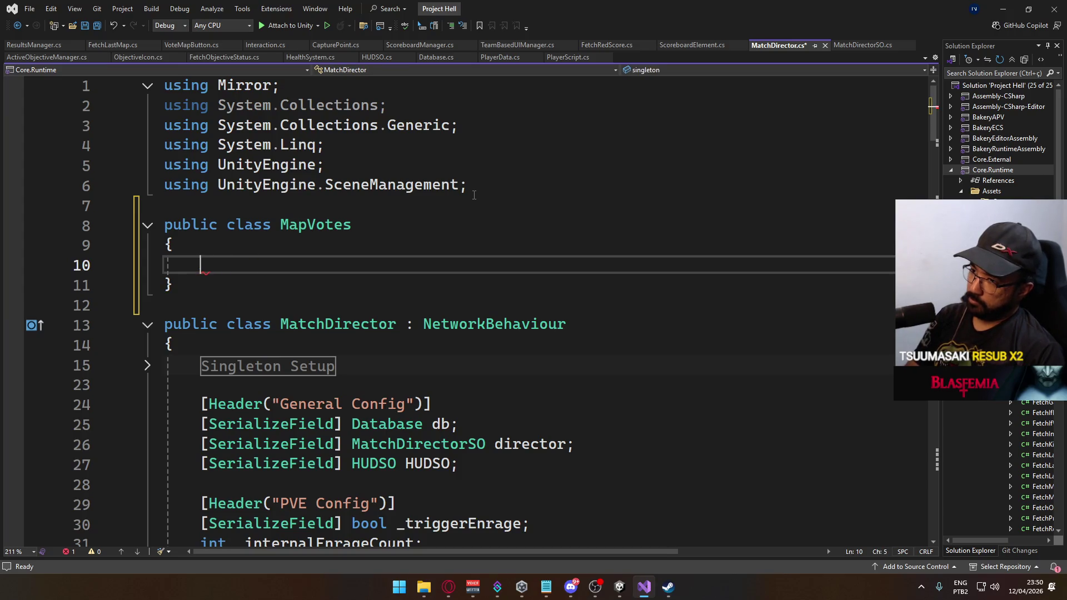
pyautogui.write('public int id;')
pyautogui.press('Return')
pyautogui.write('pu')
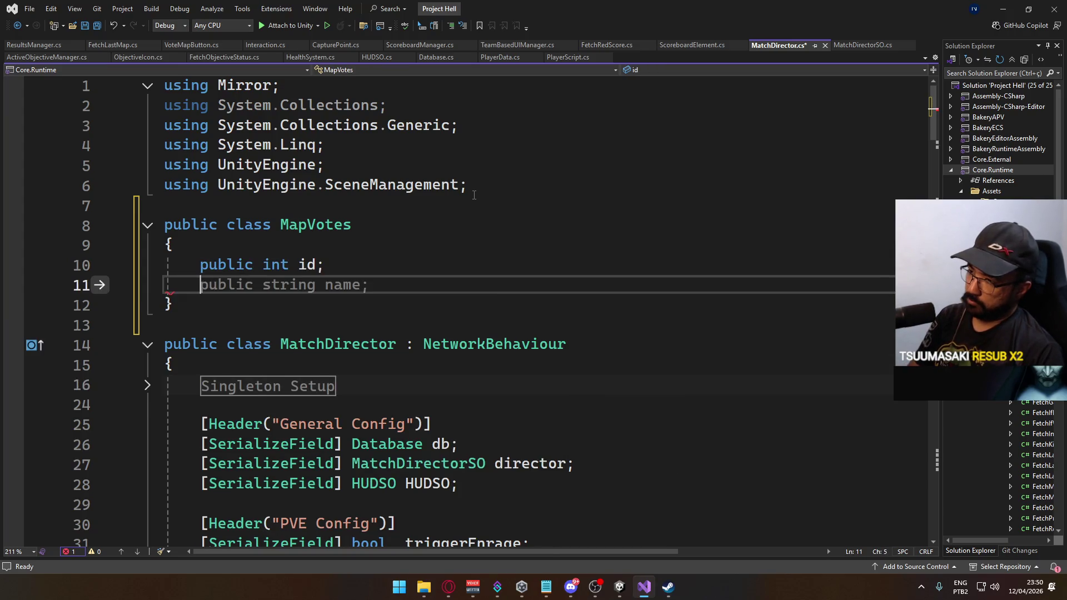
pyautogui.write('blic int votes;')
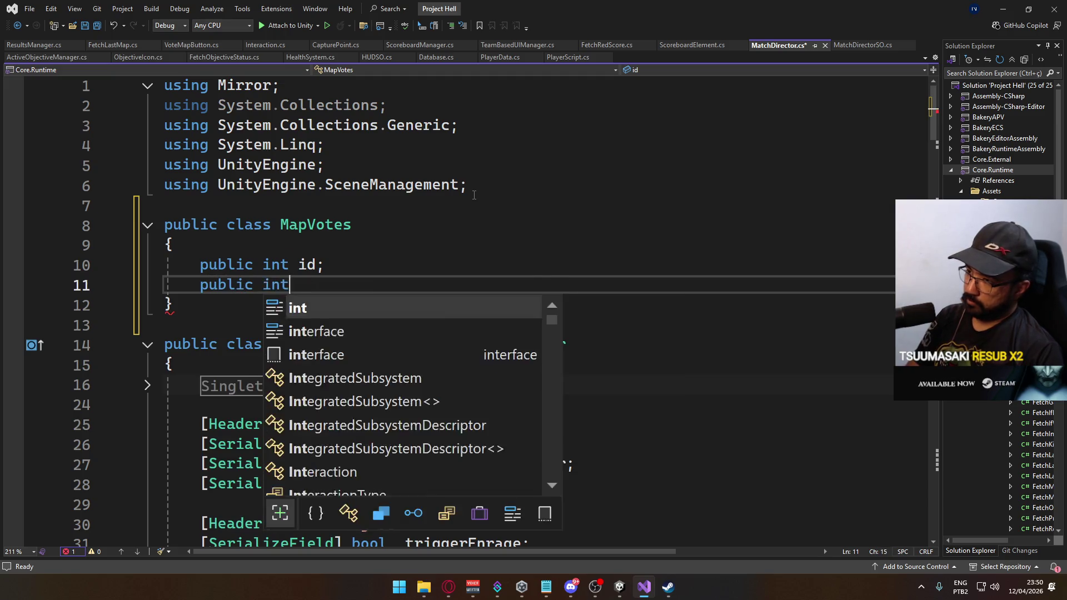
pyautogui.press('Return')
pyautogui.press('Return')
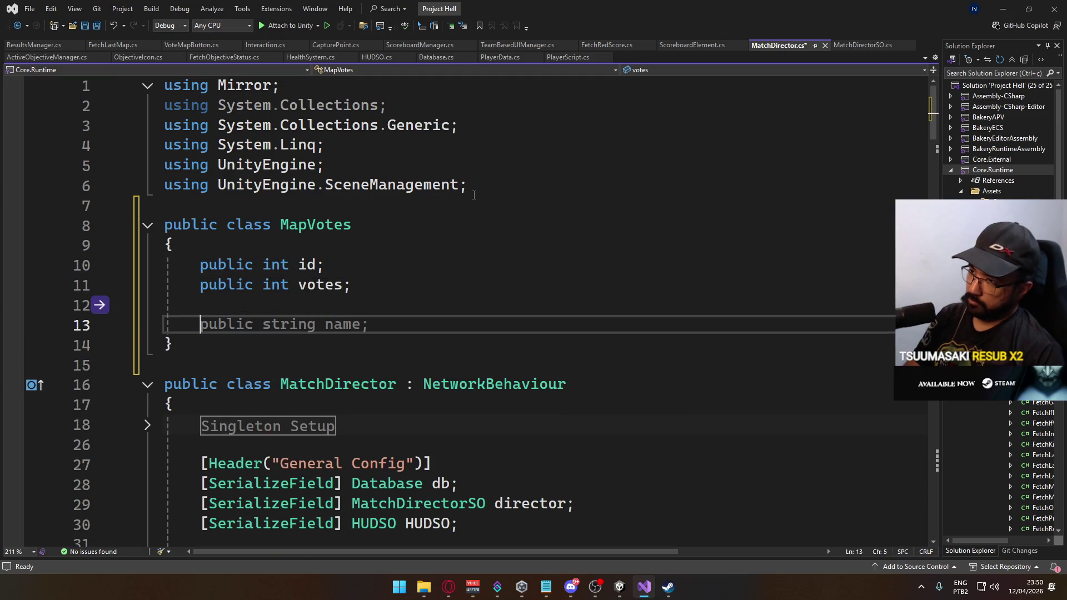
# Add a MapVotes(int id) constructor setting this.id = id and this.votes = 0, then save.
pyautogui.write('public ')
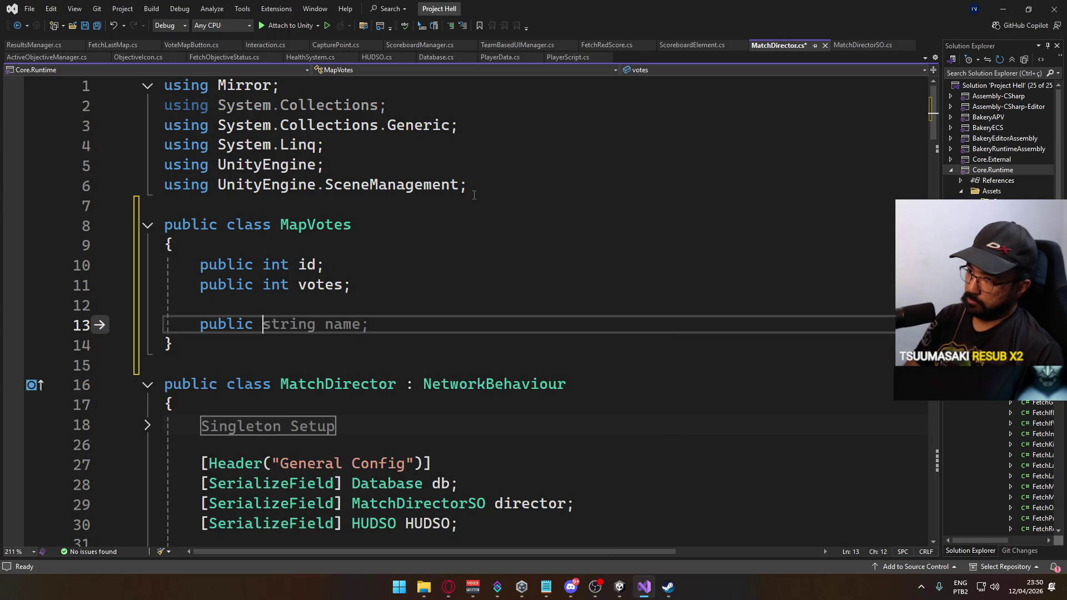
pyautogui.write('MapVotes')
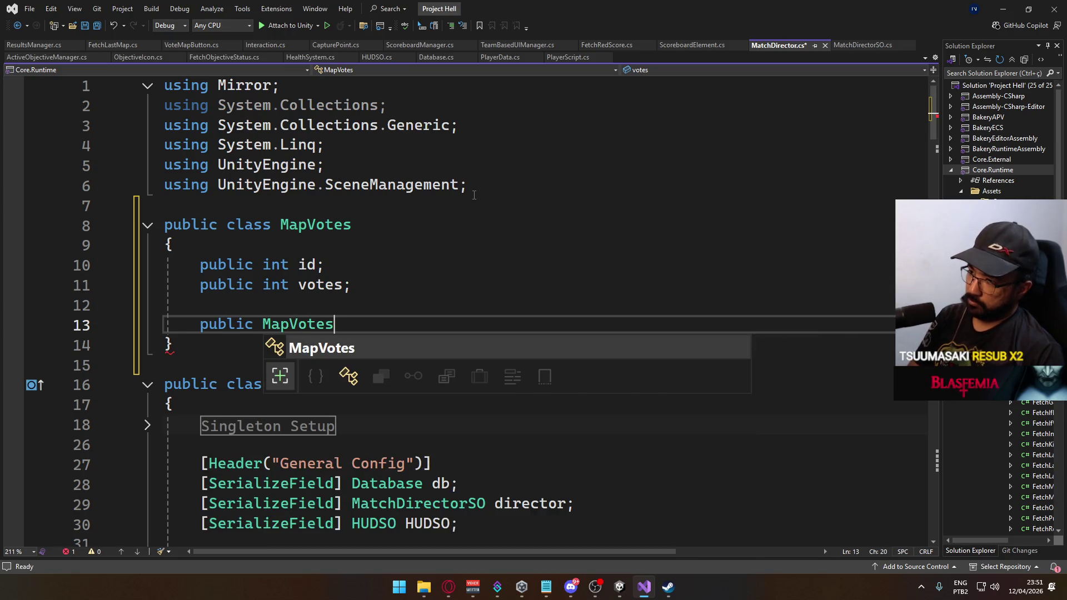
pyautogui.write('(int id, int ')
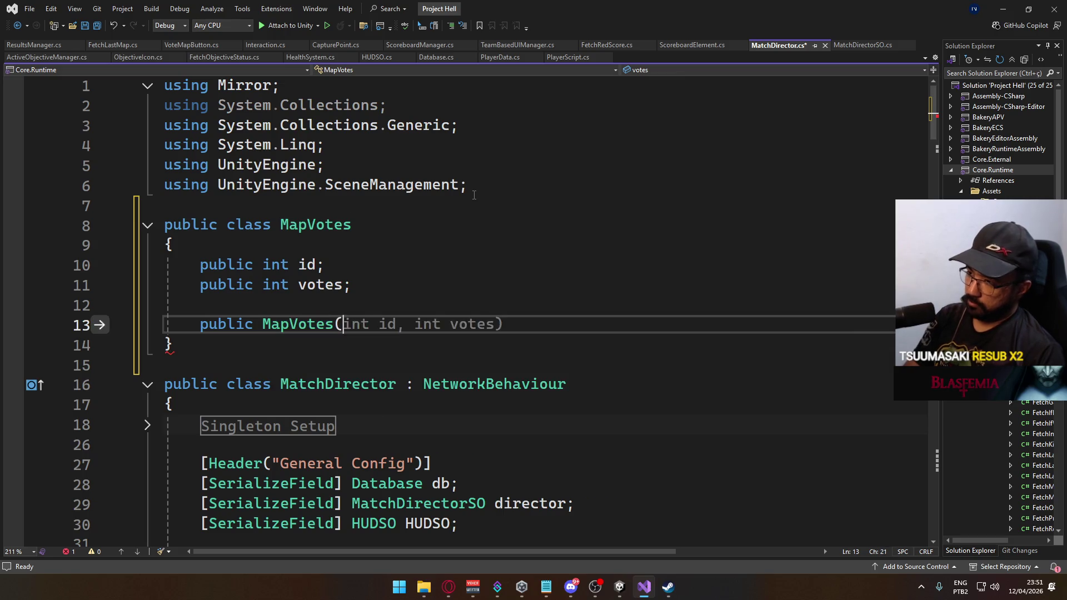
pyautogui.write('votes)')
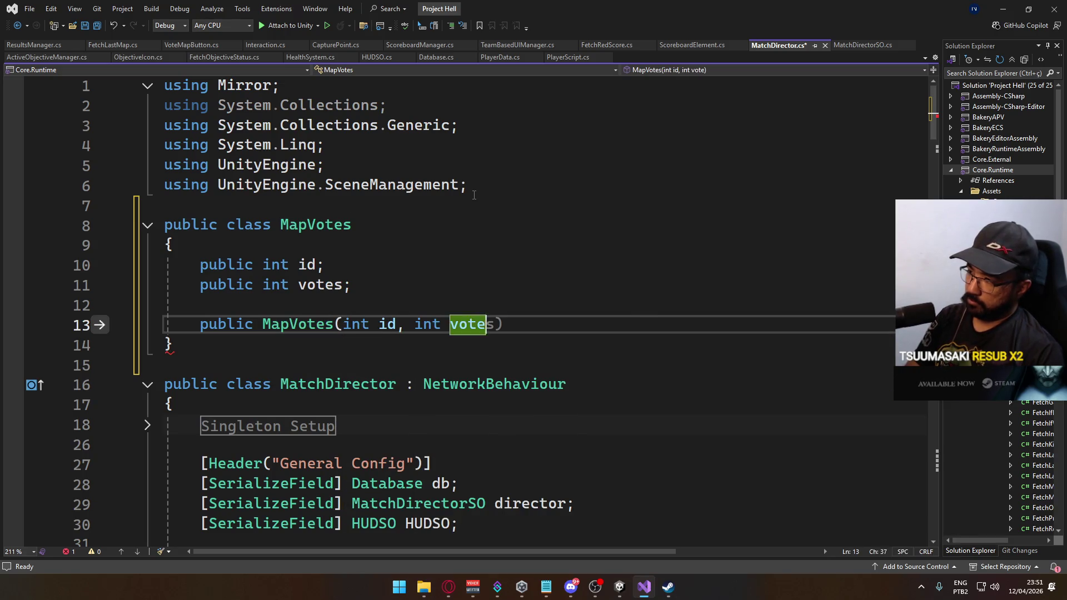
pyautogui.press('Return')
pyautogui.write('{')
pyautogui.press('Return')
pyautogui.write('this.')
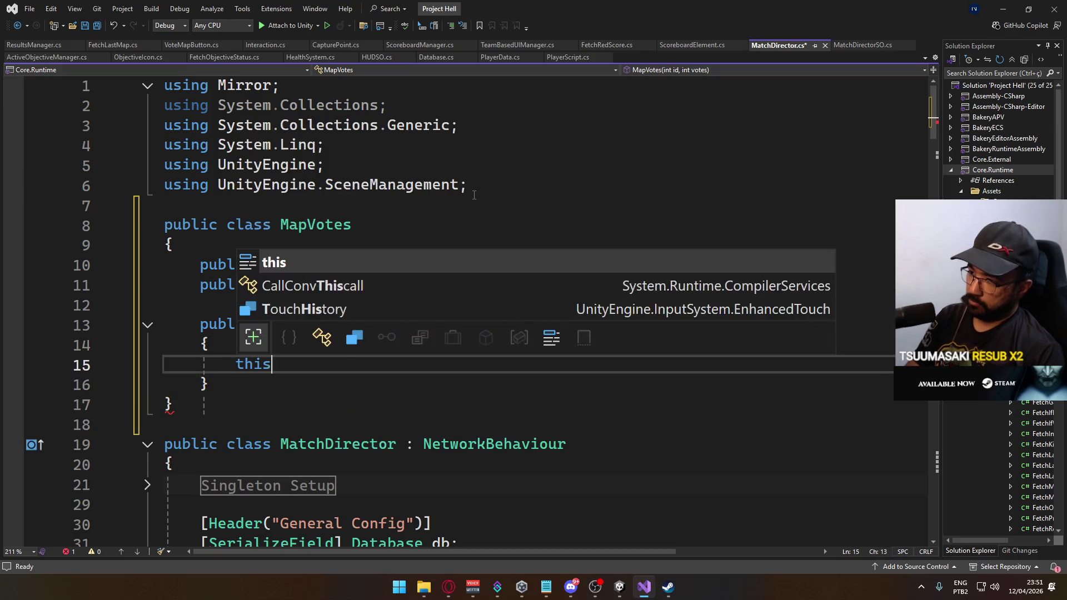
pyautogui.click(567, 319)
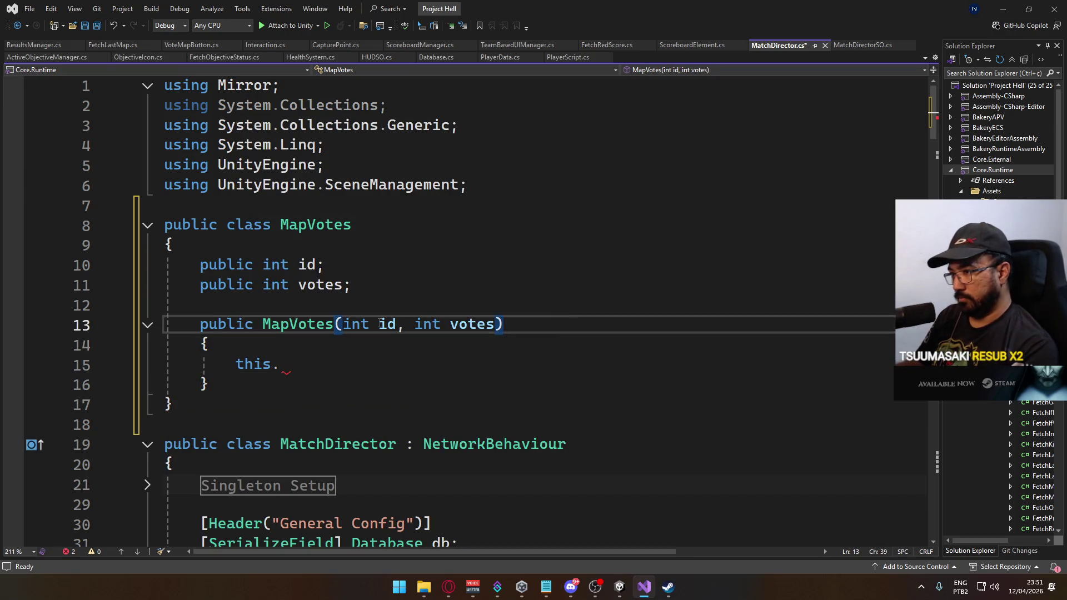
pyautogui.moveTo(379, 324); pyautogui.dragTo(494, 332)
pyautogui.press('BackSpace')
pyautogui.click(404, 364)
pyautogui.write('d = id;')
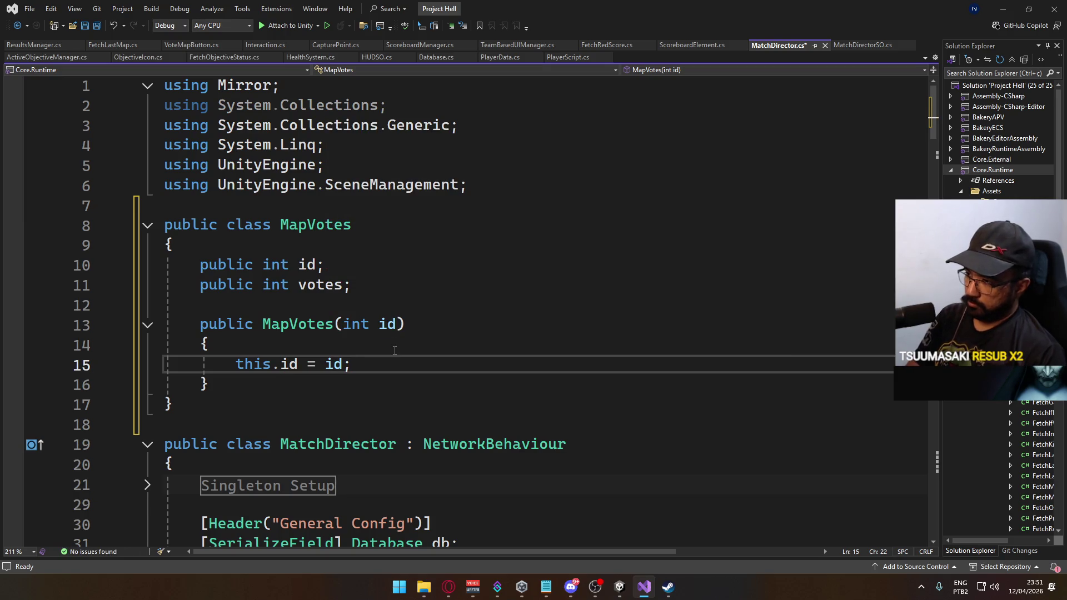
pyautogui.press('Return')
pyautogui.write('vo')
pyautogui.press('BackSpace')
pyautogui.press('BackSpace')
pyautogui.write('this.votes = 0;')
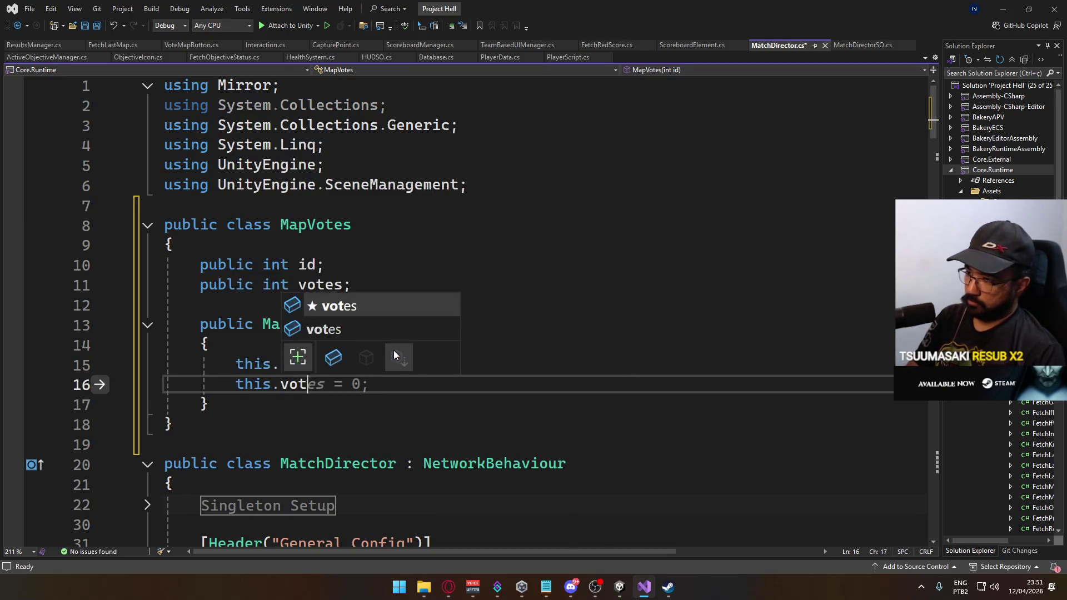
pyautogui.hotkey('ctrl', 's')
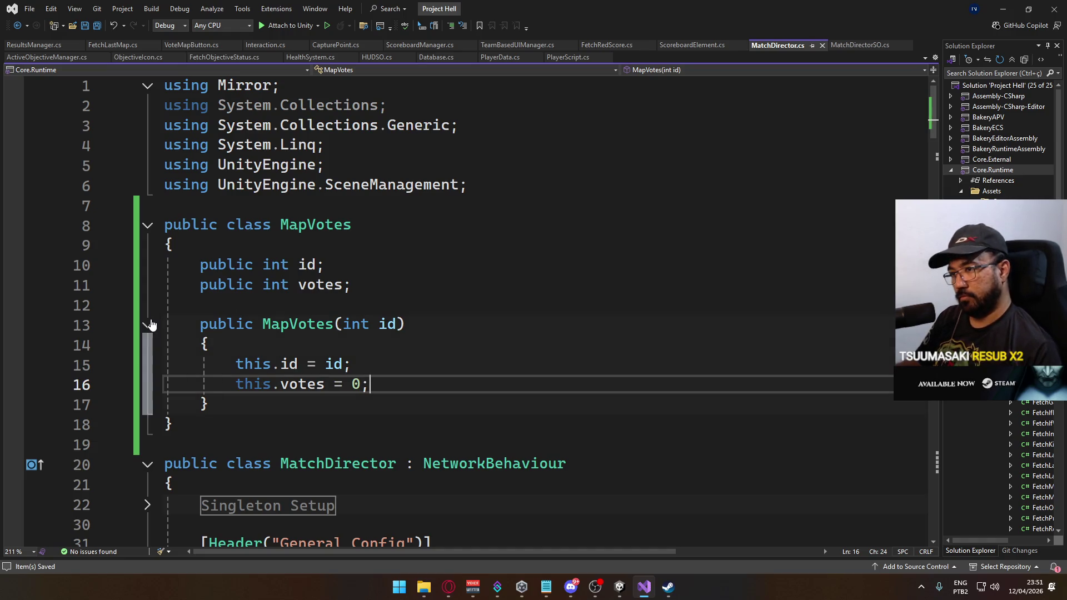
# Collapse MapVotes and begin a List<MapVotes> declaration in the end-timer block.
pyautogui.click(147, 225)
pyautogui.scroll(-20, 337, 288)
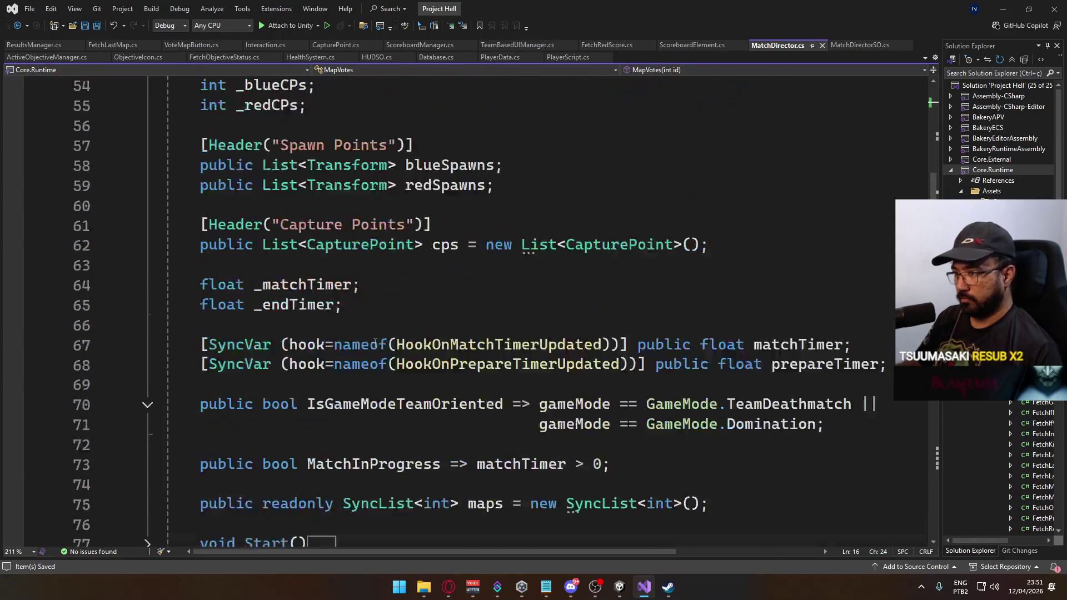
pyautogui.scroll(-5, 379, 344)
pyautogui.click(449, 285)
pyautogui.write('List<MapVotes')
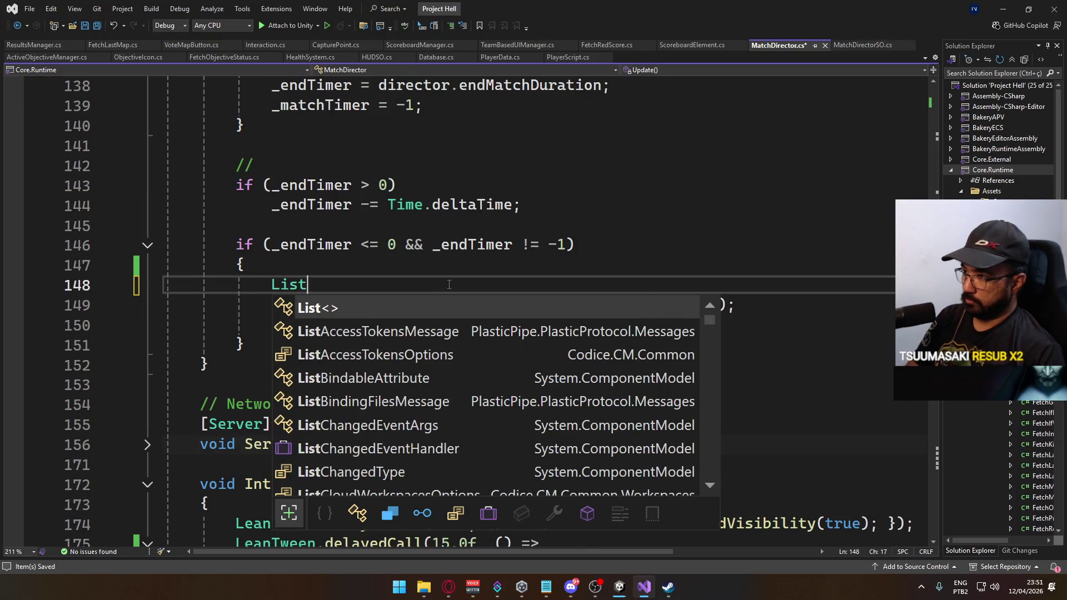
pyautogui.write('>')
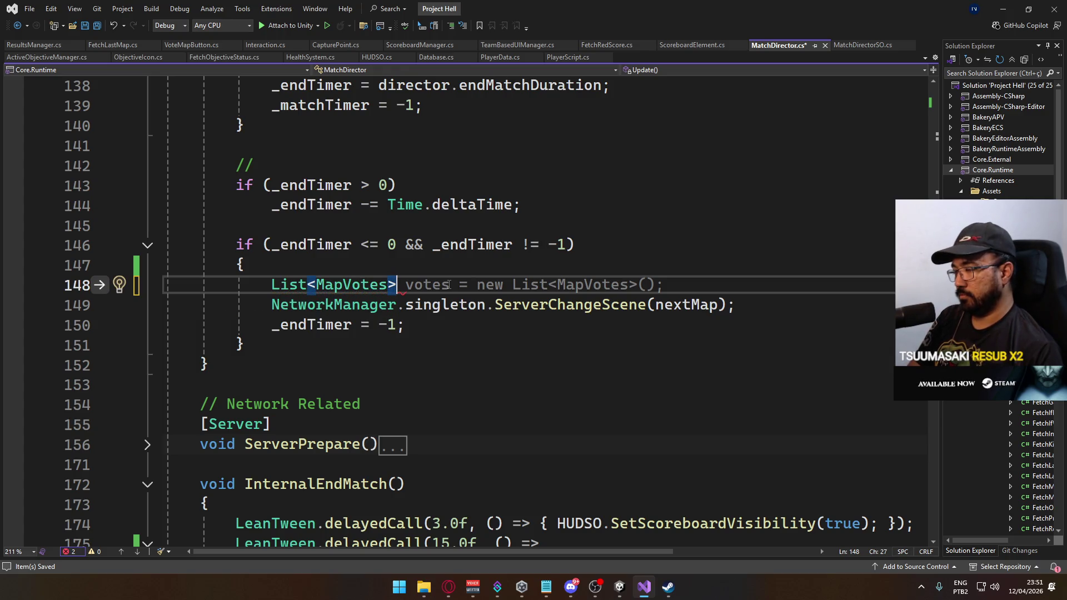
pyautogui.write(' v')
# Complete 'List<MapVotes> votes = new List<MapVotes>();' and start 'for (int i=0;i<maps' below it.
pyautogui.press('Tab')
pyautogui.press('Tab')
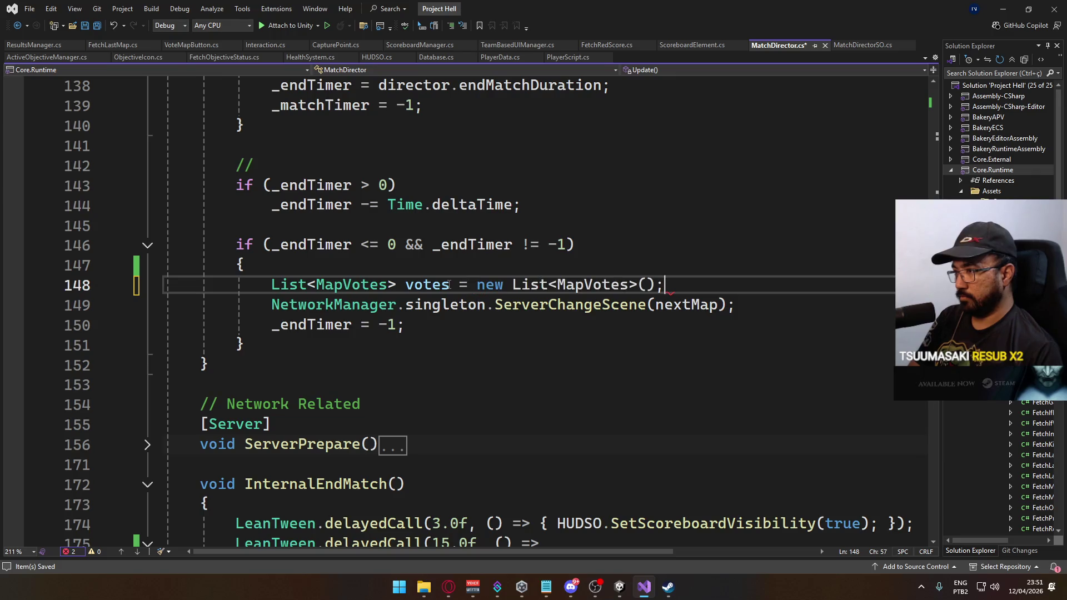
pyautogui.press('Return')
pyautogui.press('Return')
pyautogui.press('Up')
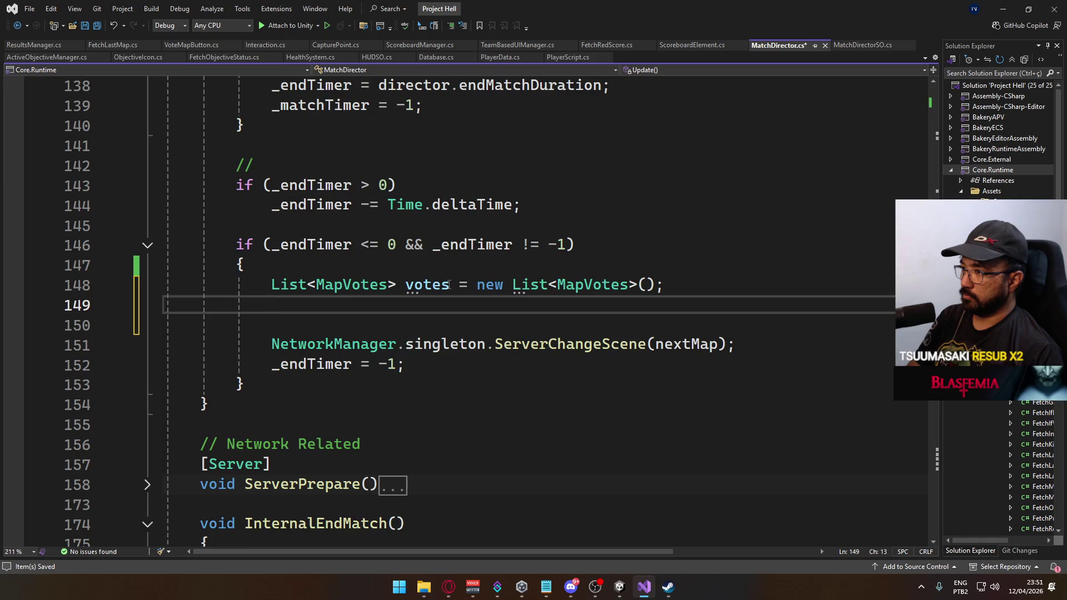
pyautogui.press('Return')
pyautogui.write('for (int i')
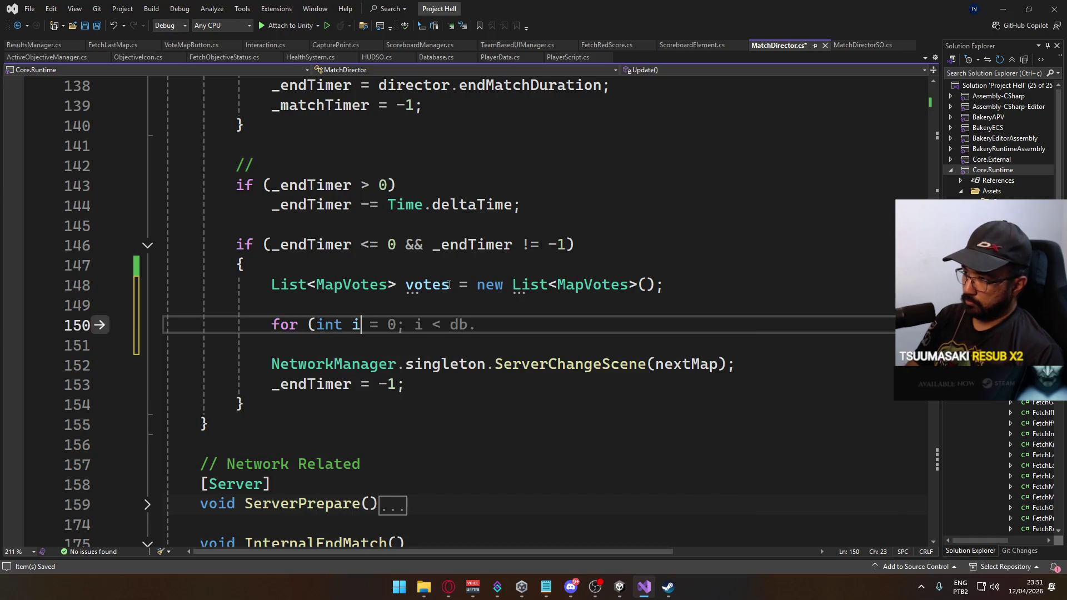
pyautogui.write('=0;i<')
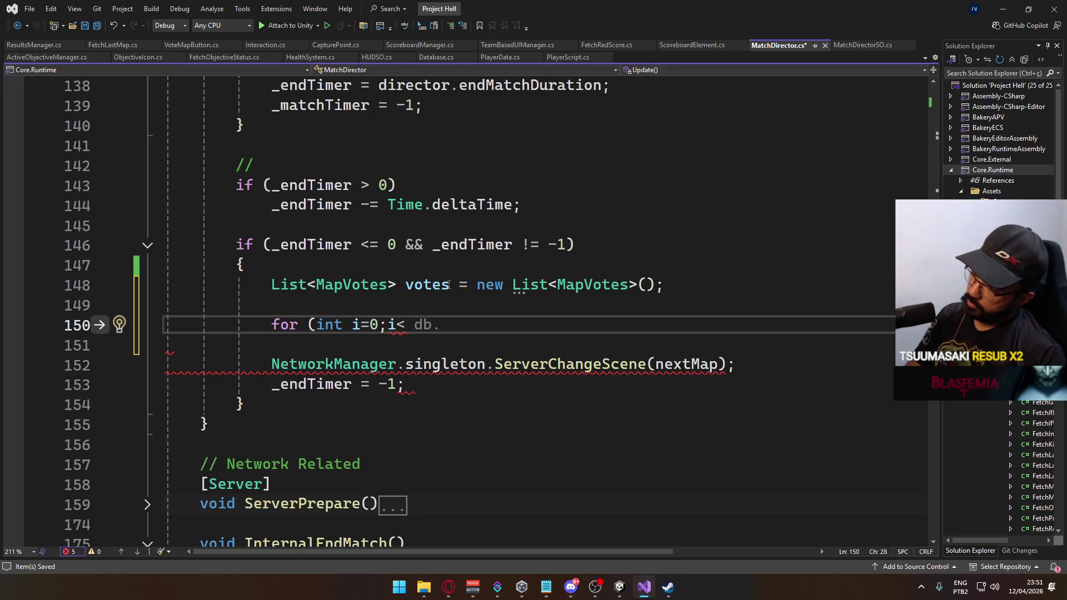
pyautogui.write('_map')
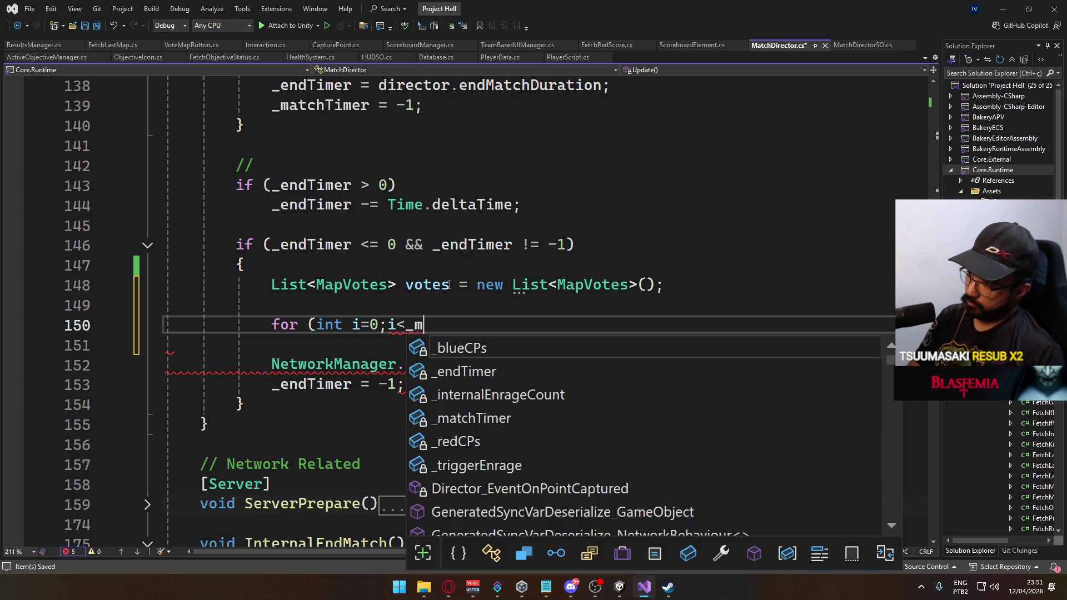
pyautogui.press('BackSpace')
pyautogui.press('BackSpace')
pyautogui.press('BackSpace')
pyautogui.write('maps')
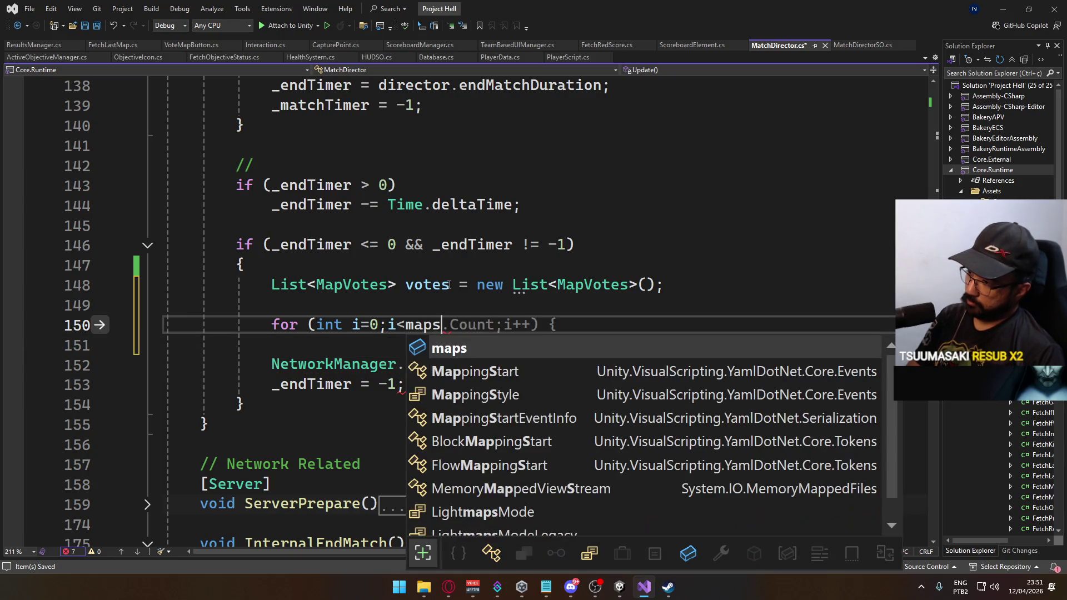
pyautogui.scroll(1, 449, 285)
# Finish the outer loop header as for (int i=0;i<maps.Count;i++) and open its body.
pyautogui.click(250, 202)
pyautogui.scroll(20, 250, 201)
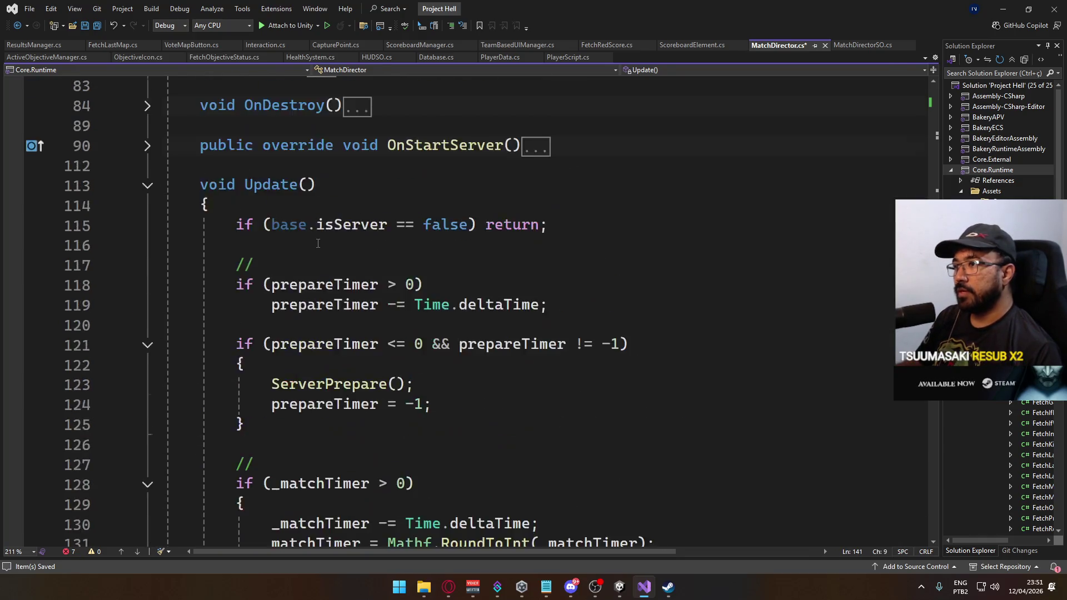
pyautogui.scroll(3, 456, 292)
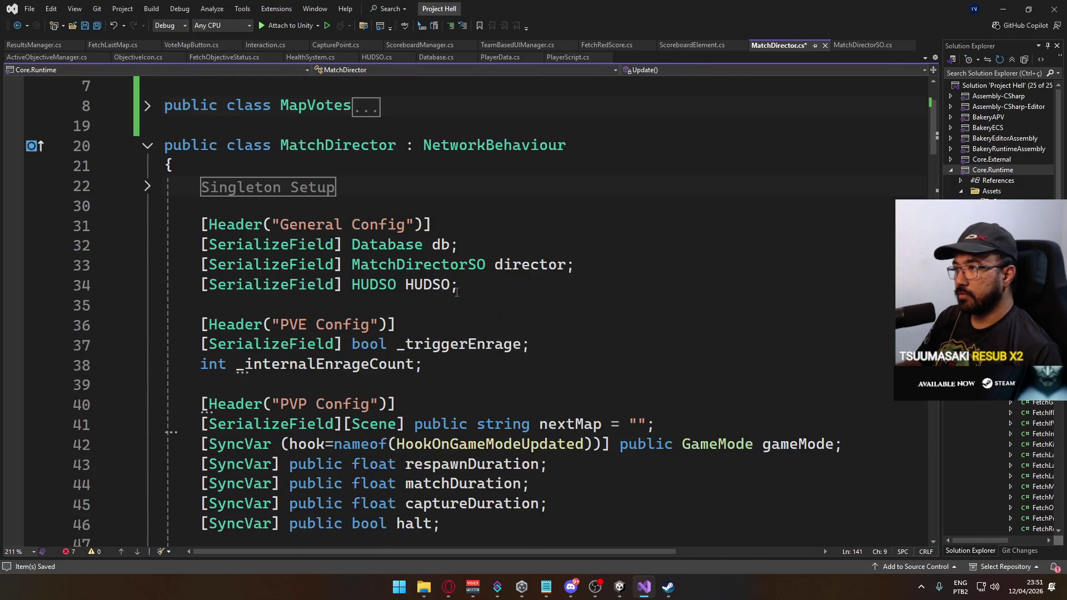
pyautogui.scroll(-7, 290, 215)
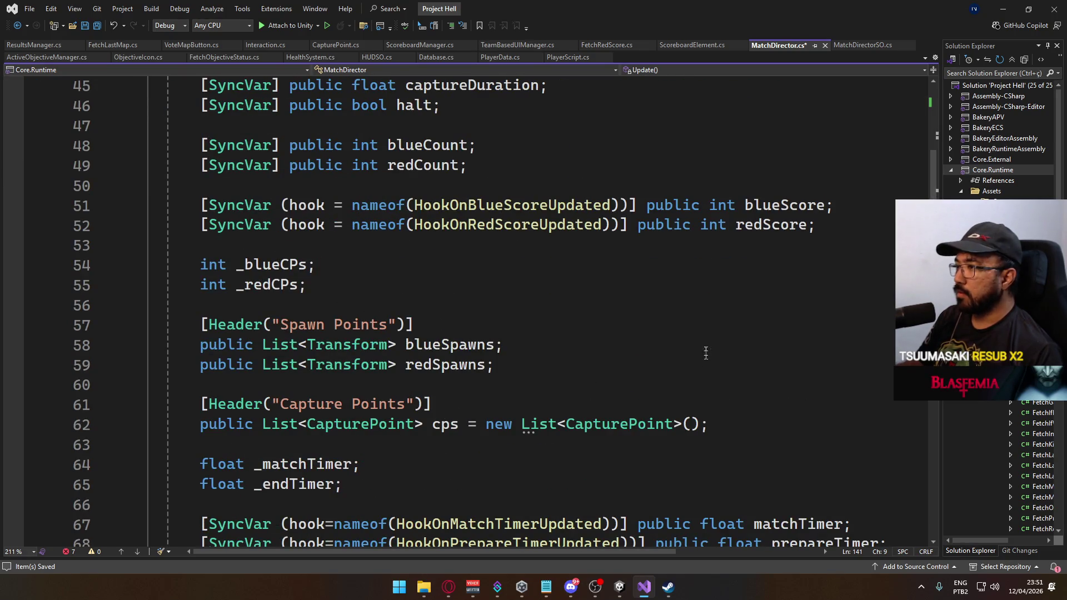
pyautogui.scroll(-6, 549, 296)
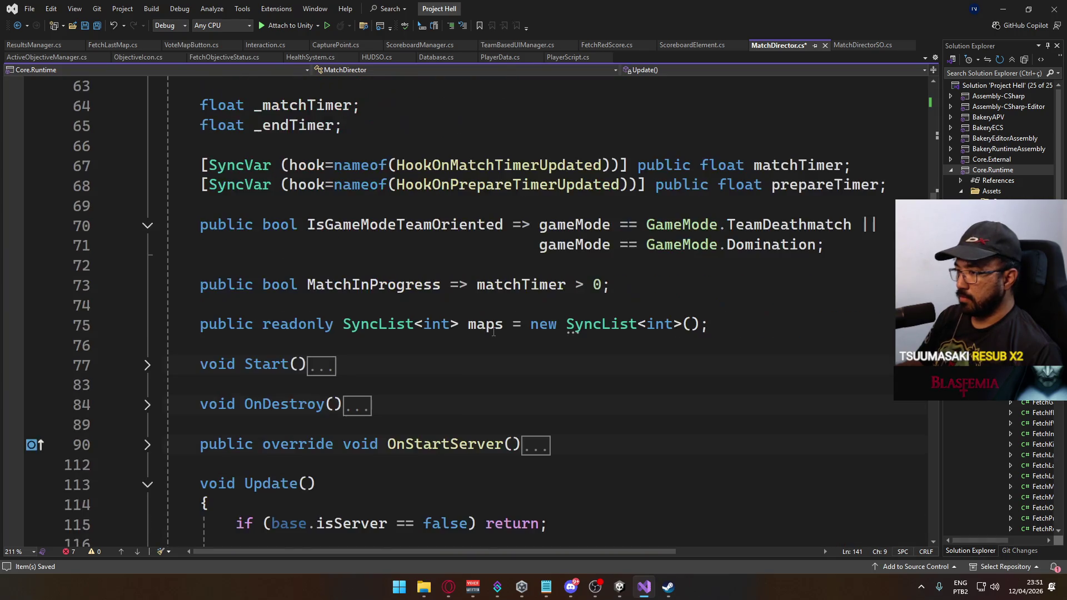
pyautogui.scroll(-15, 467, 338)
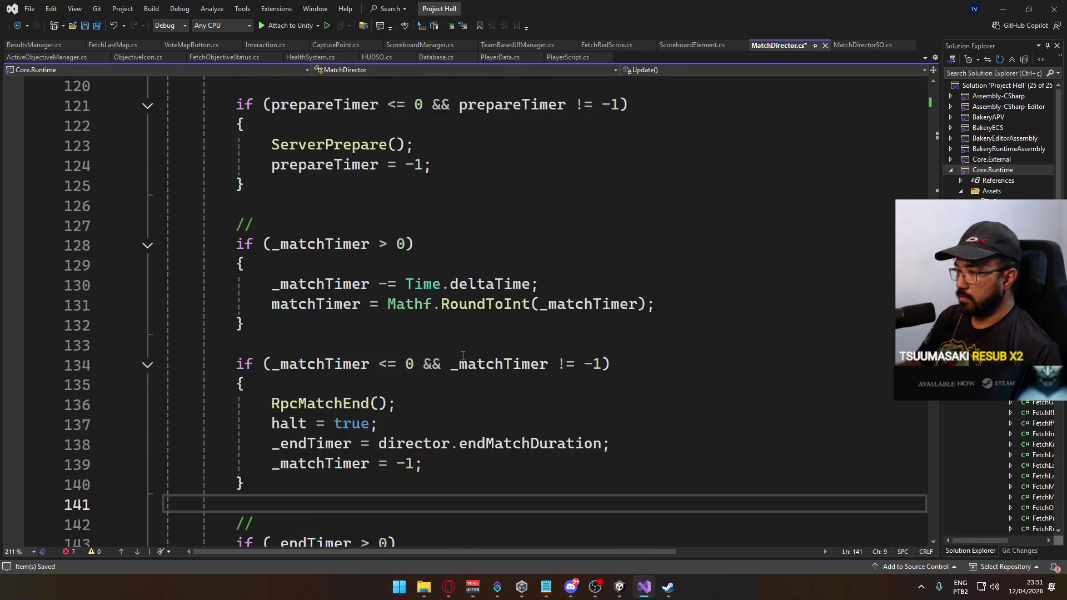
pyautogui.click(455, 269)
pyautogui.write('.Count')
pyautogui.write(';i+')
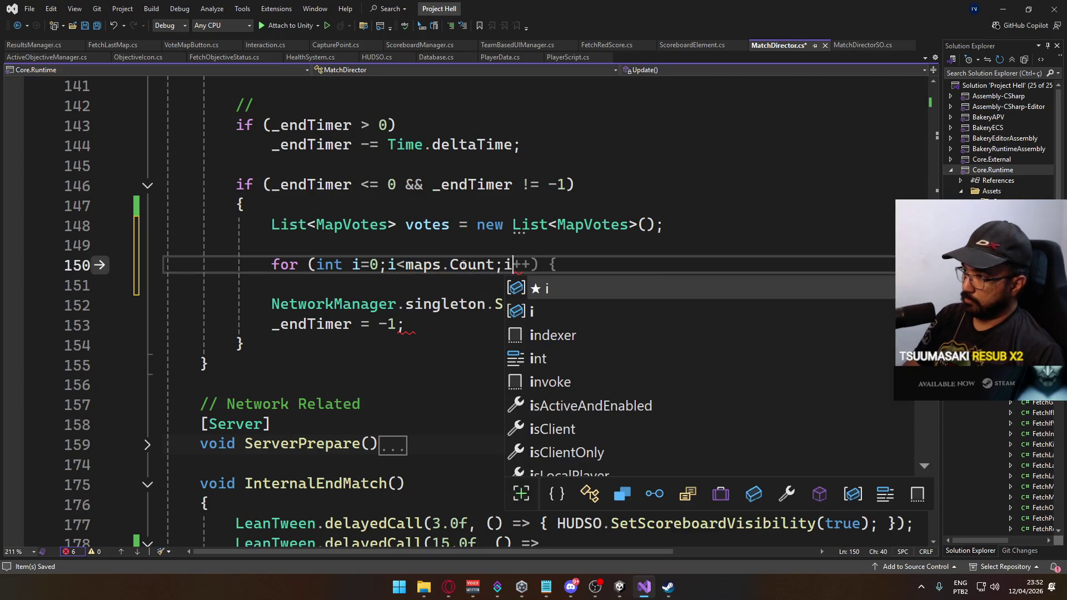
pyautogui.write('+) {')
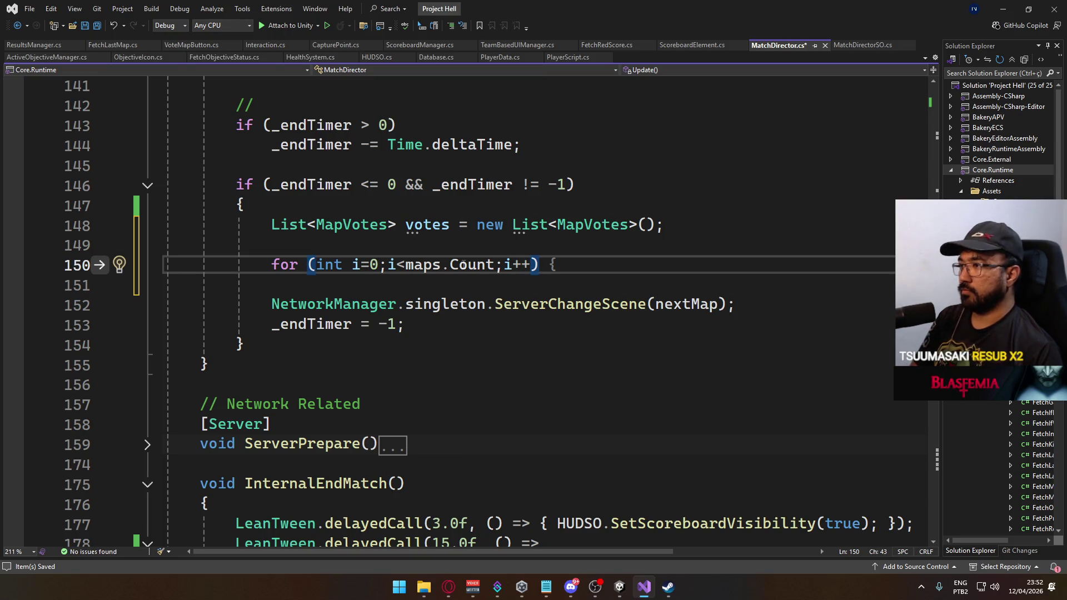
pyautogui.press('Return')
pyautogui.write('{')
pyautogui.press('Return')
# Replace the count line with an inner loop for (int j=0;PlayerData.players.Count;j++).
pyautogui.write('int count =')
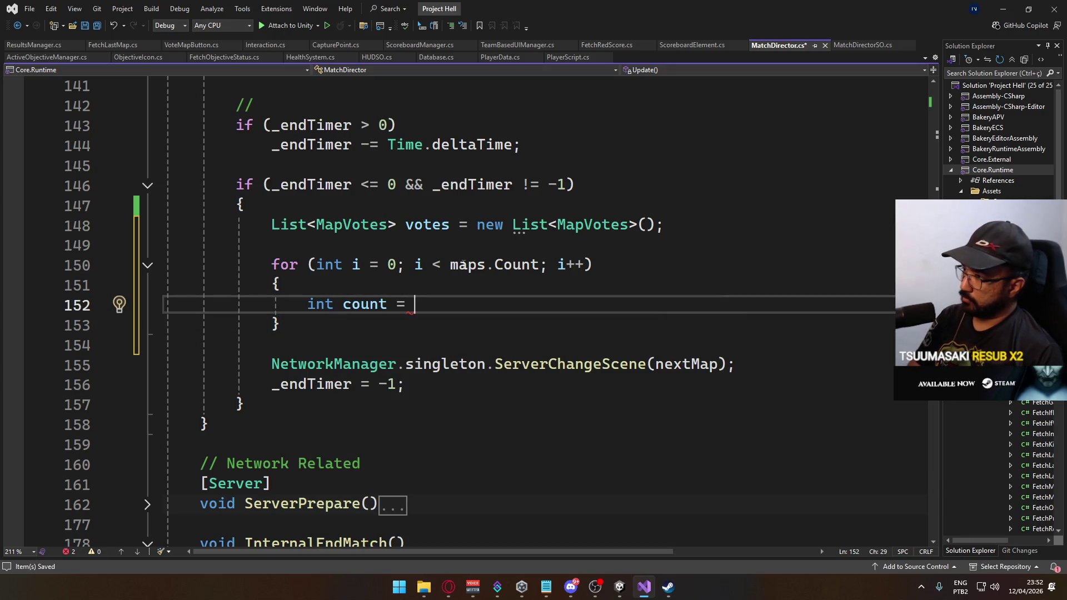
pyautogui.press('BackSpace')
pyautogui.press('BackSpace')
pyautogui.press('BackSpace')
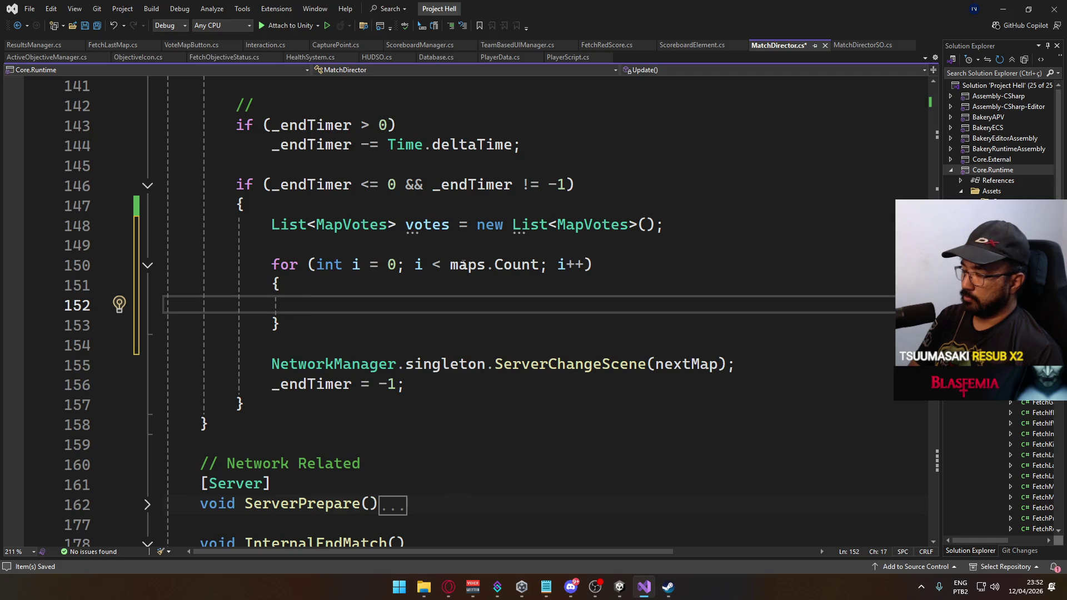
pyautogui.write('for (int ')
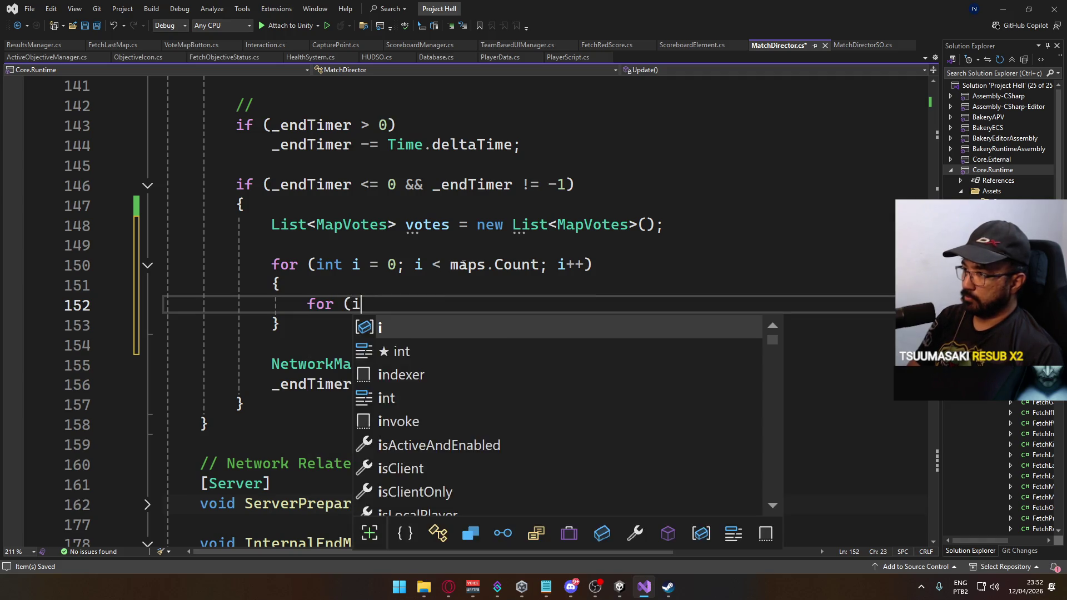
pyautogui.write('j=0;')
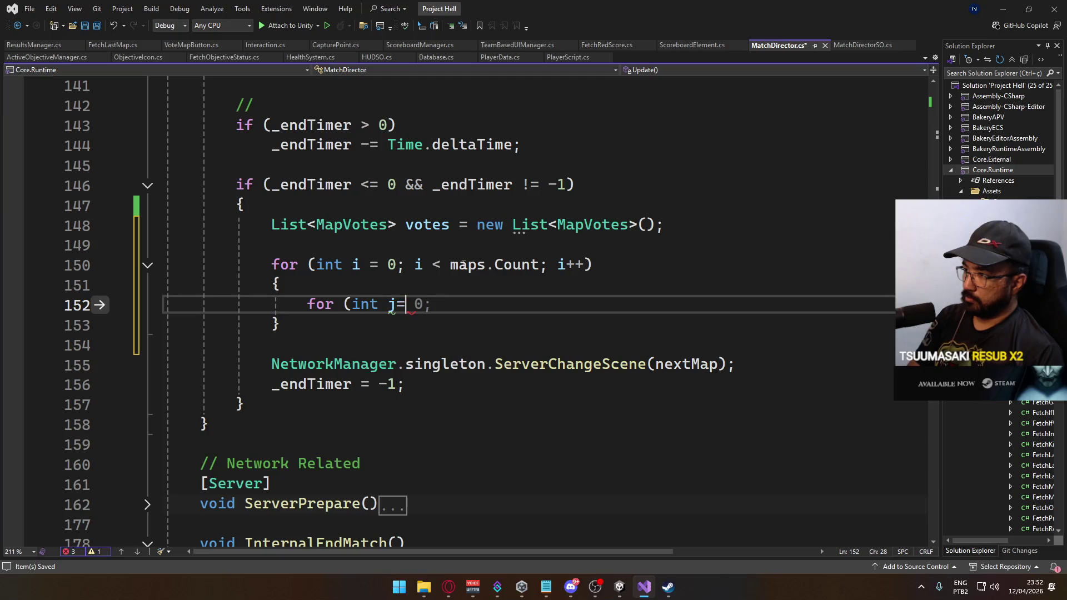
pyautogui.write('p')
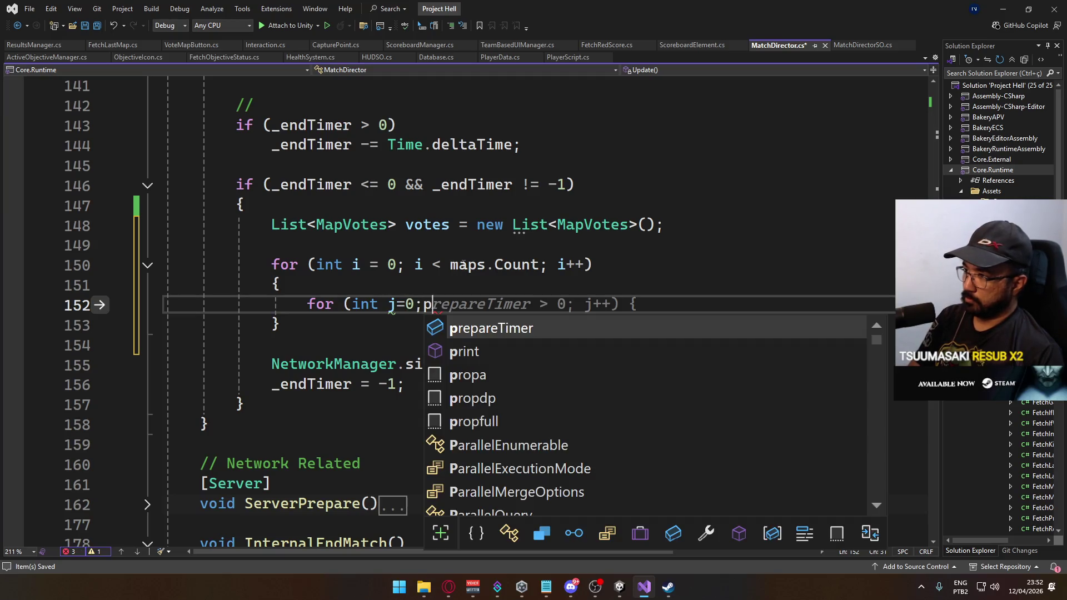
pyautogui.press('BackSpace')
pyautogui.write('PLayerd')
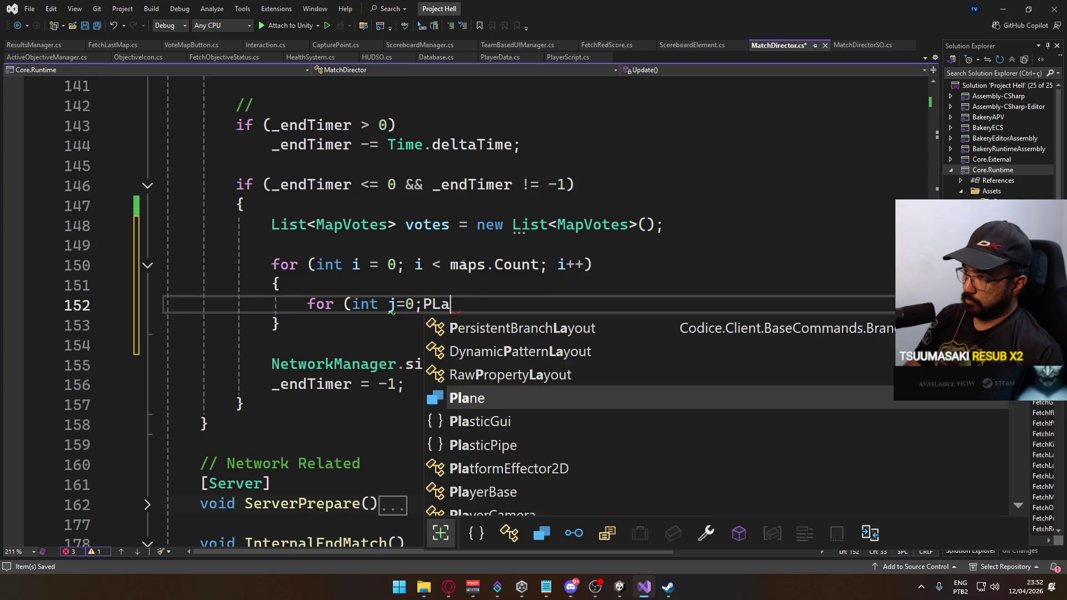
pyautogui.press('Tab')
pyautogui.write('.players.')
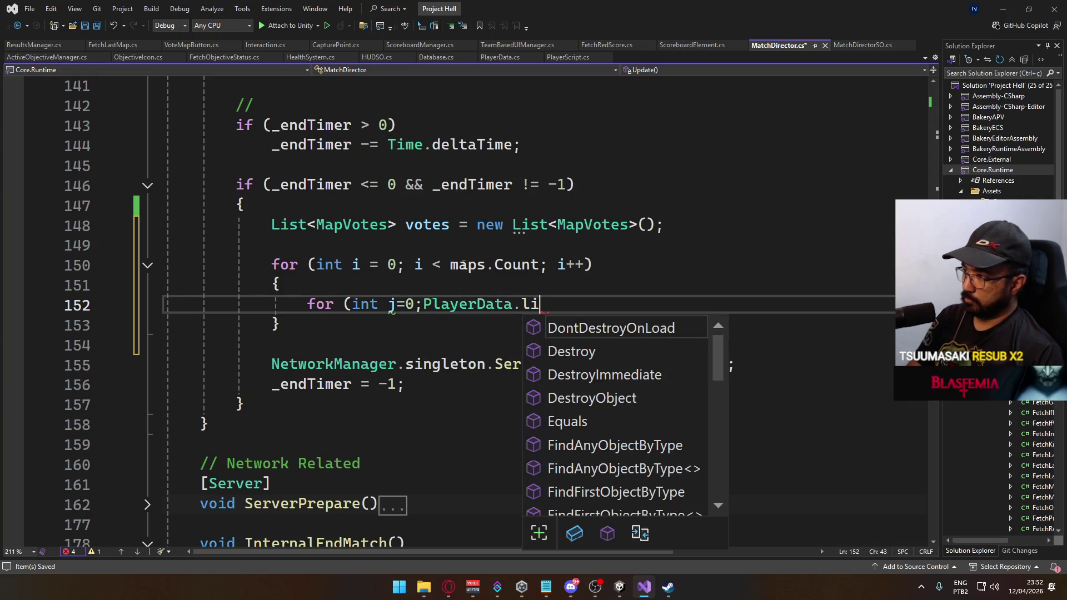
pyautogui.write('Cou')
pyautogui.press('Tab')
pyautogui.write(';j++)')
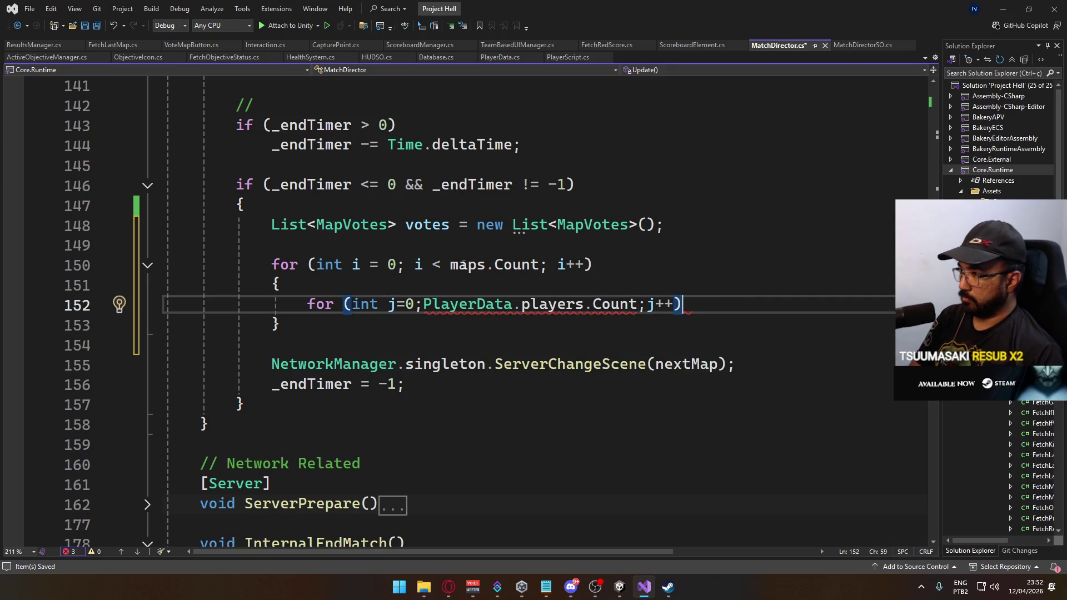
pyautogui.press('Return')
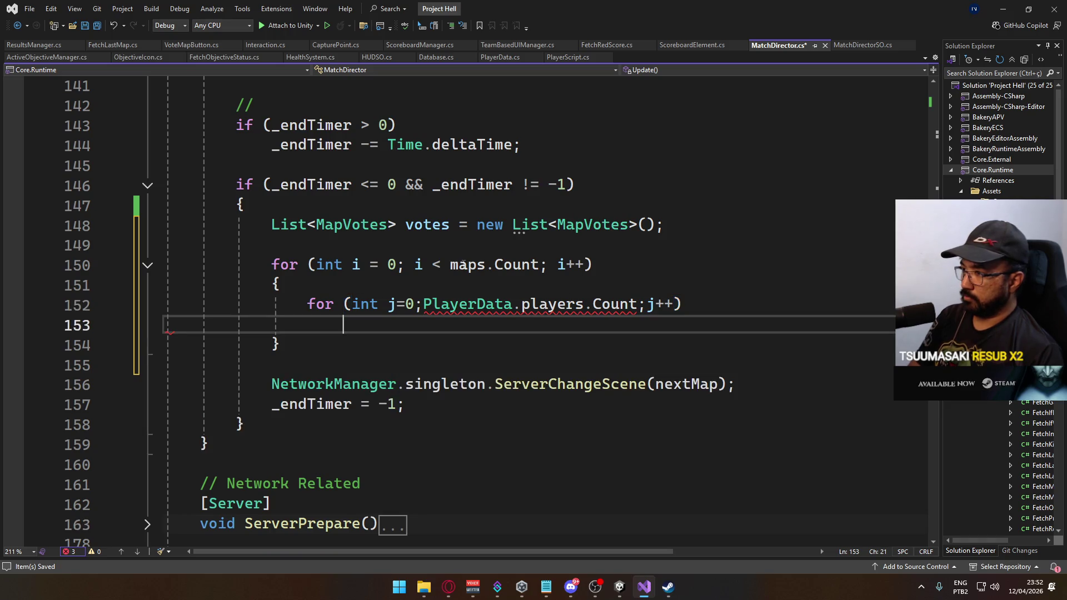
# Fix the inner loop condition to j<PlayerData.players.Count.
pyautogui.moveTo(473, 301)
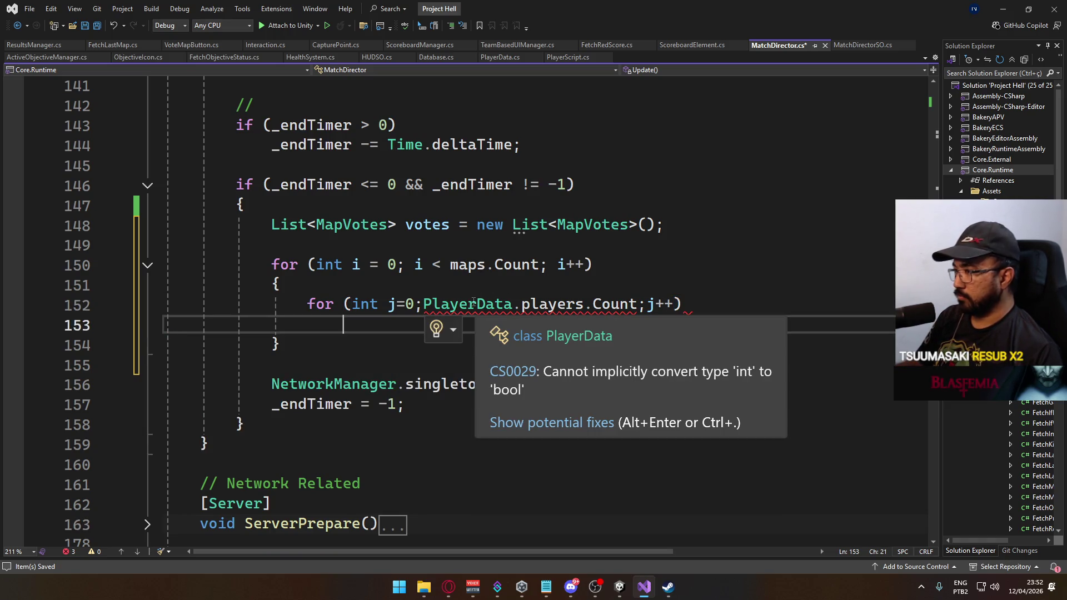
pyautogui.moveTo(548, 307)
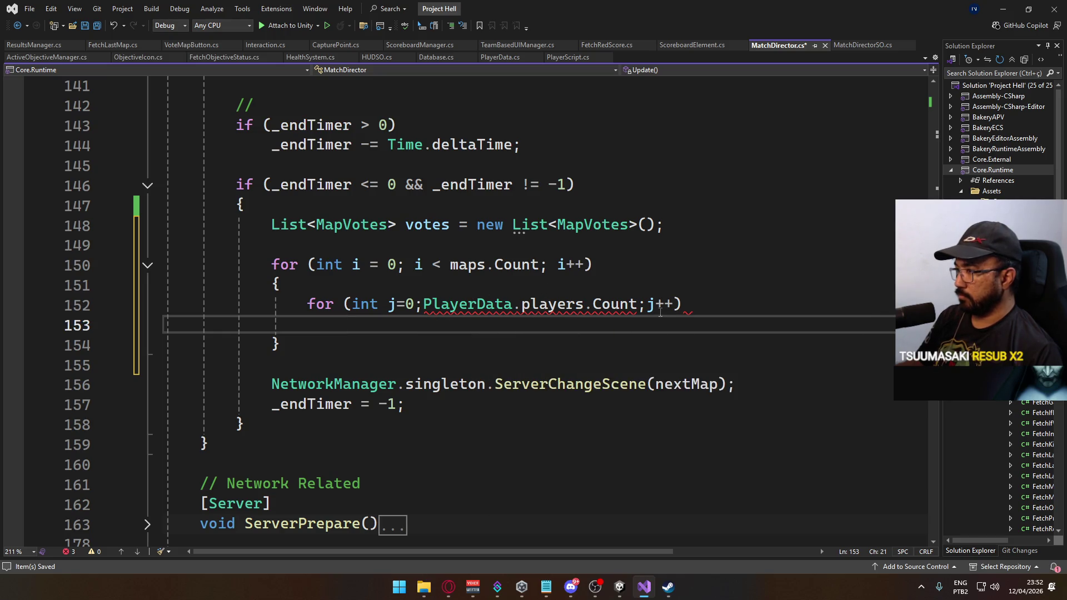
pyautogui.click(641, 310)
pyautogui.click(424, 303)
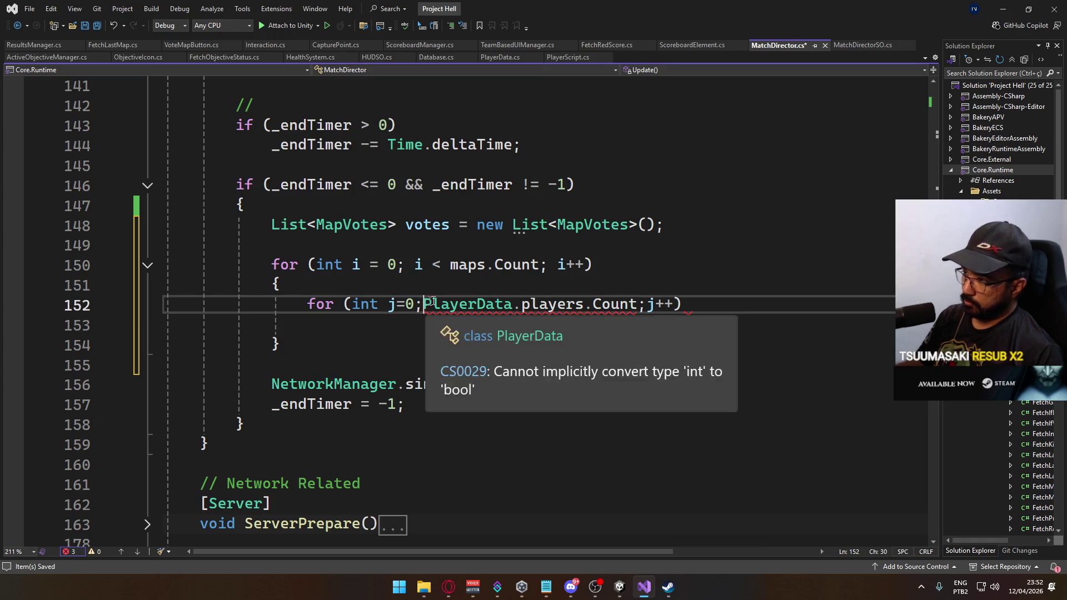
pyautogui.write('j<')
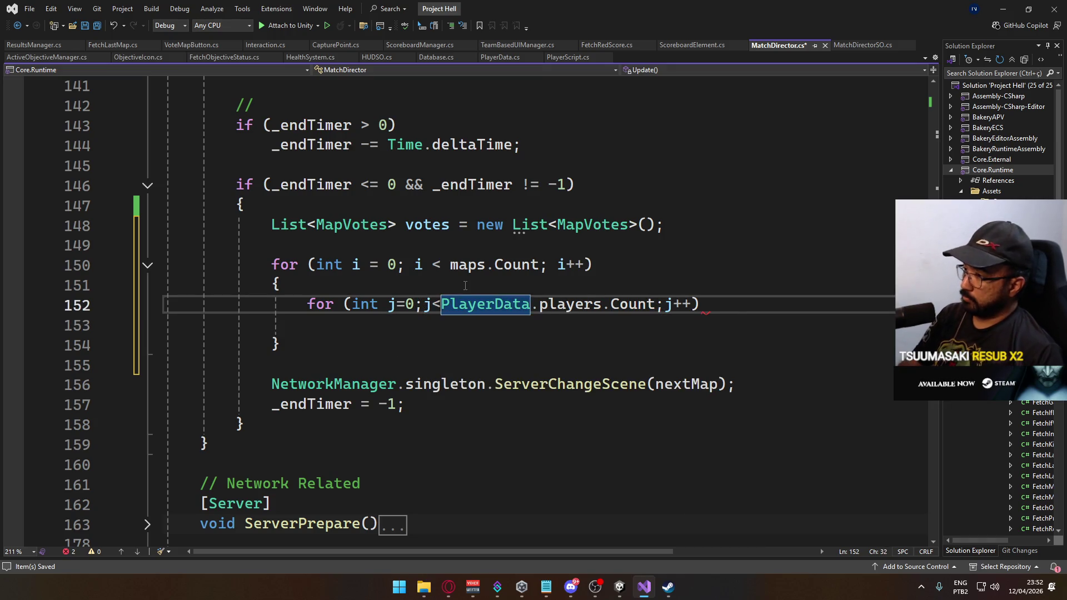
pyautogui.press('End')
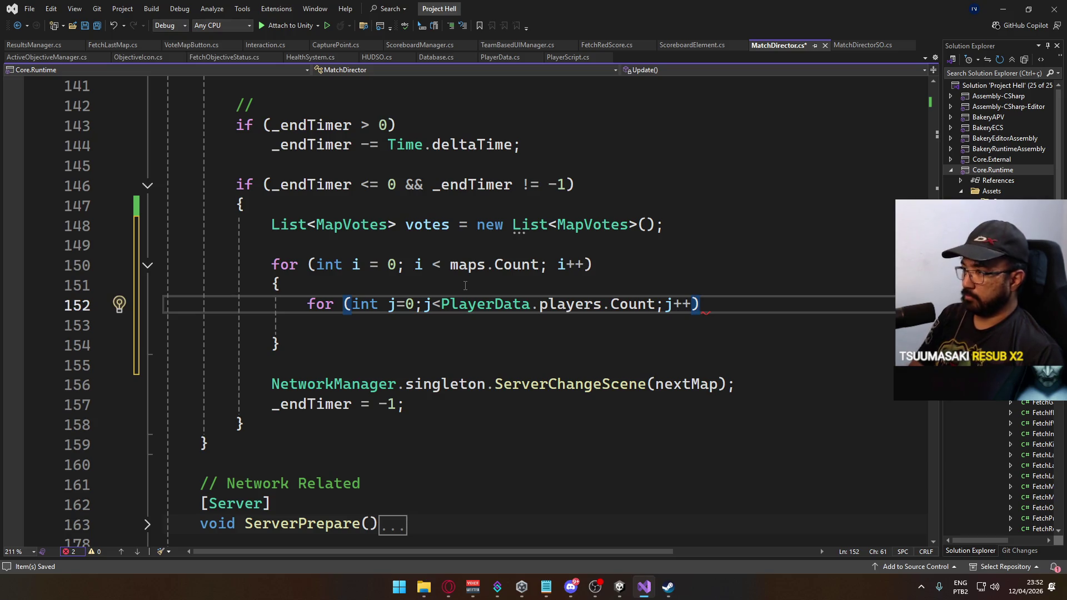
pyautogui.press('Down')
# Add an if (PlayerData.players[j].vote == maps[i]) check inside the inner loop.
pyautogui.write('{')
pyautogui.press('Return')
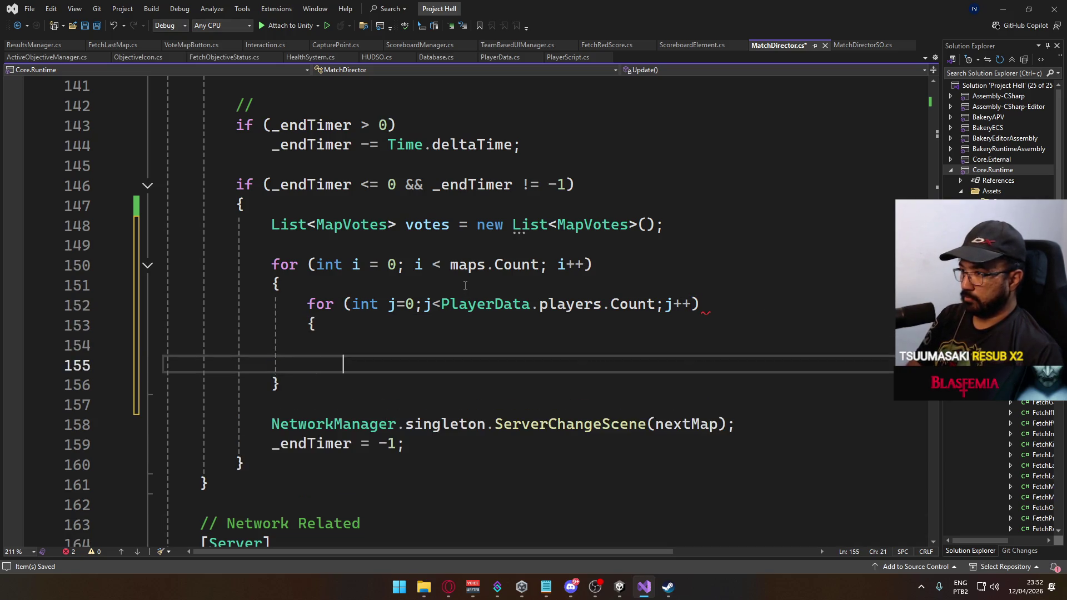
pyautogui.write('if (Player')
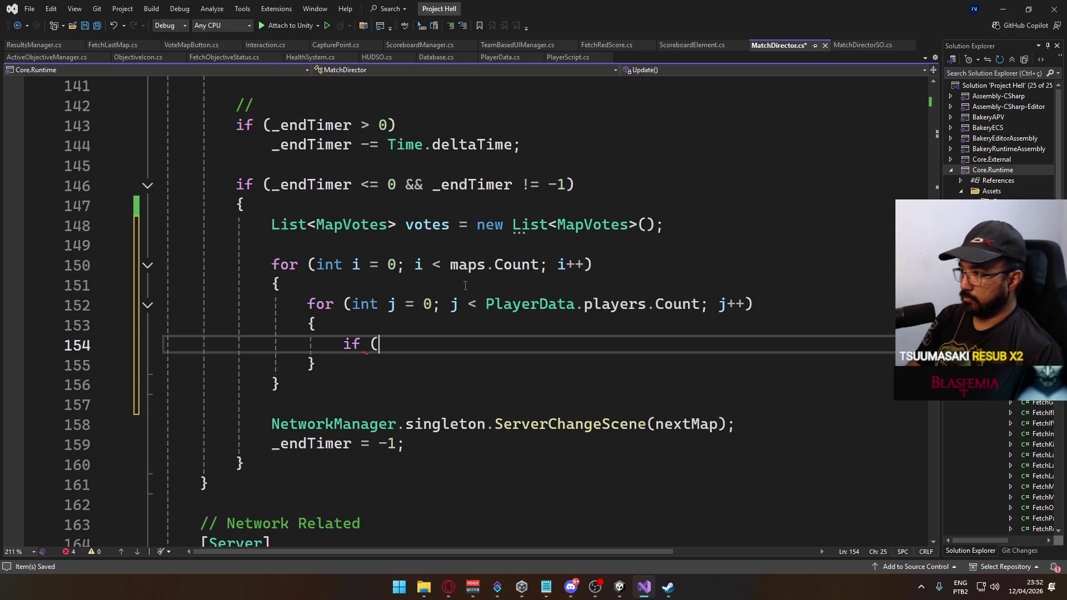
pyautogui.press('Tab')
pyautogui.write('.players')
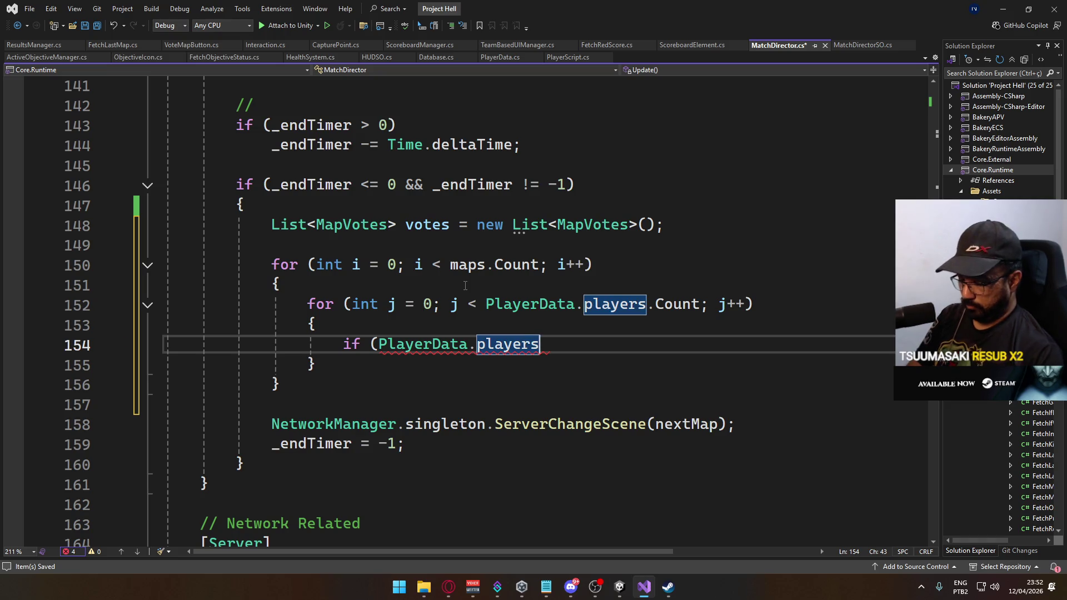
pyautogui.write('[j].')
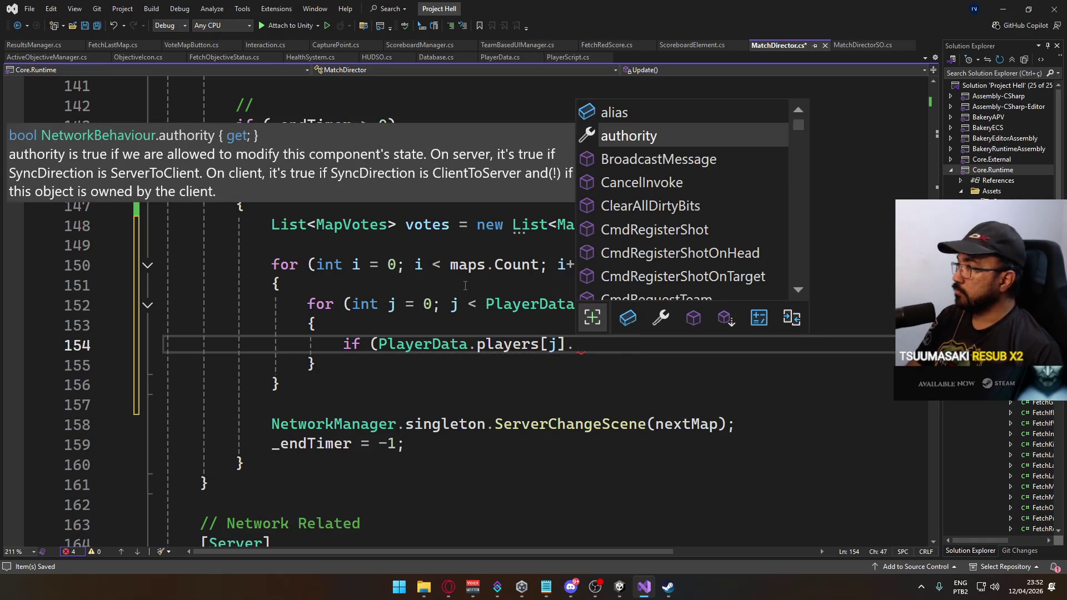
pyautogui.write('vote')
pyautogui.press('Escape')
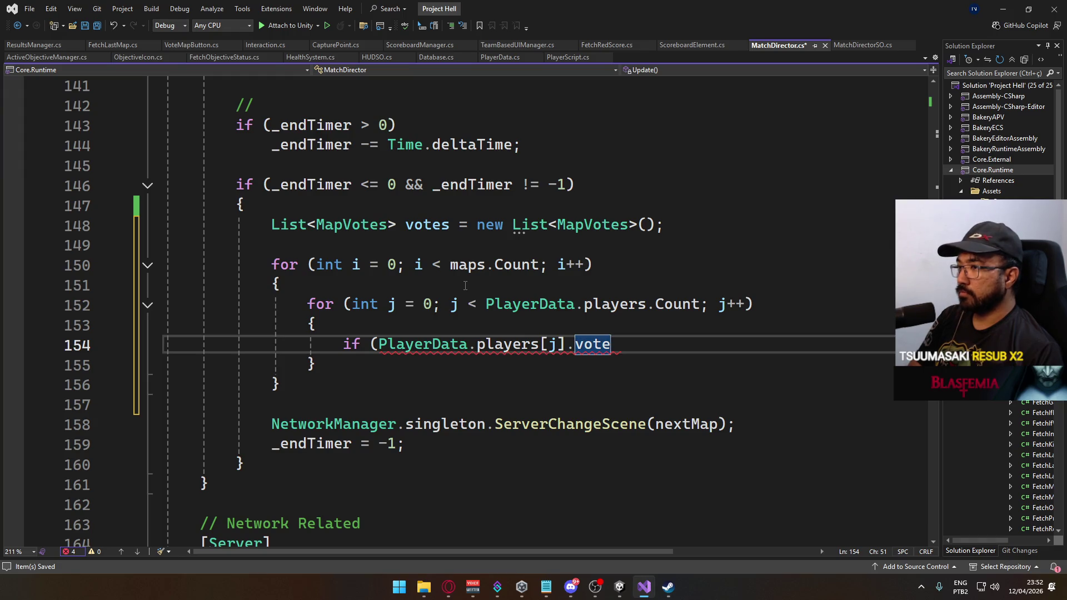
pyautogui.write('==')
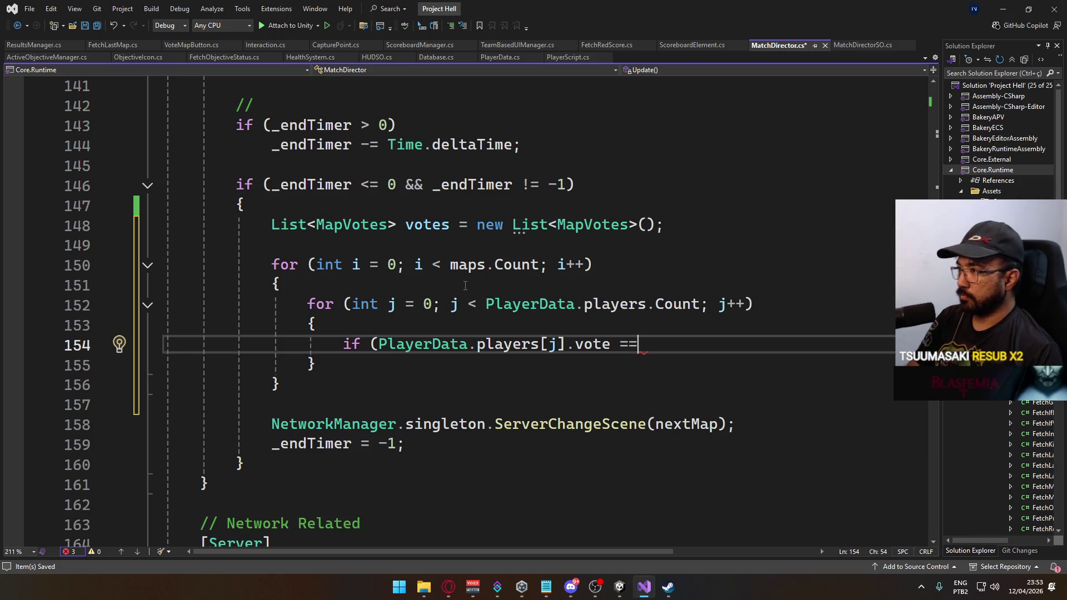
pyautogui.write('maps[')
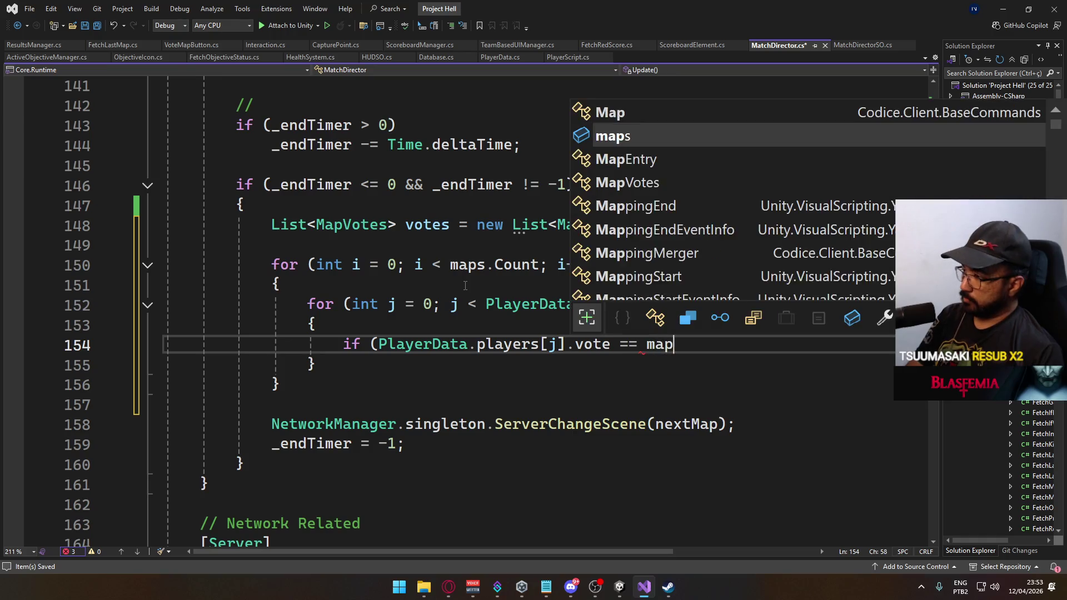
pyautogui.write('i]')
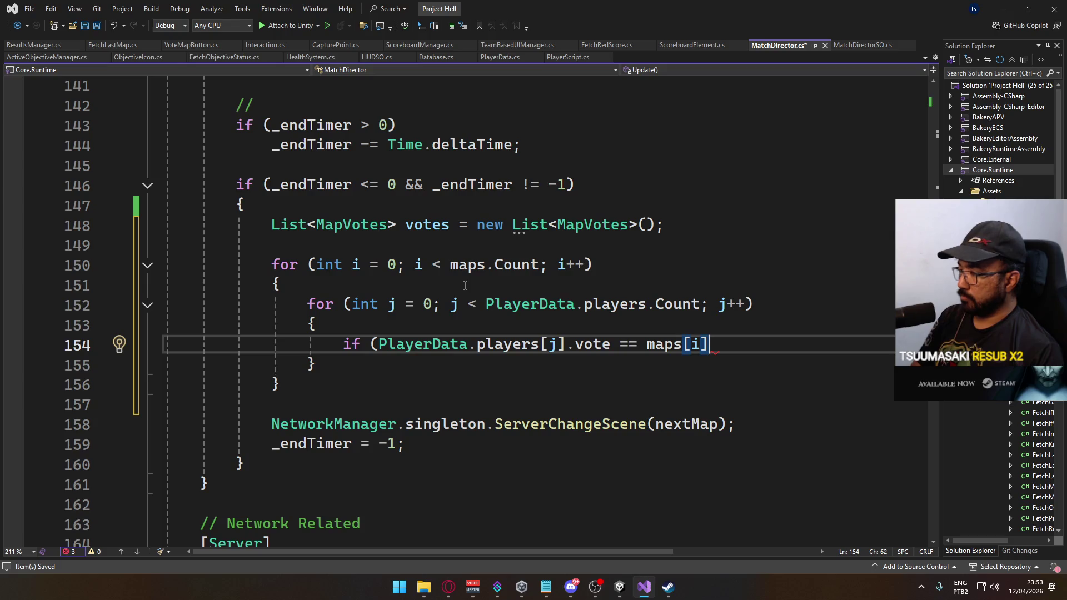
pyautogui.write(')')
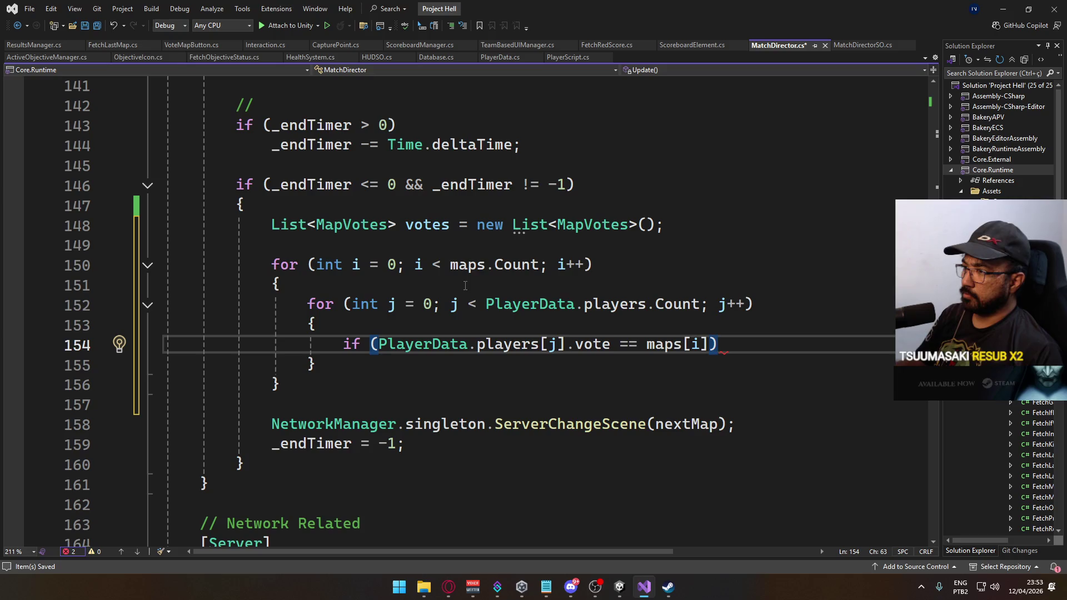
# Declare int count = 0; at the top of the maps loop body.
pyautogui.click(678, 236)
pyautogui.press('Return')
pyautogui.write('int count')
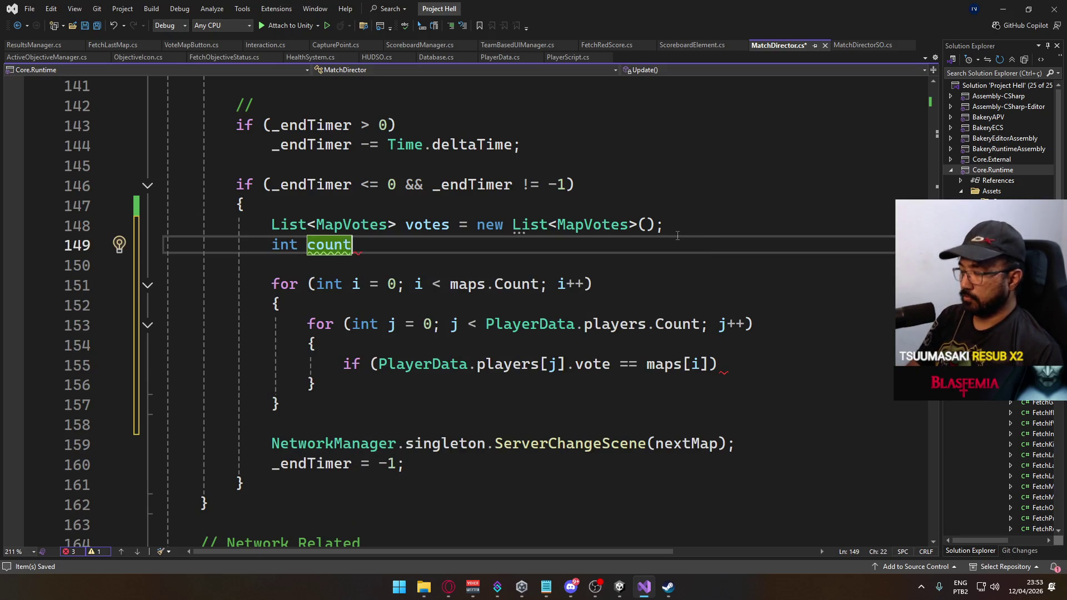
pyautogui.hotkey('shift', 'Home')
pyautogui.press('BackSpace')
pyautogui.press('Up')
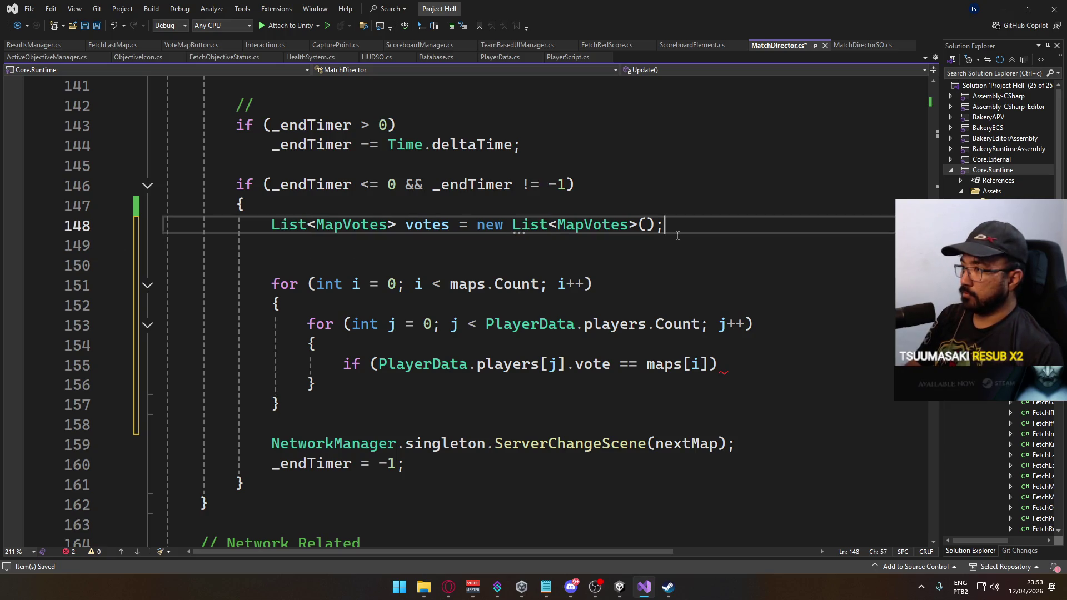
pyautogui.press('Delete')
pyautogui.press('Down')
pyautogui.press('Down')
pyautogui.press('Down')
pyautogui.press('Return')
pyautogui.write('int count = 0;')
pyautogui.press('Return')
# Increment count++ inside the vote check and begin a votes.Add( call after the inner loop.
pyautogui.click(722, 384)
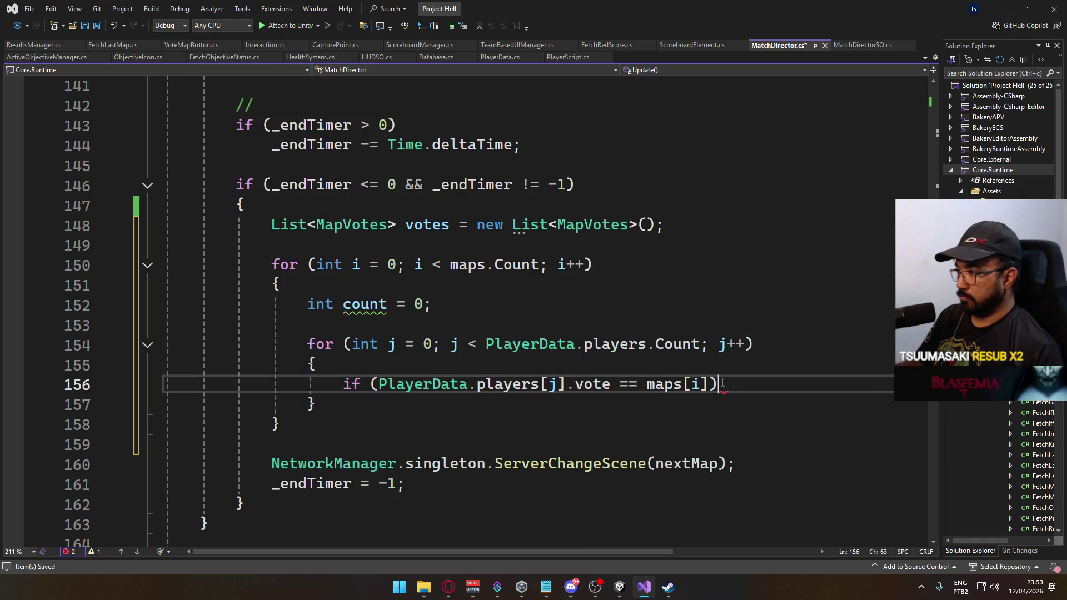
pyautogui.press('Return')
pyautogui.write('count++;')
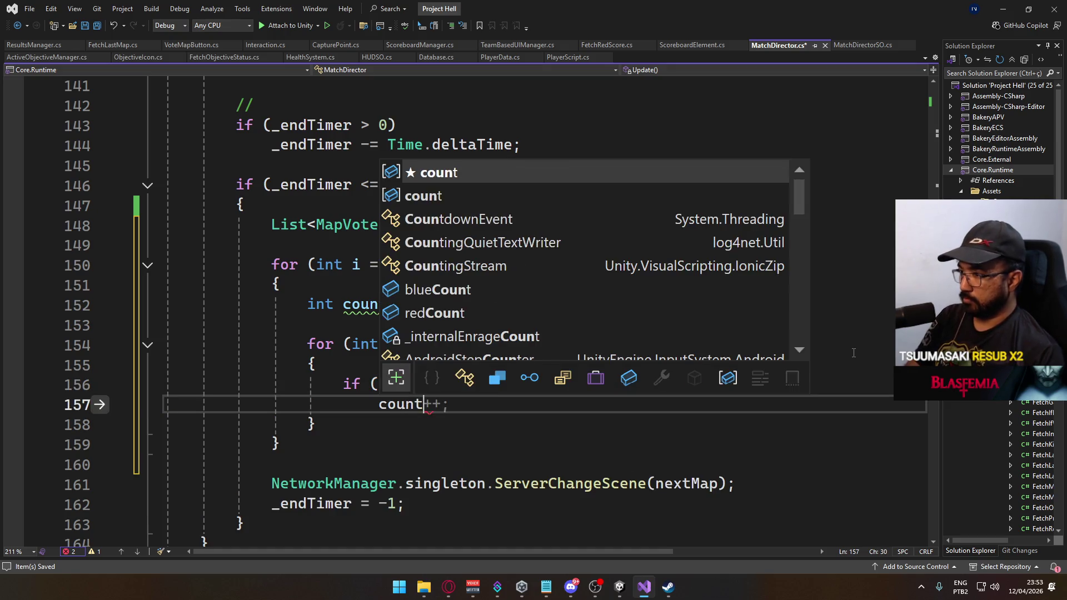
pyautogui.press('Down')
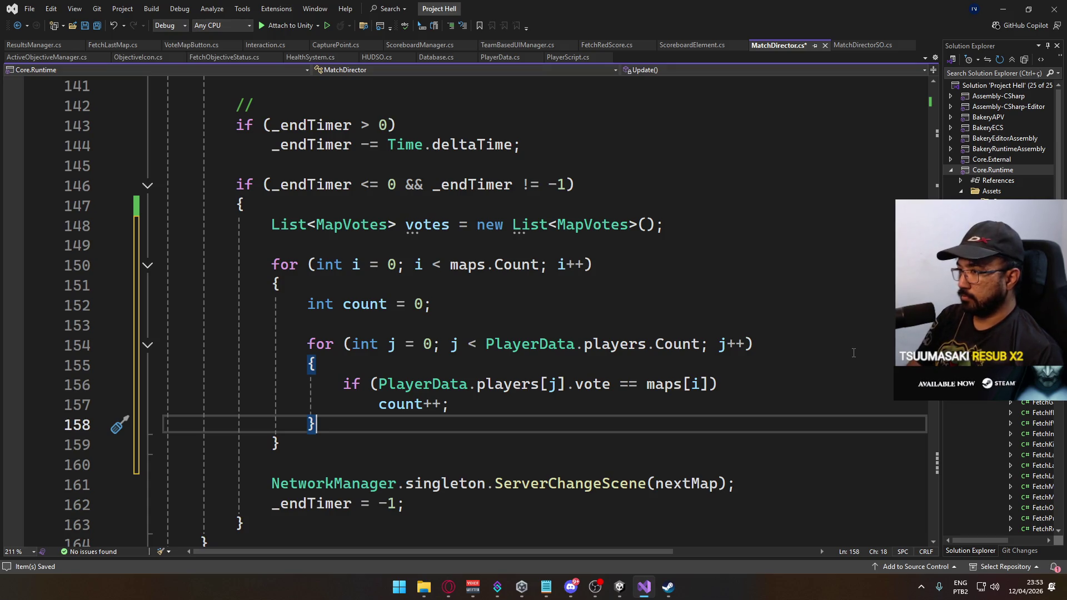
pyautogui.press('Return')
pyautogui.press('Return')
pyautogui.write('votes.Add')
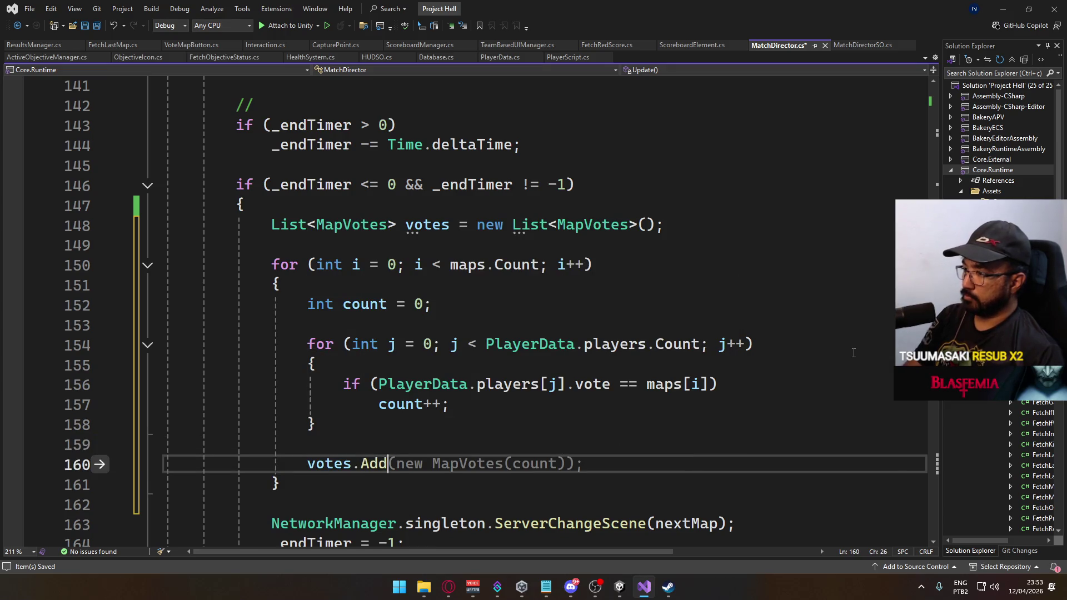
pyautogui.write('(')
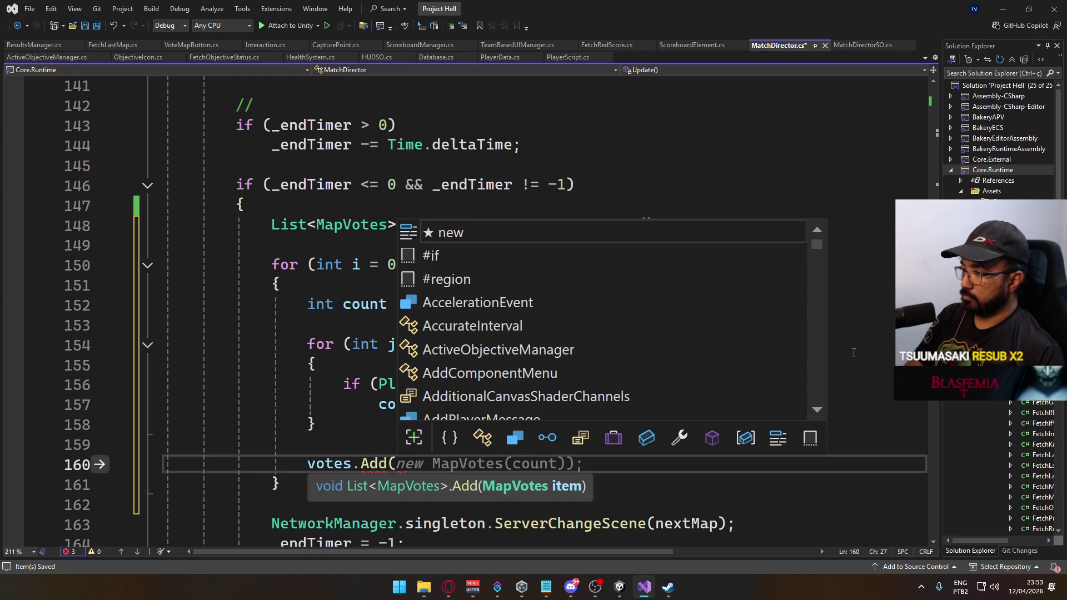
pyautogui.click(389, 165)
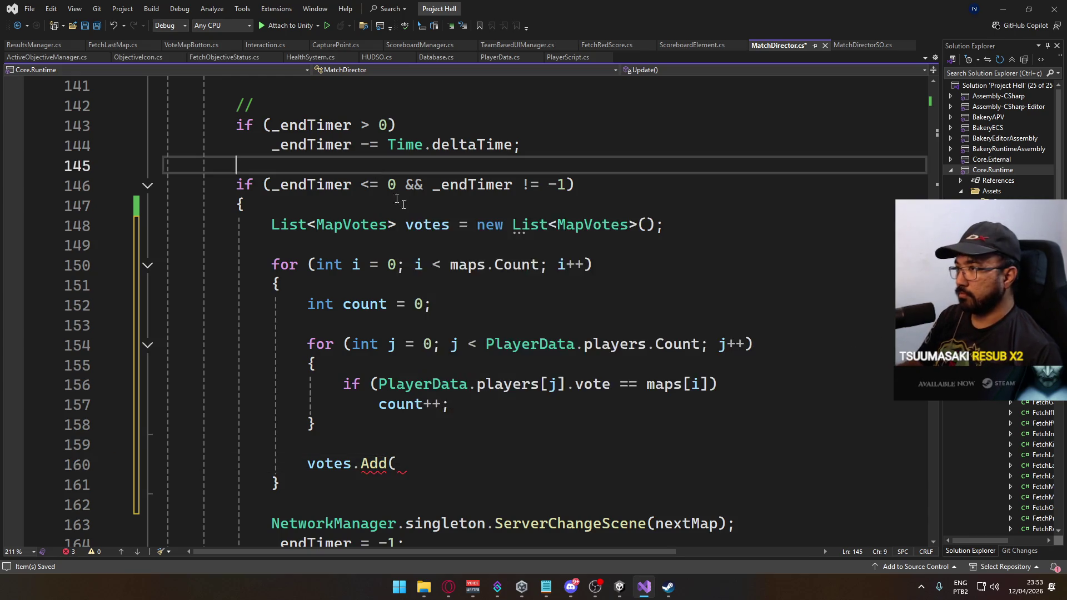
# Give the MapVotes constructor an int votes parameter and assign this.votes = votes instead of 0.
pyautogui.scroll(20, 405, 279)
pyautogui.scroll(7, 405, 279)
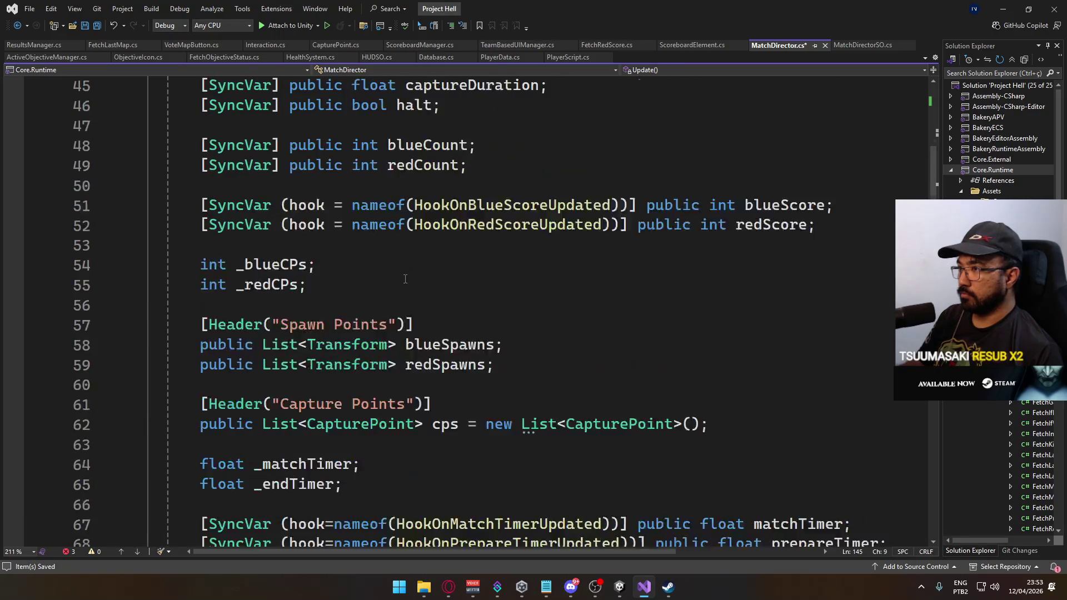
pyautogui.scroll(5, 376, 297)
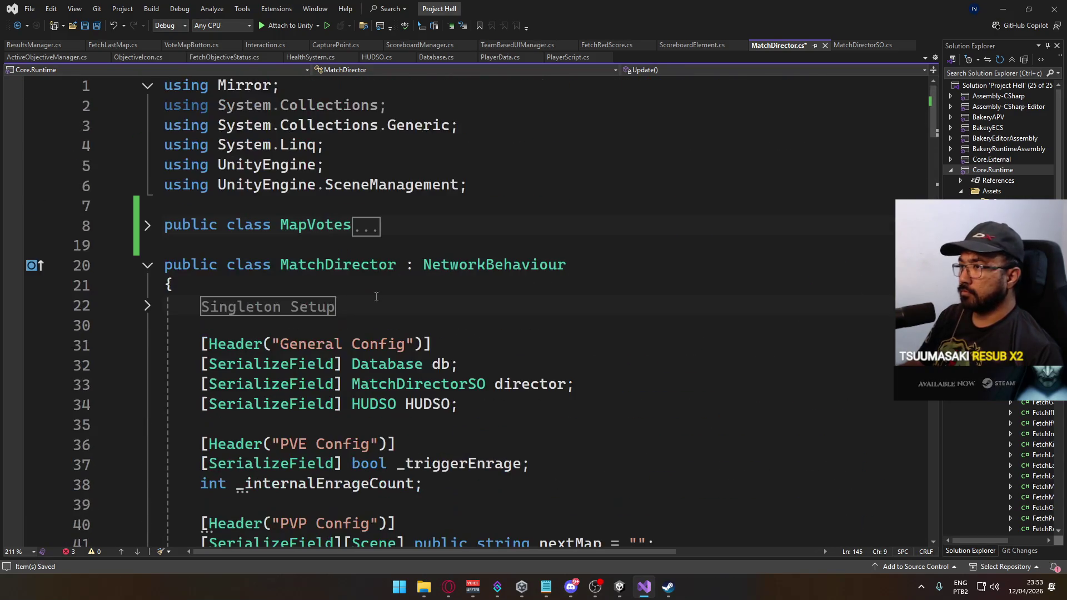
pyautogui.click(147, 226)
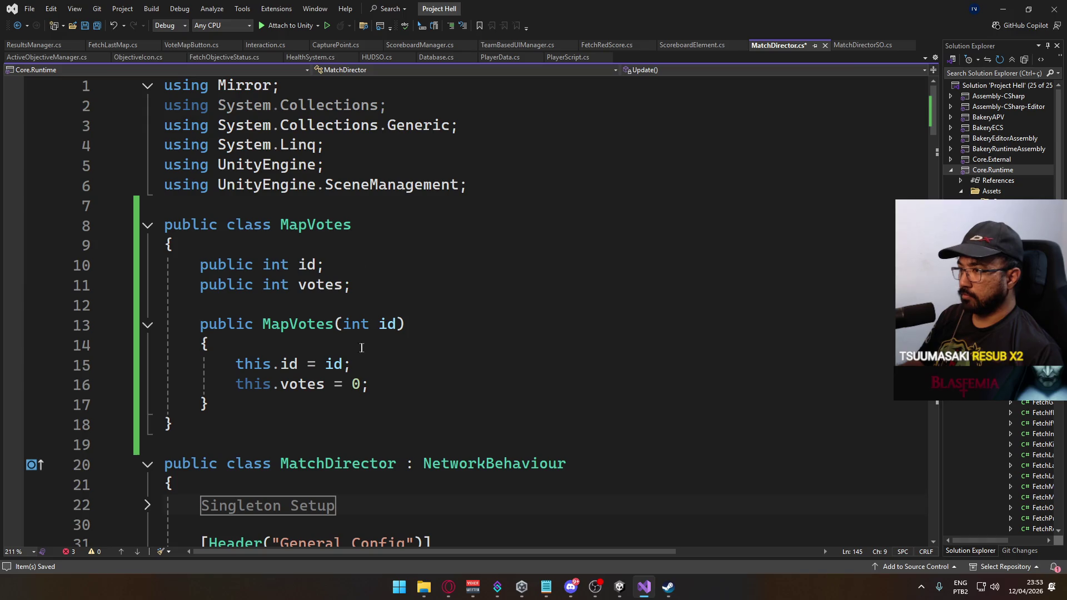
pyautogui.click(395, 329)
pyautogui.write(', in')
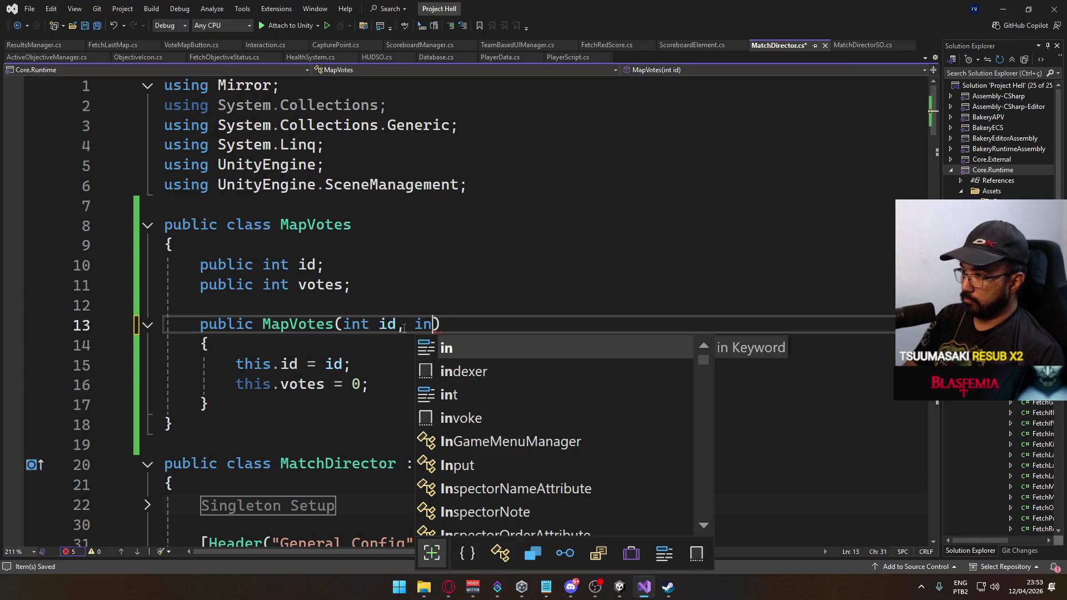
pyautogui.write('t votes')
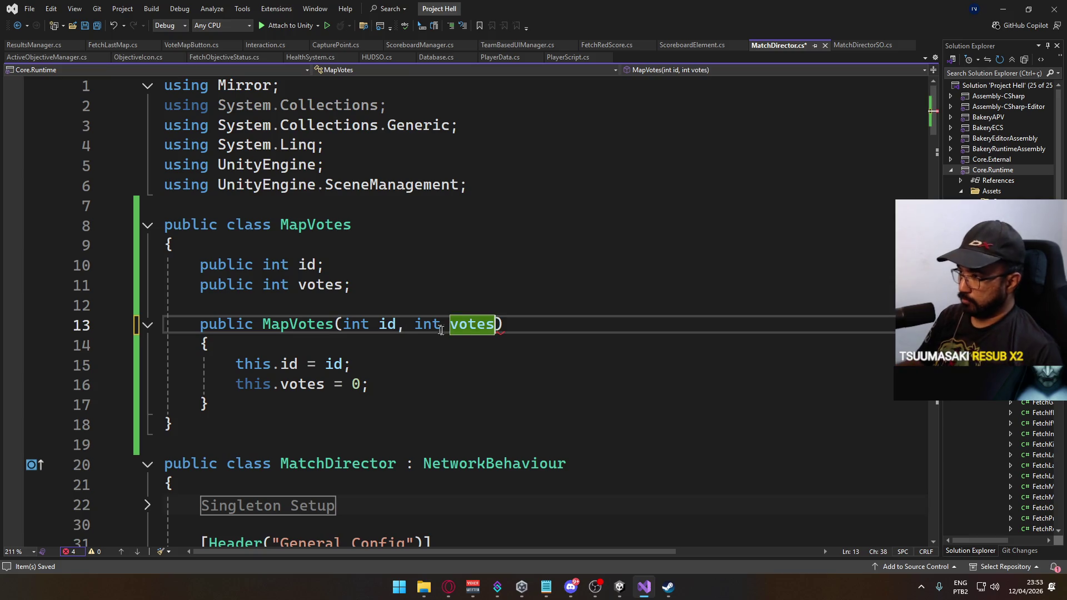
pyautogui.doubleClick(355, 383)
pyautogui.write('votes')
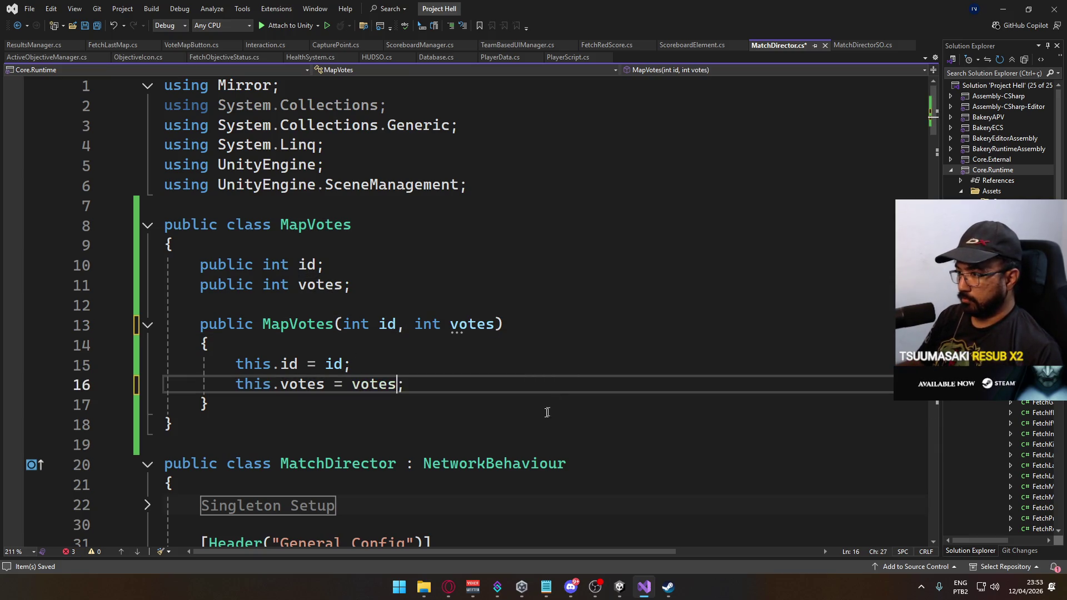
pyautogui.scroll(-20, 551, 409)
pyautogui.scroll(7, 522, 450)
pyautogui.click(611, 356)
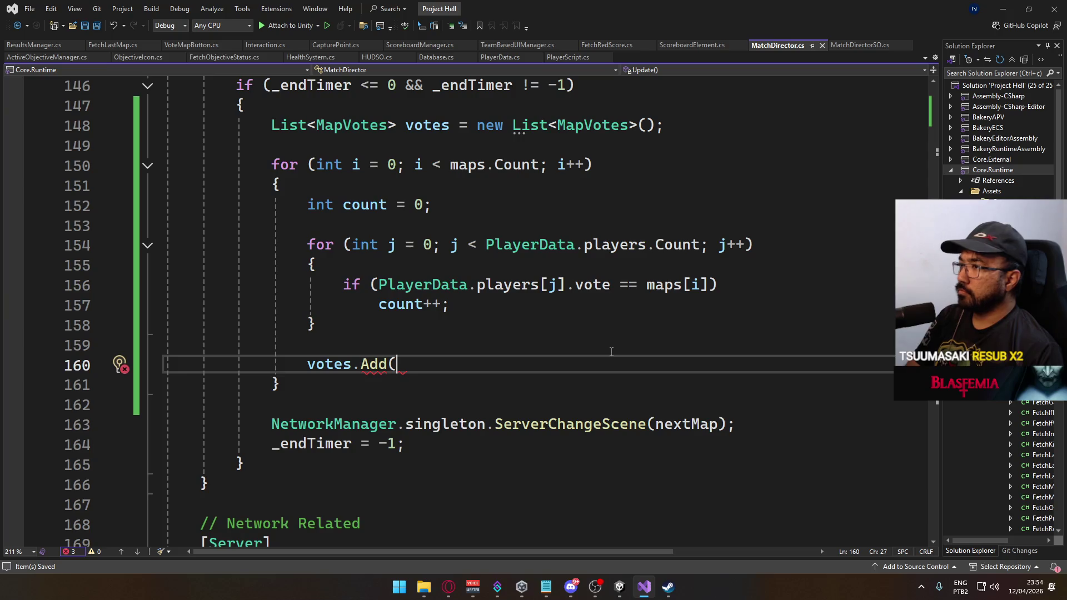
# Complete votes.Add(new MapVotes(maps[i], count)); and save MatchDirector.cs.
pyautogui.write('maps[i')
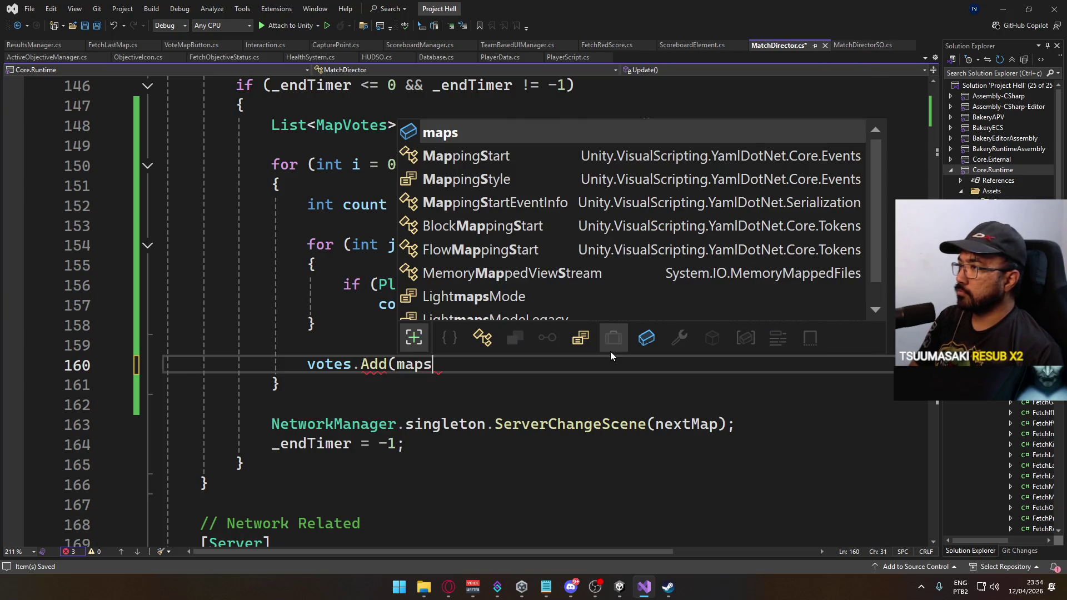
pyautogui.write(']')
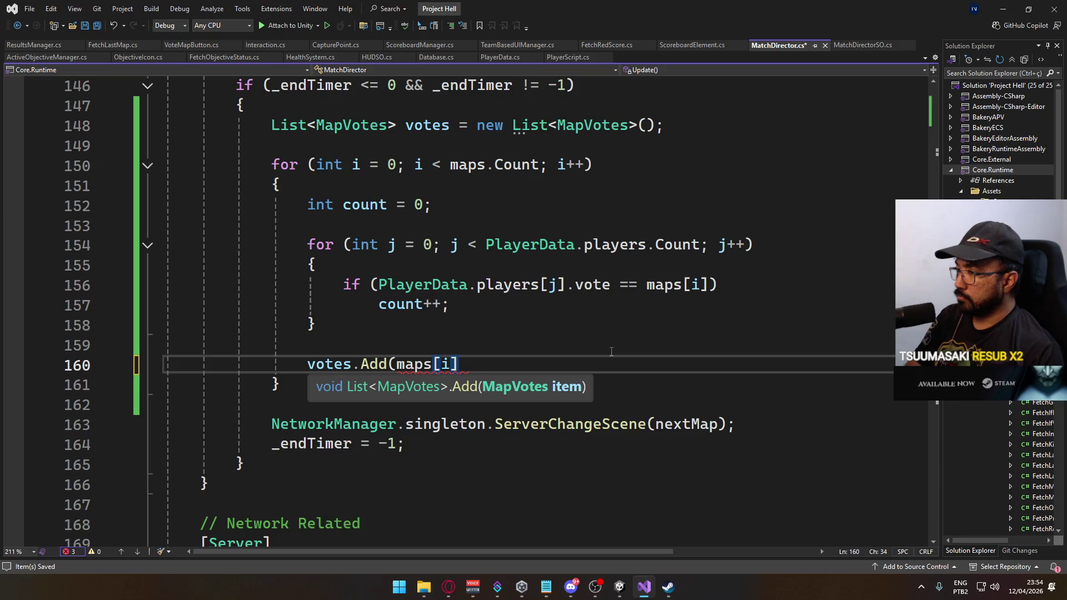
pyautogui.write(',')
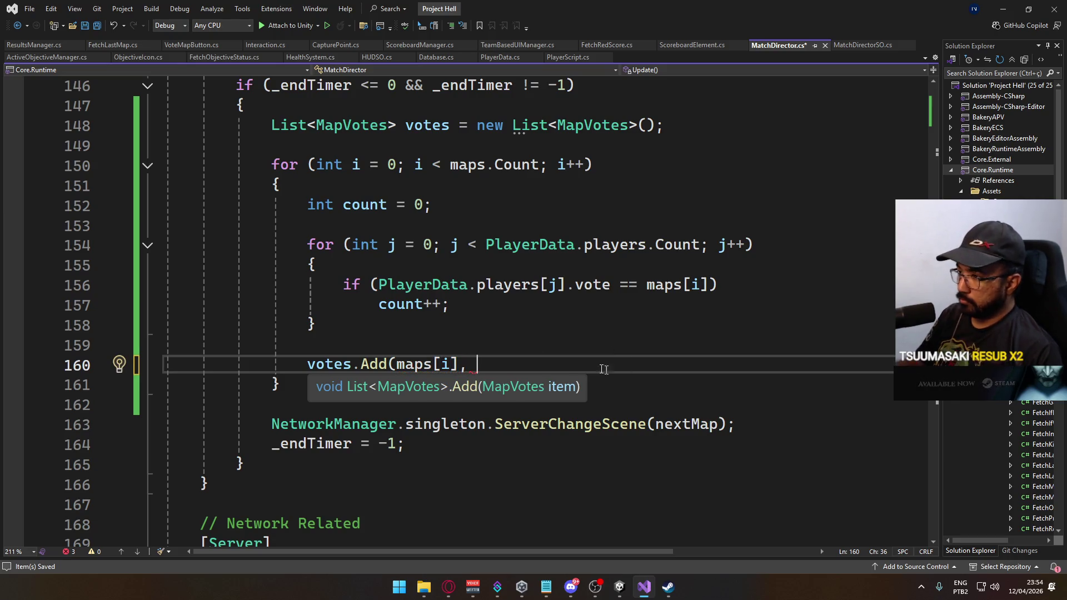
pyautogui.click(396, 364)
pyautogui.write('new Ma')
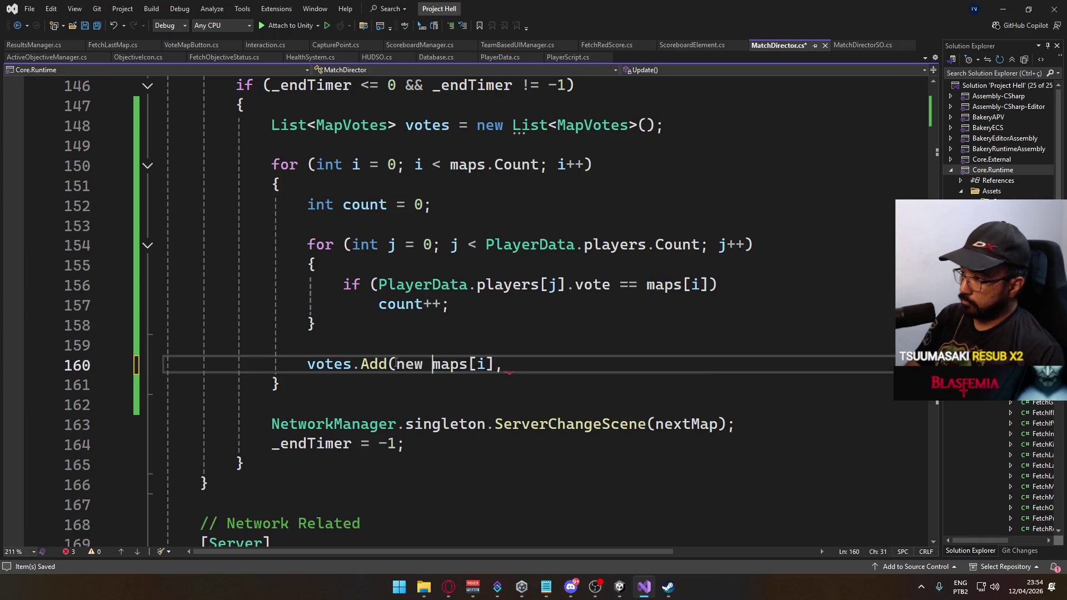
pyautogui.write('pVotes(')
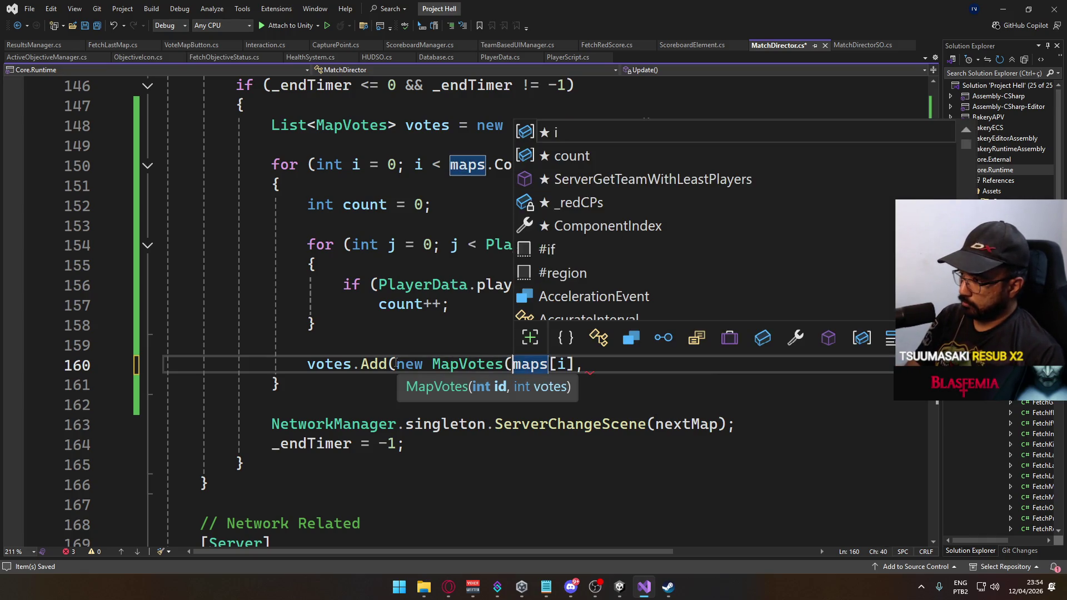
pyautogui.hotkey('ctrl', 'Right')
pyautogui.hotkey('ctrl', 'Right')
pyautogui.hotkey('ctrl', 'Right')
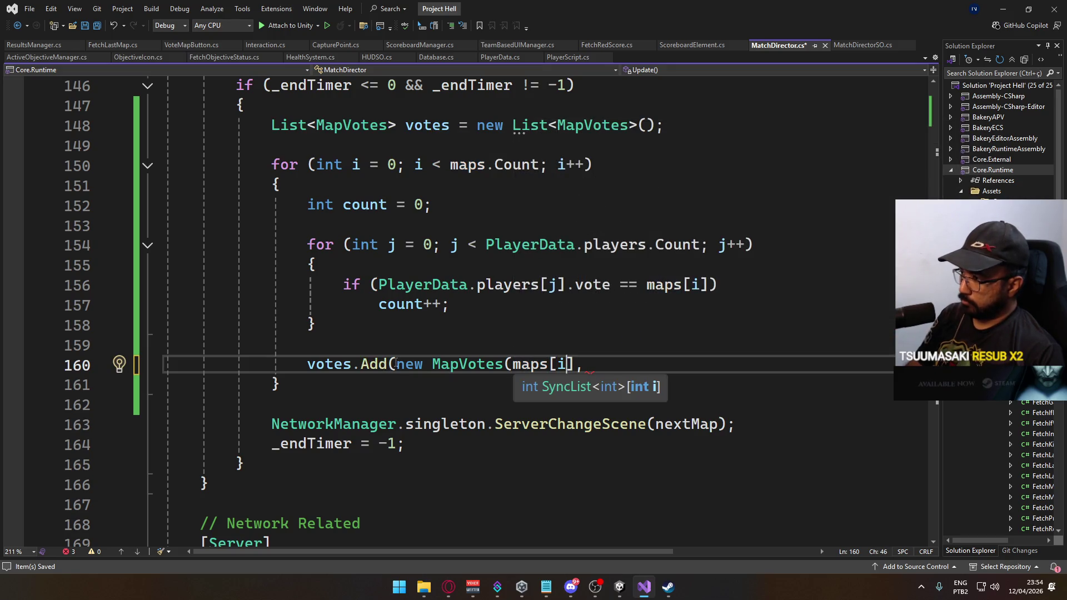
pyautogui.press('Right')
pyautogui.press('Right')
pyautogui.press('Right')
pyautogui.press('Left')
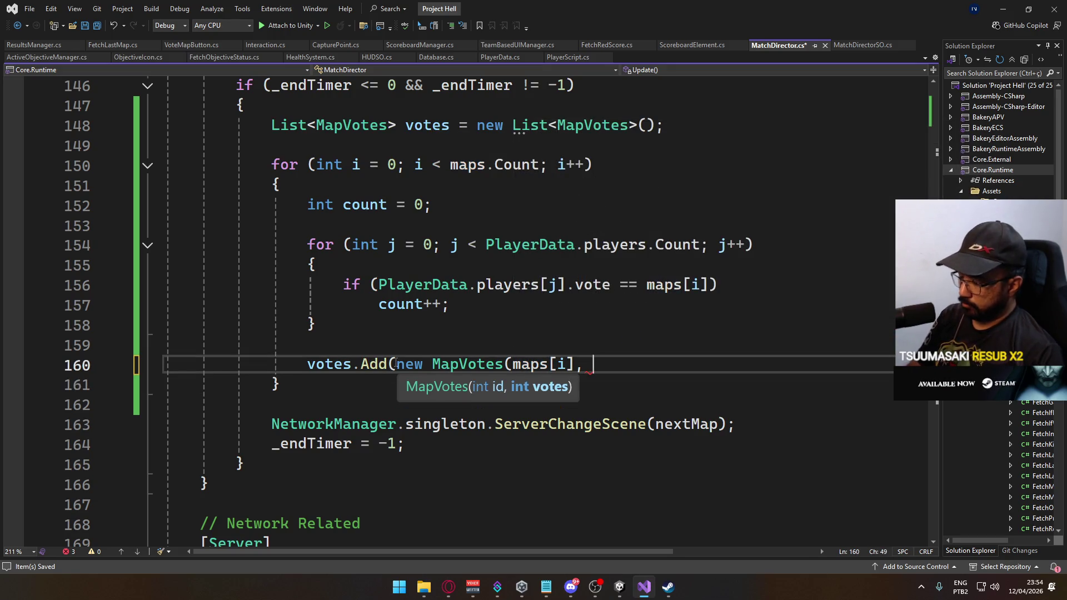
pyautogui.write('count')
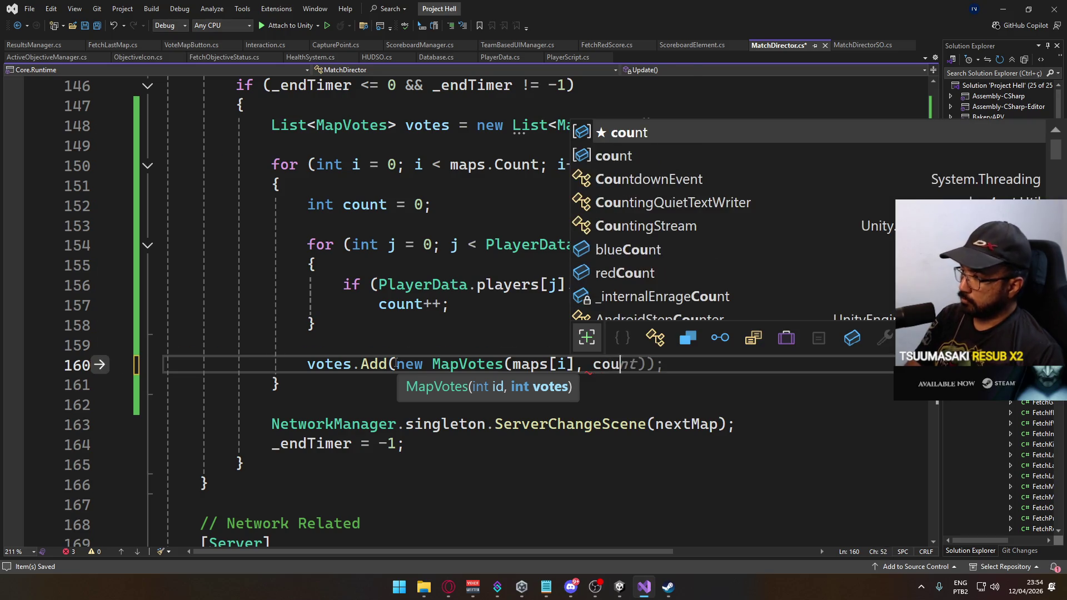
pyautogui.write('));')
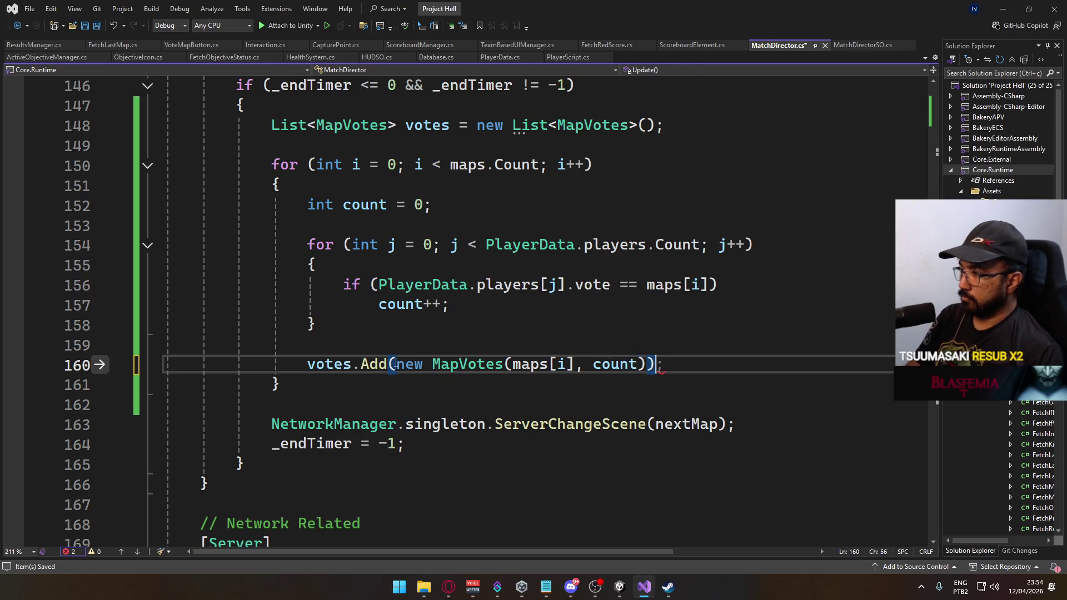
pyautogui.hotkey('ctrl', 's')
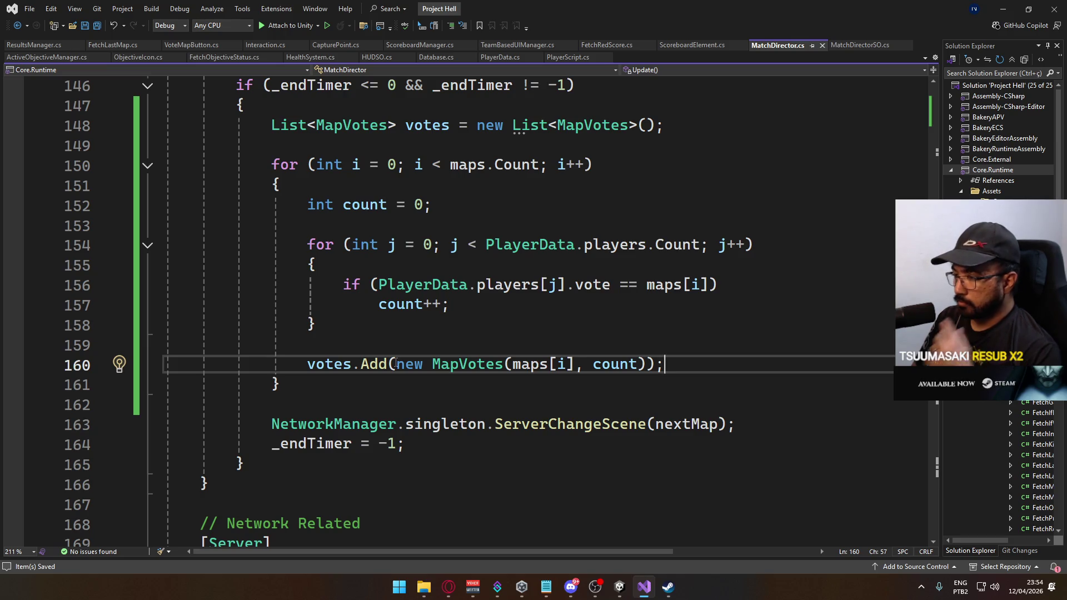
pyautogui.press('Down')
pyautogui.press('Return')
pyautogui.press('Return')
# On line 164, declare List<MapVotes> result assigned from votes, fixing the typos along the way.
pyautogui.write('Resul')
pyautogui.write('t')
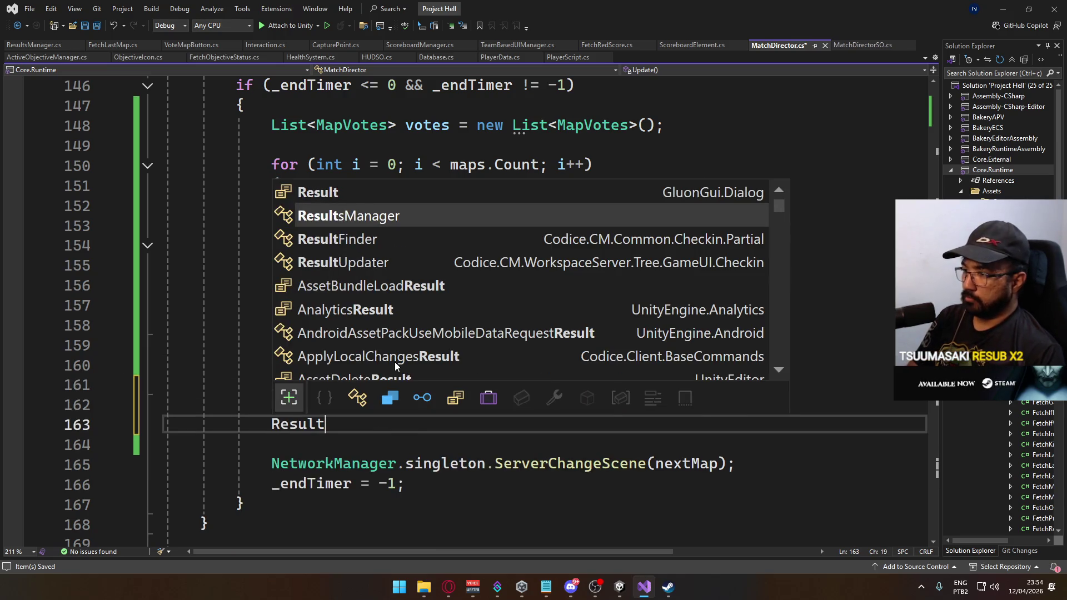
pyautogui.press('Escape')
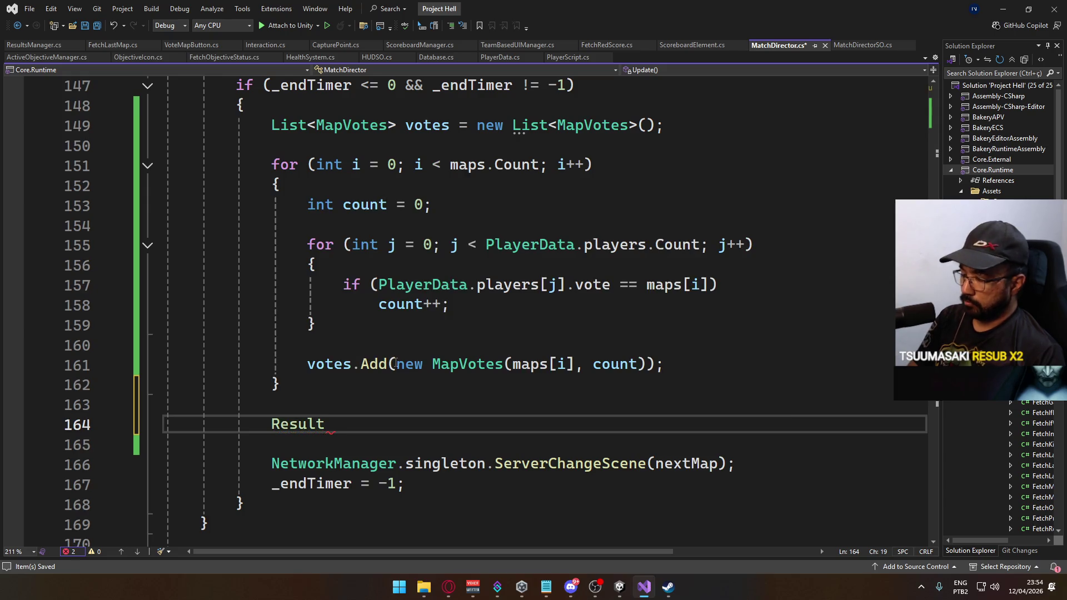
pyautogui.press('BackSpace')
pyautogui.press('BackSpace')
pyautogui.press('BackSpace')
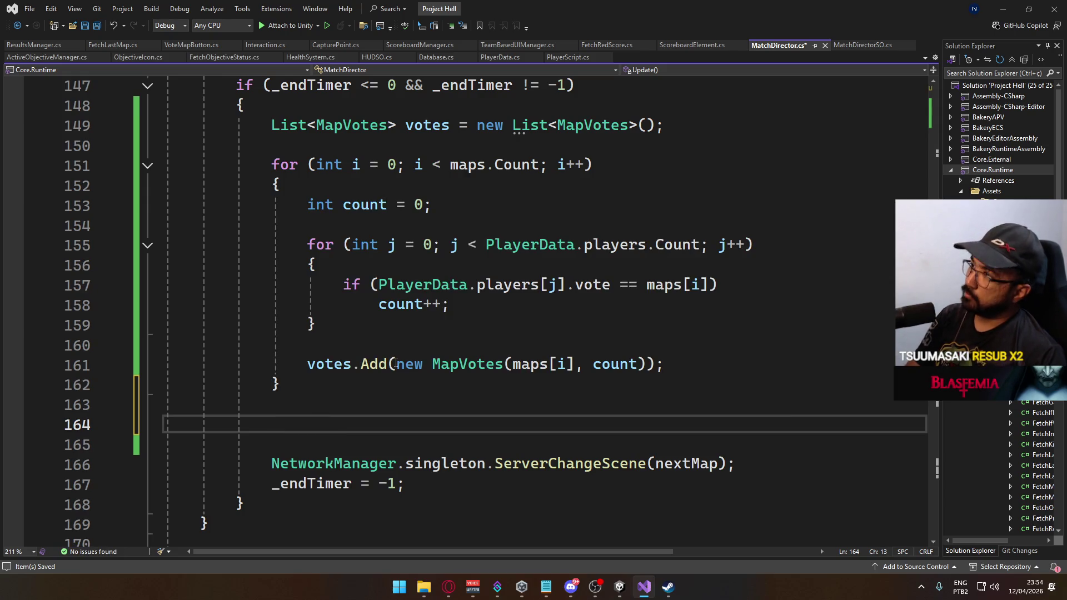
pyautogui.write('ListM')
pyautogui.press('BackSpace')
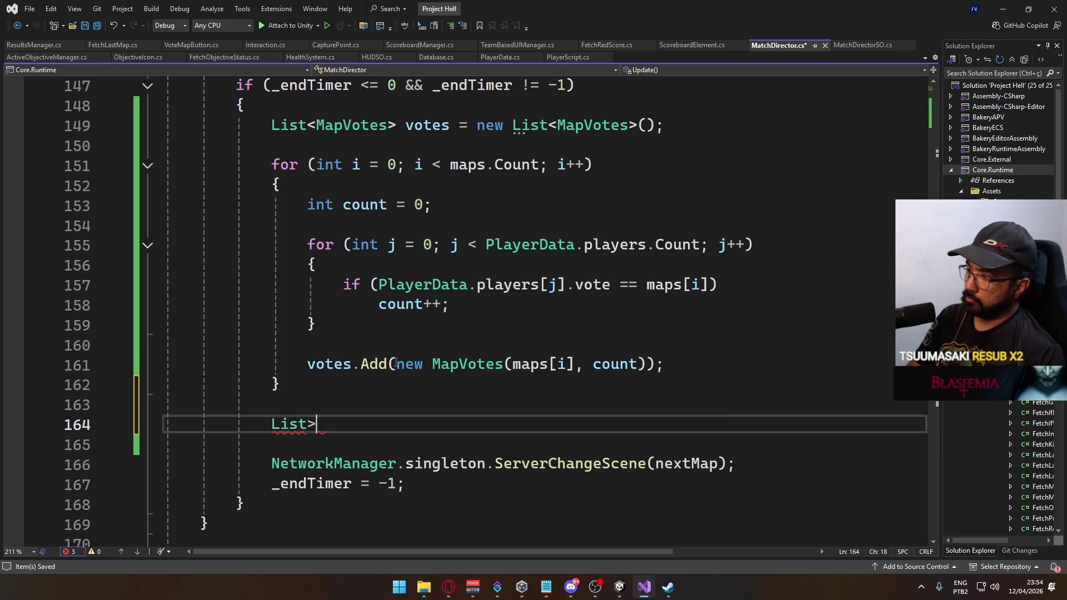
pyautogui.press('BackSpace')
pyautogui.write('<Mapvo')
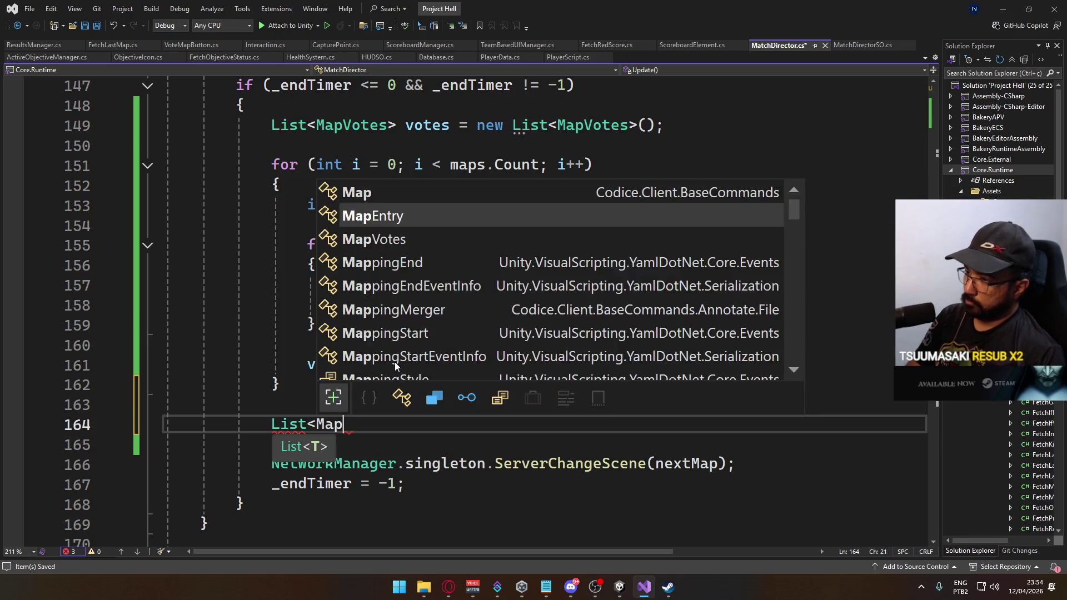
pyautogui.write(']')
pyautogui.press('BackSpace')
pyautogui.write('>().')
pyautogui.press('BackSpace')
pyautogui.press('BackSpace')
pyautogui.press('BackSpace')
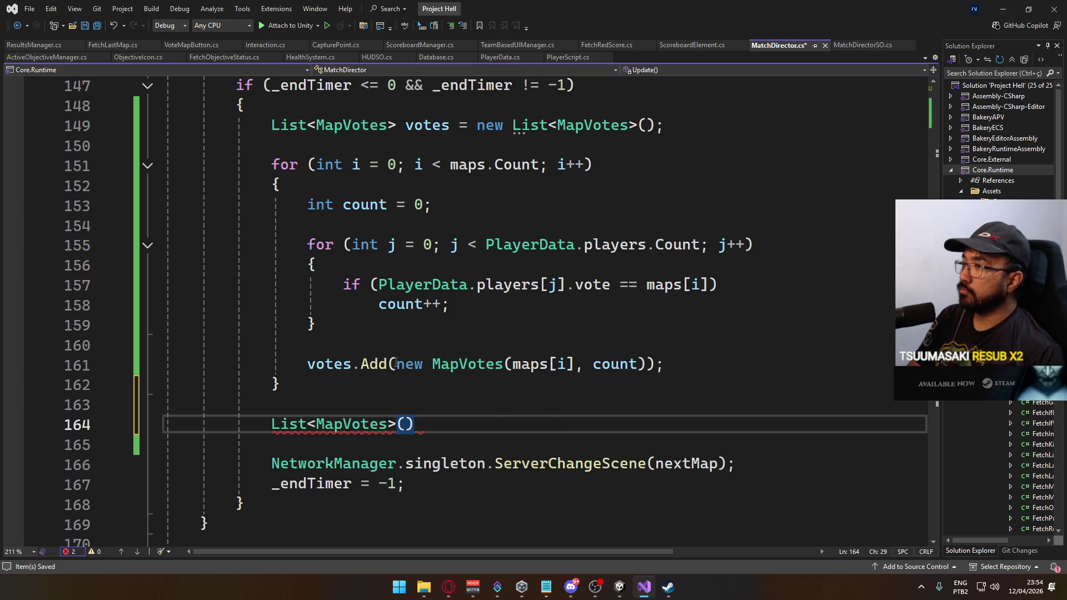
pyautogui.write('result = ')
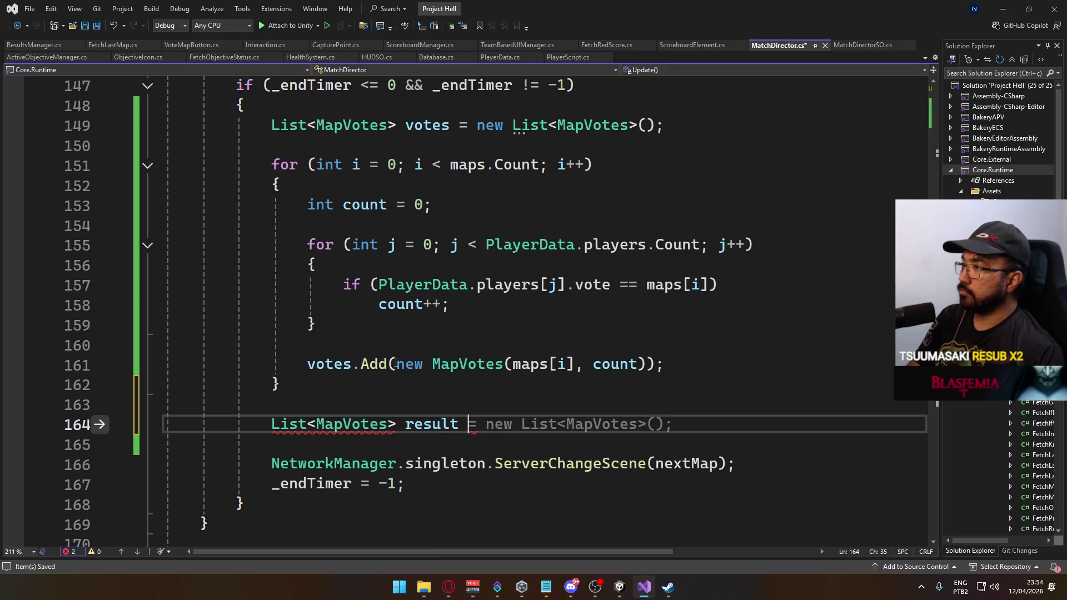
pyautogui.write('votes.orde')
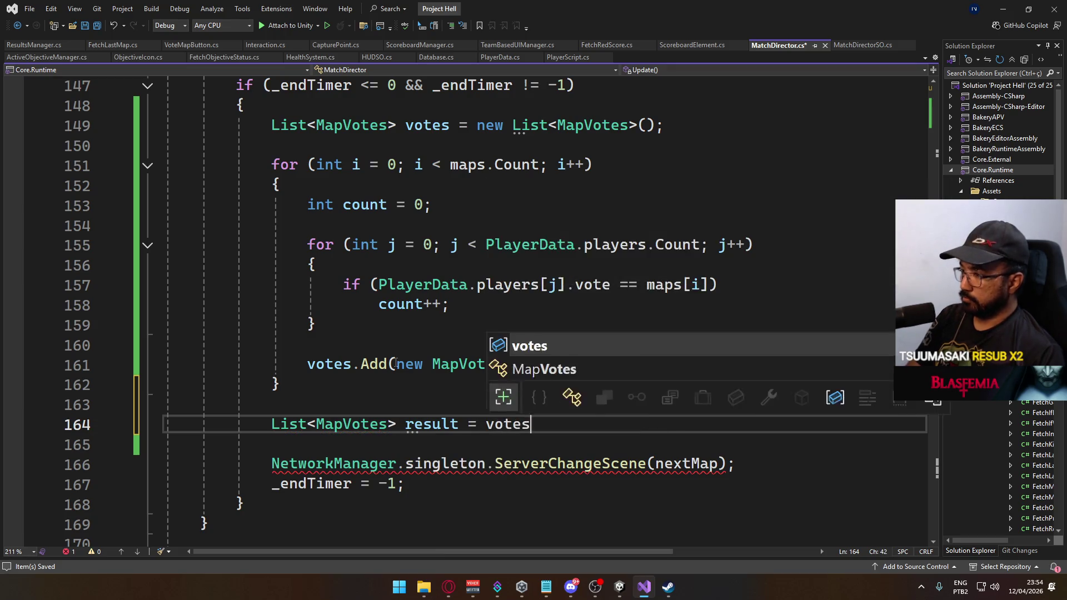
pyautogui.write('rb')
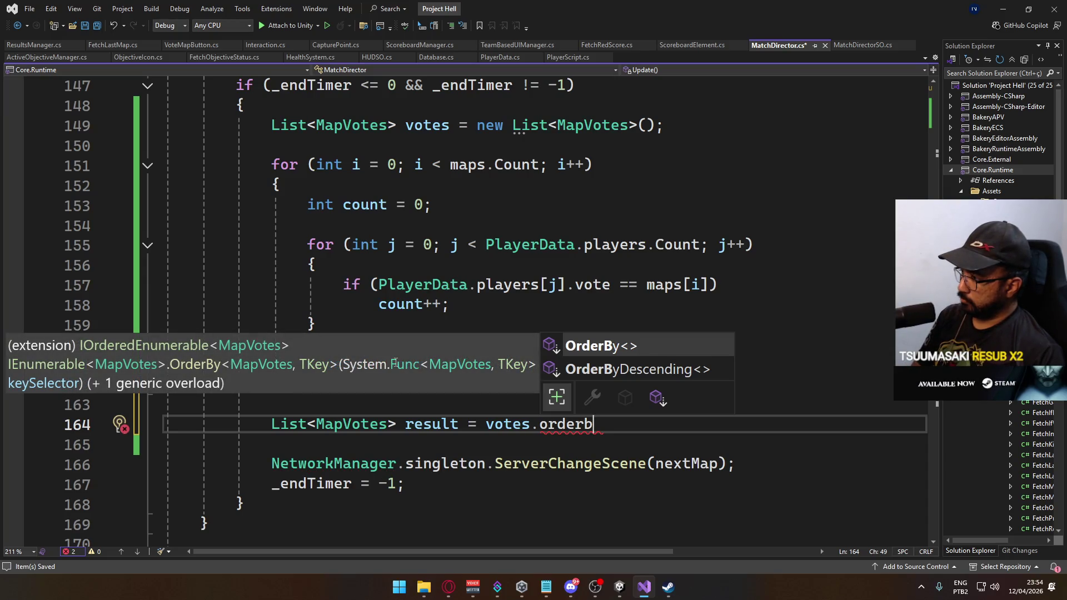
# Complete the line as votes.OrderByDescending(x => x.votes).ToList() and add a new line below.
pyautogui.press('Down')
pyautogui.press('Tab')
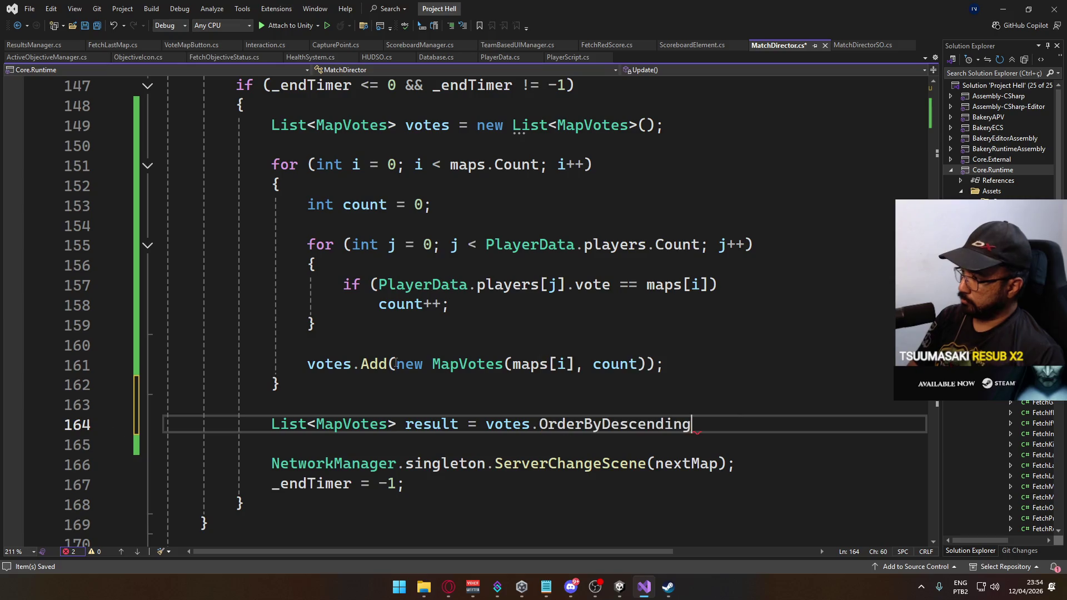
pyautogui.write('(x => x.v')
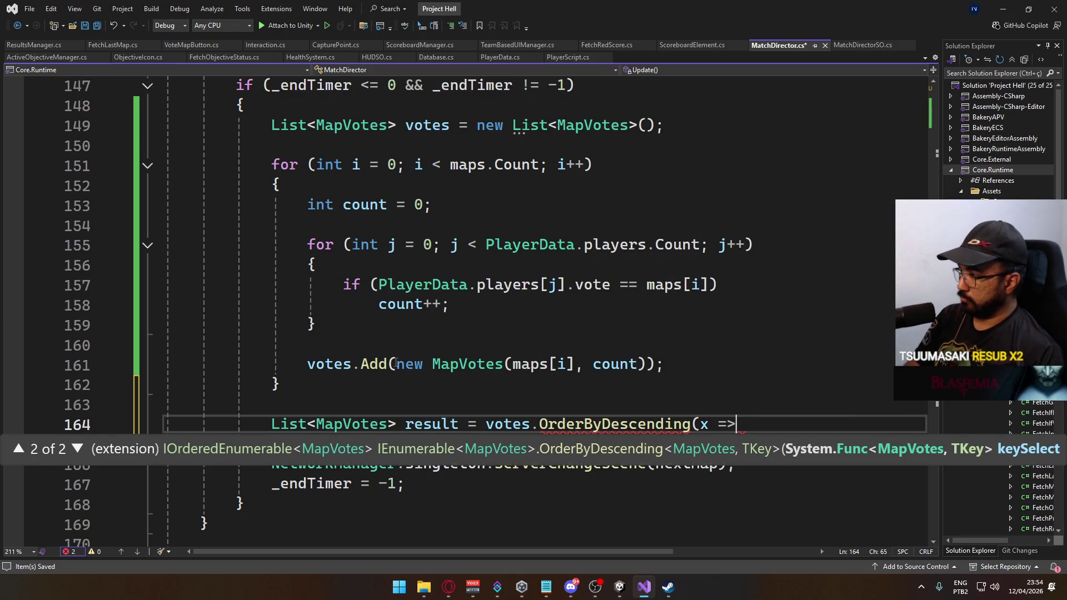
pyautogui.write('otes);')
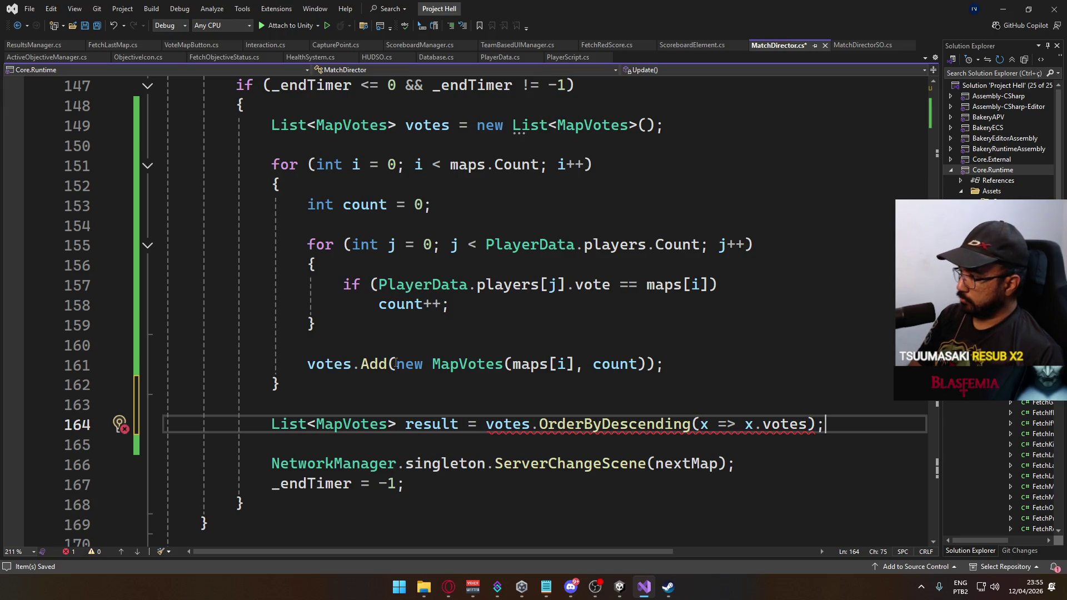
pyautogui.press('Left')
pyautogui.write('.To')
pyautogui.press('Tab')
pyautogui.press('Right')
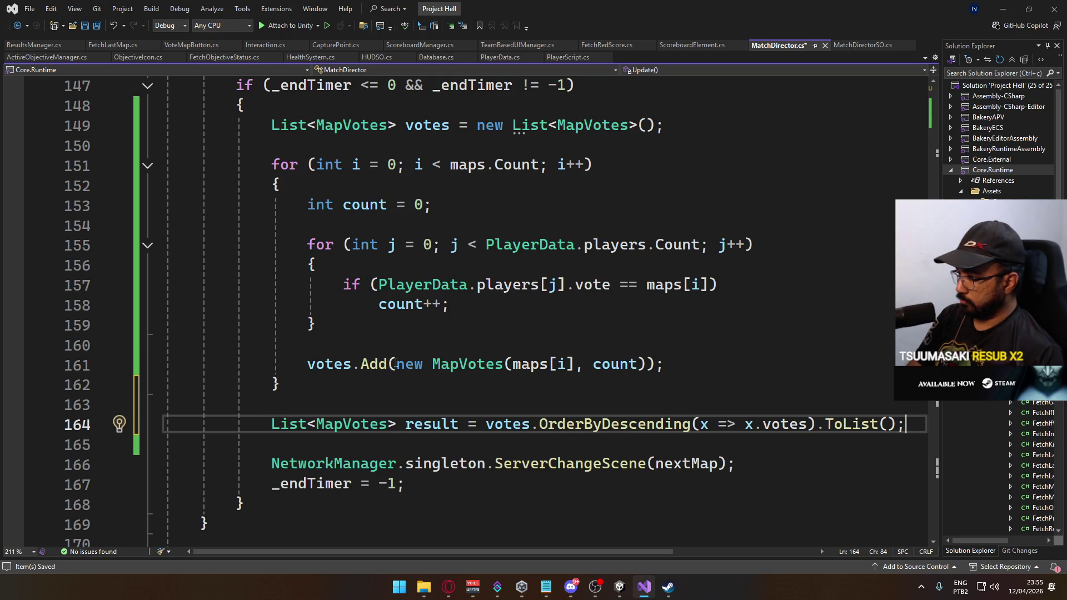
pyautogui.press('Return')
pyautogui.press('Return')
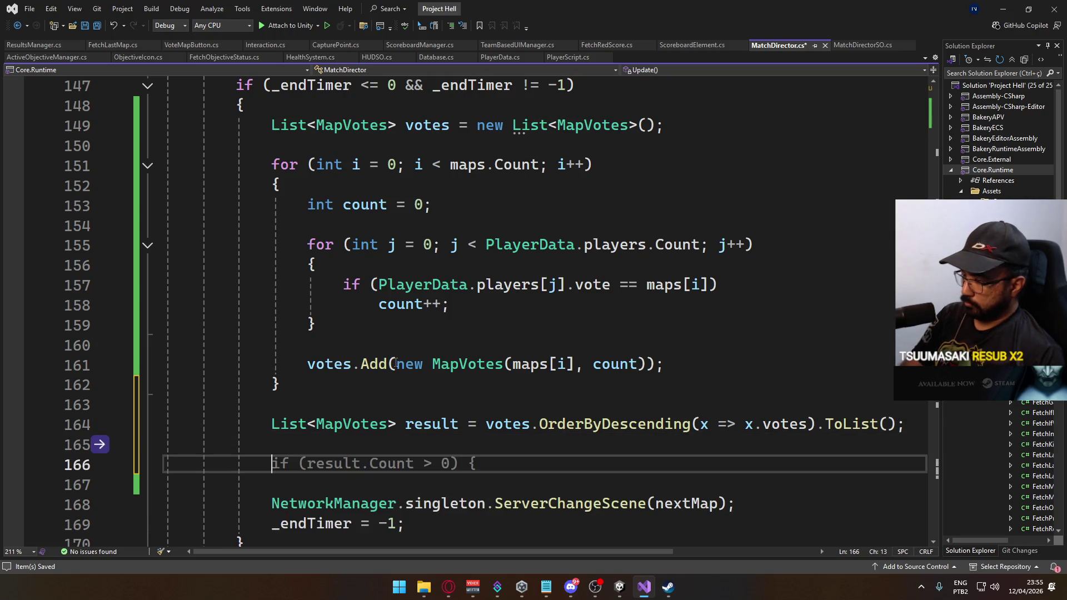
# Delete the abandoned Network/CoreSO attempt, leaving line 165 empty.
pyautogui.write('Net')
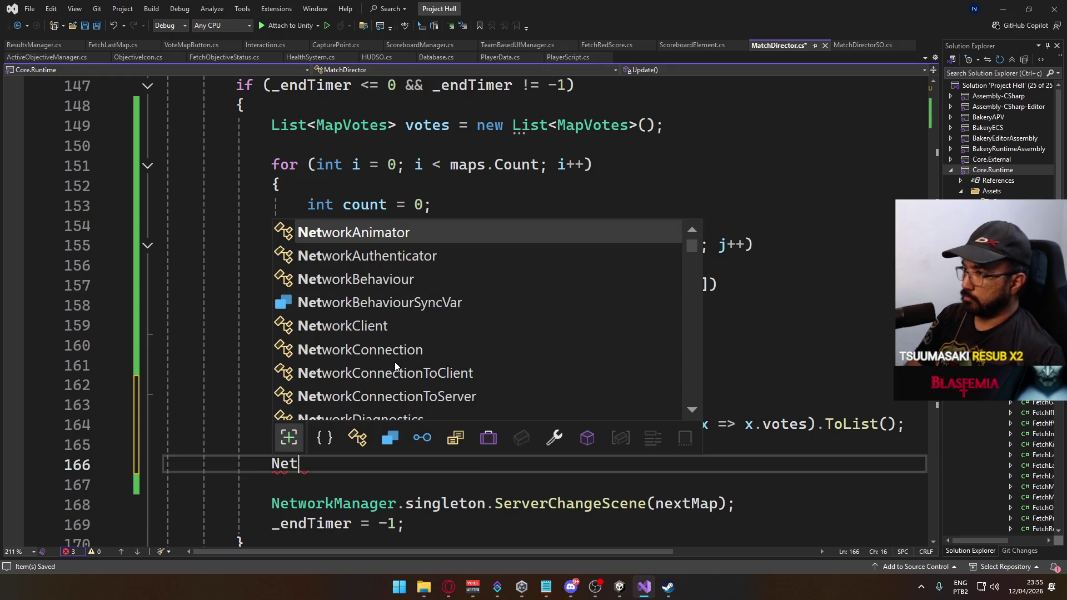
pyautogui.press('BackSpace')
pyautogui.press('BackSpace')
pyautogui.press('BackSpace')
pyautogui.write('CoreSO')
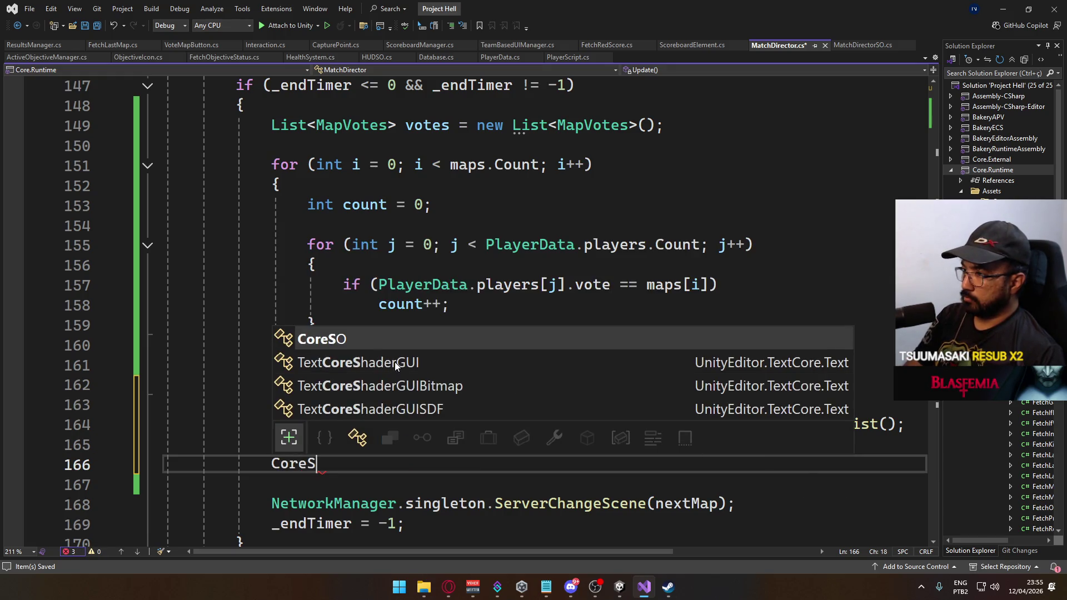
pyautogui.write('.se')
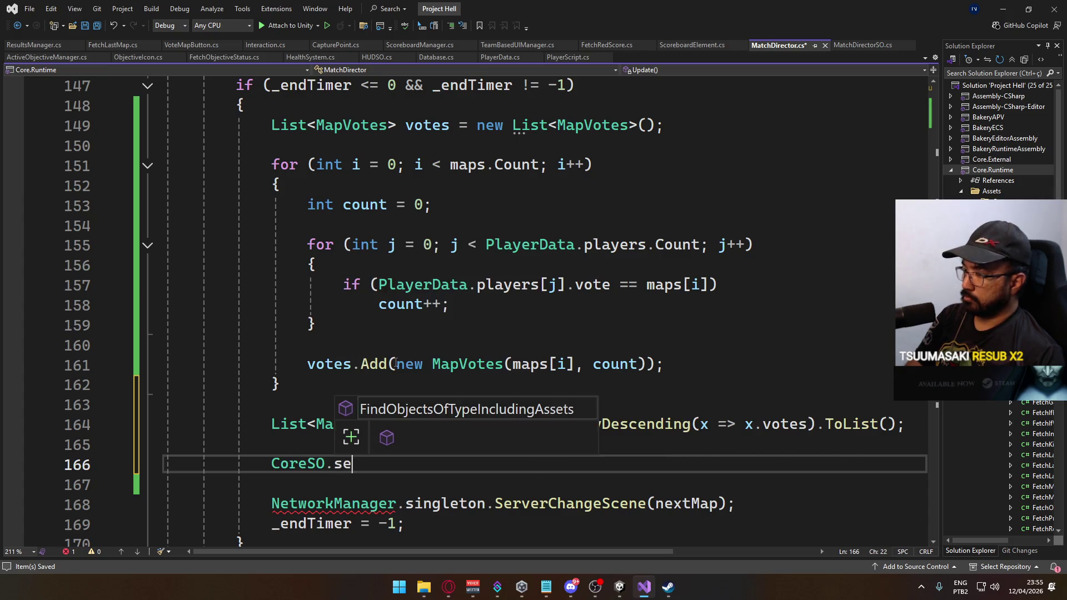
pyautogui.press('BackSpace')
pyautogui.press('BackSpace')
pyautogui.press('BackSpace')
pyautogui.press('BackSpace')
pyautogui.press('BackSpace')
pyautogui.press('BackSpace')
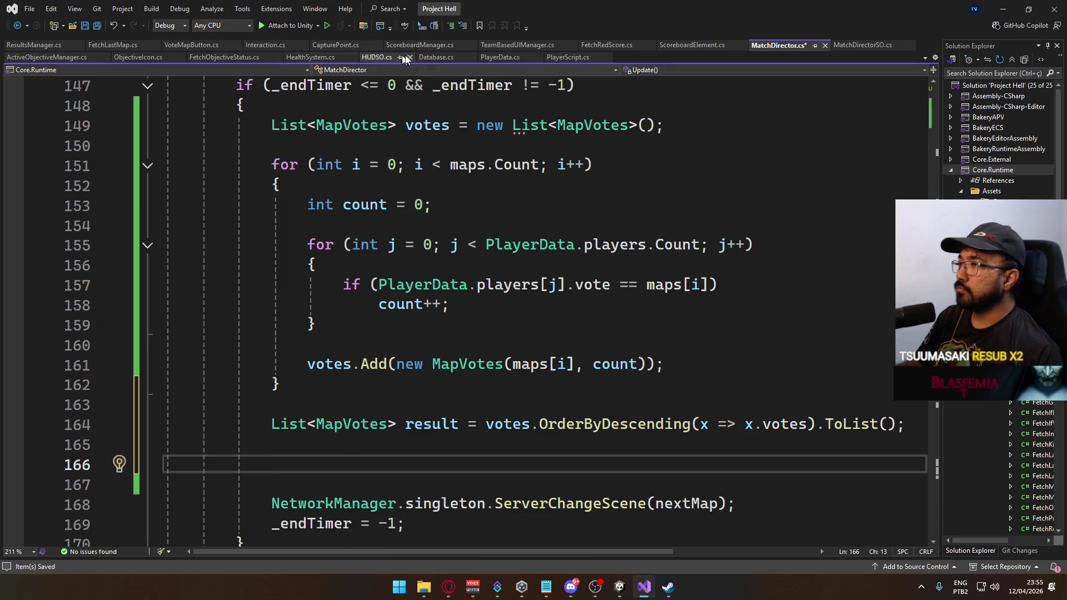
pyautogui.click(384, 441)
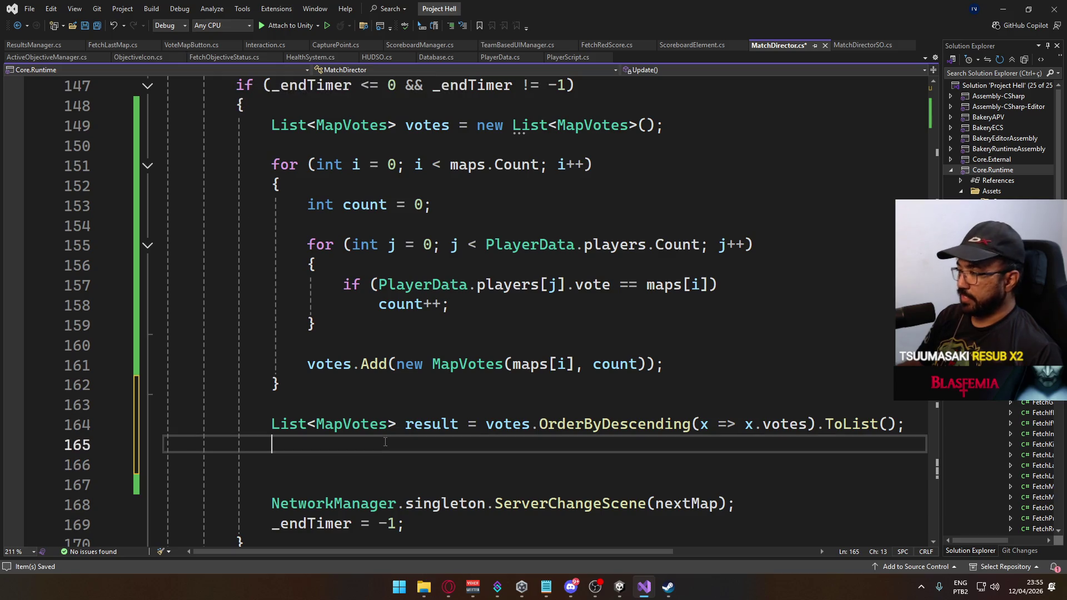
# Back in Unity, open the offline scene from the Scenes folder.
pyautogui.click(619, 586)
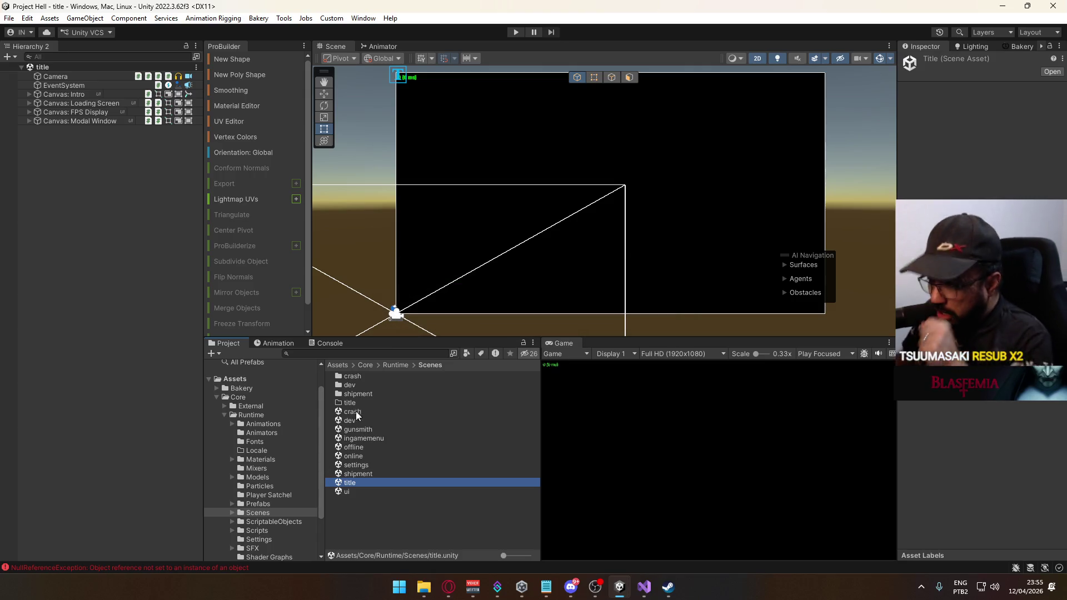
pyautogui.doubleClick(362, 422)
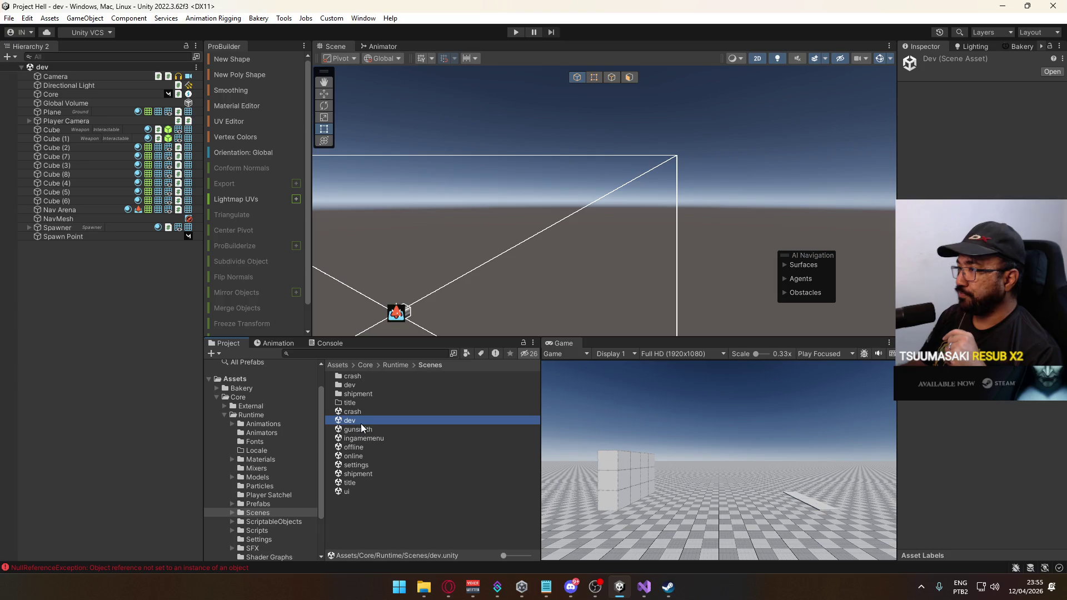
pyautogui.click(366, 455)
pyautogui.doubleClick(361, 448)
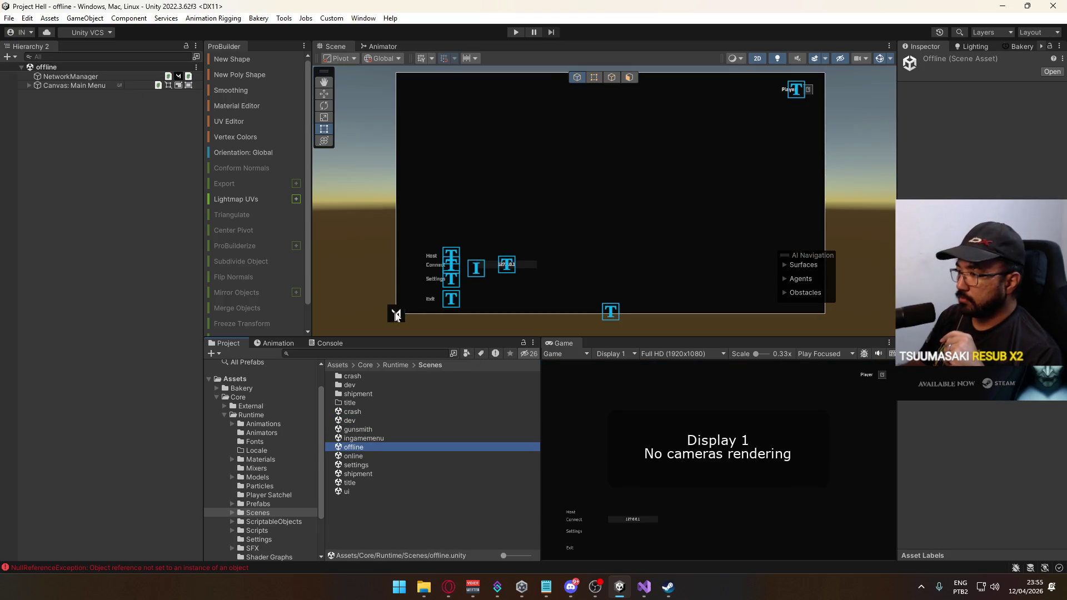
# Expand Canvas: Main Menu > Main Container > Tab: Host Game > Vertical Group and inspect Map Option's events.
pyautogui.click(28, 85)
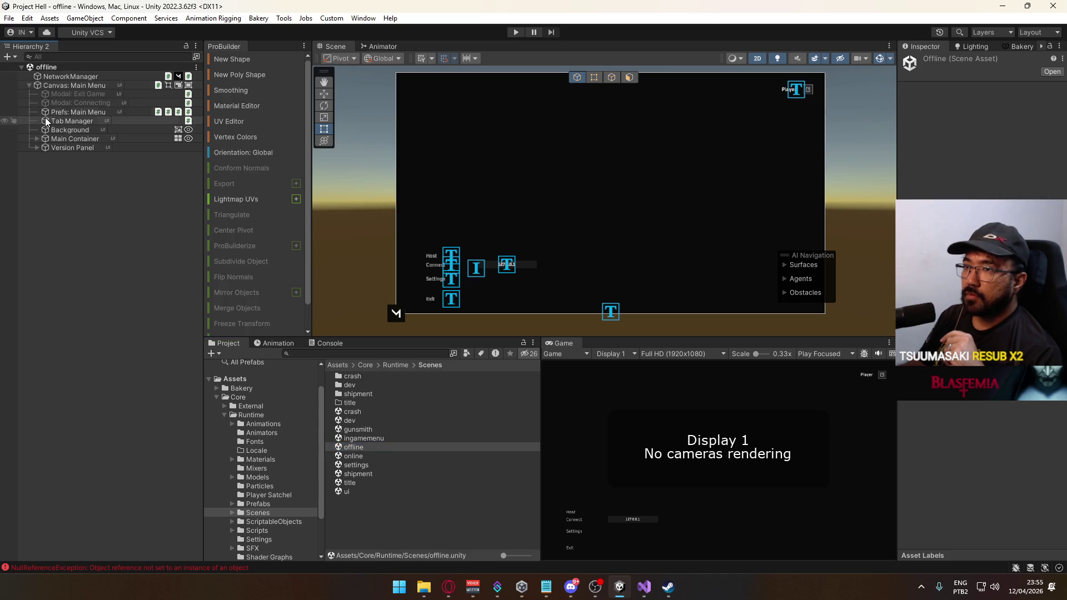
pyautogui.click(37, 138)
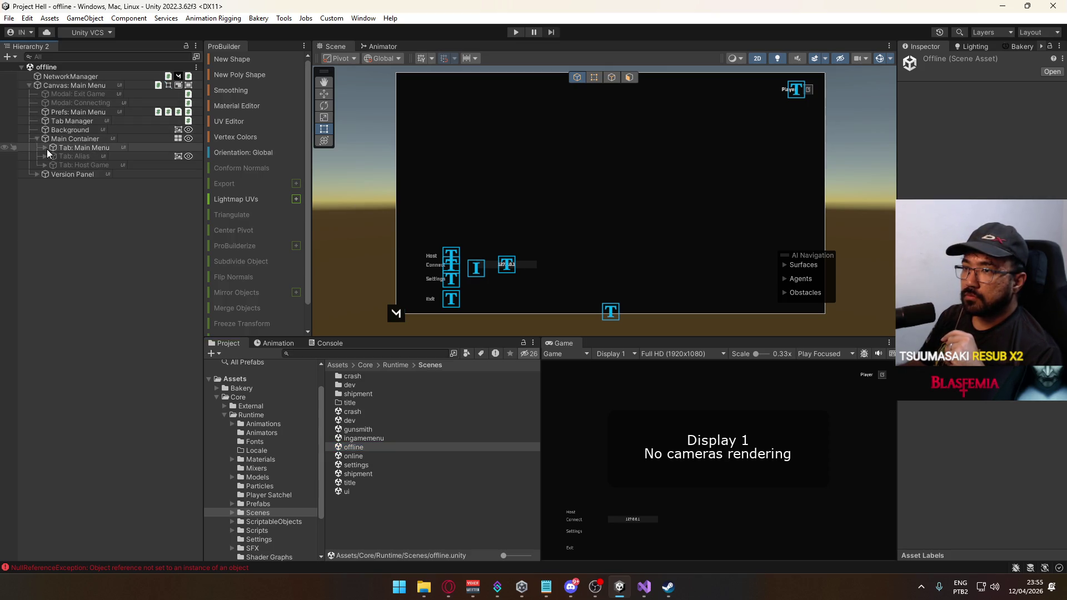
pyautogui.click(47, 148)
pyautogui.click(47, 156)
pyautogui.click(48, 165)
pyautogui.click(45, 165)
pyautogui.click(52, 174)
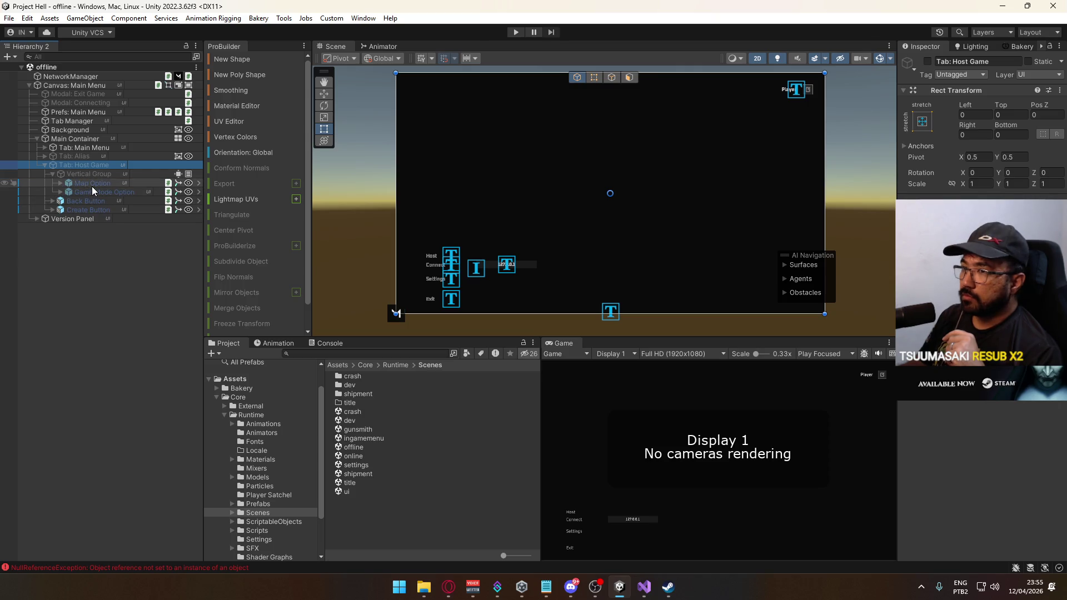
pyautogui.click(91, 184)
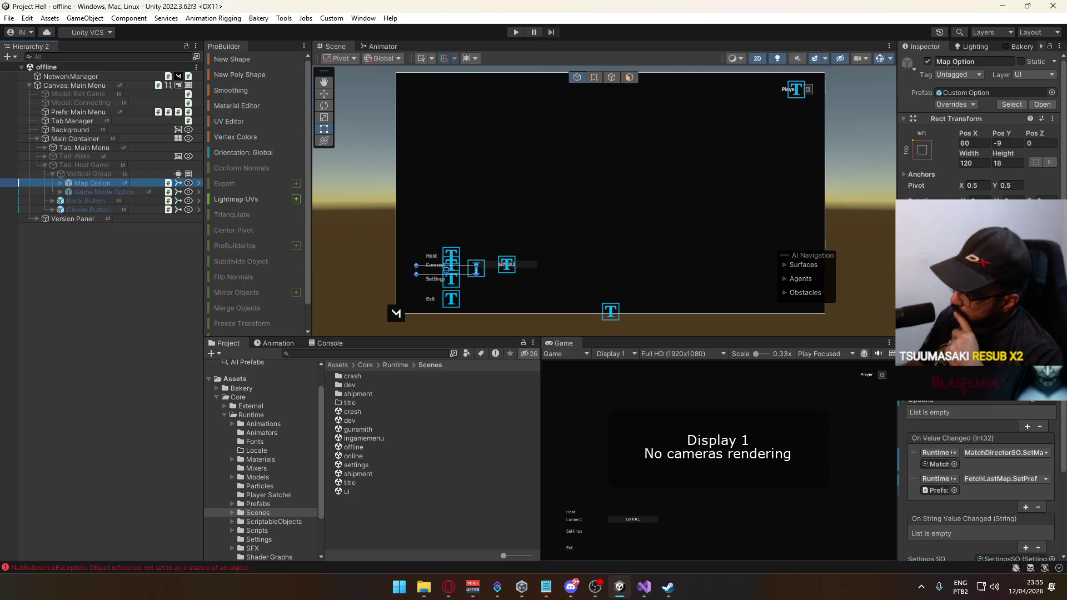
pyautogui.moveTo(893, 418)
pyautogui.mouseDown()
pyautogui.moveTo(813, 406)
pyautogui.moveTo(840, 409)
pyautogui.mouseUp()
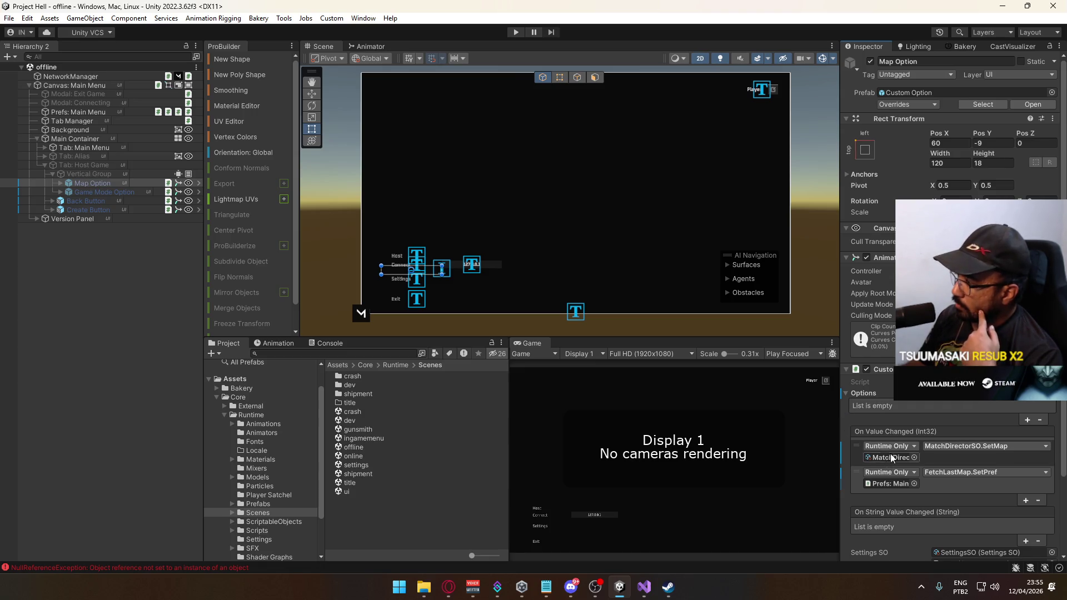
pyautogui.scroll(-3, 888, 457)
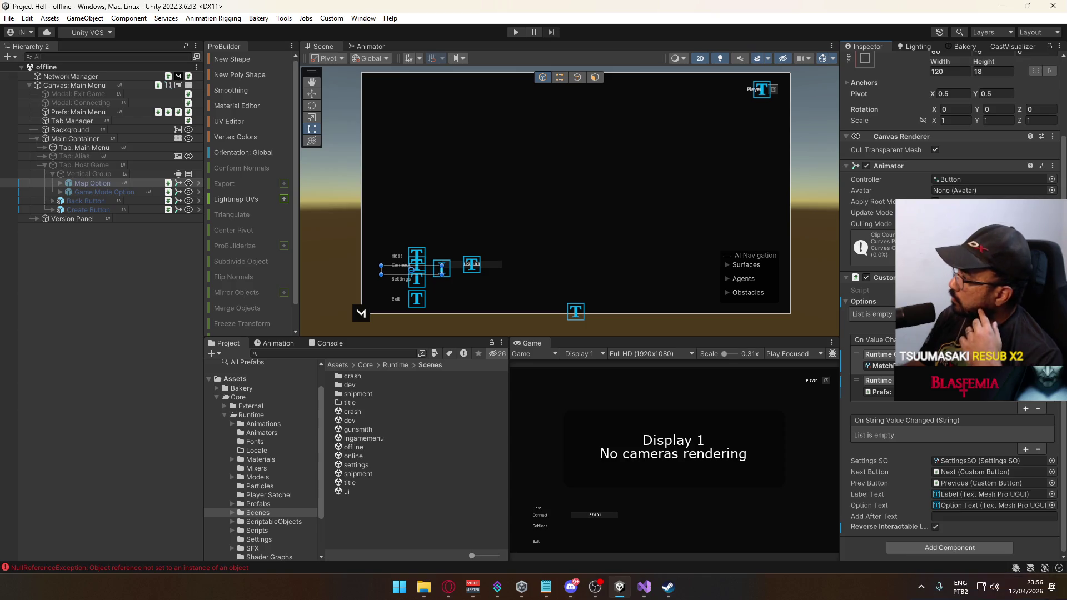
# Inspect the NetworkManager: offline scene offline, online scene crash, address localhost.
pyautogui.click(78, 77)
pyautogui.scroll(-3, 938, 441)
pyautogui.scroll(5, 938, 442)
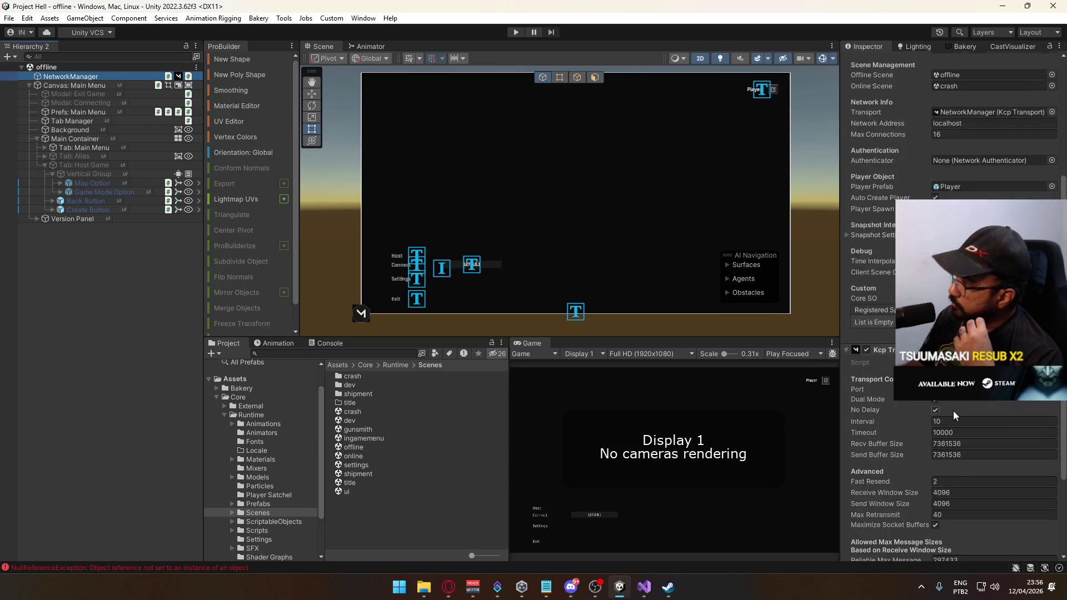
# Read the CustomNetworkManager script's scene-change overrides in Visual Studio, then return to Unity.
pyautogui.doubleClick(966, 155)
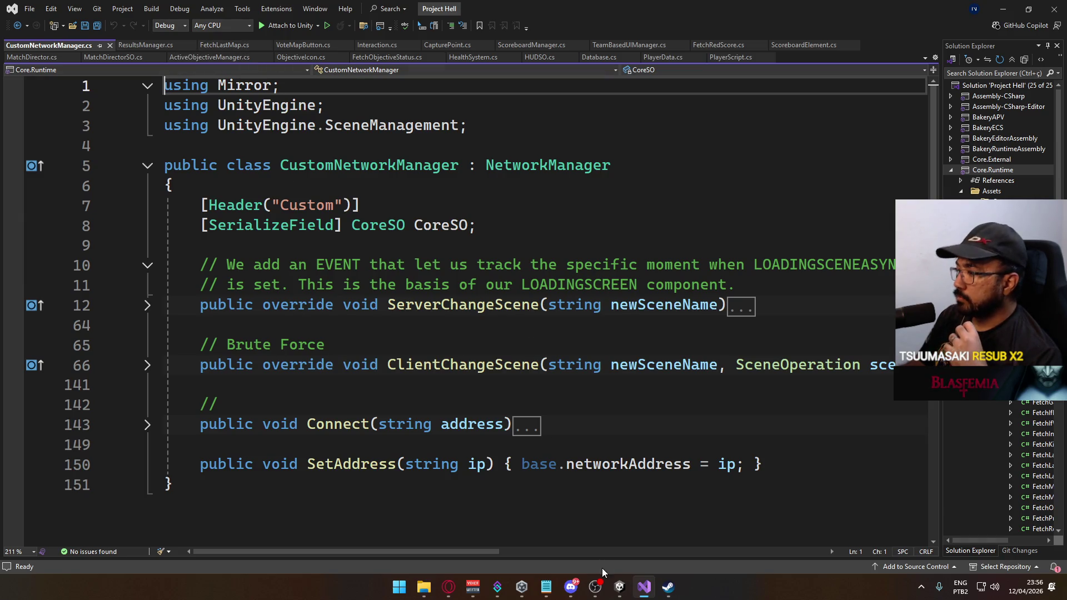
pyautogui.click(619, 587)
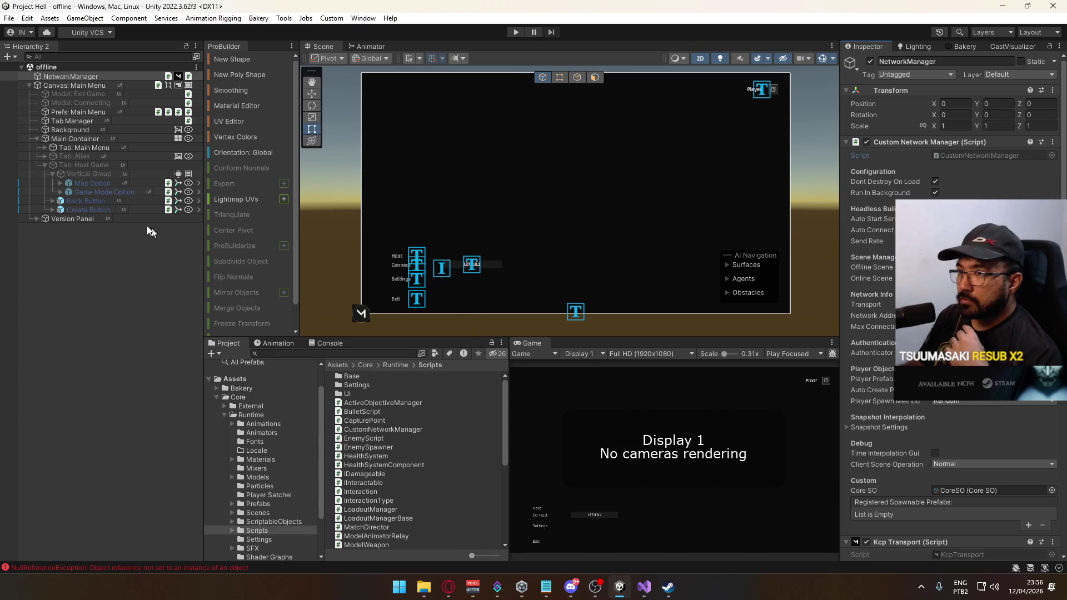
# Recheck the Create Button's click event and the Map Option's events.
pyautogui.click(88, 210)
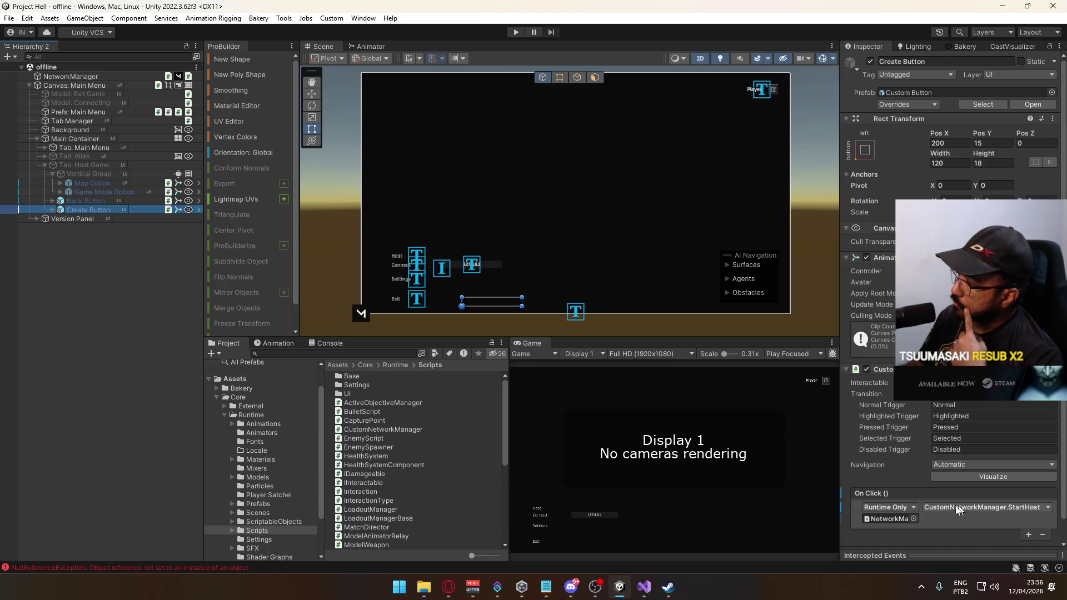
pyautogui.click(111, 183)
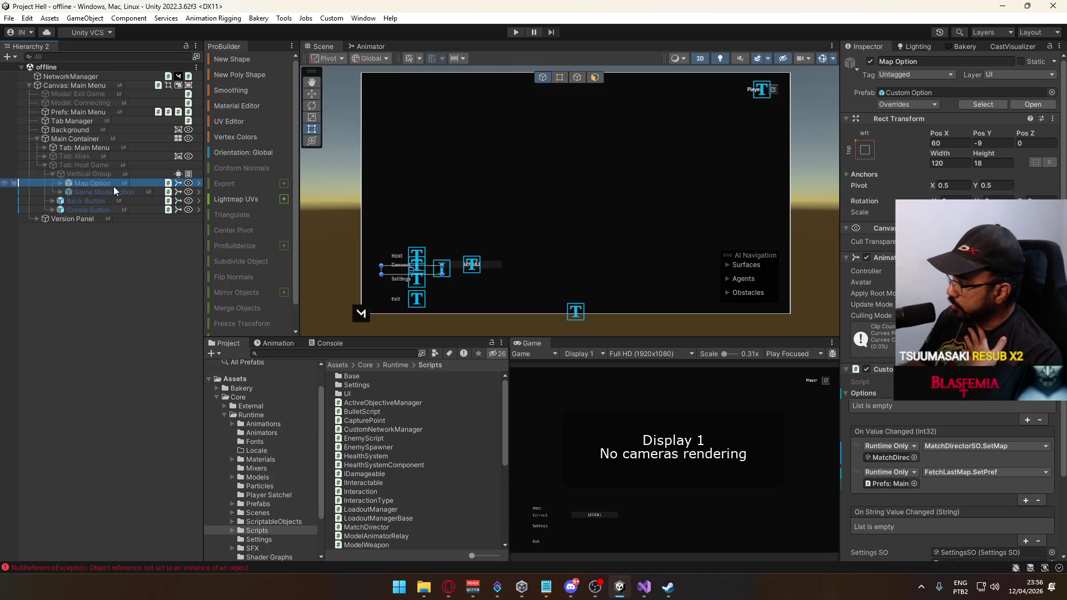
pyautogui.scroll(-3, 1008, 440)
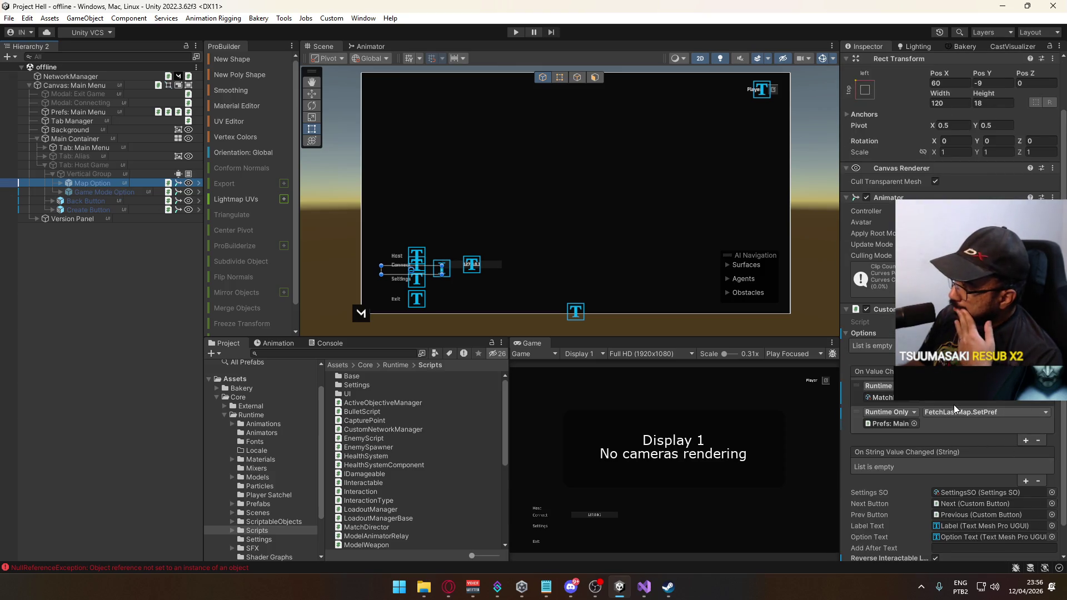
pyautogui.scroll(-2, 954, 405)
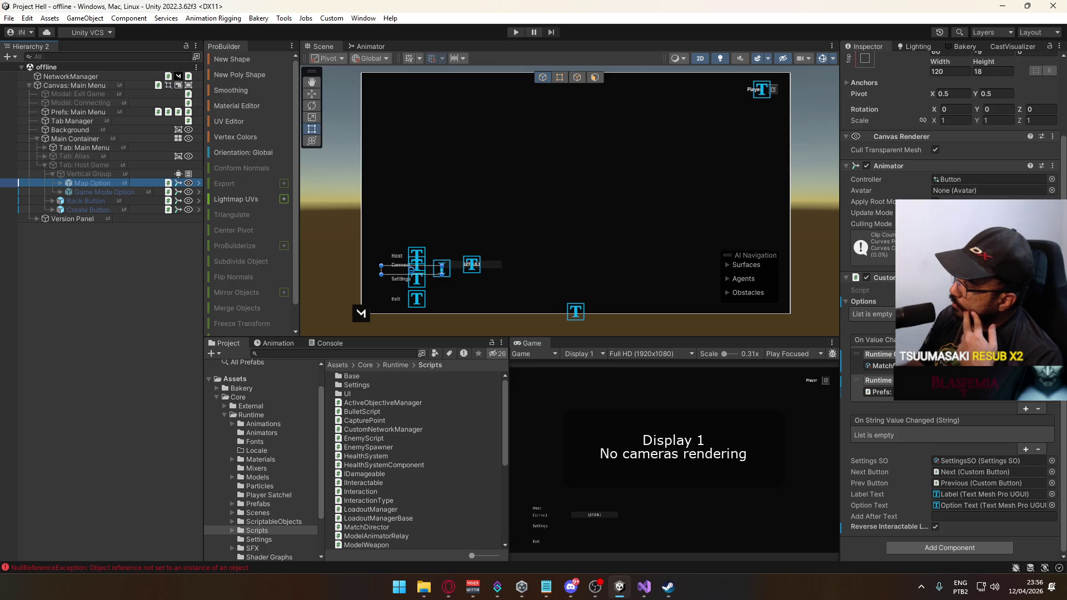
# Open MatchDirector.cs in Visual Studio via the MatchDirectorSO asset in ScriptableObjects.
pyautogui.click(273, 521)
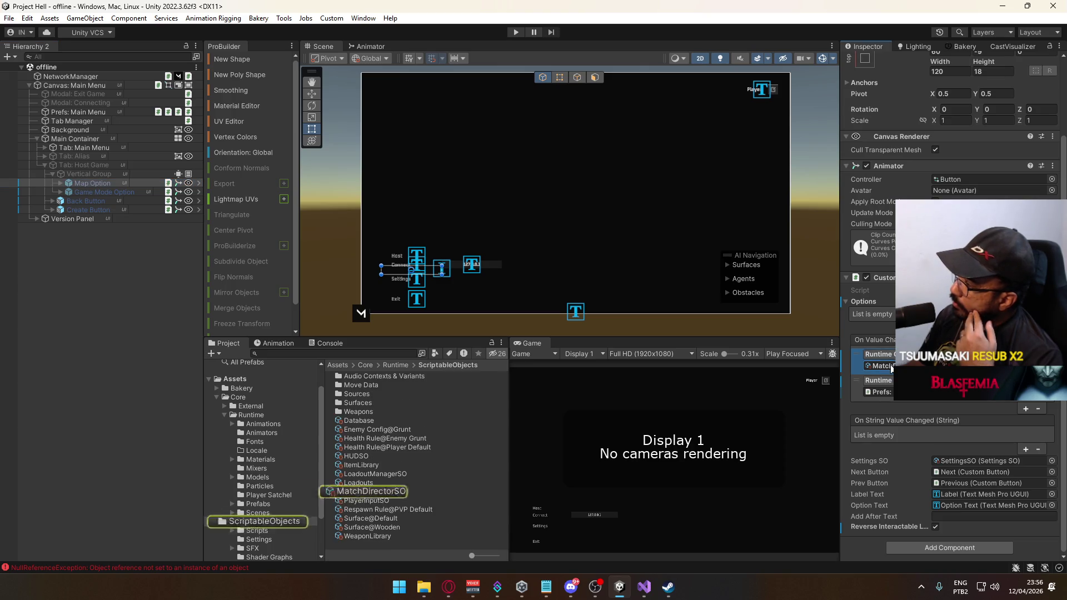
pyautogui.click(364, 493)
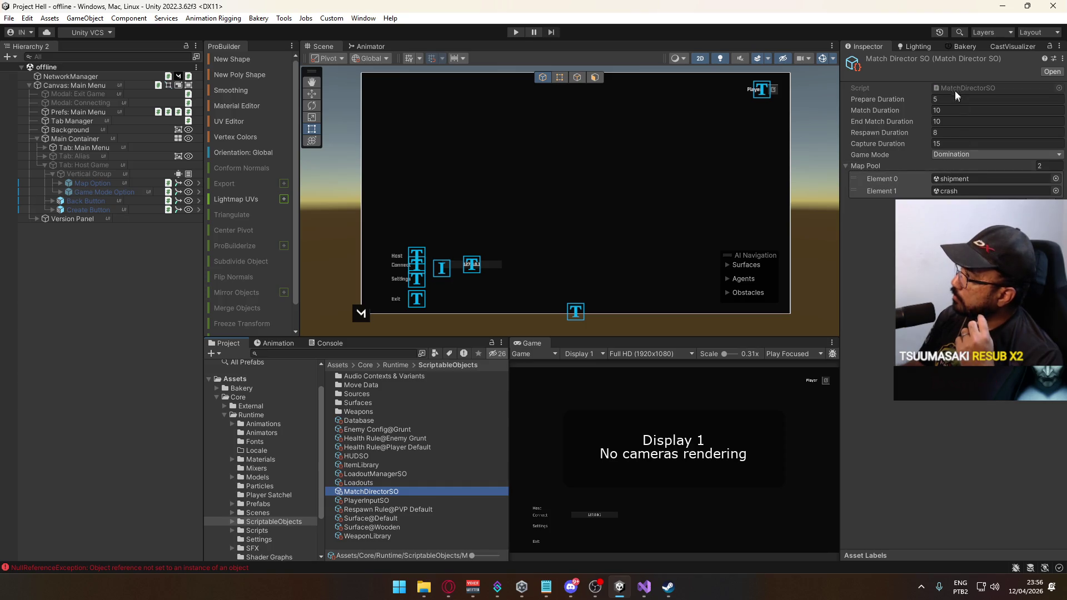
pyautogui.click(955, 88)
pyautogui.doubleClick(955, 87)
pyautogui.hotkey('ctrl', 'Tab')
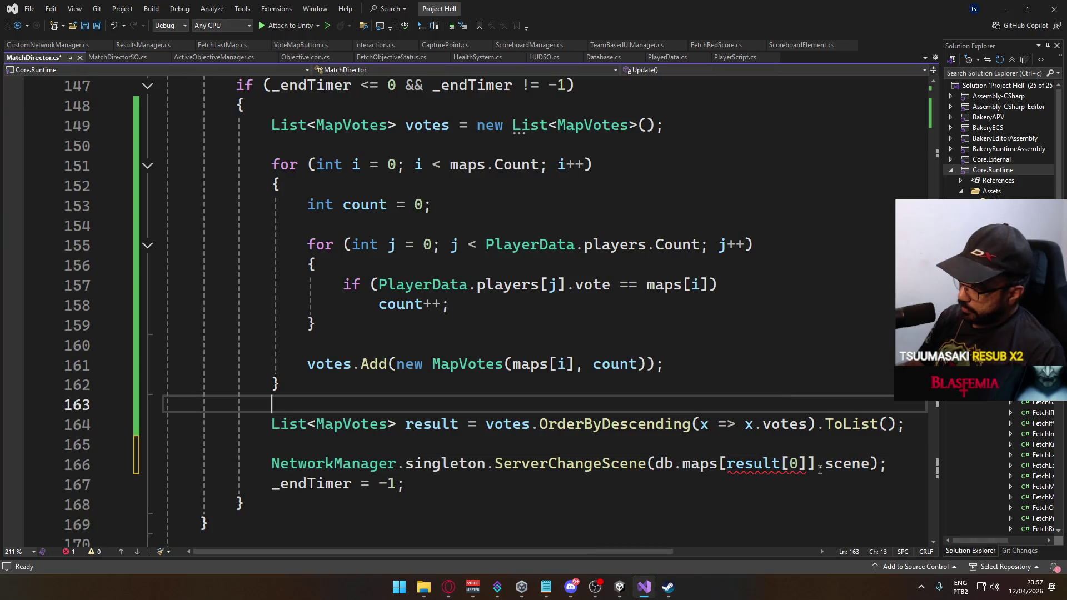
# Change result[0] to result[0].id on line 166, save MatchDirector.cs, and switch to Unity.
pyautogui.write('.id')
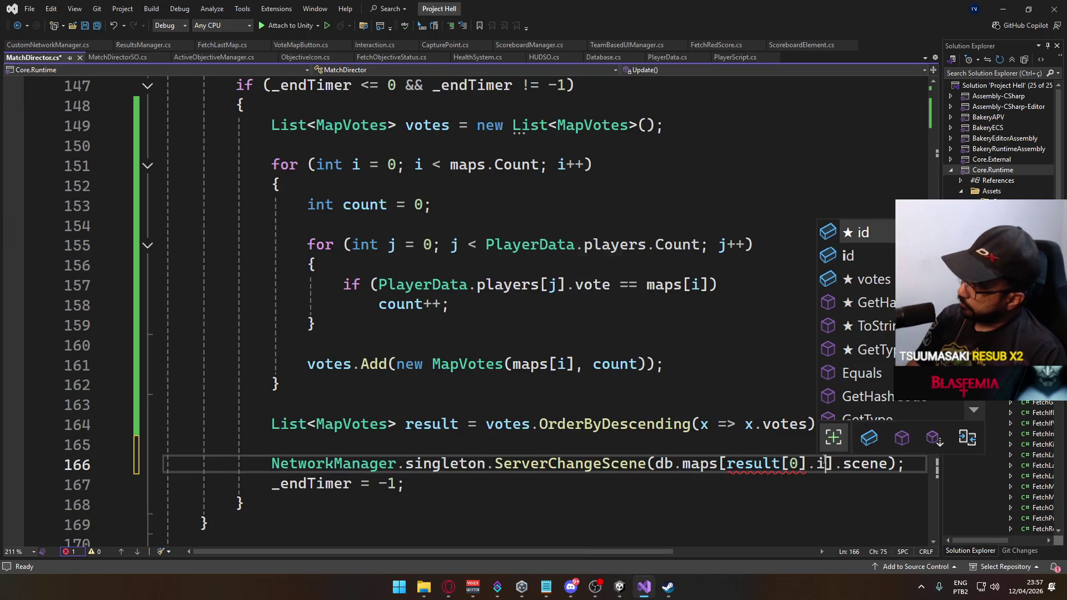
pyautogui.press('Escape')
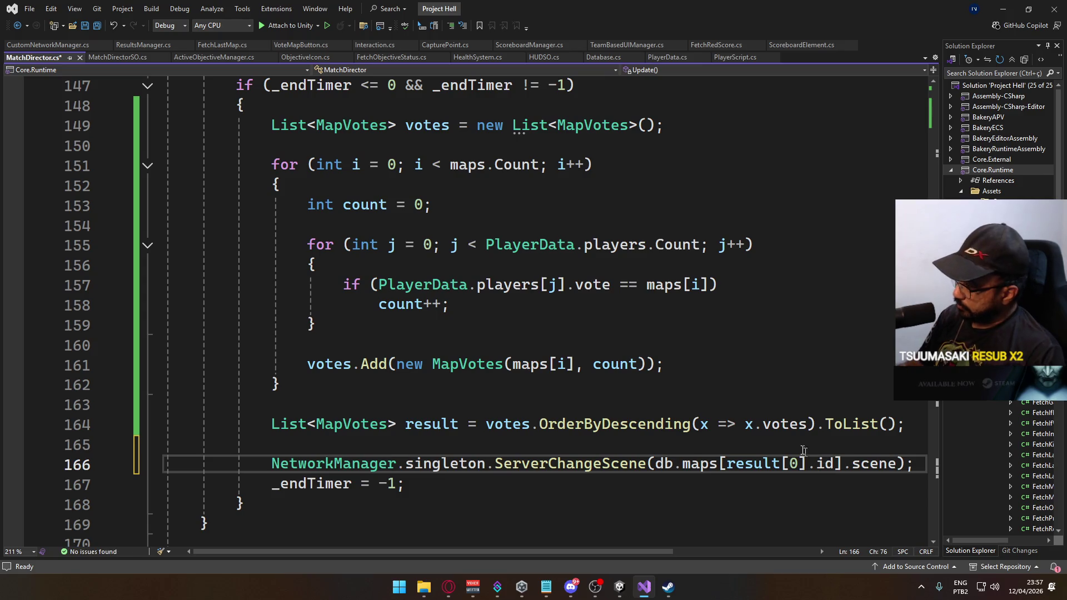
pyautogui.click(752, 424)
pyautogui.hotkey('ctrl', 's')
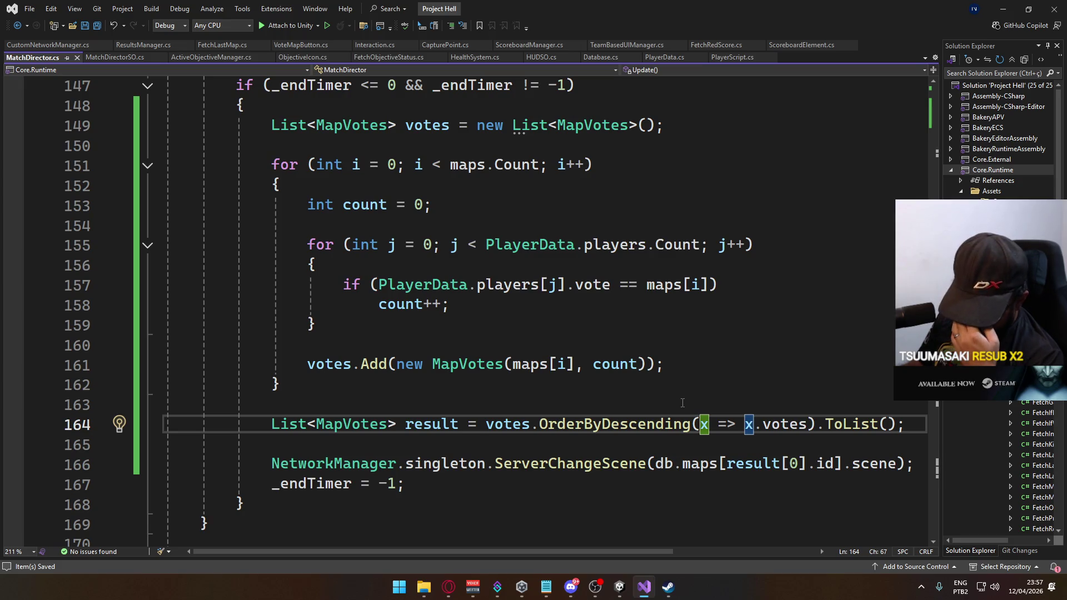
pyautogui.scroll(7, 558, 417)
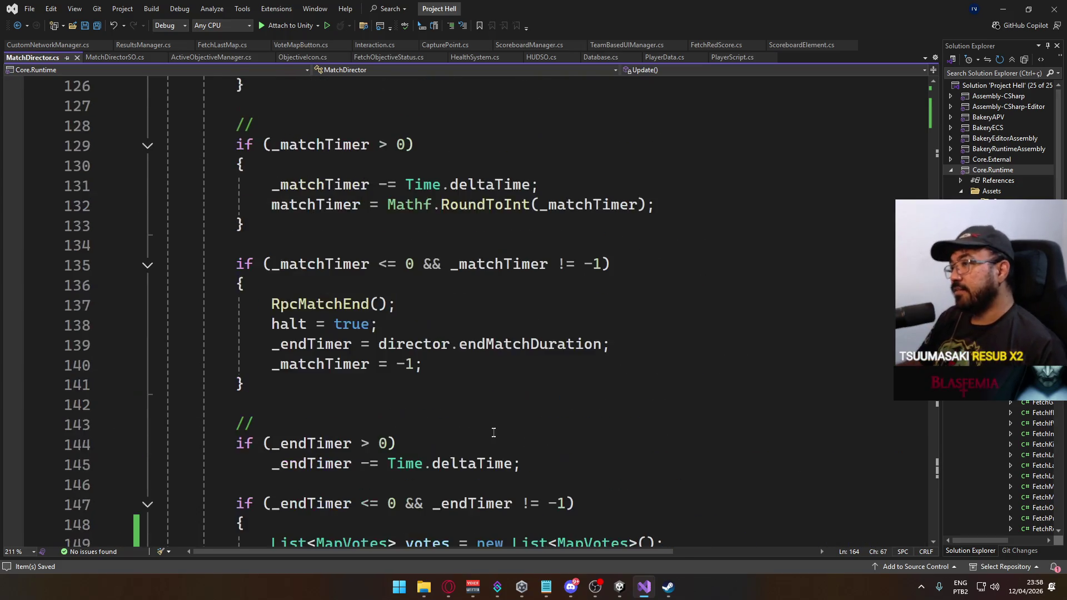
pyautogui.click(615, 591)
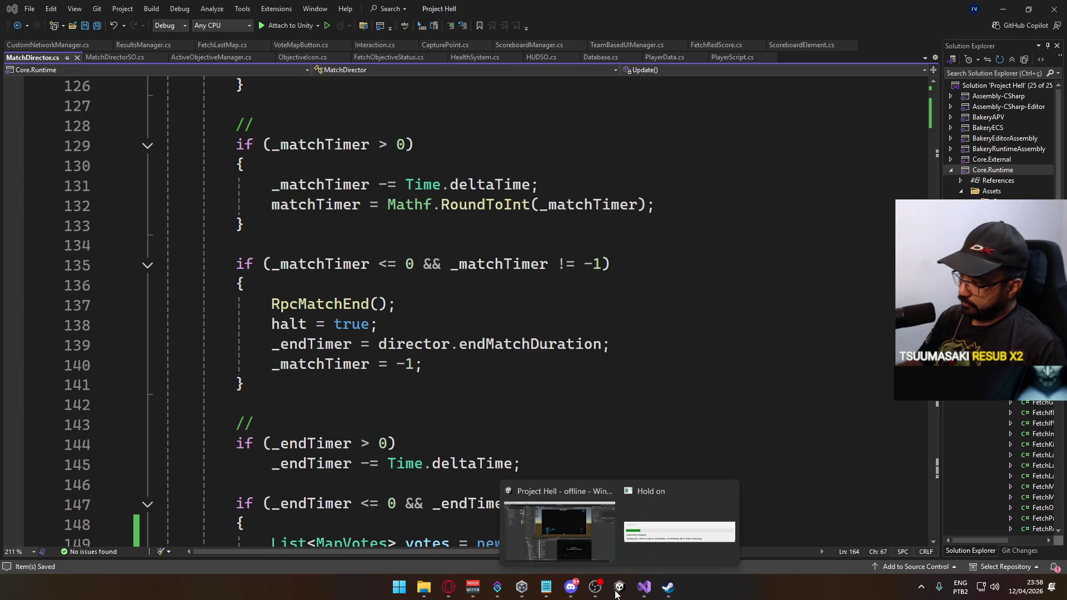
pyautogui.click(586, 534)
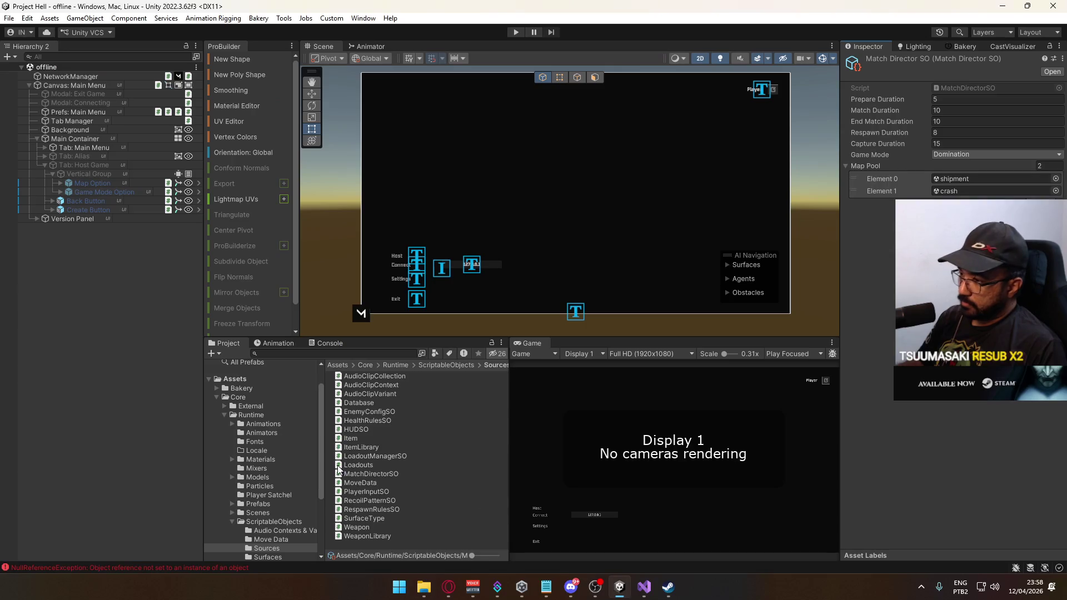
# Open the title scene, clear the Console, and run it in Play mode.
pyautogui.click(256, 514)
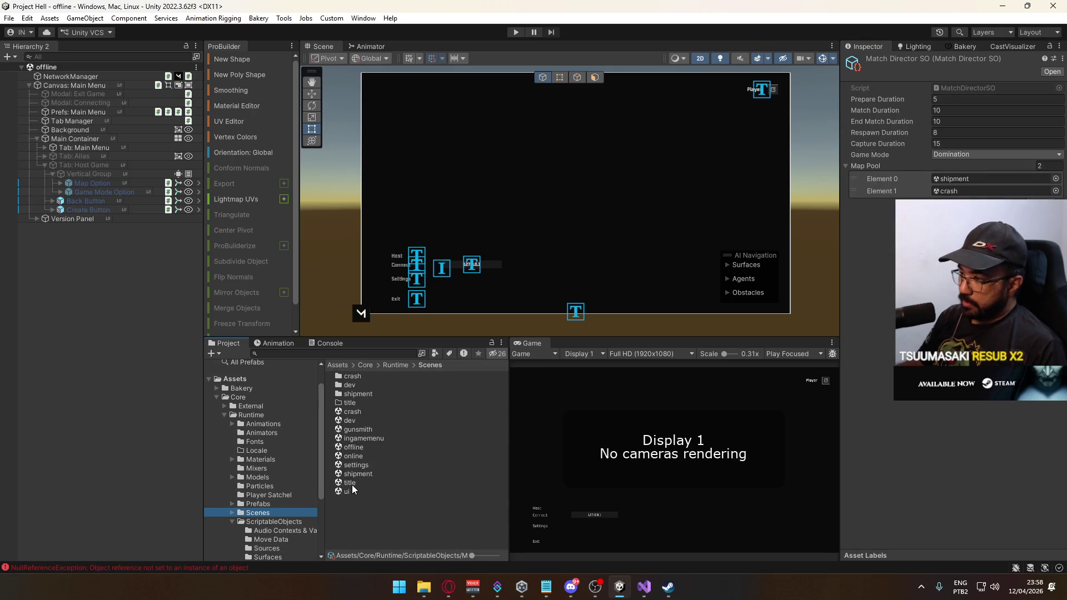
pyautogui.doubleClick(352, 483)
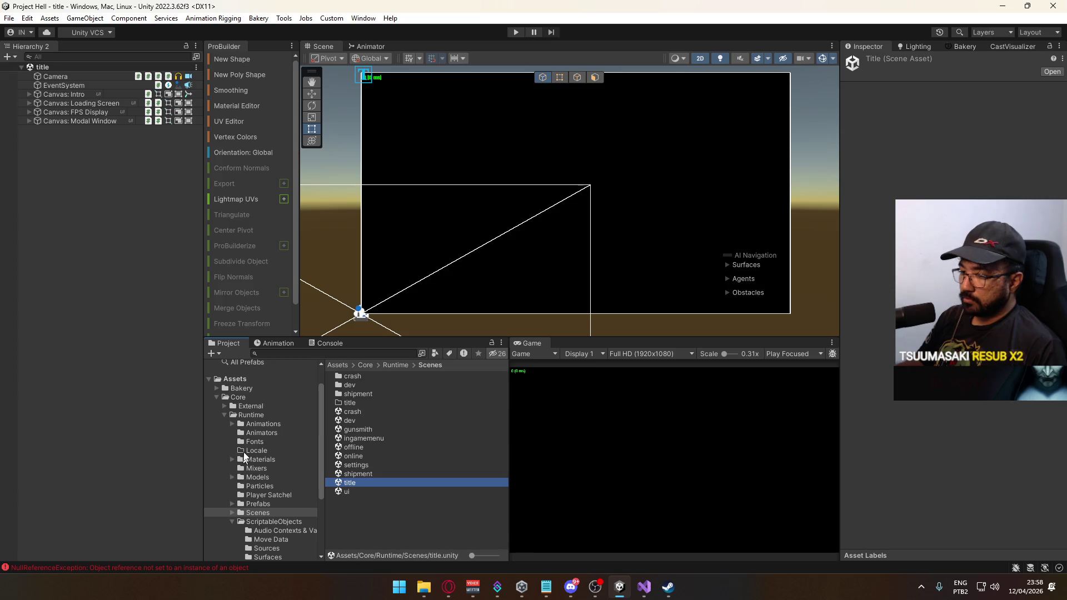
pyautogui.click(330, 343)
pyautogui.click(215, 354)
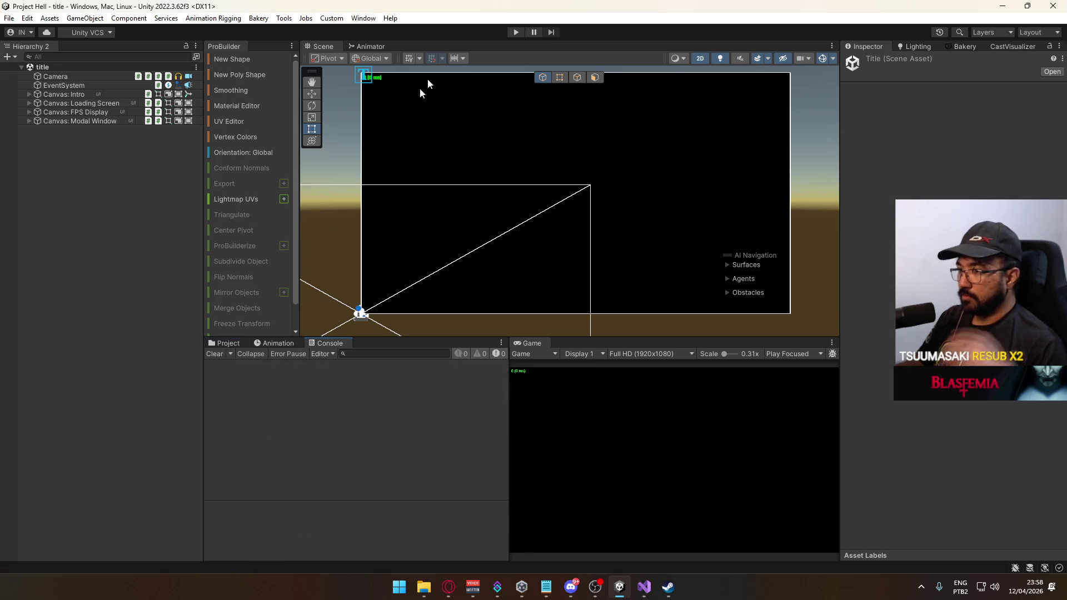
pyautogui.click(515, 32)
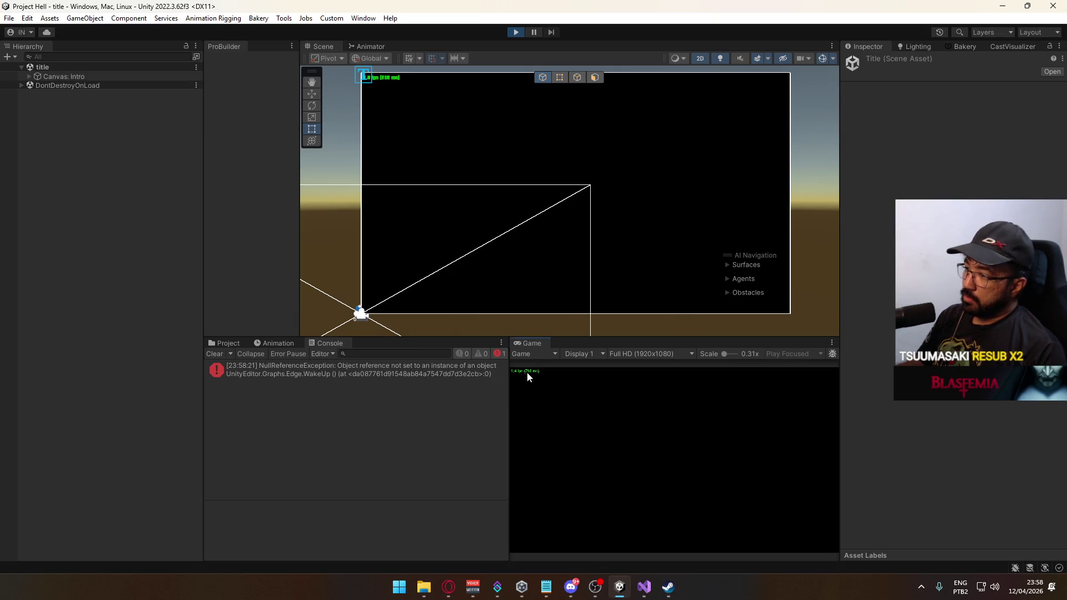
pyautogui.click(214, 354)
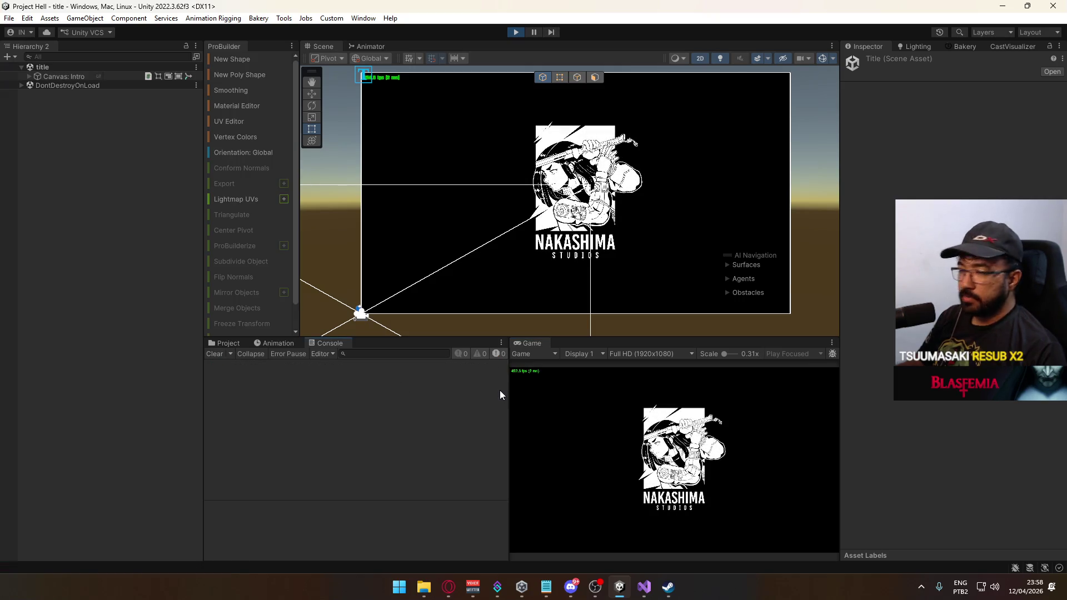
pyautogui.moveTo(509, 388); pyautogui.dragTo(479, 388)
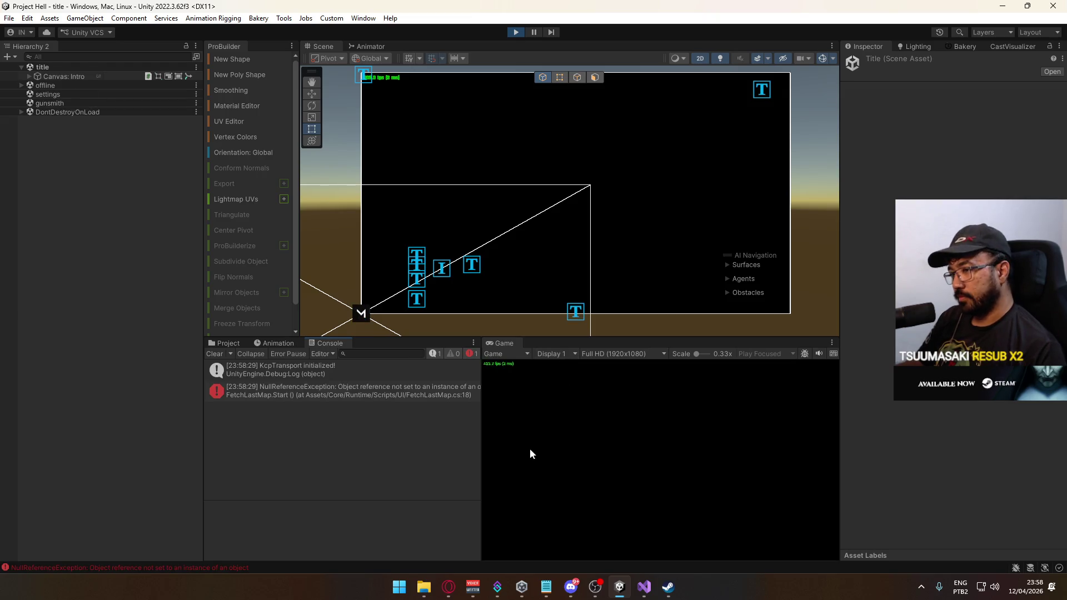
# Follow the NullReferenceException to FetchLastMap.cs line 18, then return to Unity.
pyautogui.click(381, 397)
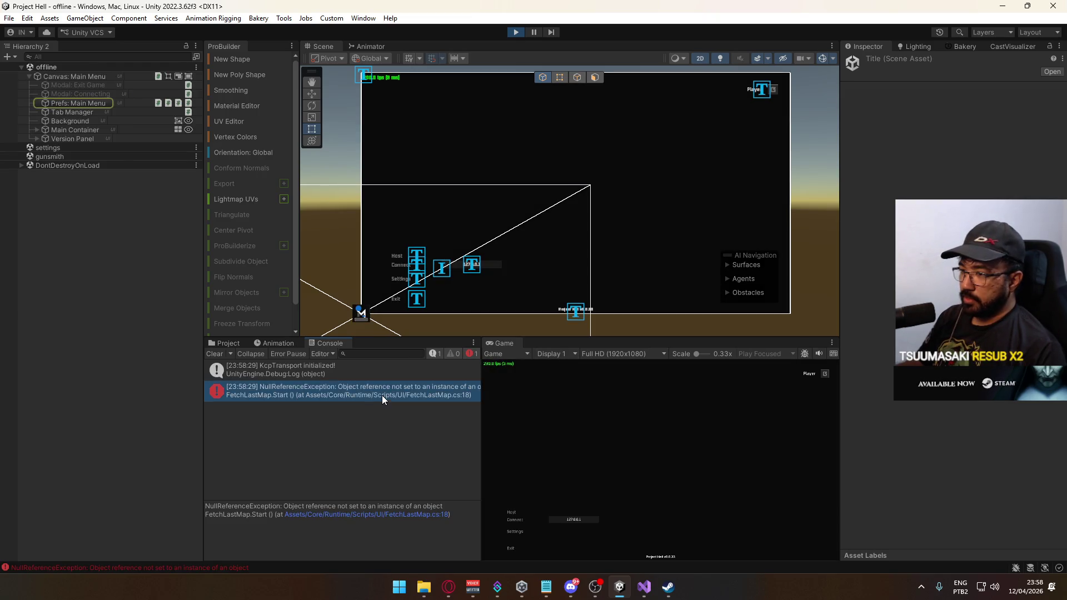
pyautogui.click(385, 511)
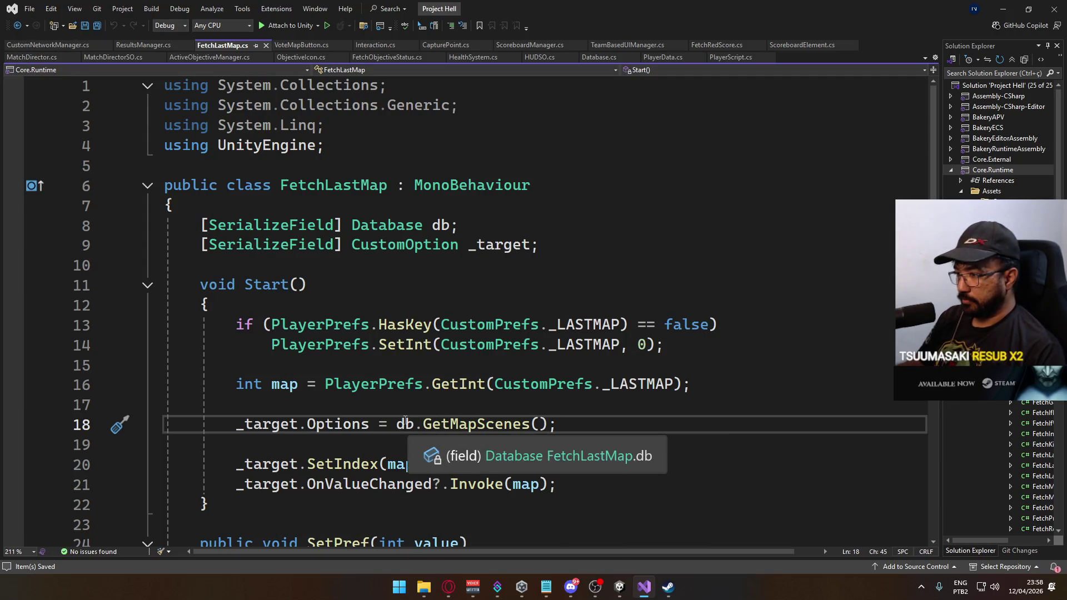
pyautogui.click(616, 586)
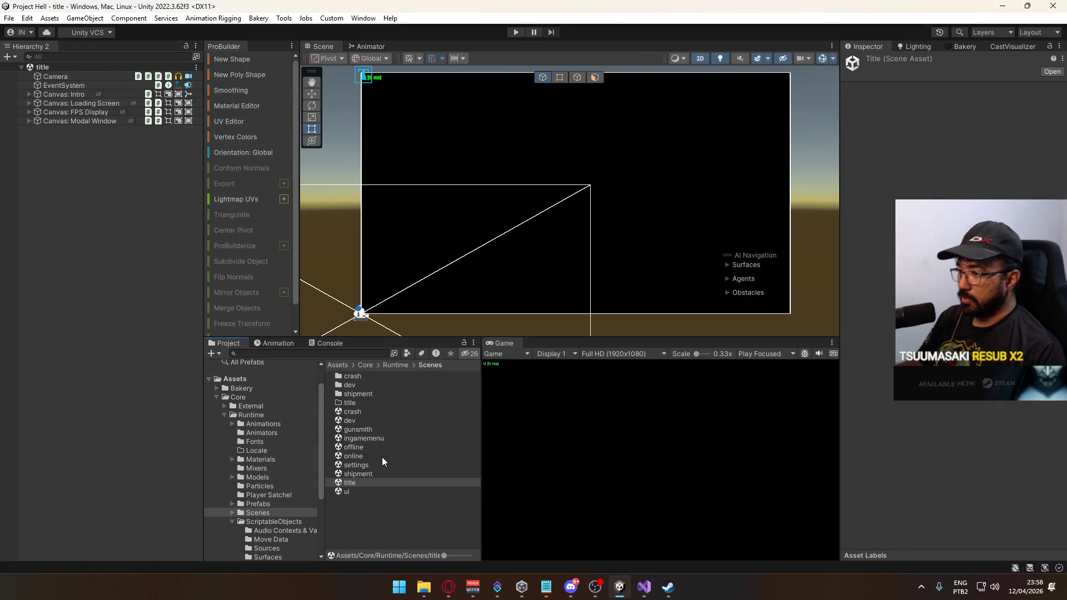
# Open the offline scene and expand Canvas: Main Menu down to the host tab's Vertical Group.
pyautogui.click(358, 423)
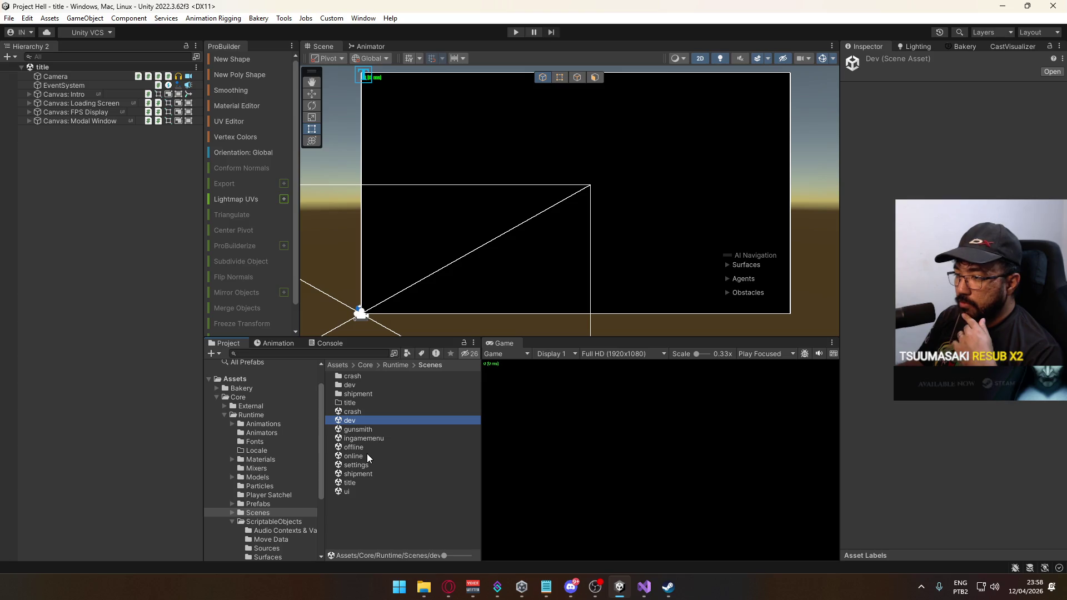
pyautogui.doubleClick(361, 447)
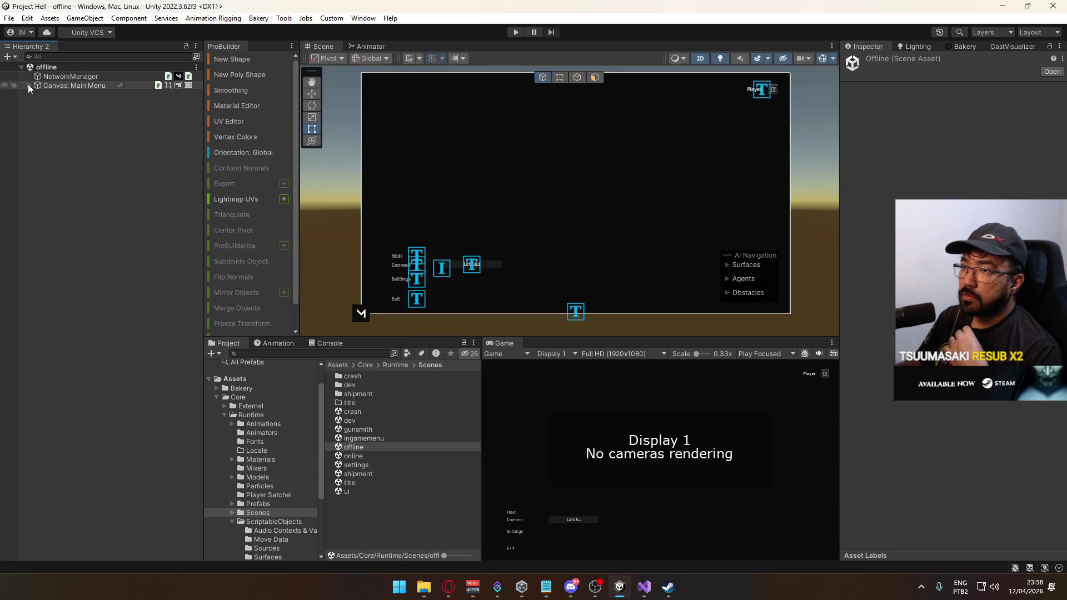
pyautogui.click(28, 85)
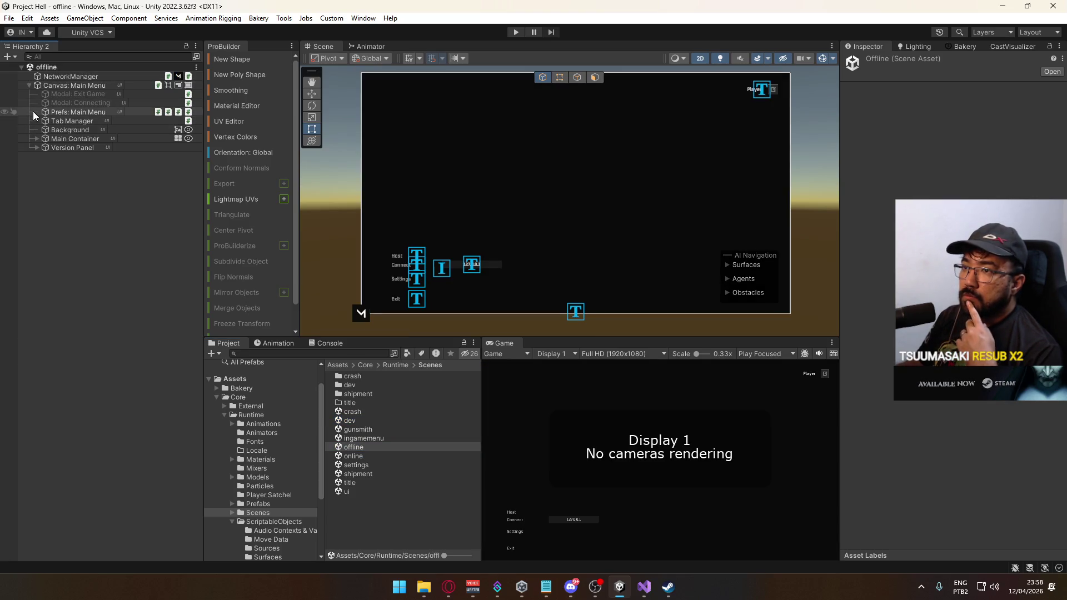
pyautogui.click(35, 139)
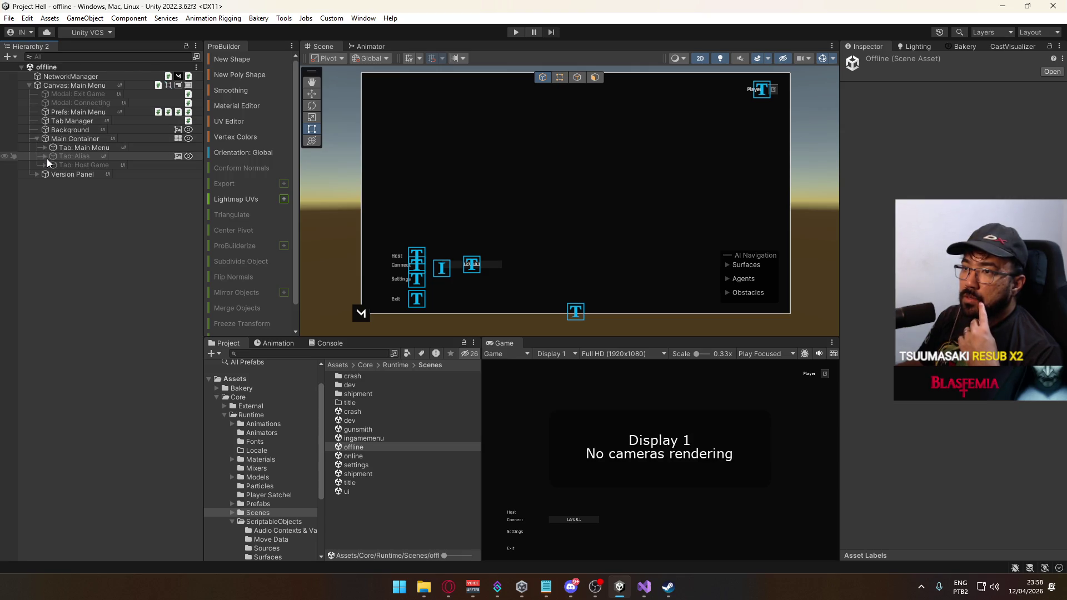
pyautogui.click(44, 165)
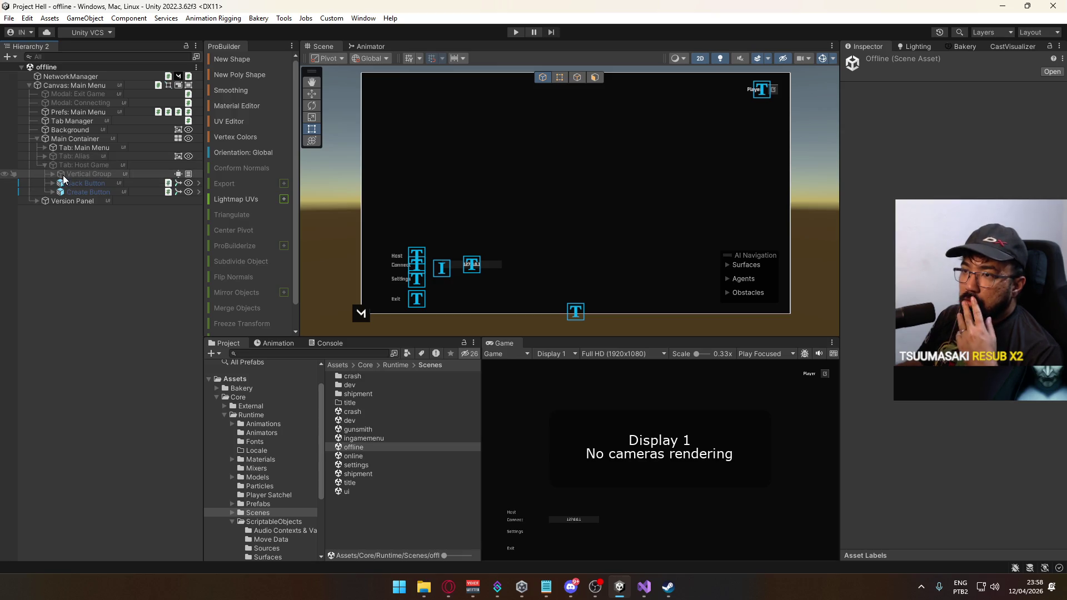
pyautogui.click(52, 174)
# Compare Game Mode Option's options list with Map Option's empty one.
pyautogui.click(88, 190)
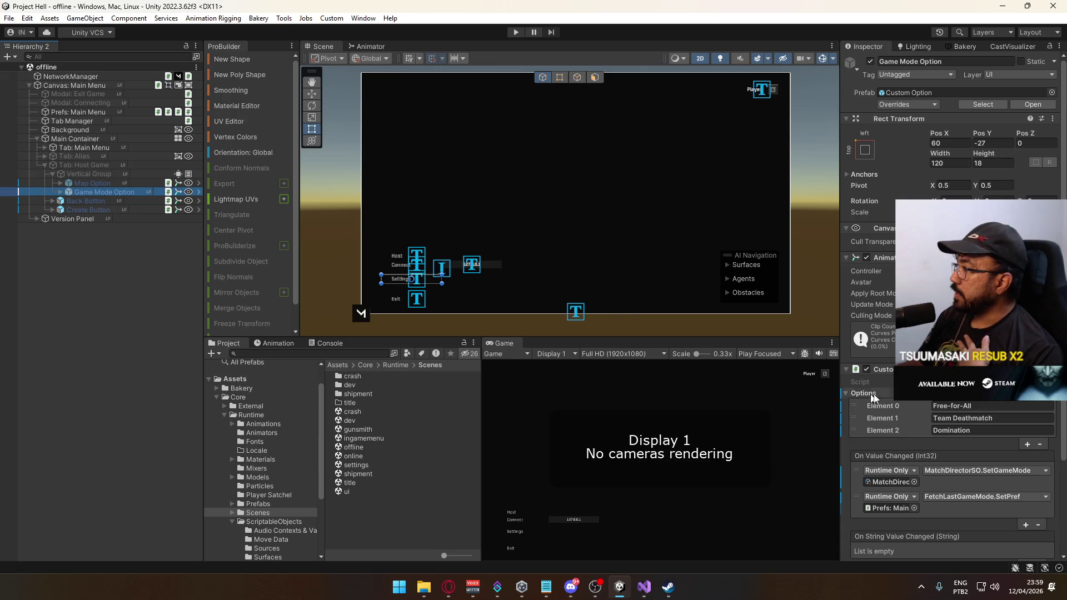
pyautogui.scroll(-5, 902, 411)
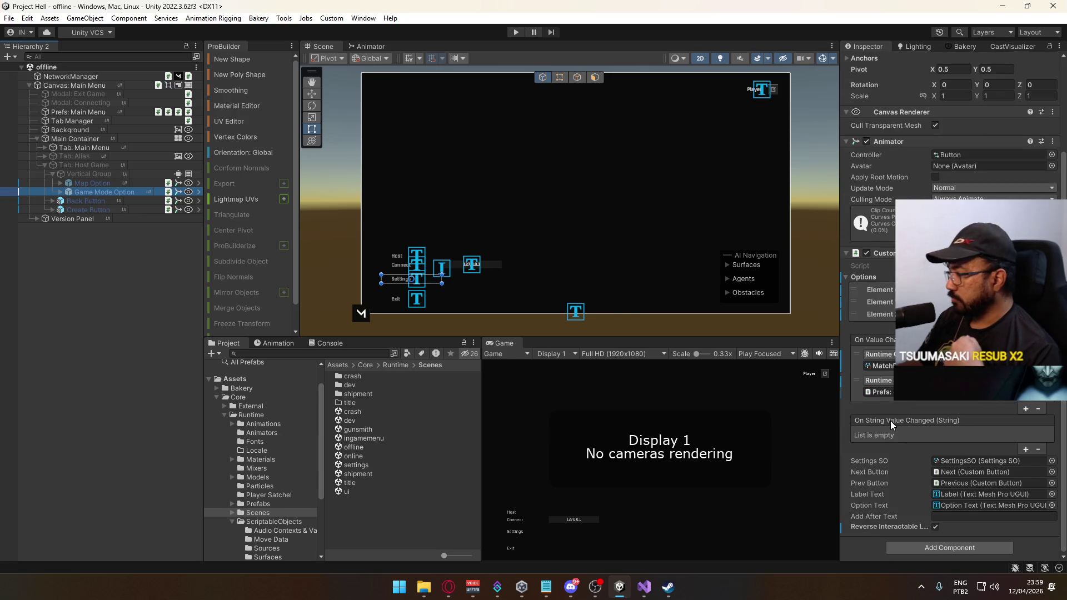
pyautogui.click(93, 184)
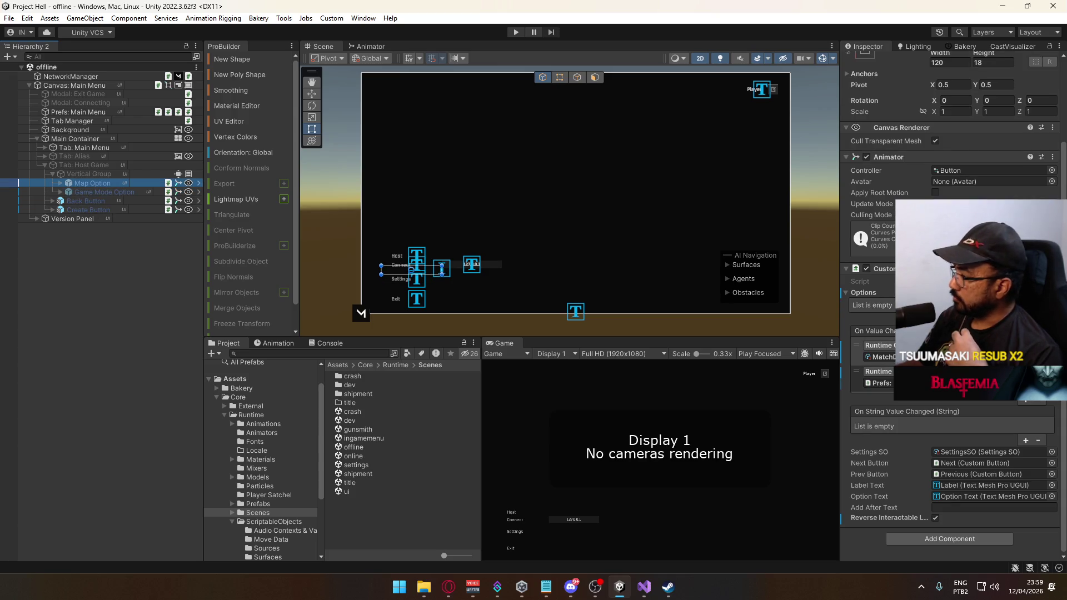